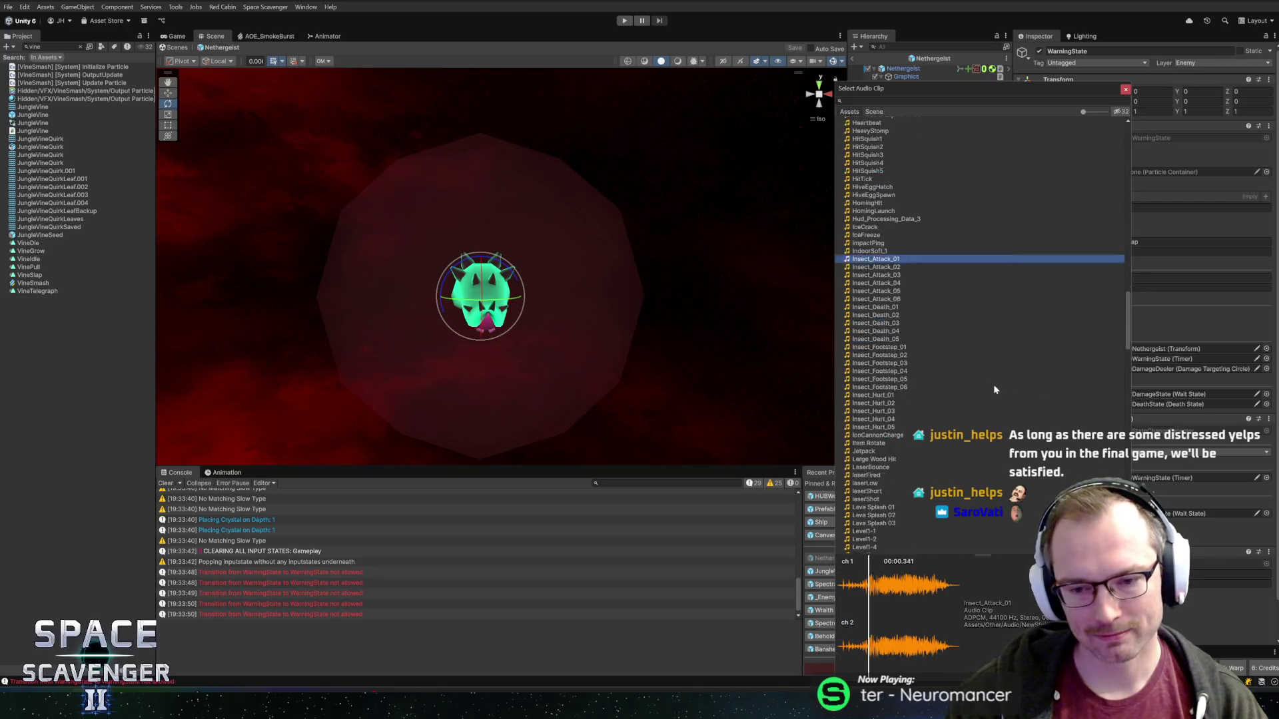
- Fill the Warning State's Enter Sounds list with Insect_Attack_01 through Insect_Attack_06
scroll(992, 385, down, 3)
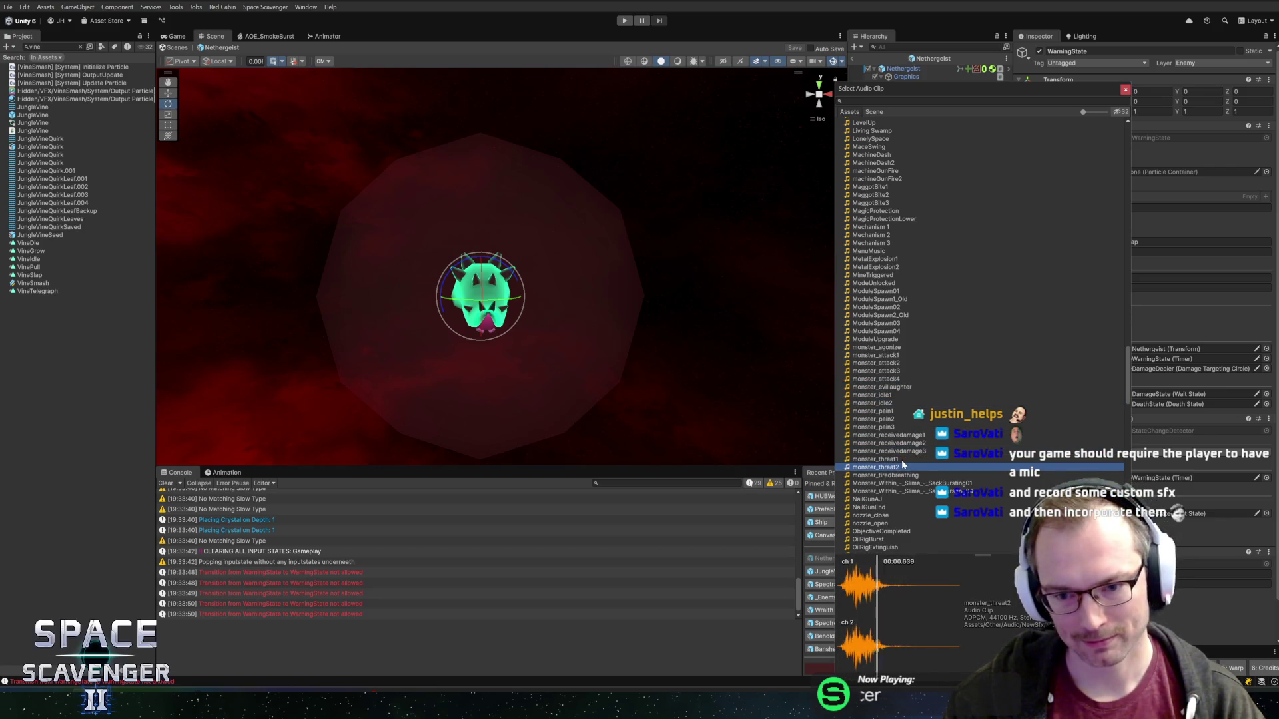
click(946, 483)
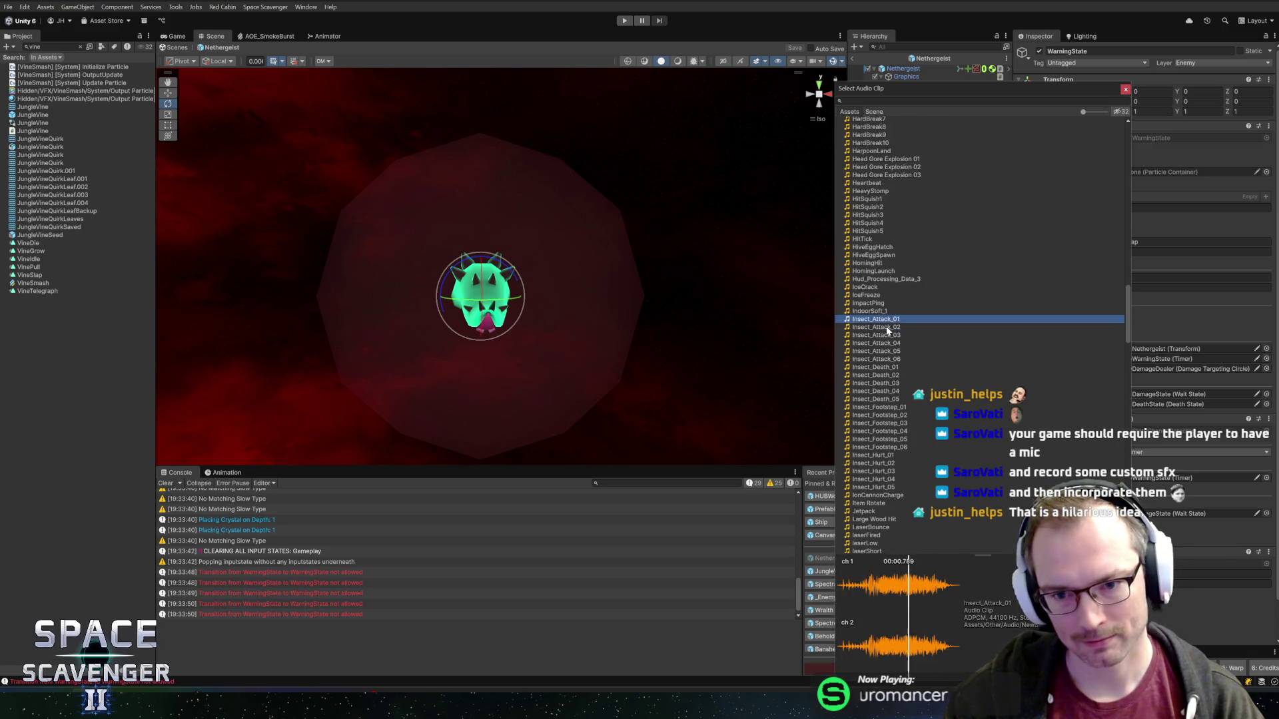
double_click(882, 320)
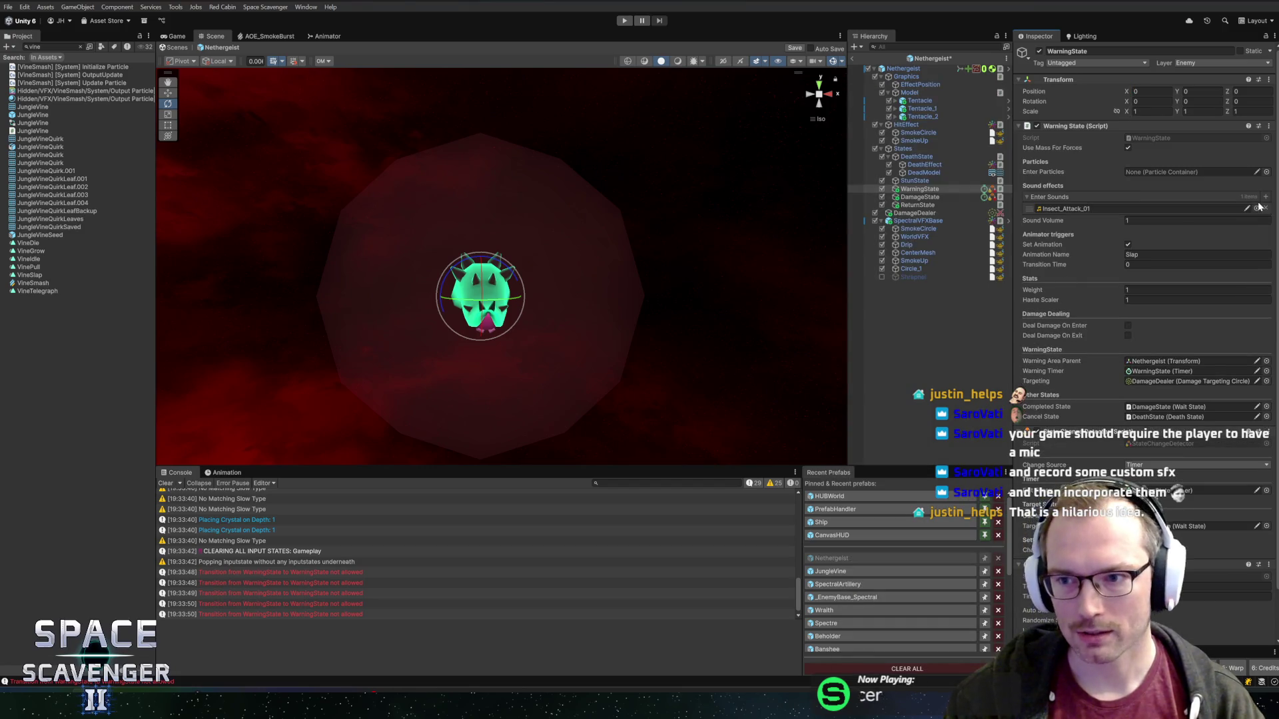
click(1183, 209)
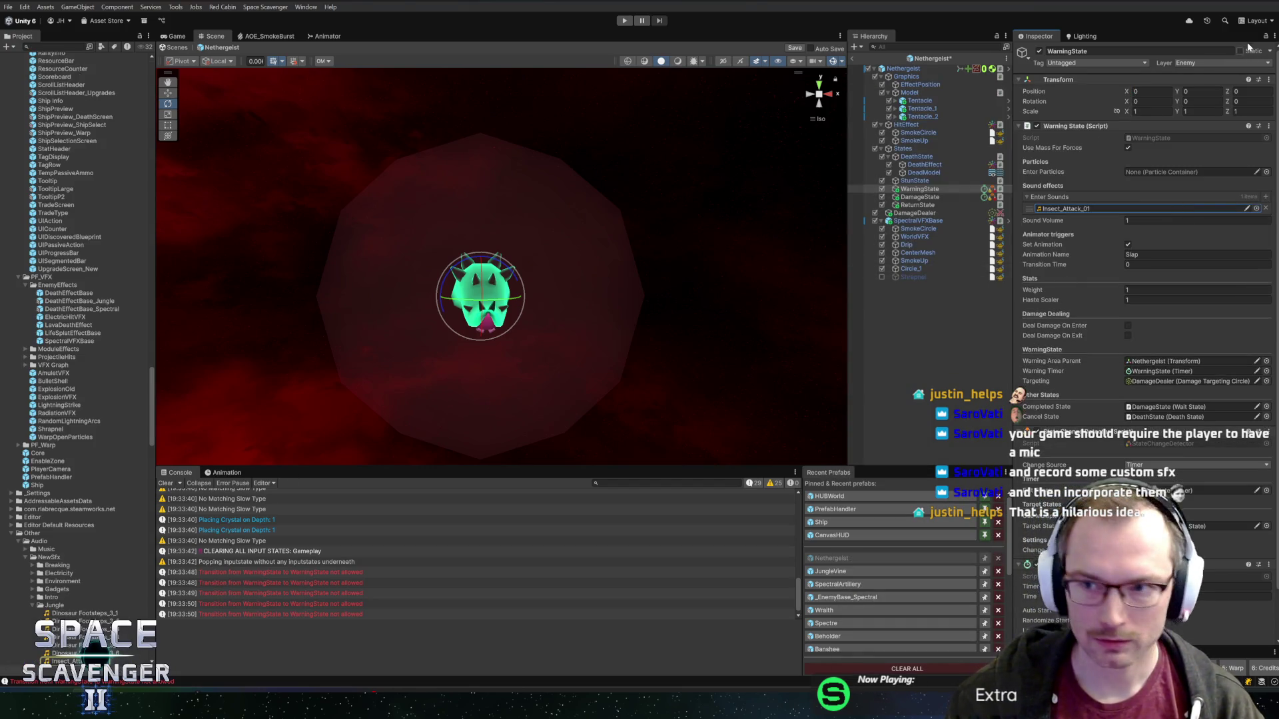
scroll(1161, 166, down, 2)
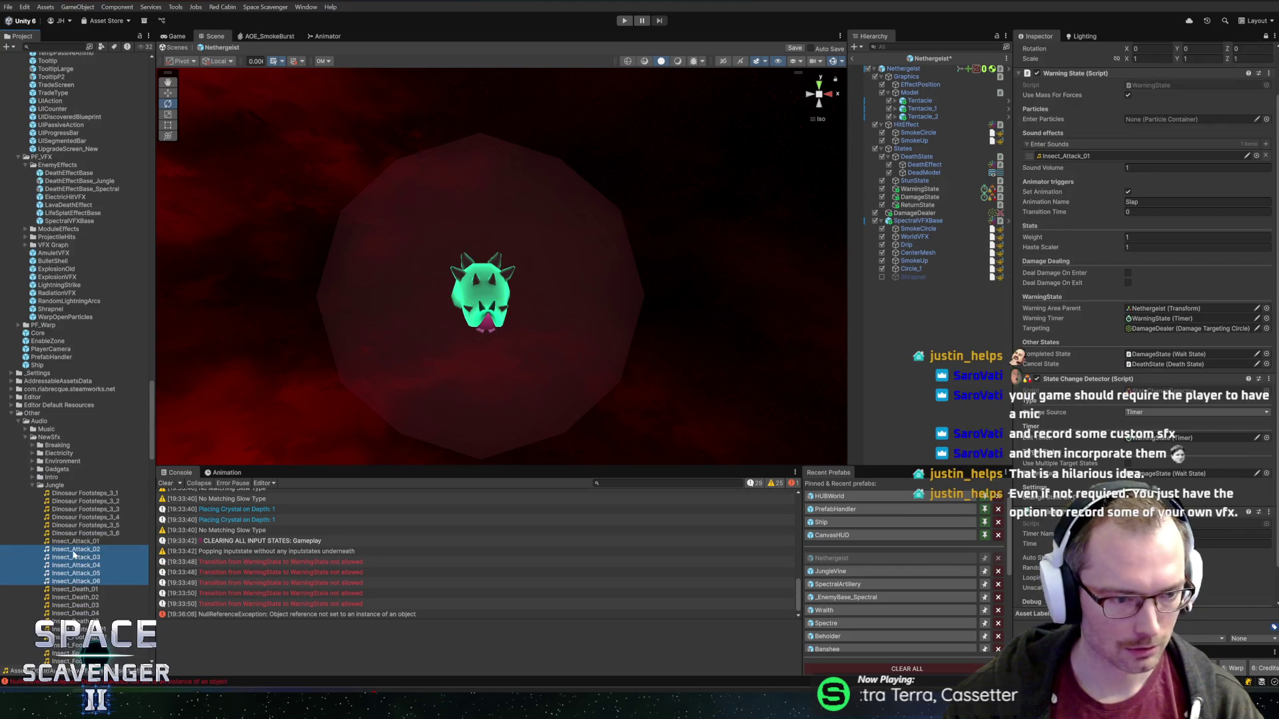
drag(1064, 142, 1063, 145)
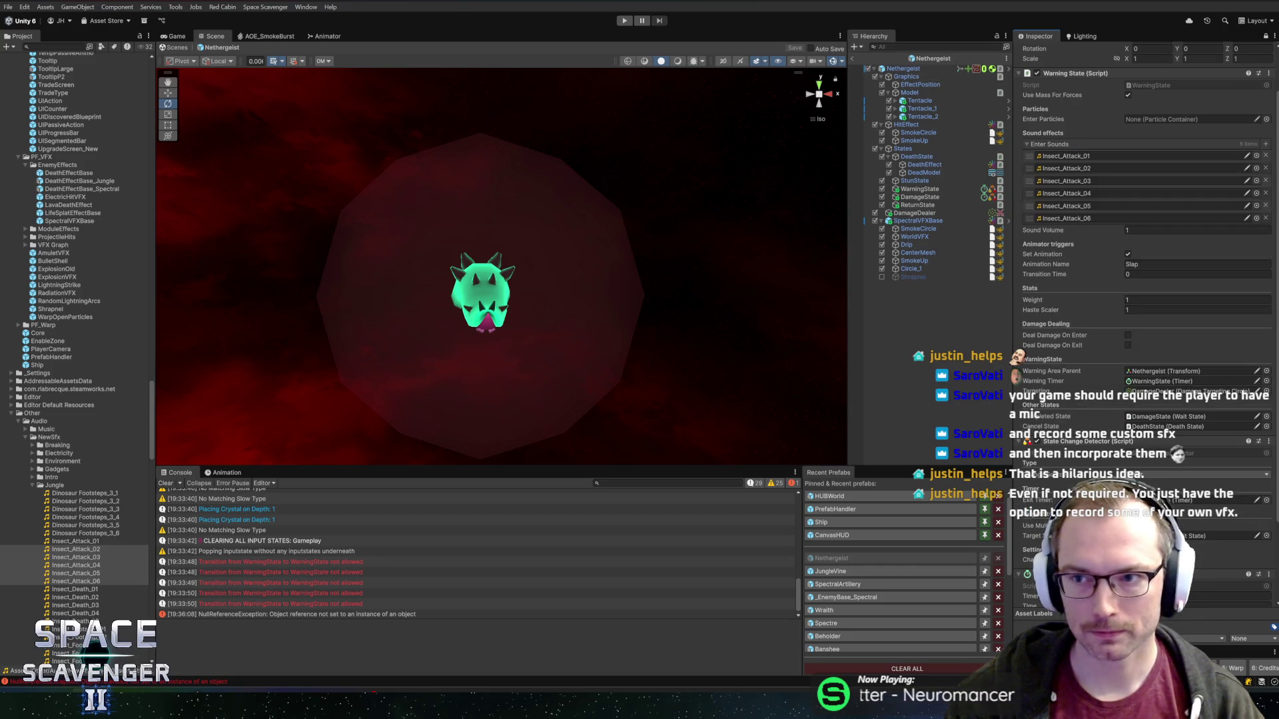
click(1266, 37)
- Exit the Nethergeist prefab, enter play mode, and maximize the Game view
click(852, 58)
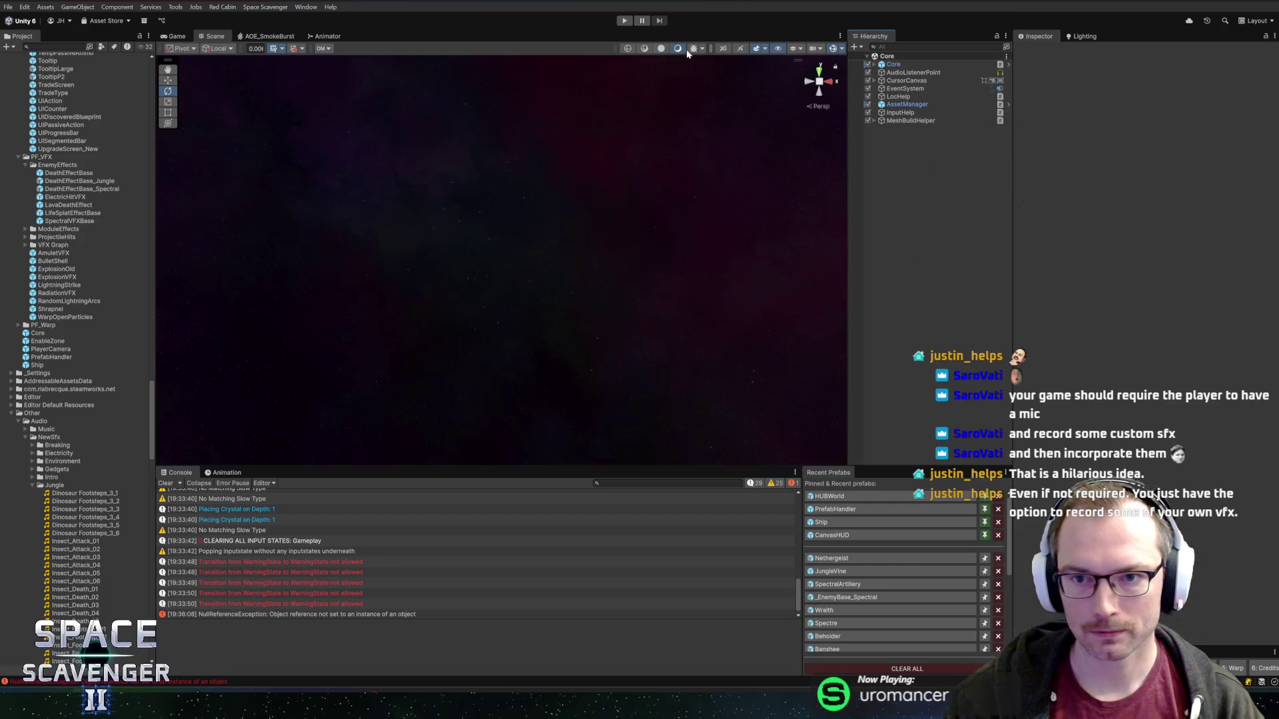
key(ctrl+p)
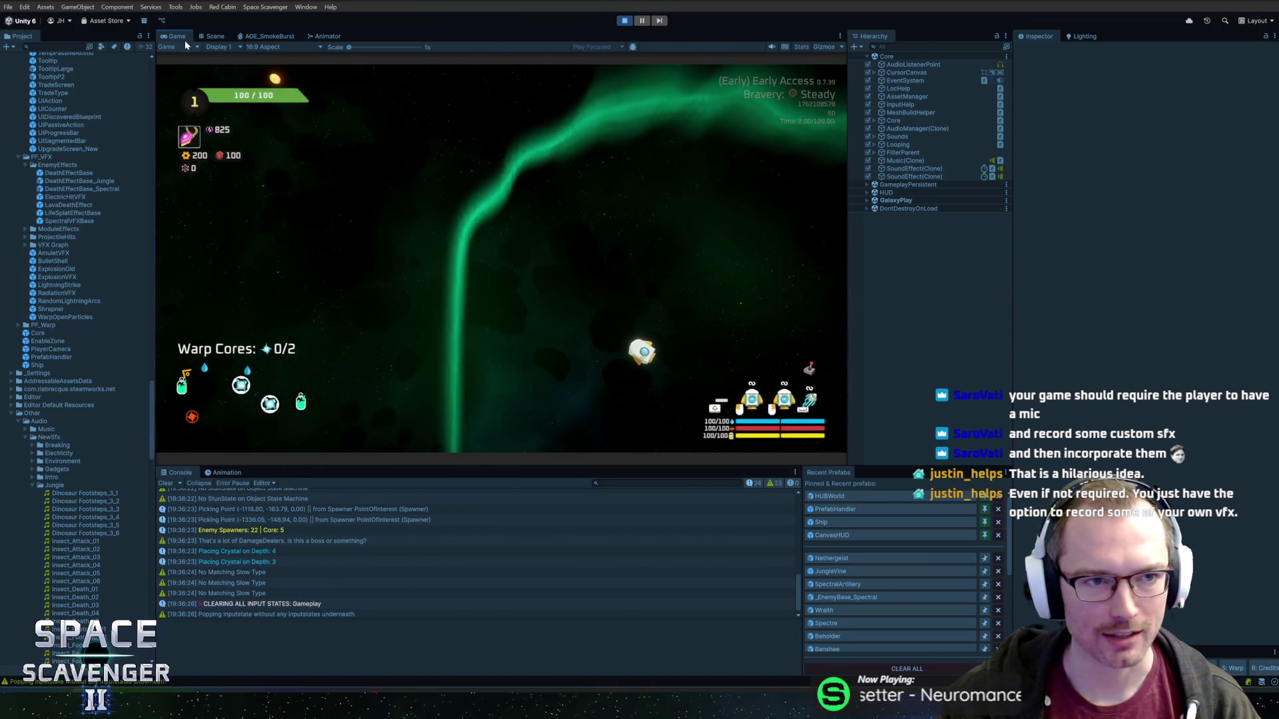
drag(185, 40, 216, 60)
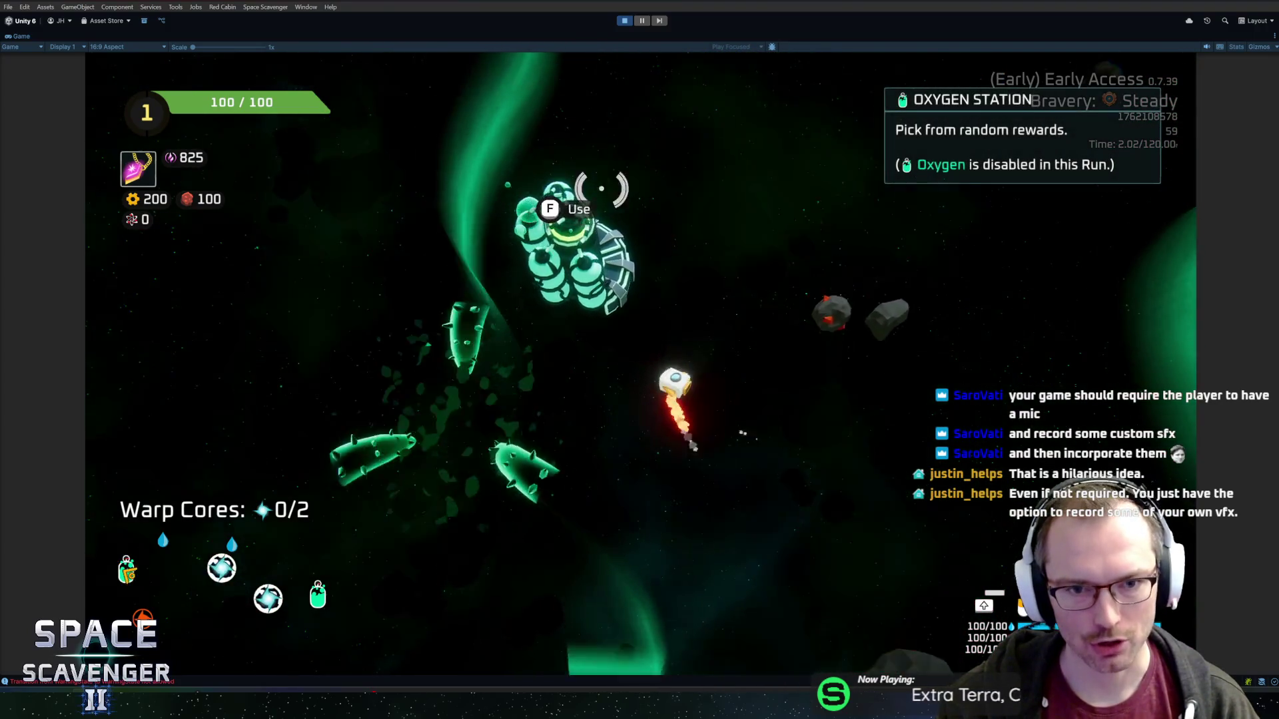
- Dismiss the oxygen station reward choice and play on until Warp Cores reads 1/2
key(f)
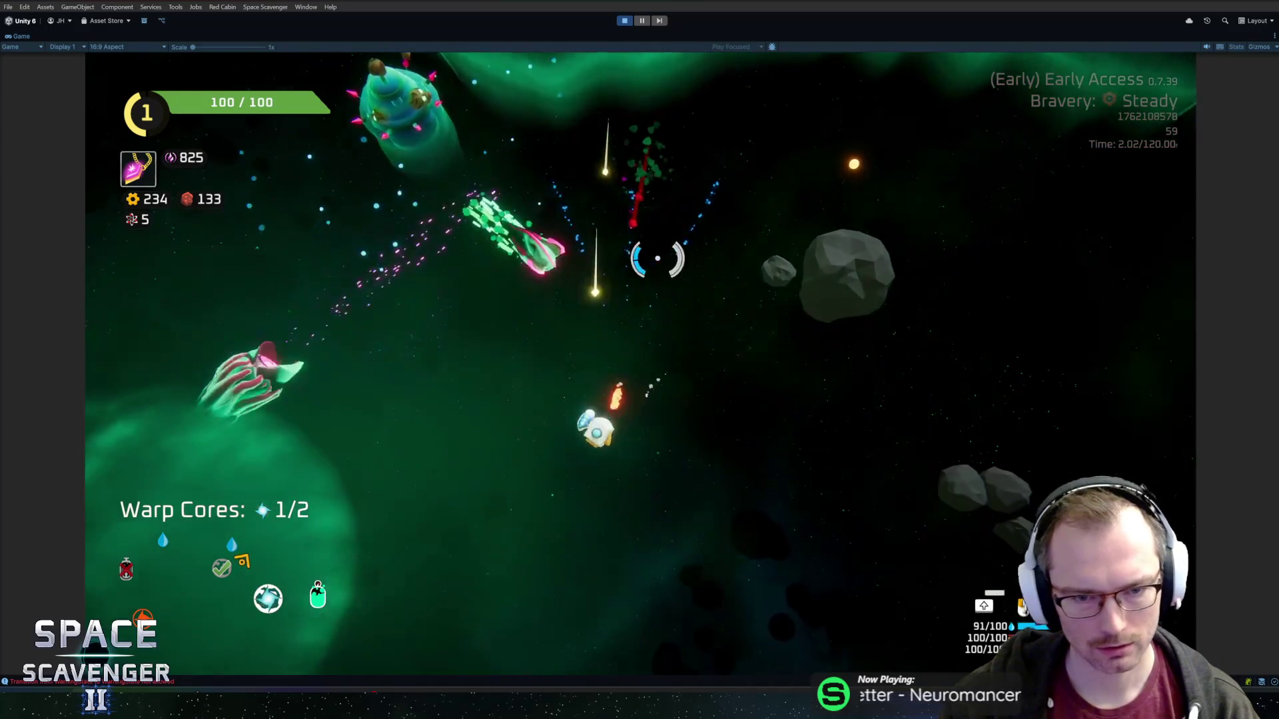
- Open the in-game console and enter 'spawn W' to spawn an enemy
key(grave)
text(spawn W)
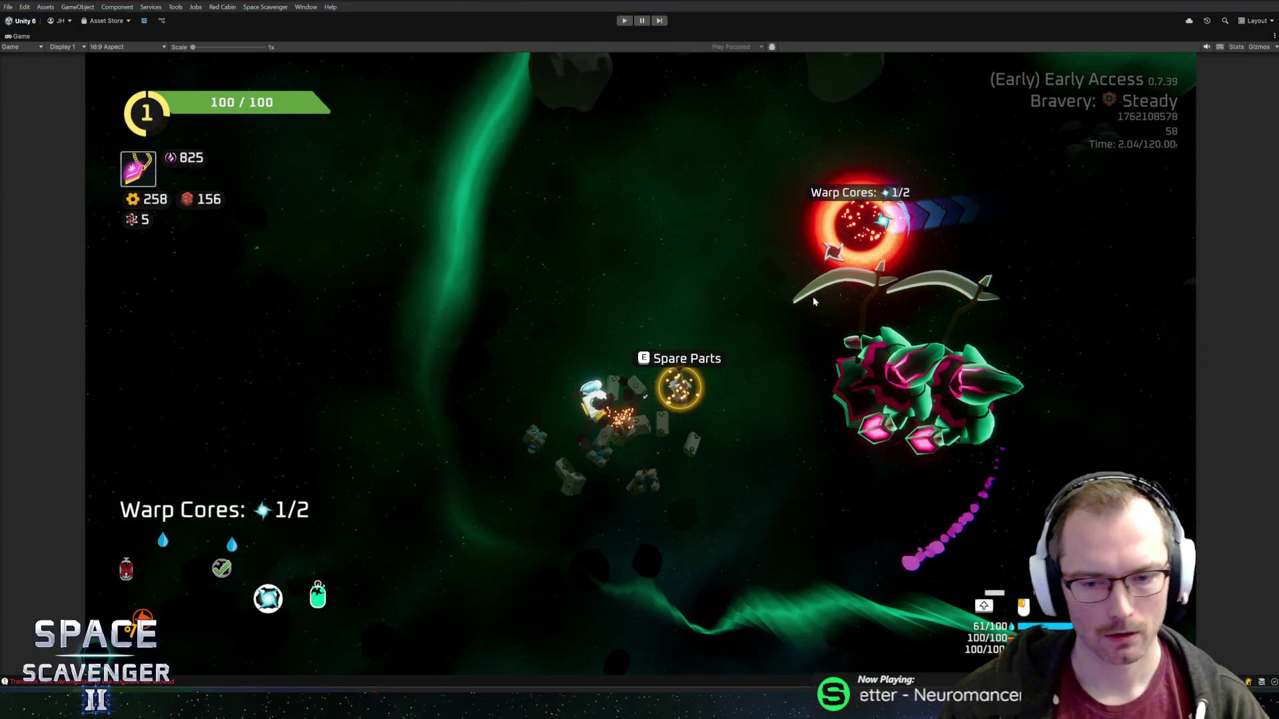
- Stop play mode, switch to GitHub Desktop, and begin the summary 'SFX and vFX for nther'
key(ctrl+p)
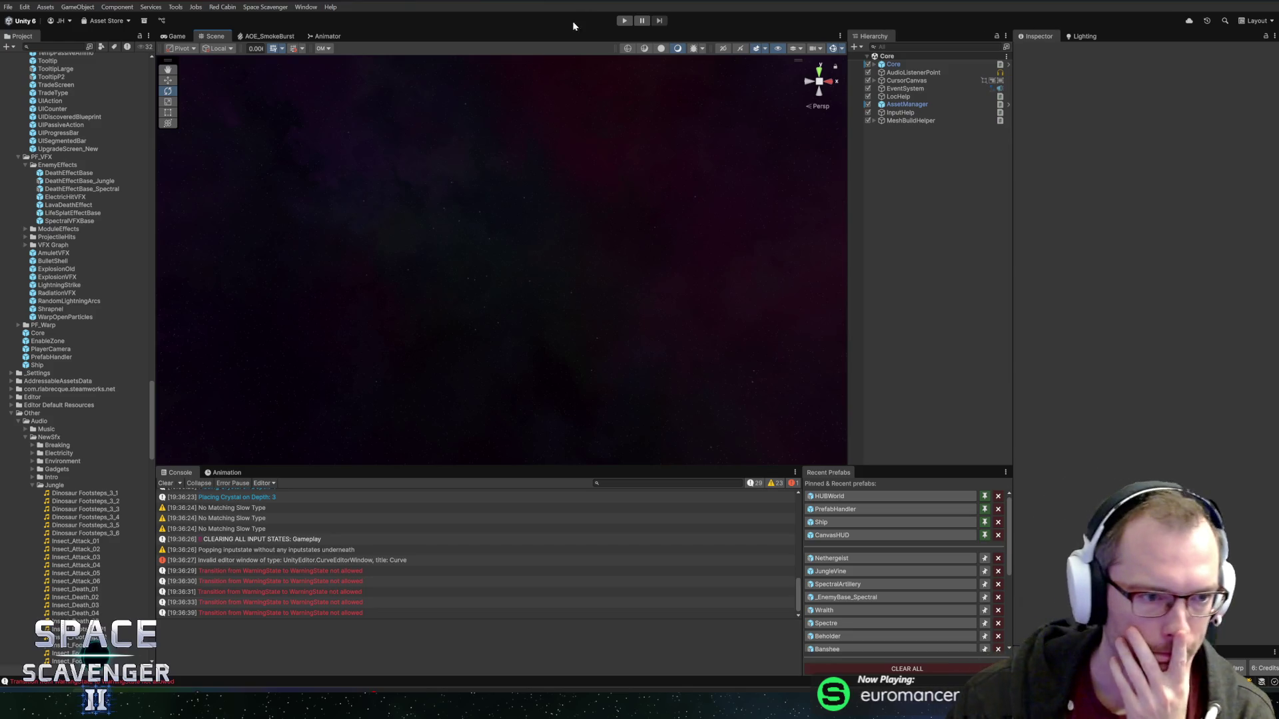
click(38, 169)
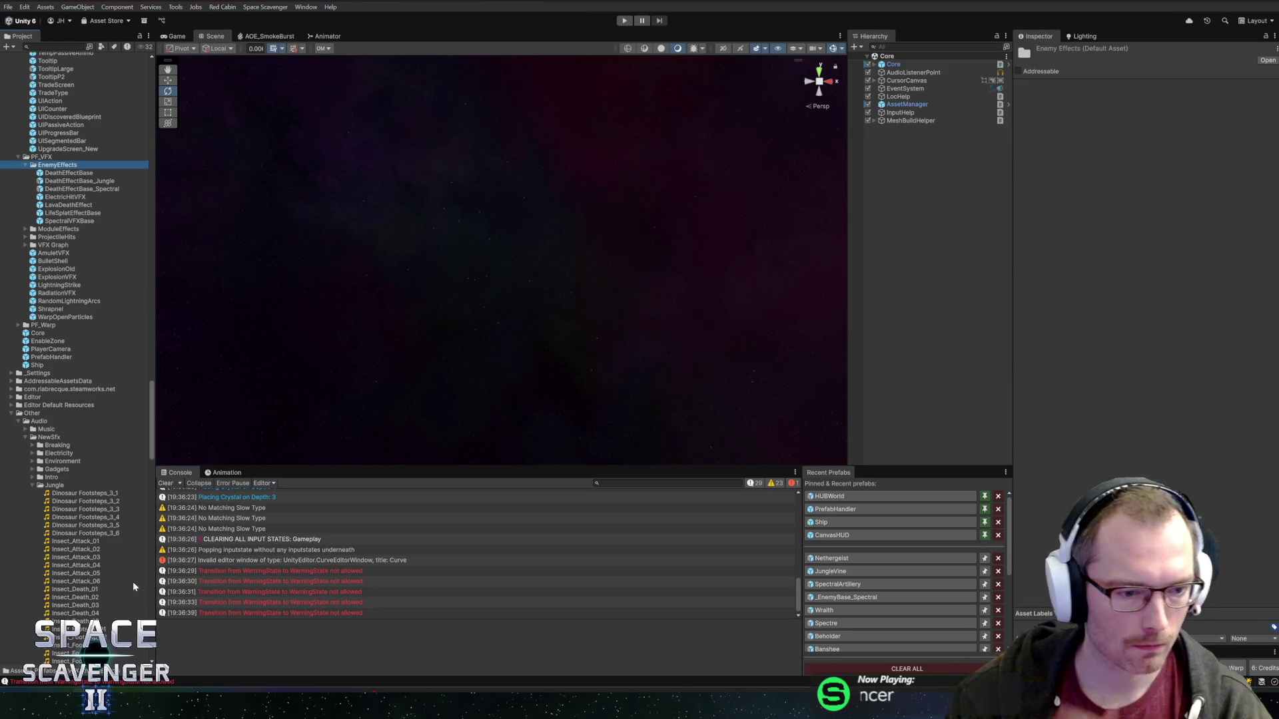
key(alt+Tab)
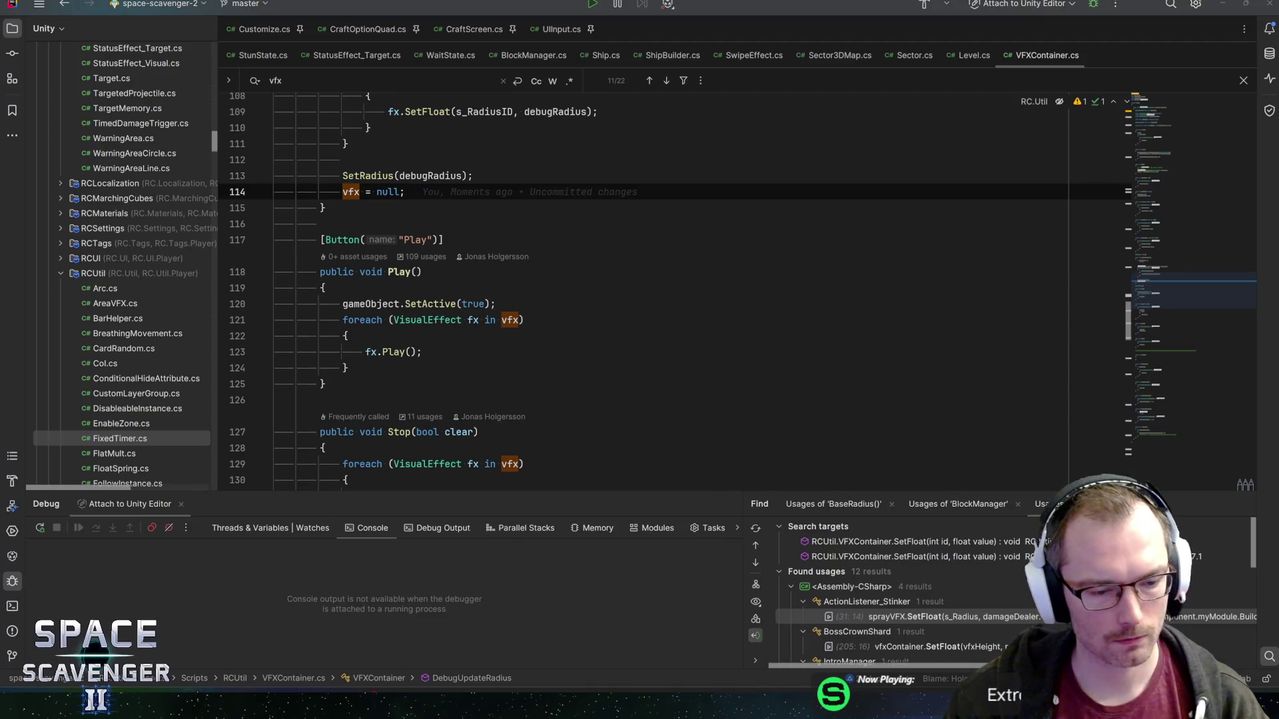
key(alt+Tab)
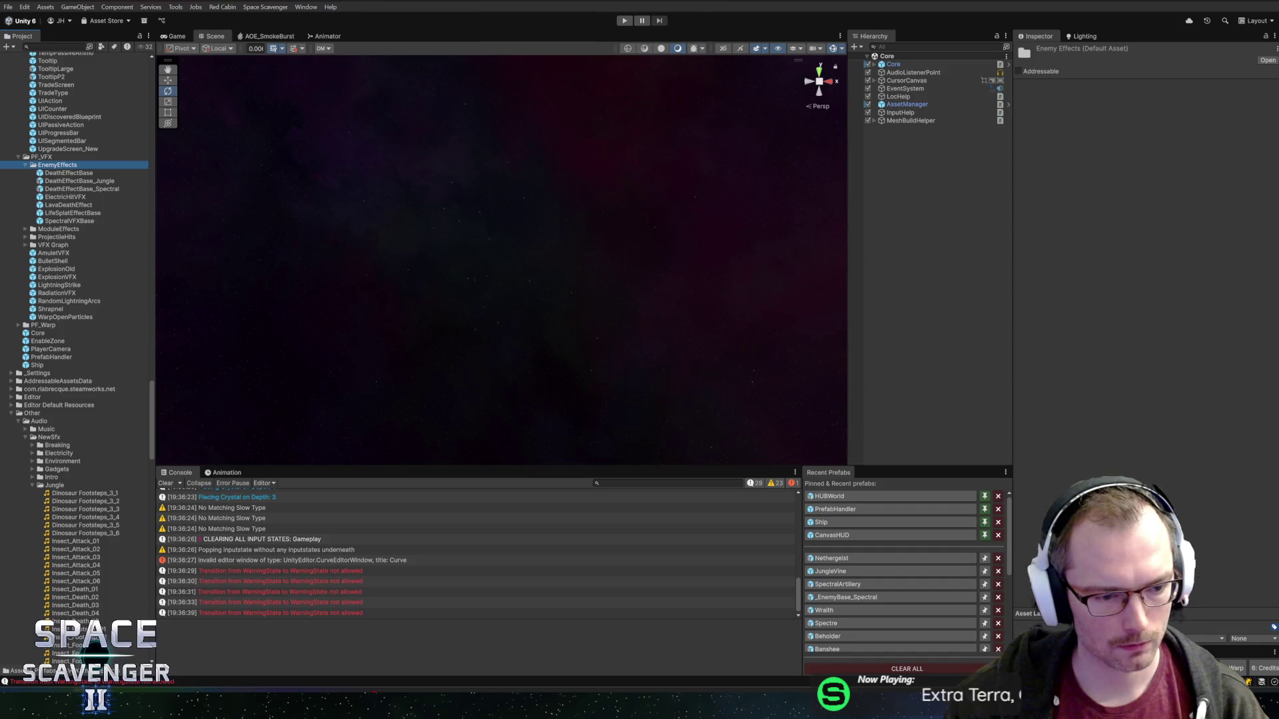
key(alt+Tab)
text(SF)
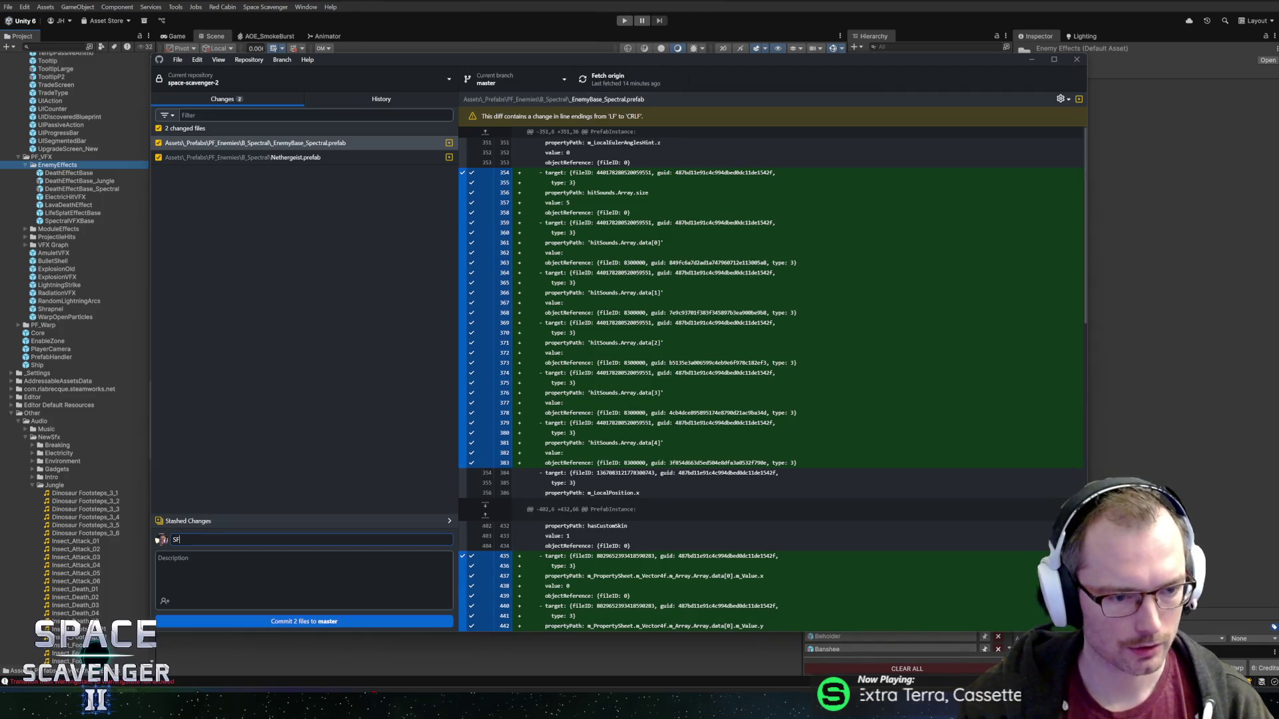
text(X and v)
text(VFX f)
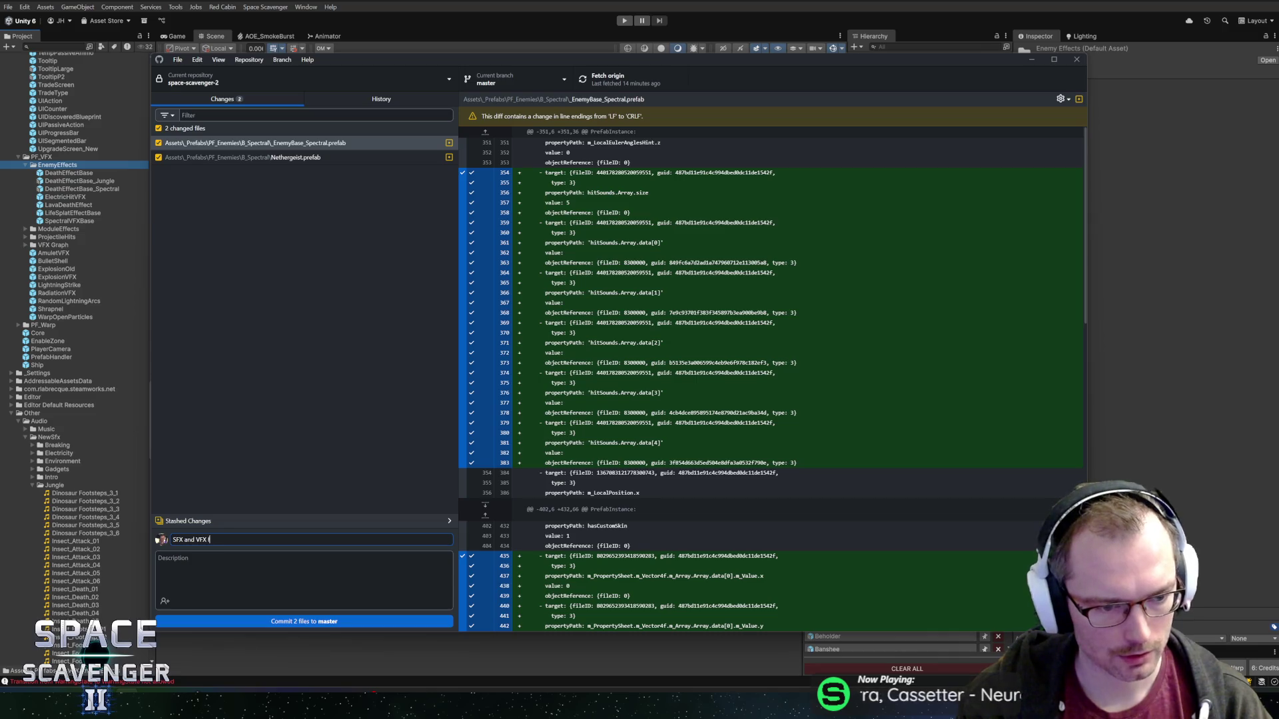
text(or nthergeist + hit)
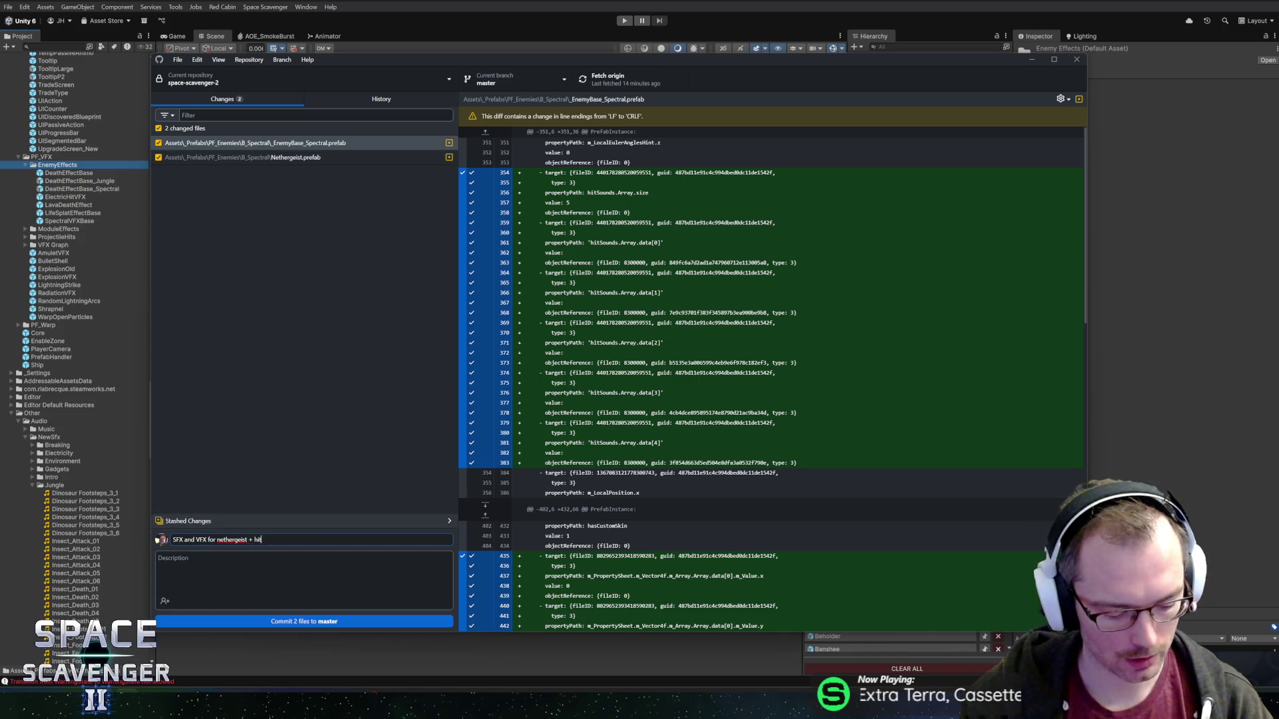
- Finish the summary with 'sounds', commit both prefabs to master, and push to origin
text(sounds)
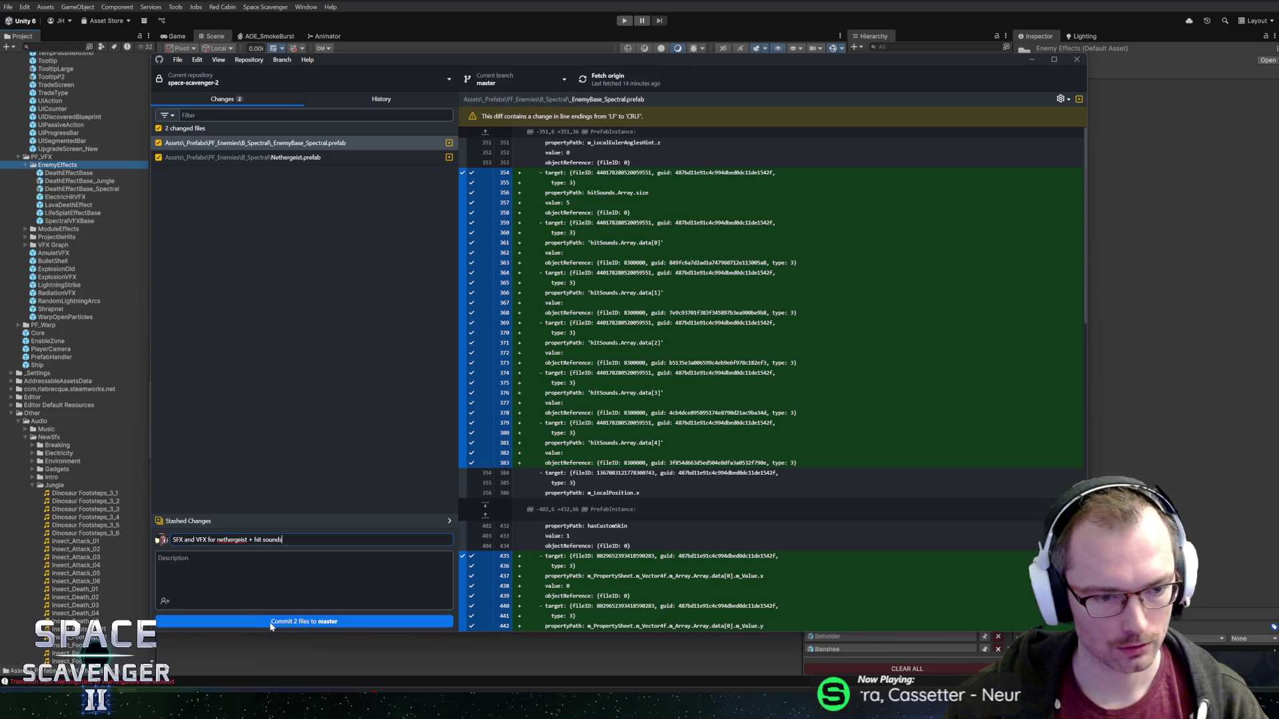
click(271, 625)
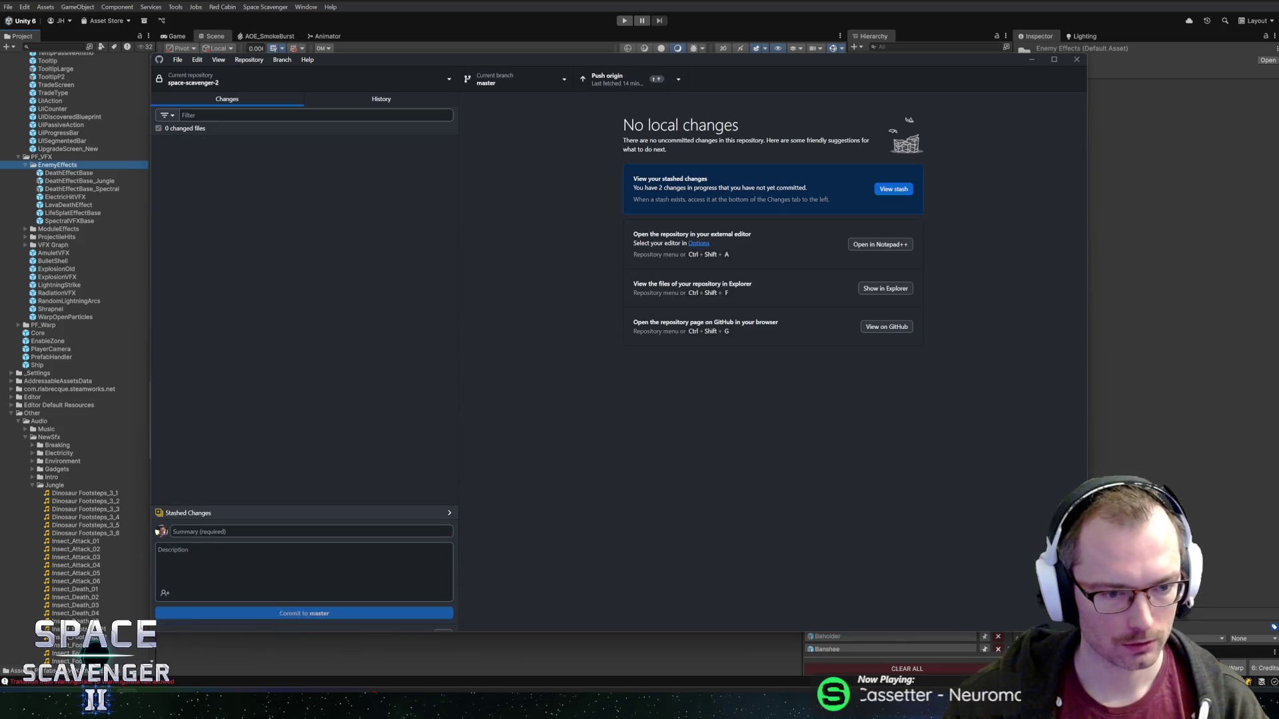
click(628, 86)
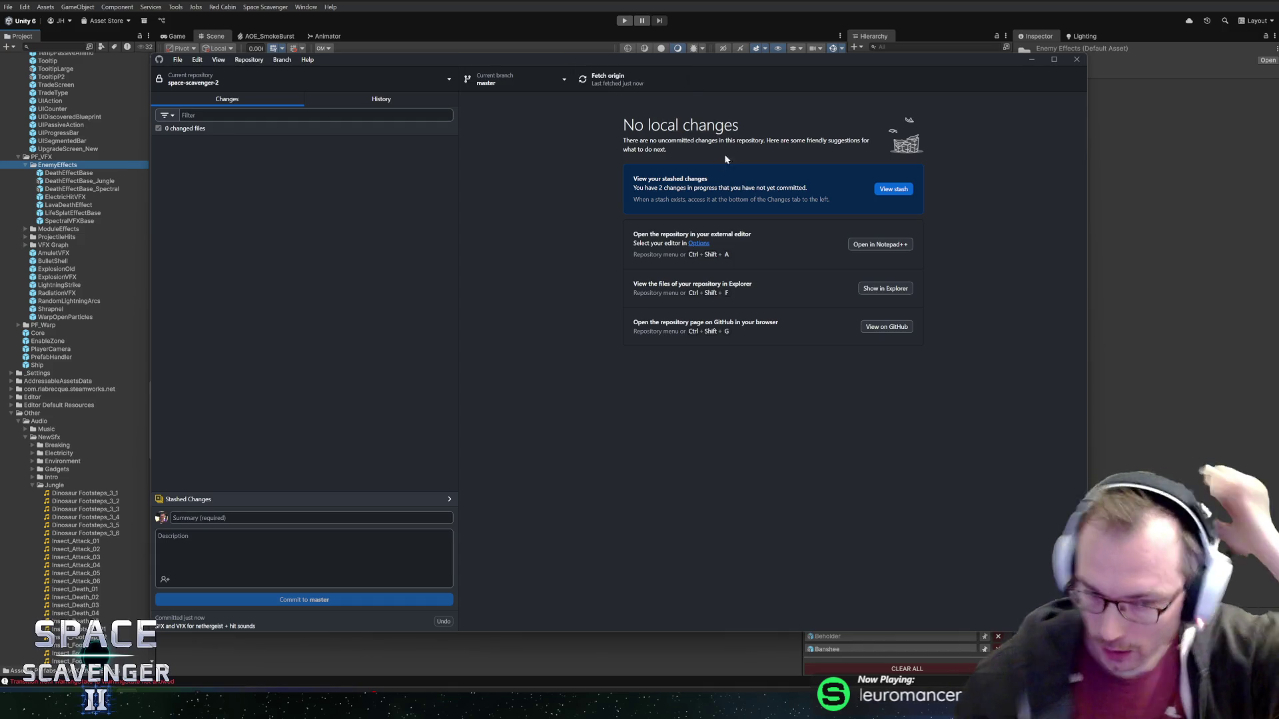
key(alt+Tab)
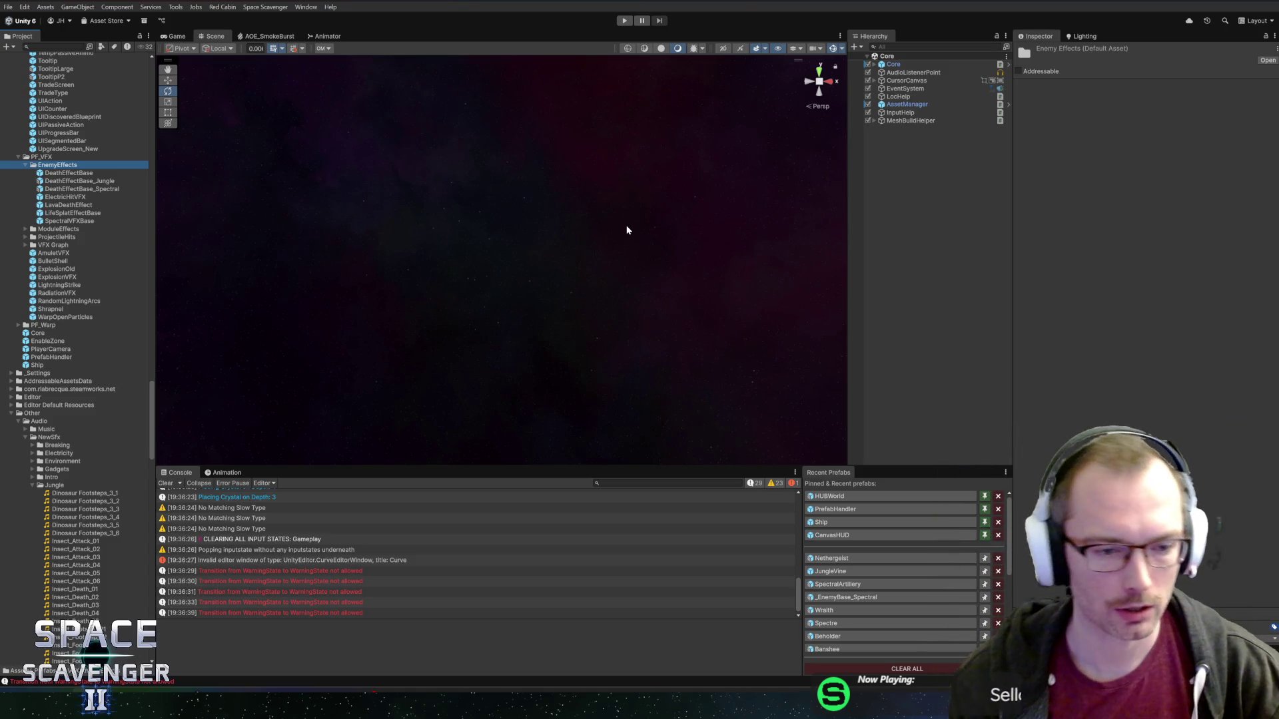
- Drag the Scene/Console splitter upward to enlarge the Console log area
drag(442, 466, 451, 440)
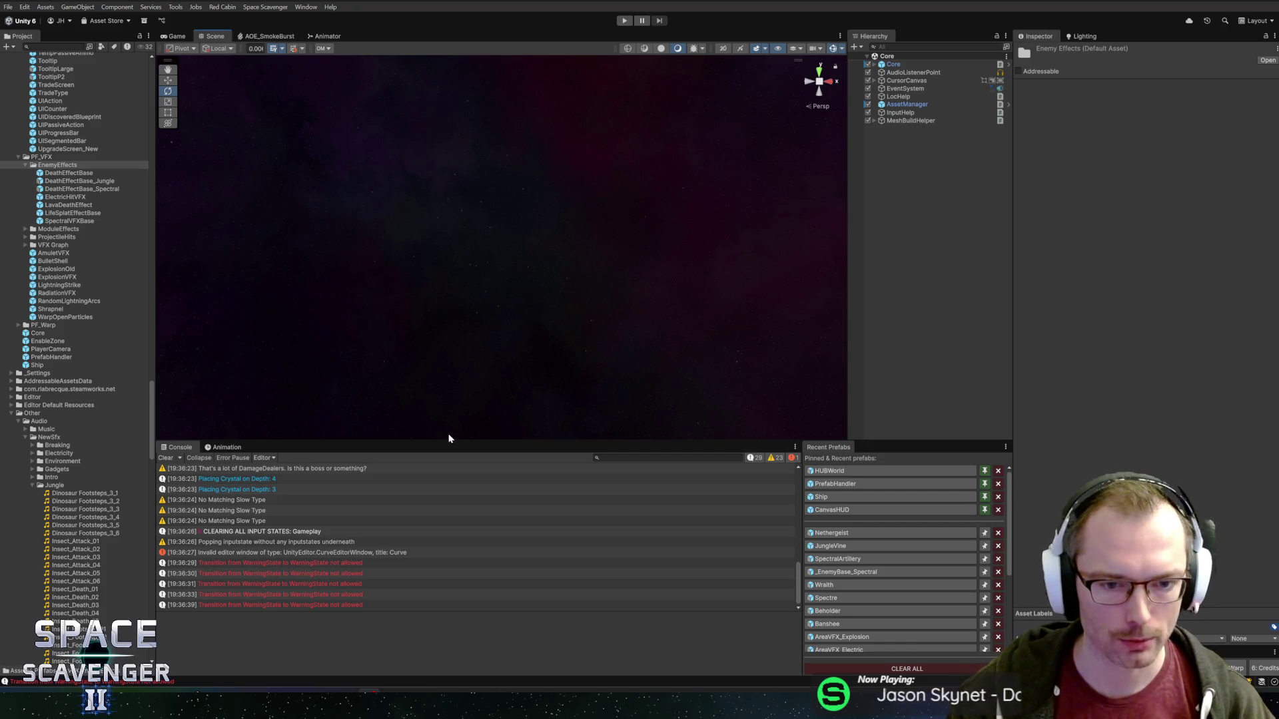
- Collapse the Jungle, NewSfx and Sfx audio folders in the Project tree
drag(450, 441, 464, 460)
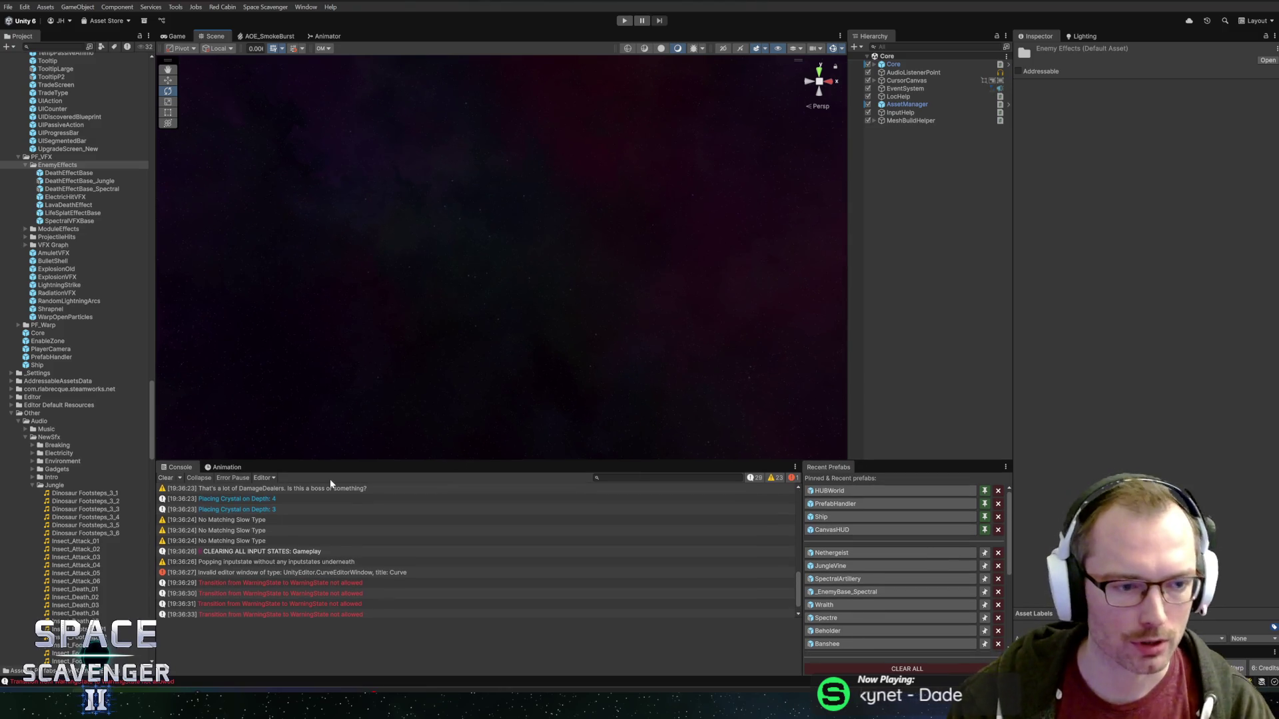
click(55, 486)
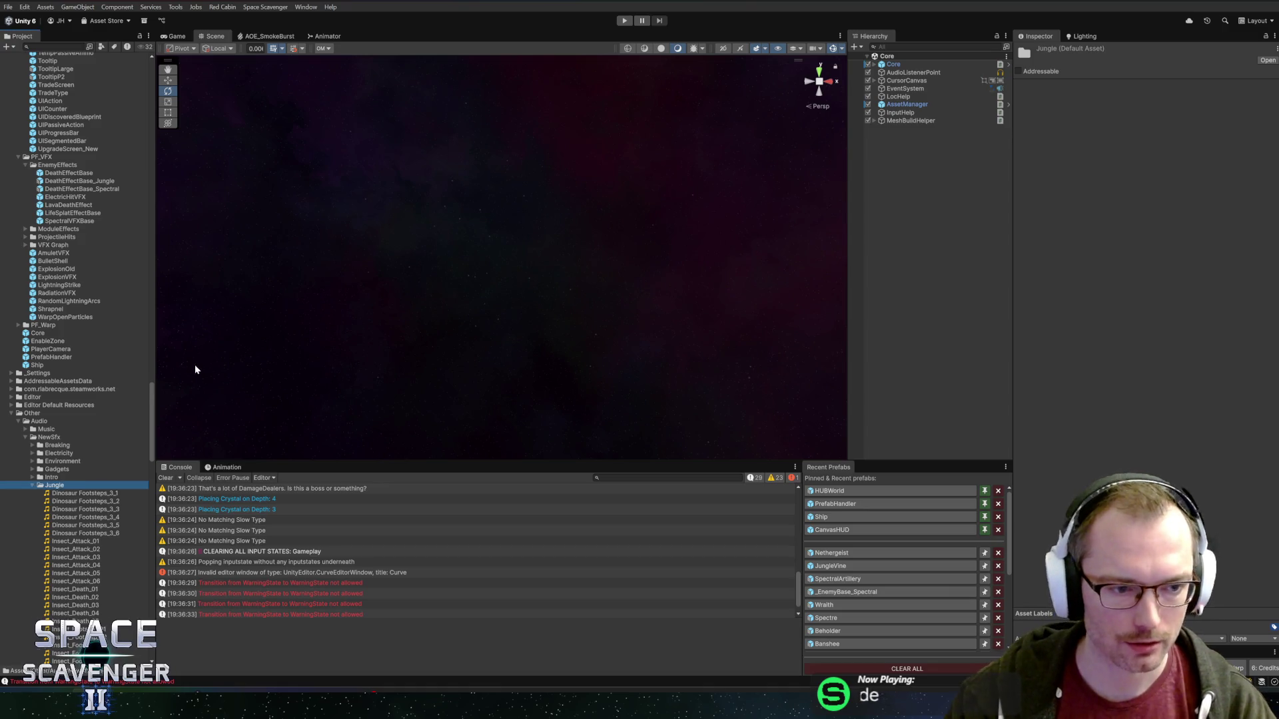
key(Left)
click(47, 437)
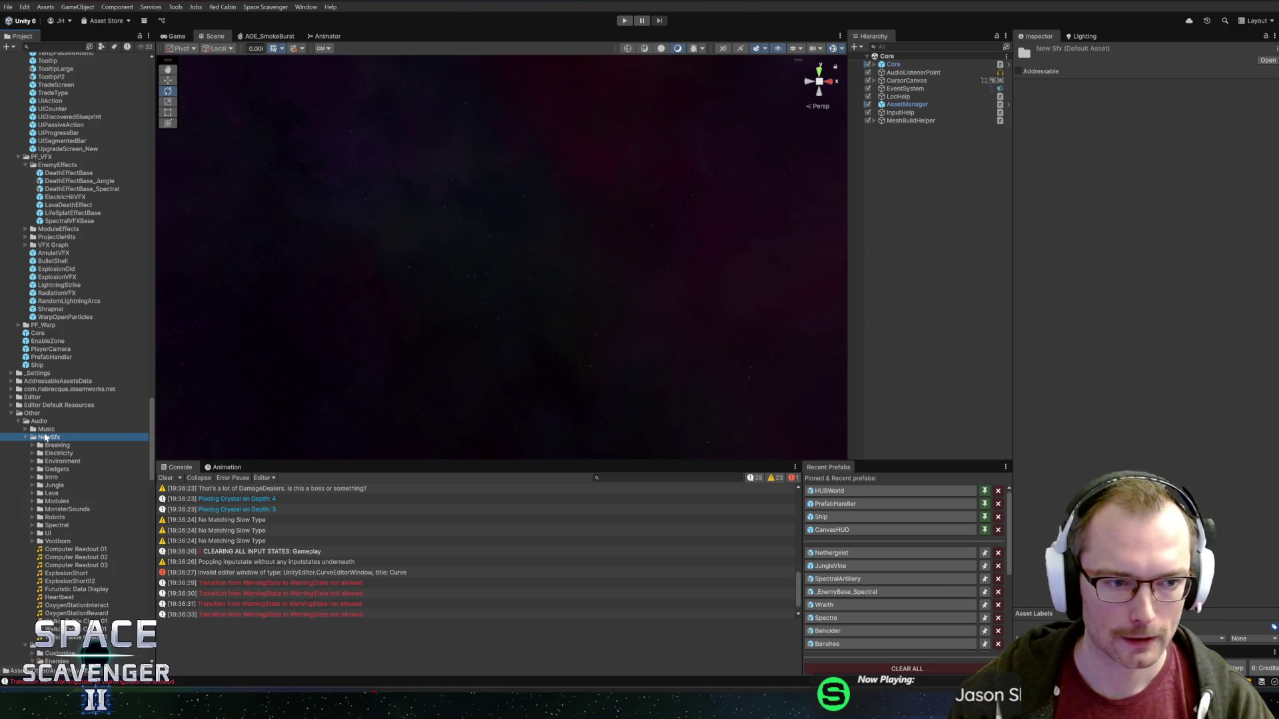
key(Left)
click(57, 445)
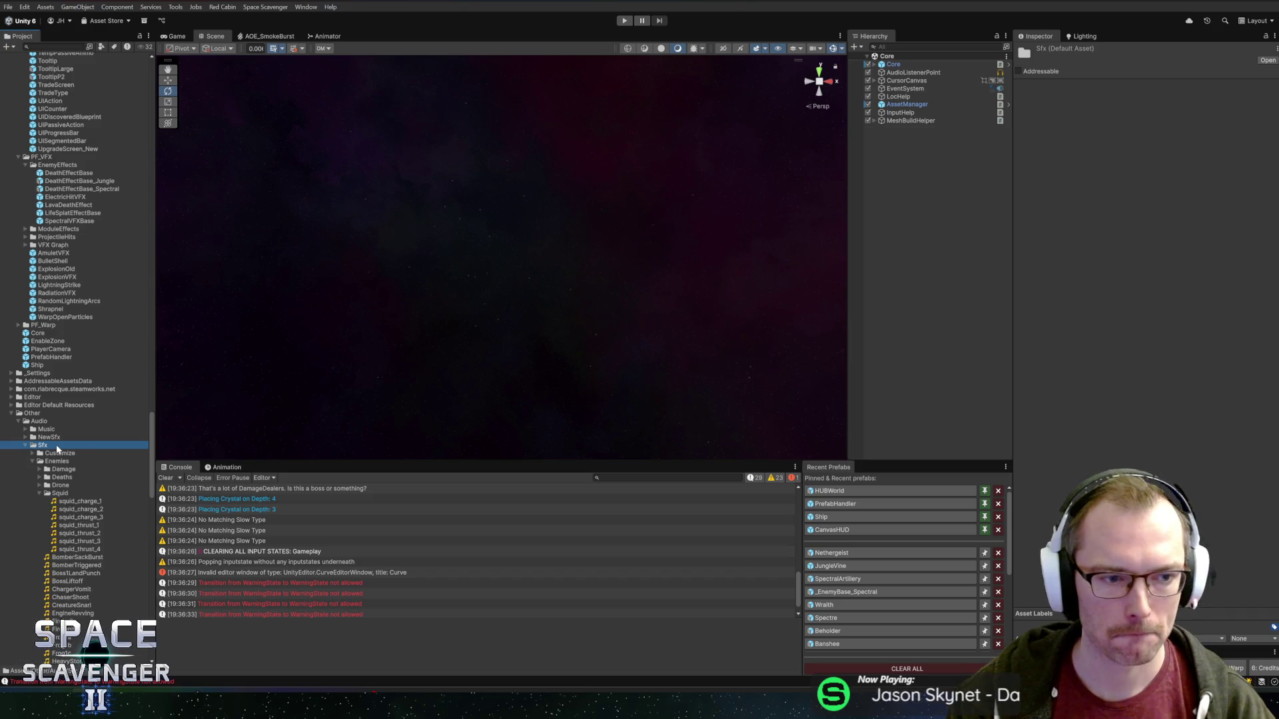
click(26, 445)
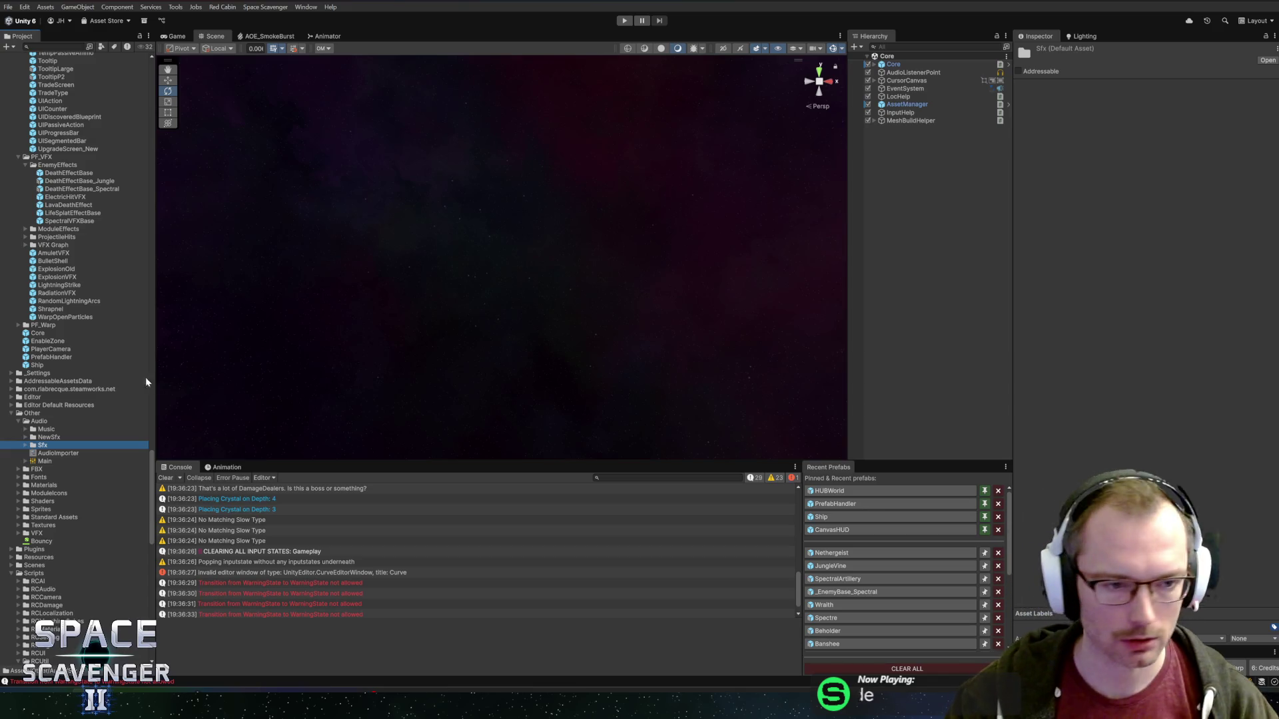
scroll(77, 531, up, 10)
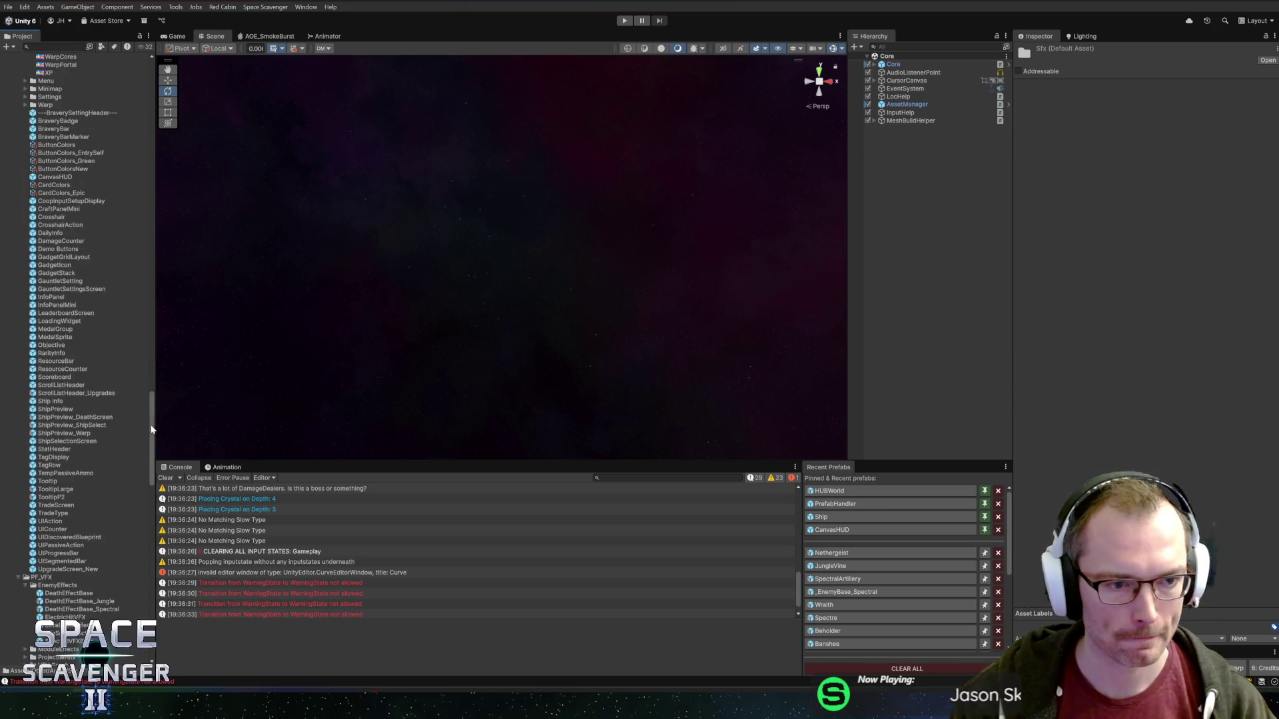
drag(160, 425, 165, 426)
scroll(86, 459, down, 10)
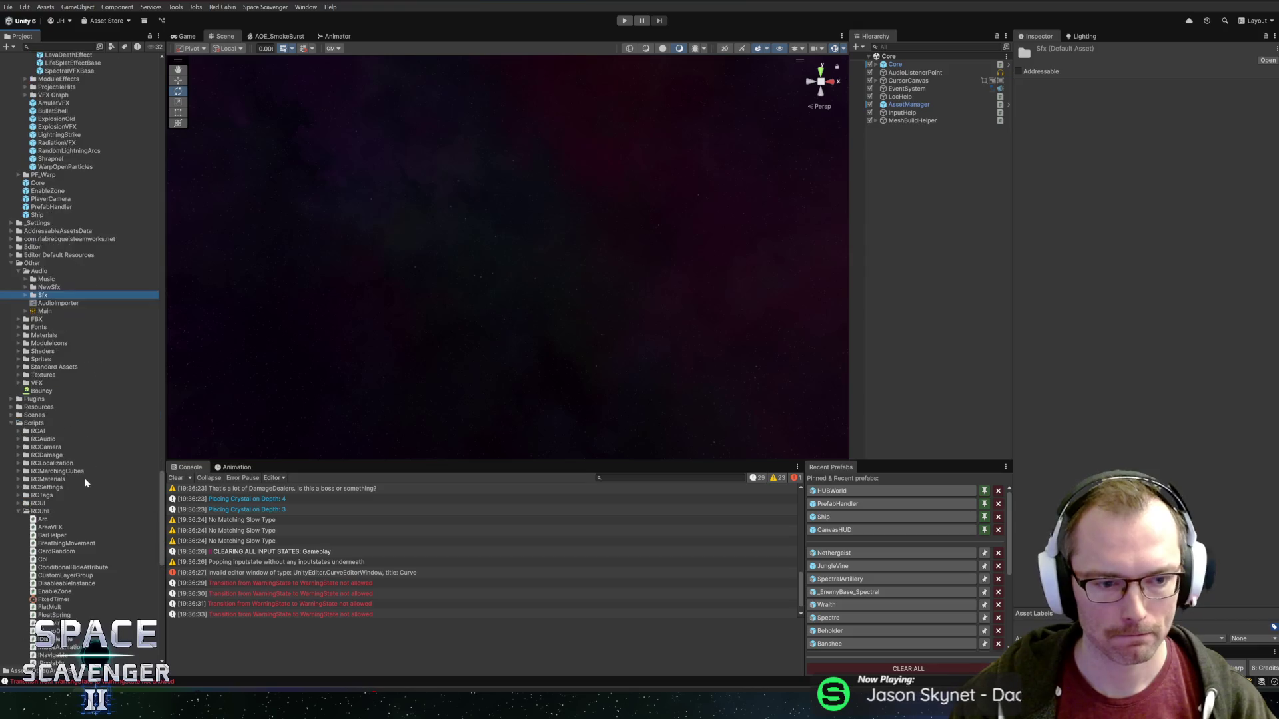
- Ping the Nethergeist folder and select the _EnemyBase_Spectral prefab
click(834, 553)
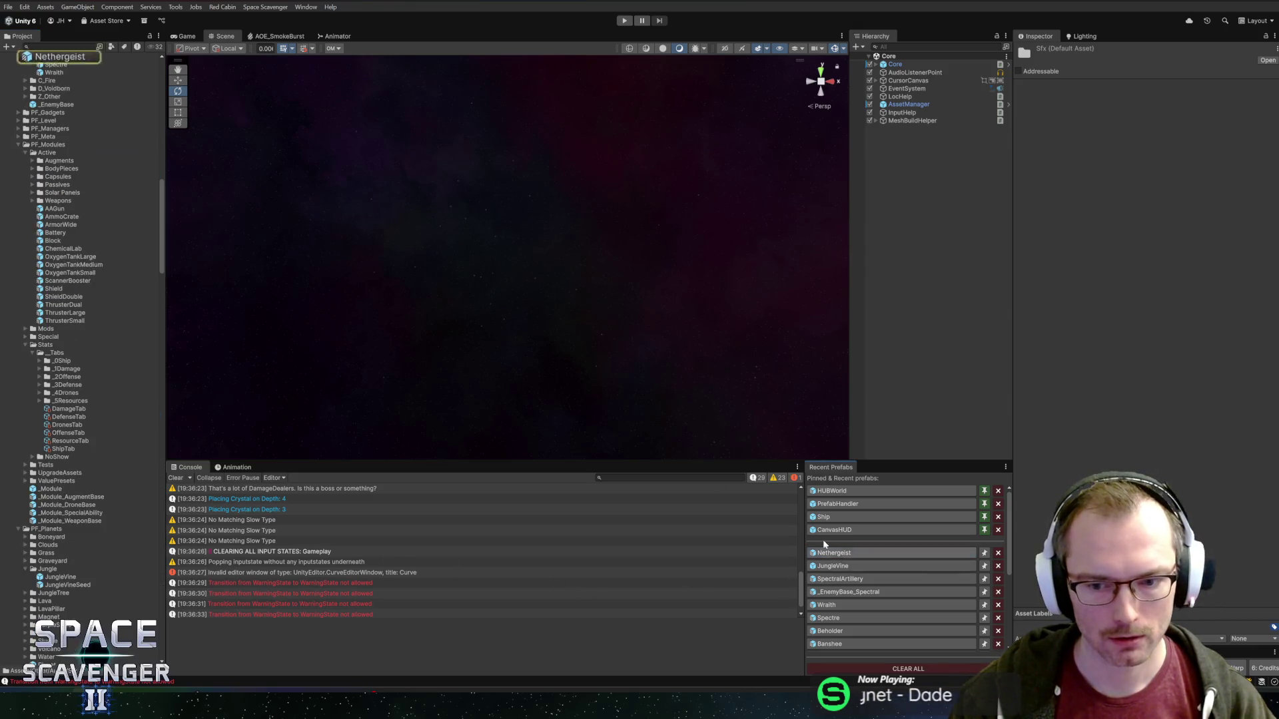
scroll(74, 303, down, 4)
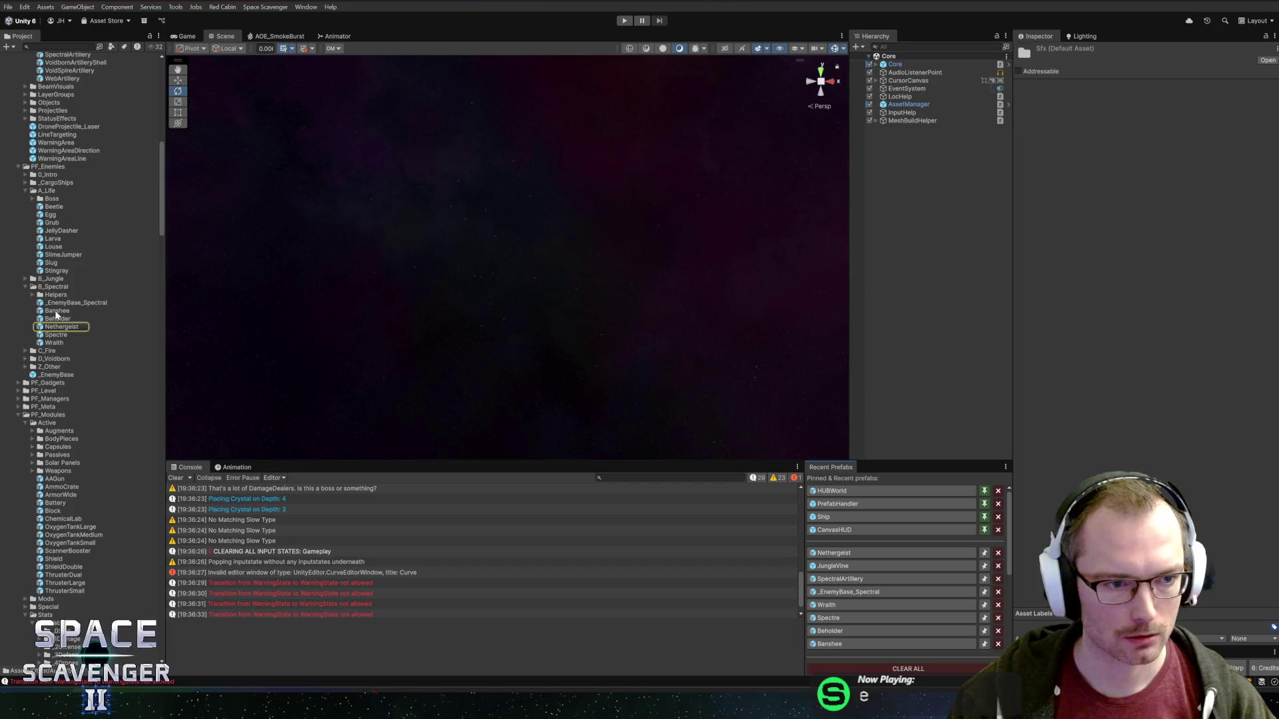
click(52, 303)
- Create a Prefab Variant of _EnemyBase_Spectral and name it Lich
right_click(51, 305)
mouse_move(100, 311)
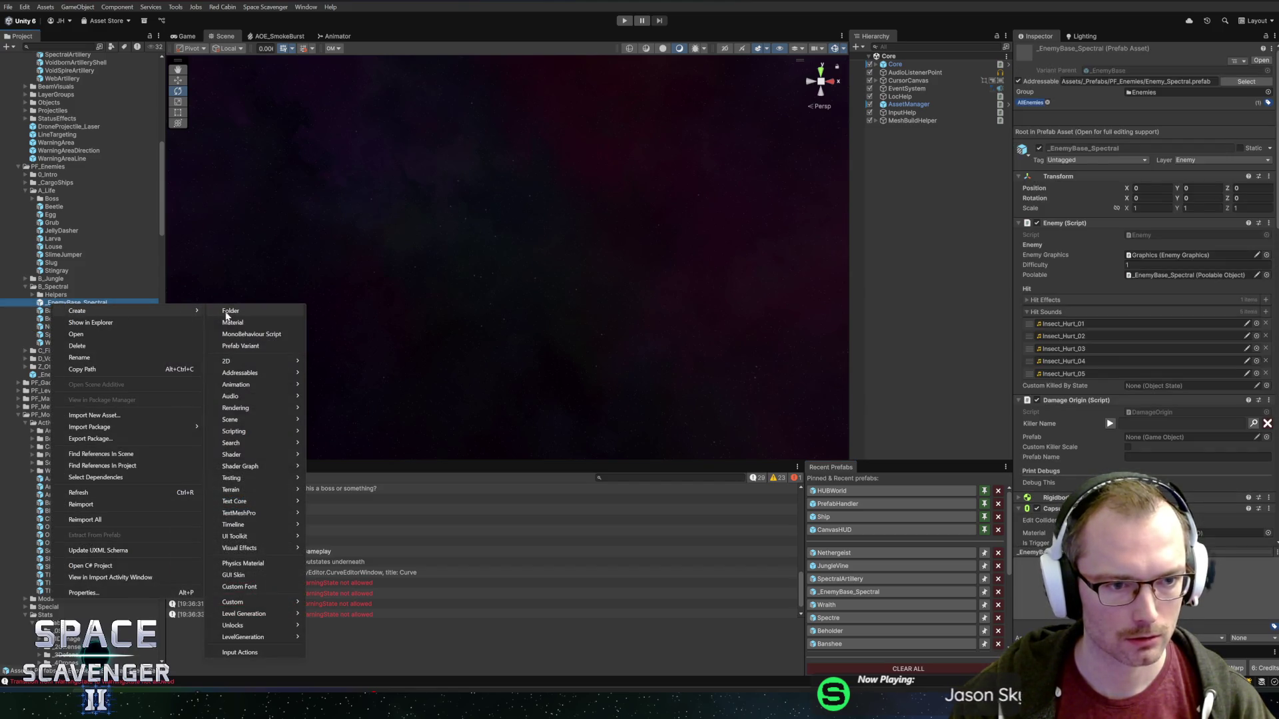
click(242, 348)
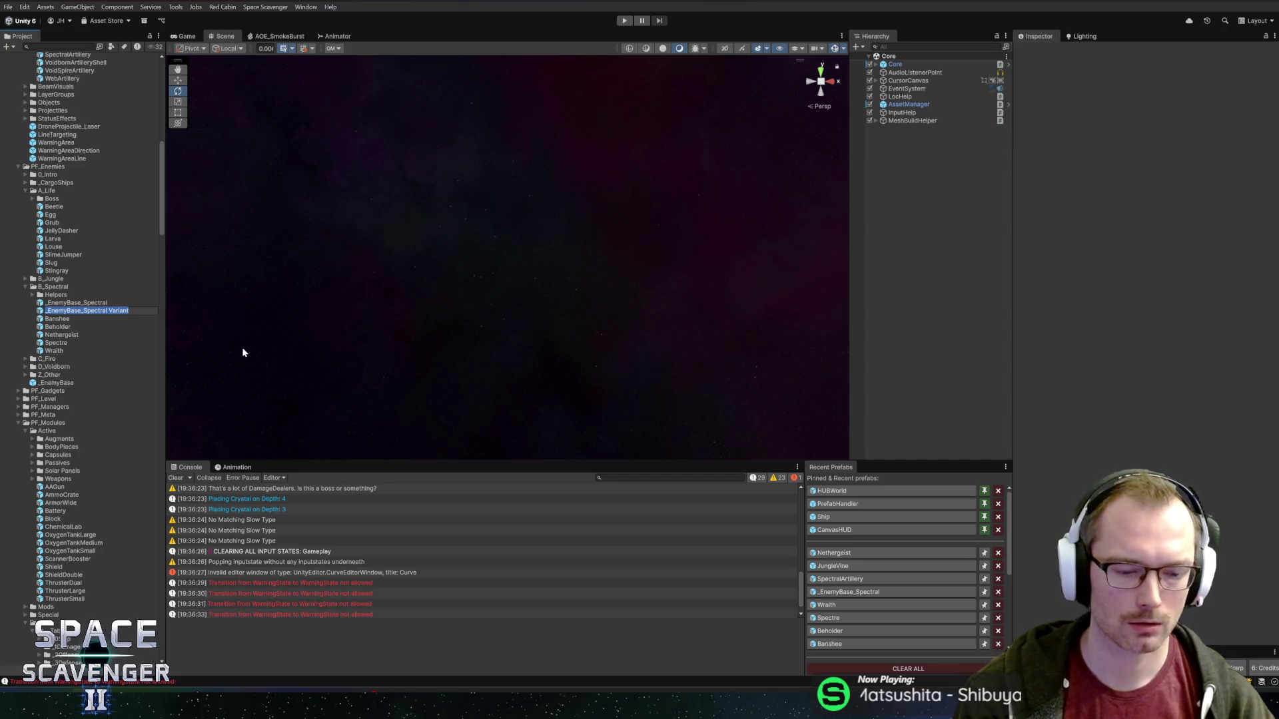
text(Li)
key(BackSpace)
key(BackSpace)
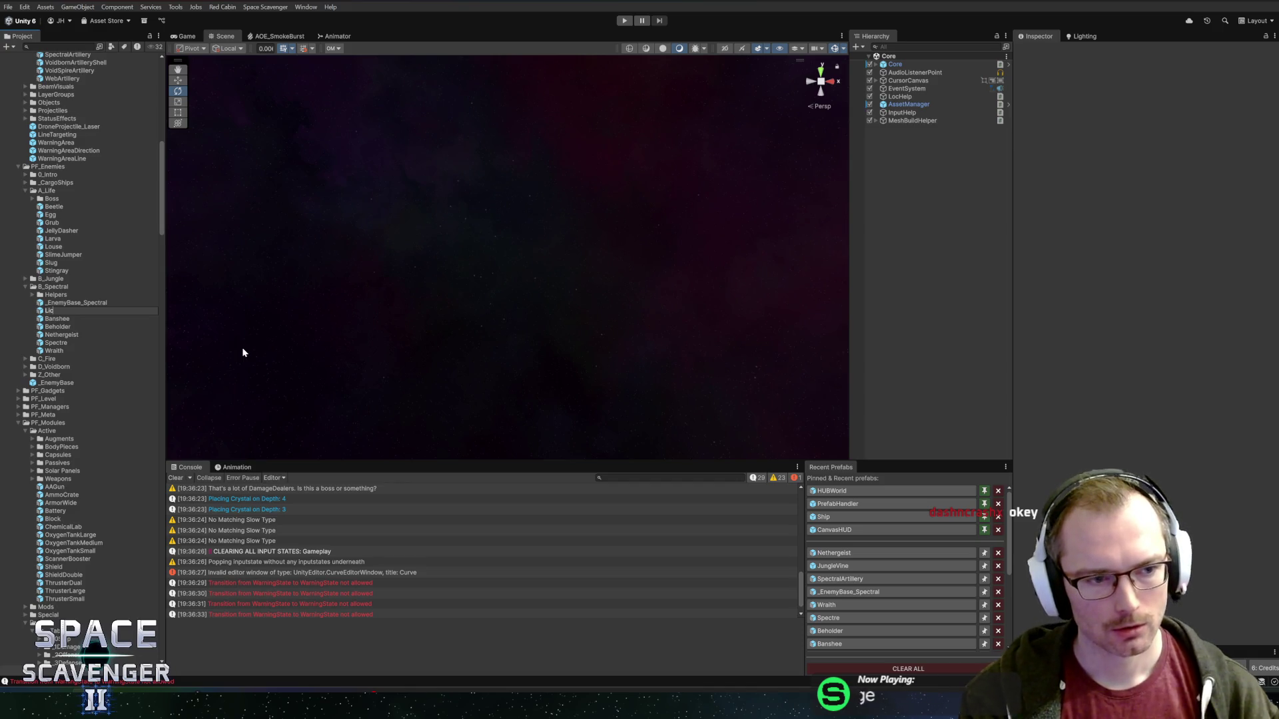
text(Lich)
key(Return)
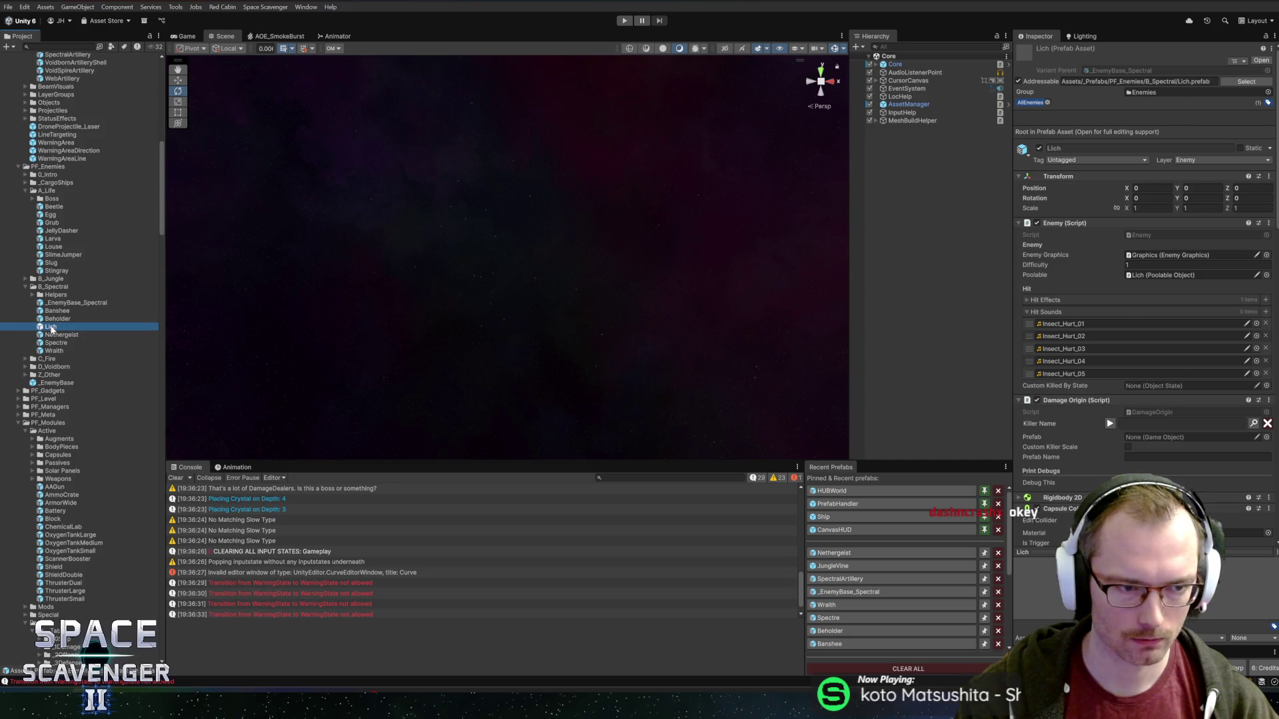
- Open Lich, swap its Capsule Collider 2D for a Circle Collider 2D, and save
double_click(52, 327)
scroll(566, 233, down, 3)
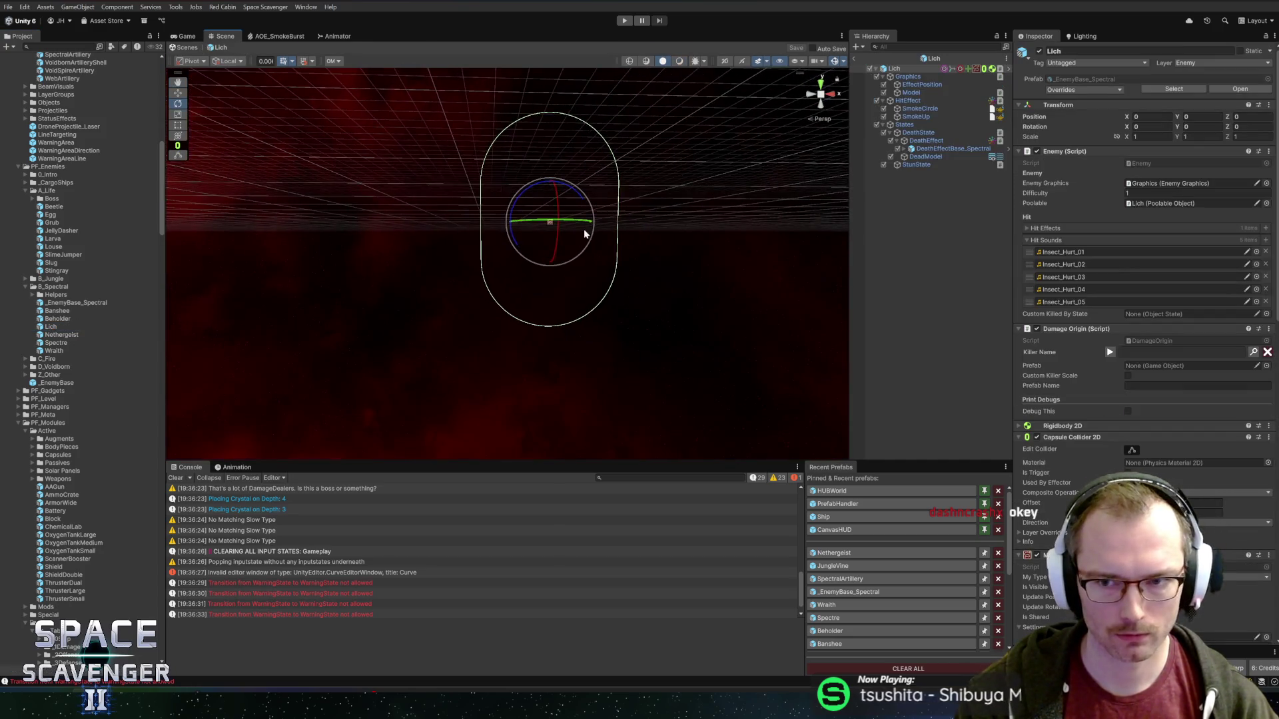
mouse_move(588, 234)
mouse_down()
mouse_move(565, 286)
mouse_move(790, 373)
mouse_up()
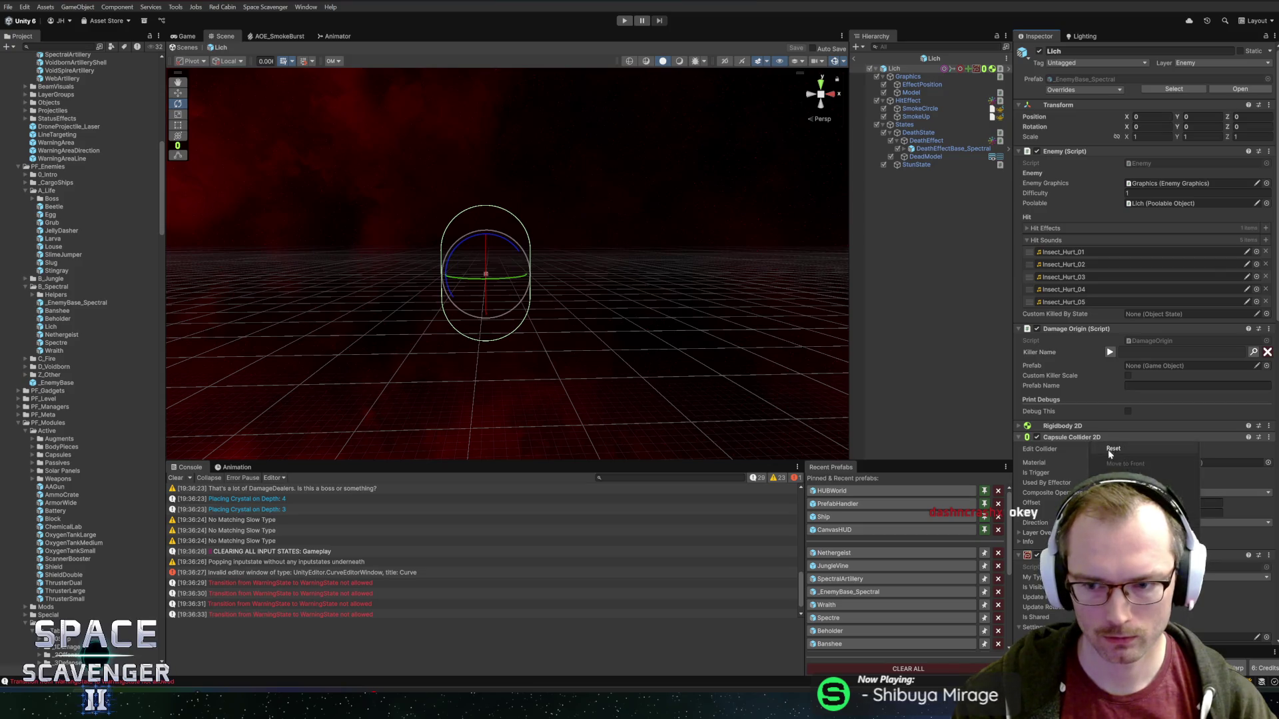
right_click(1087, 438)
click(1113, 462)
scroll(1144, 333, down, 10)
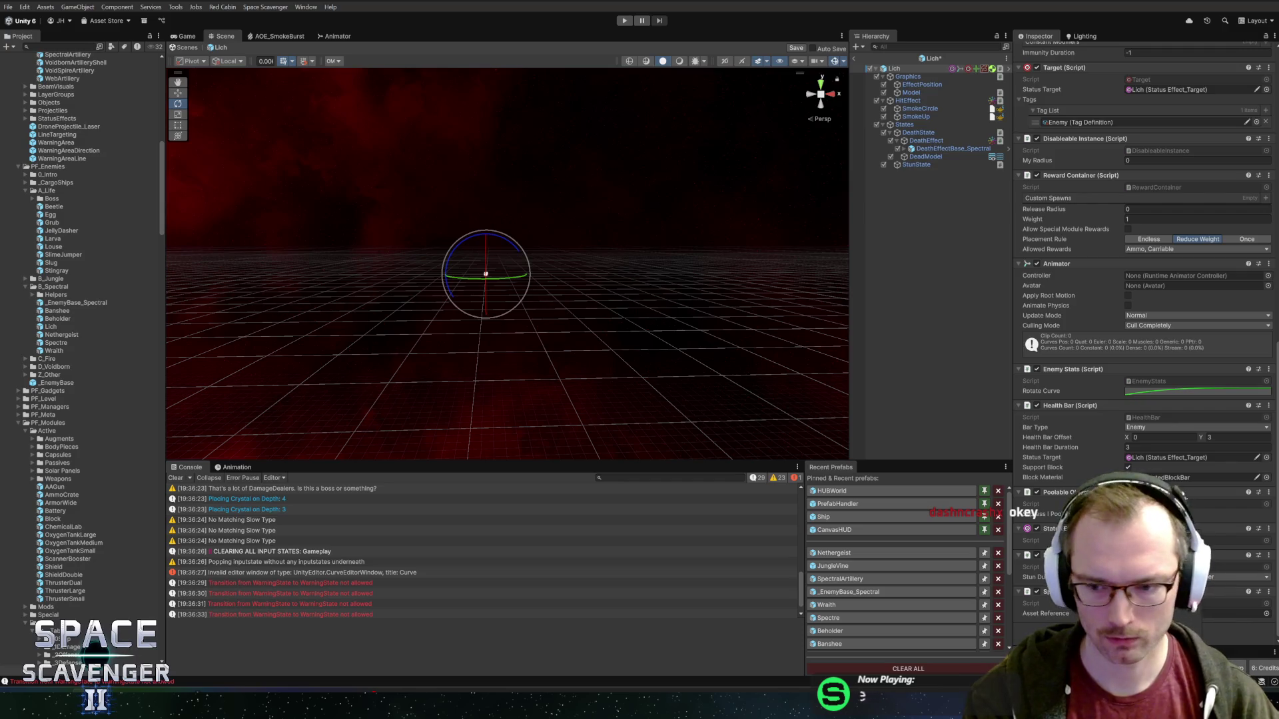
key(Return)
key(ctrl+s)
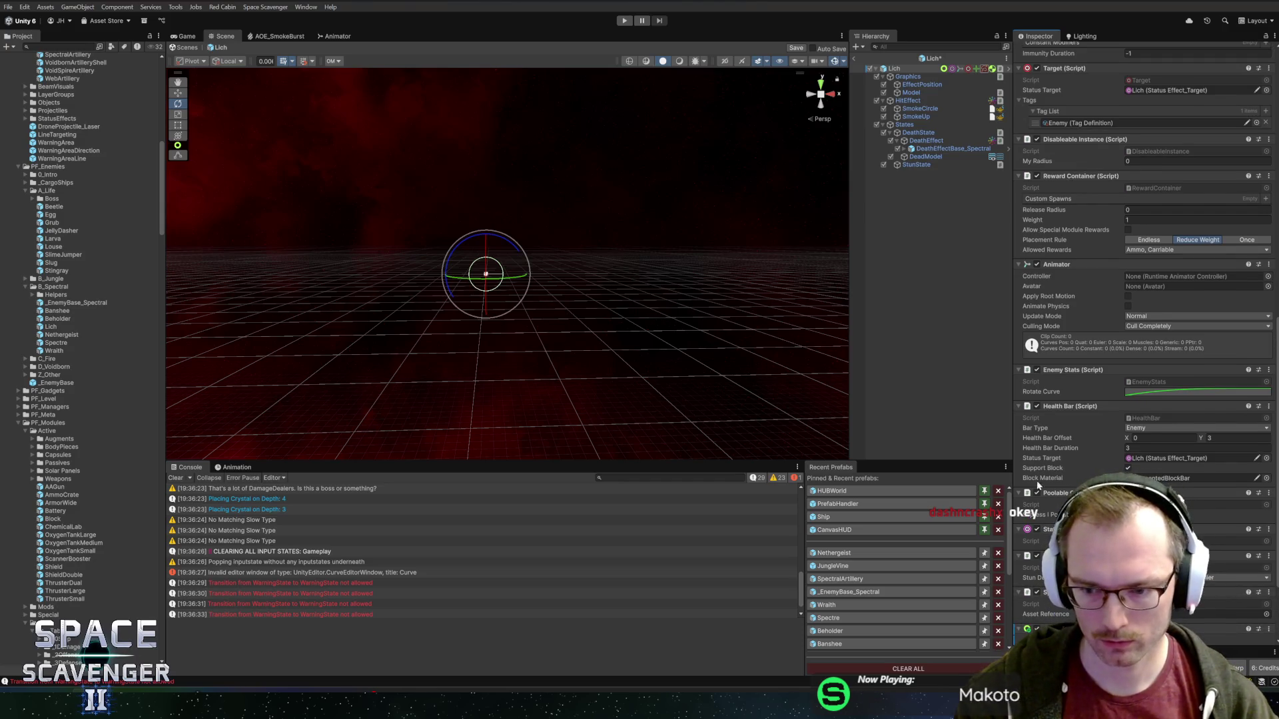
- Search the Project for 'states' and check the Scavenger States folder
click(56, 47)
text(state)
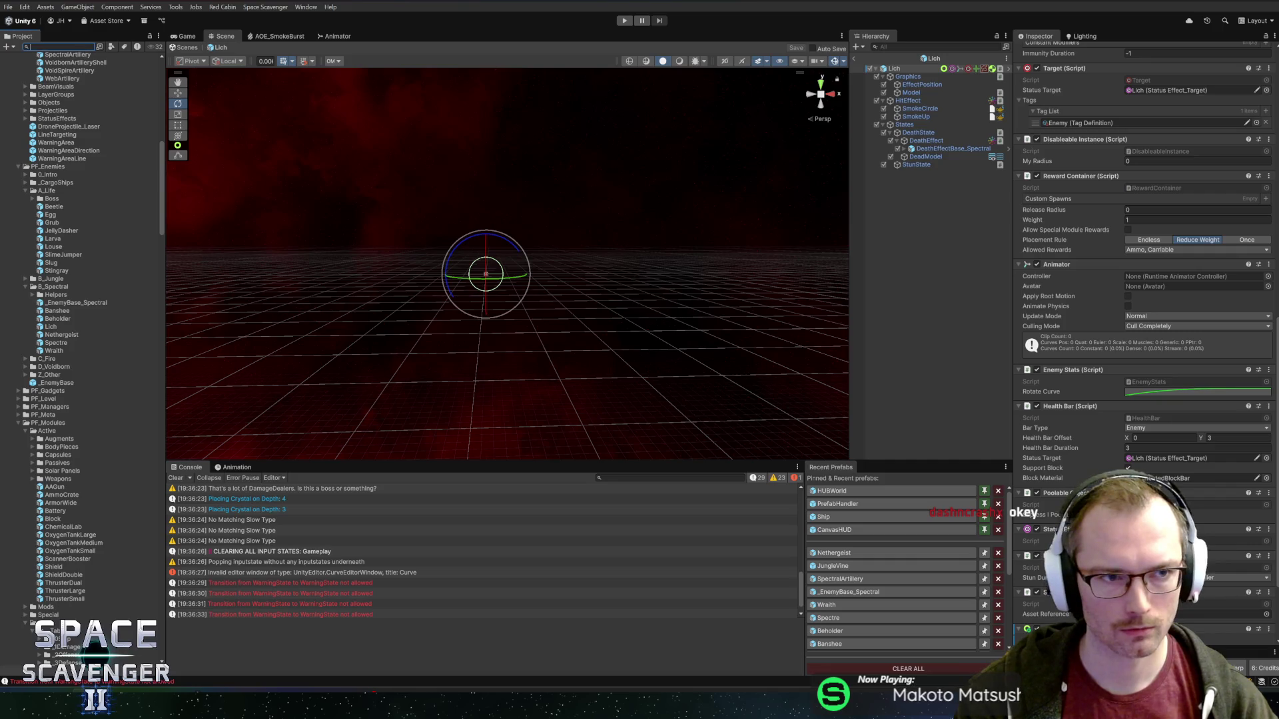
text(s)
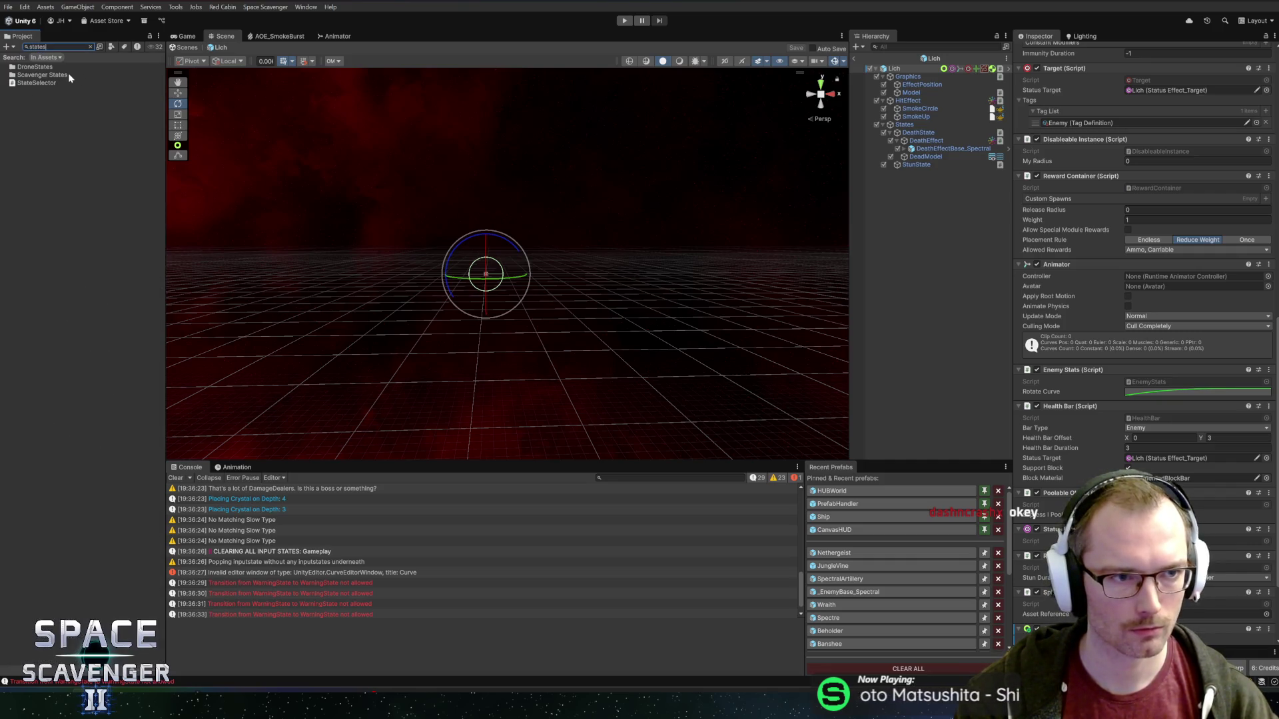
click(66, 76)
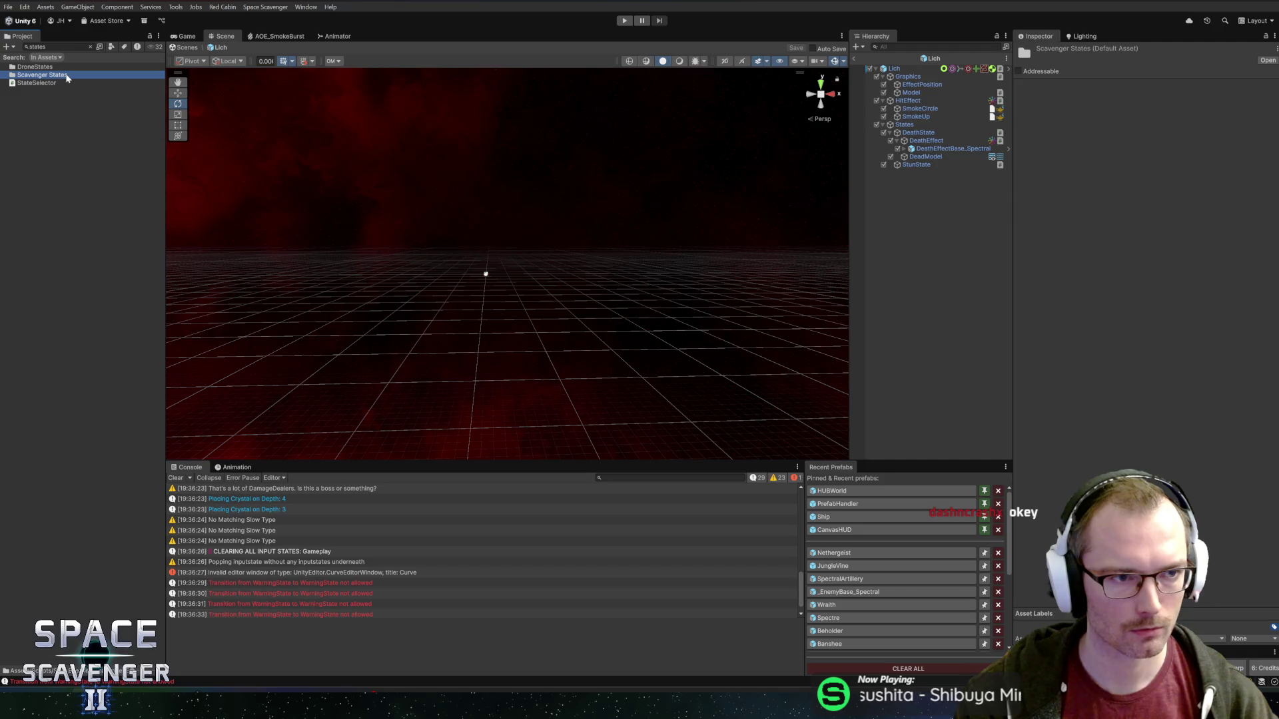
- Search for 'idle' to reach the Z_Other folder and drag EnemyBasics onto Lich
click(57, 47)
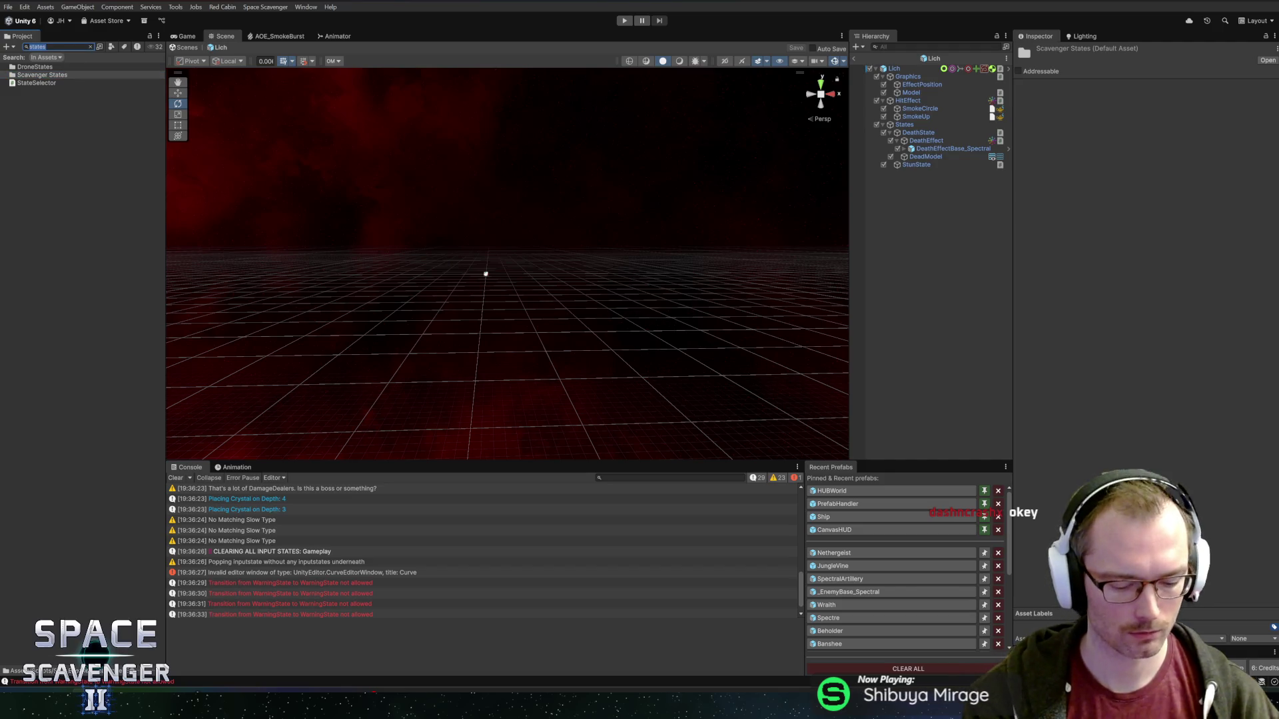
text(base)
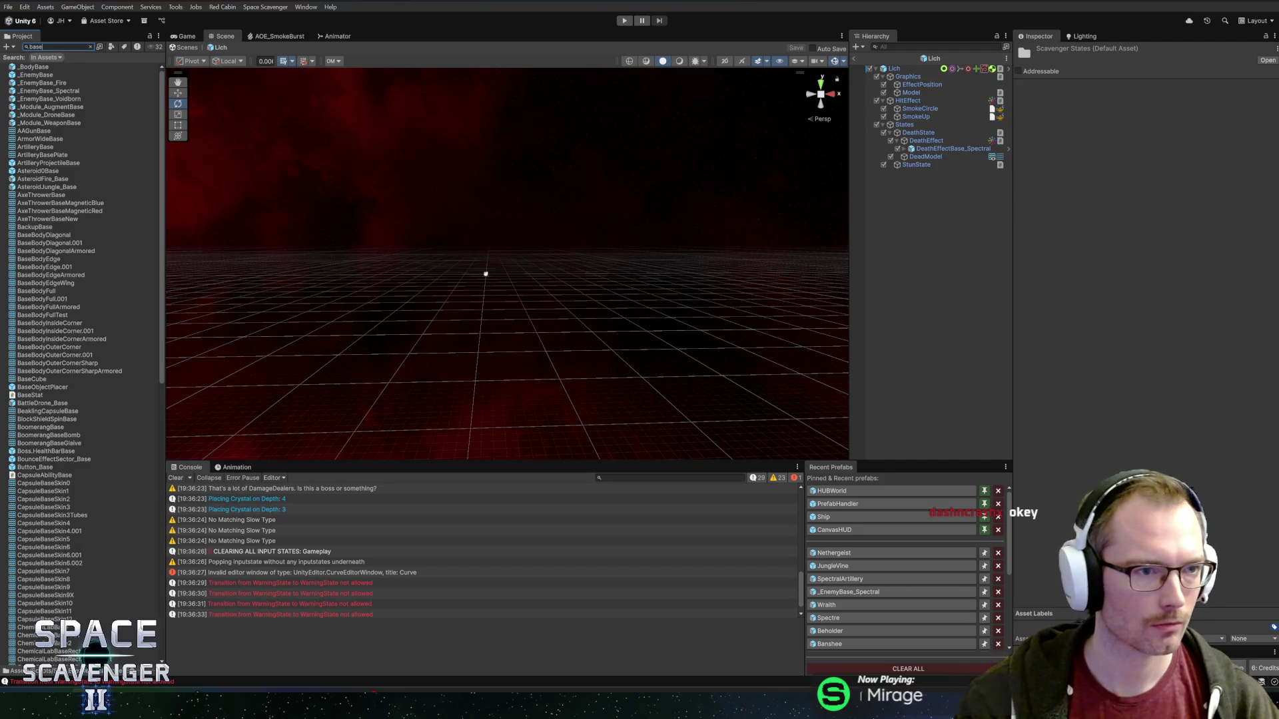
text(s)
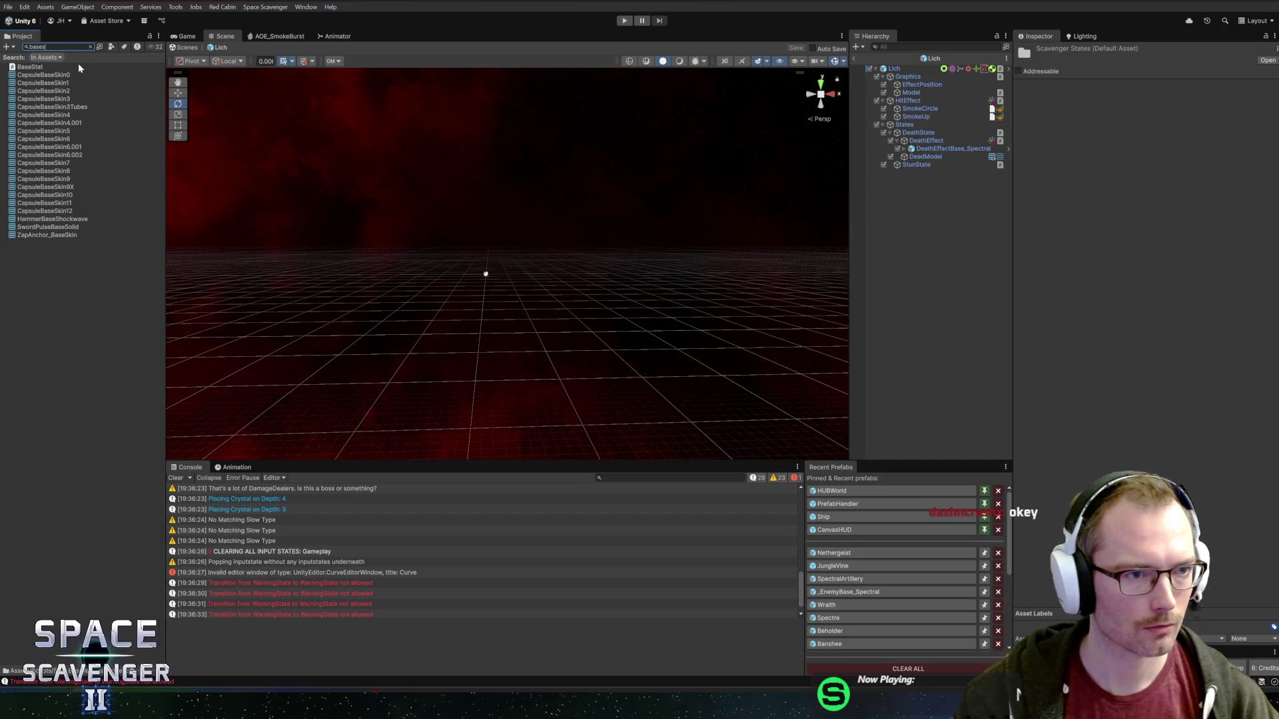
key(BackSpace)
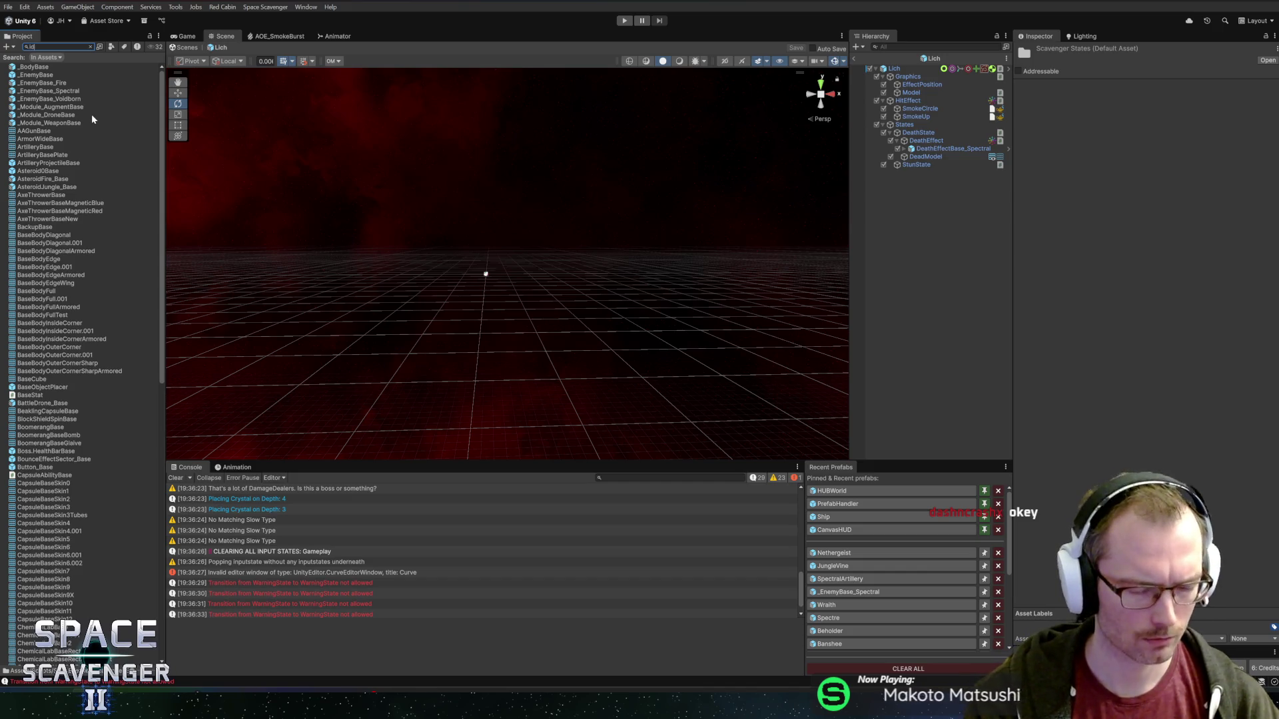
key(BackSpace)
key(BackSpace)
key(BackSpace)
text(idle)
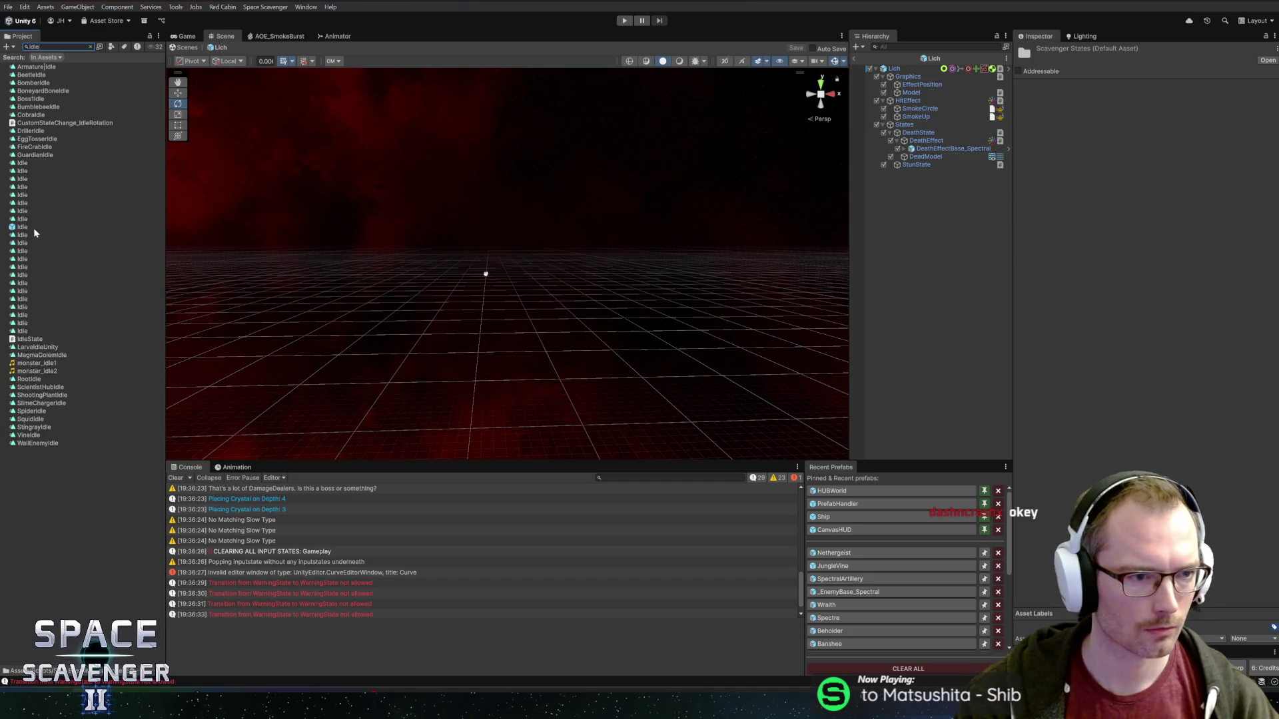
click(31, 226)
scroll(99, 231, up, 5)
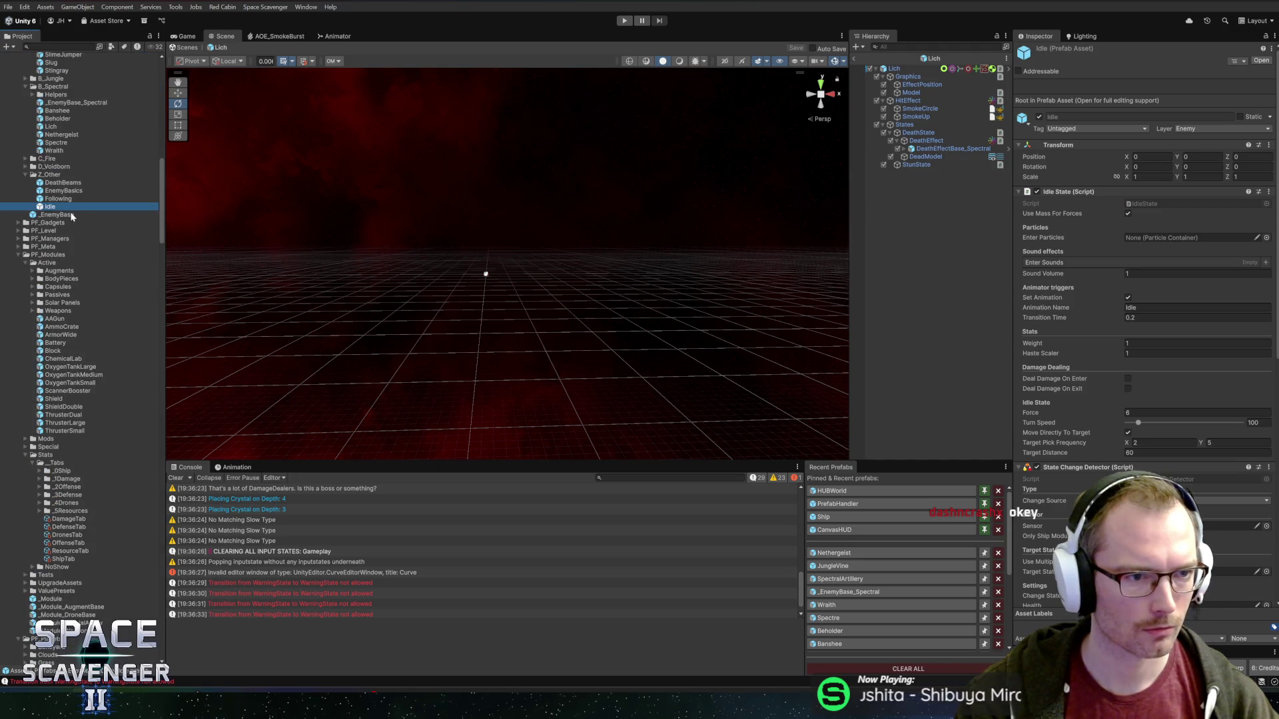
drag(58, 191, 923, 173)
- Unpack the EnemyBasics prefab instance into plain objects
right_click(909, 174)
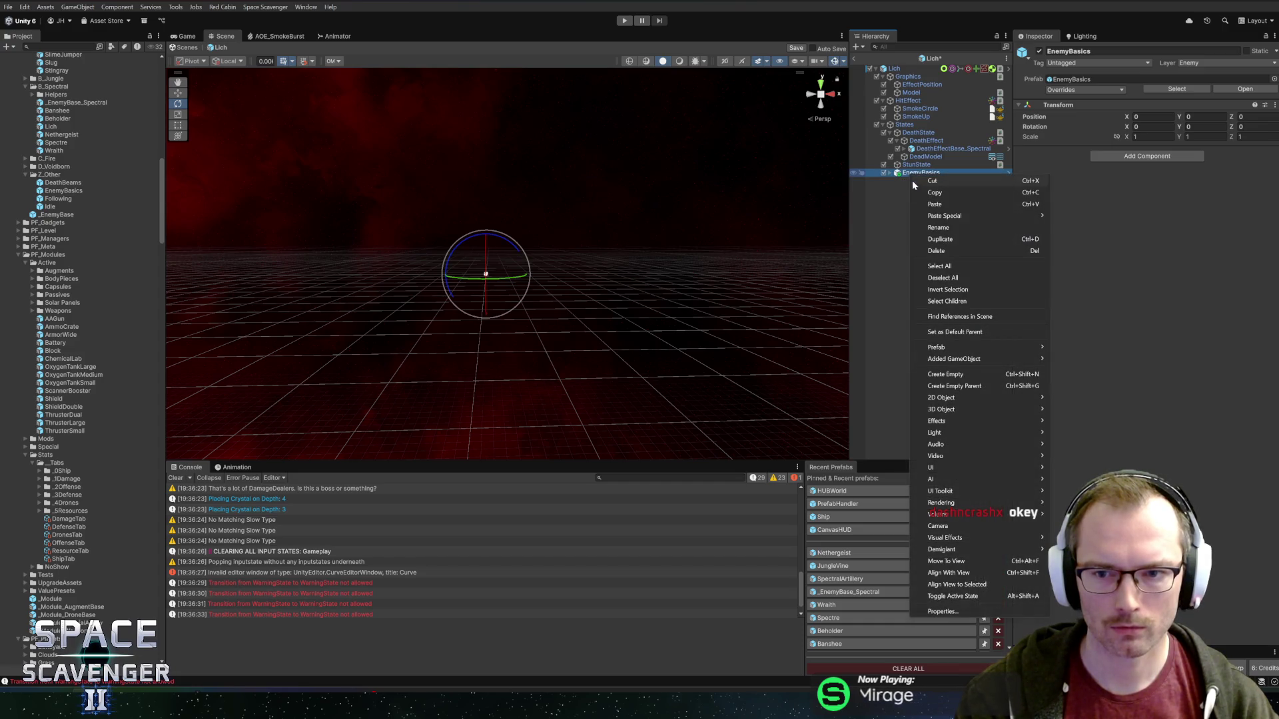
mouse_move(973, 345)
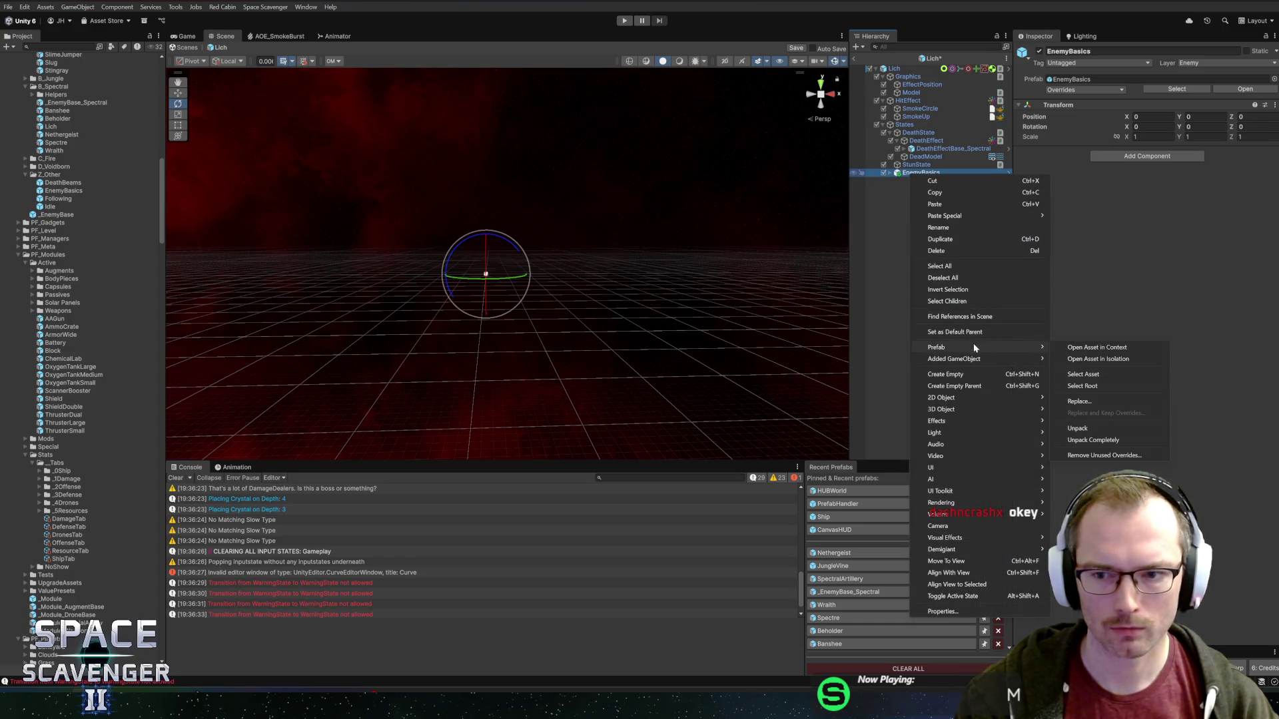
click(1079, 428)
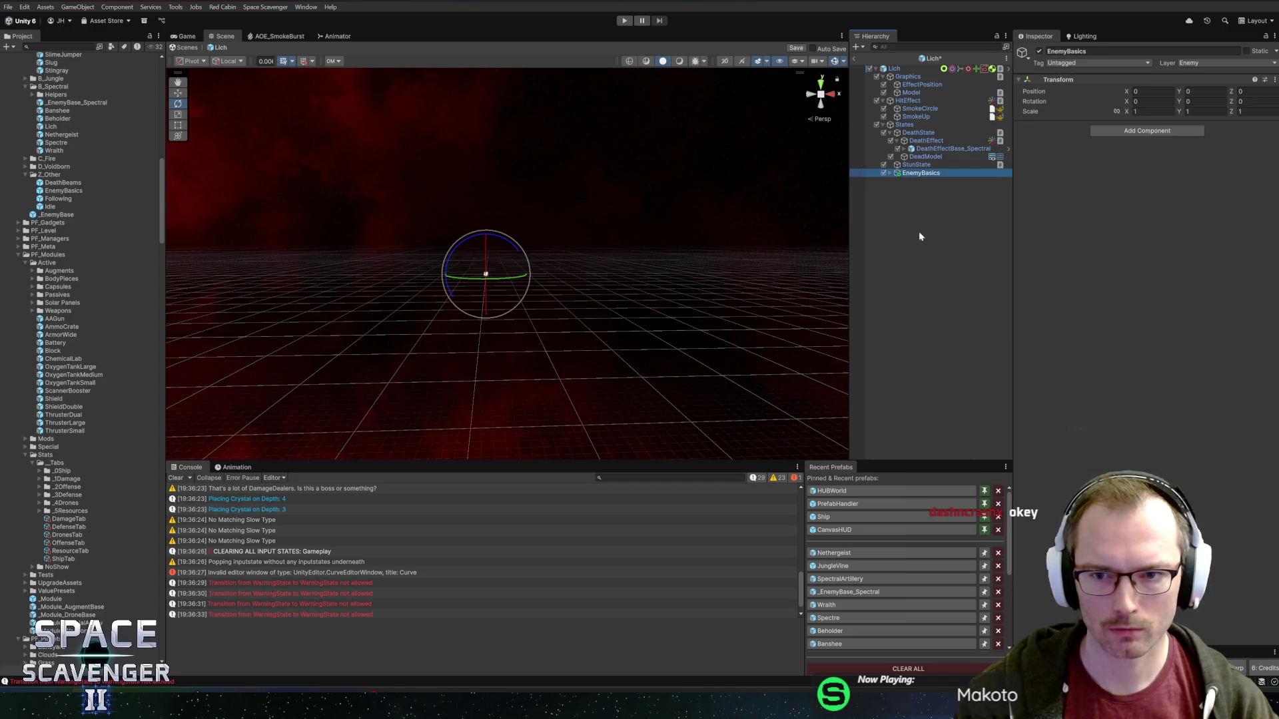
- Move Idle and Following under States and delete the empty EnemyBasics object
click(890, 173)
click(922, 189)
shift+click(912, 181)
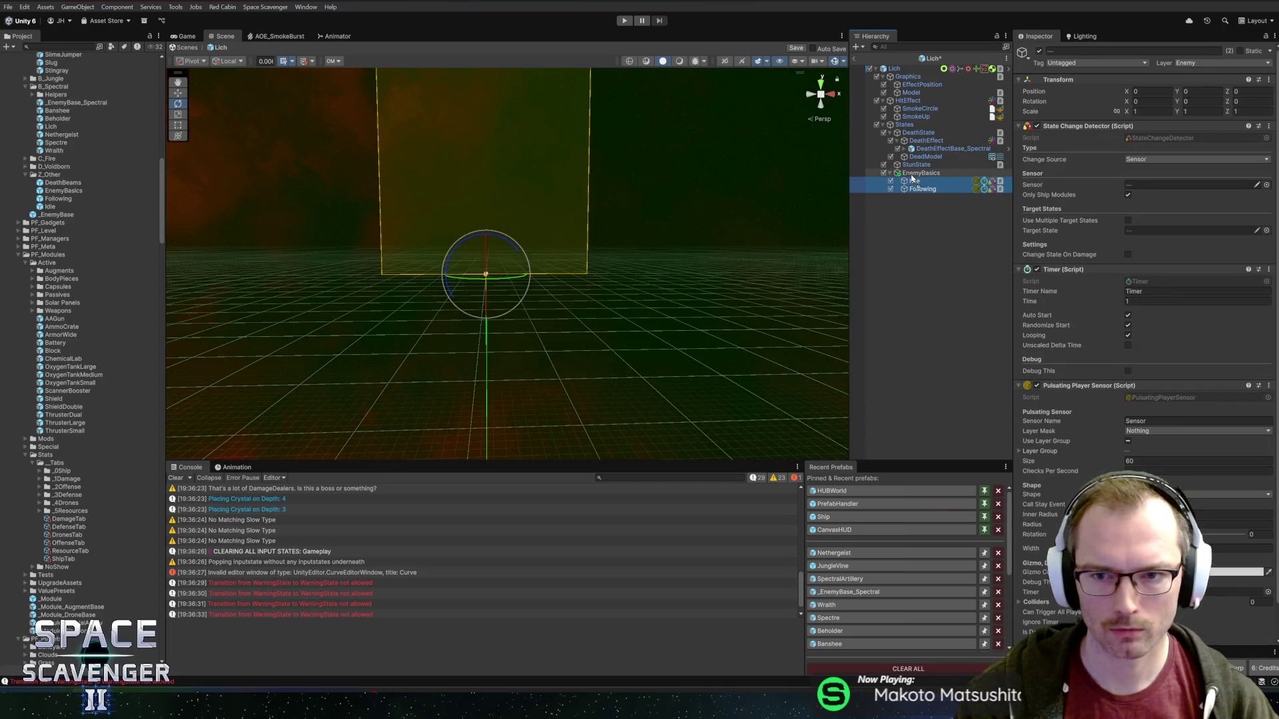
drag(912, 179, 911, 169)
click(910, 188)
key(Delete)
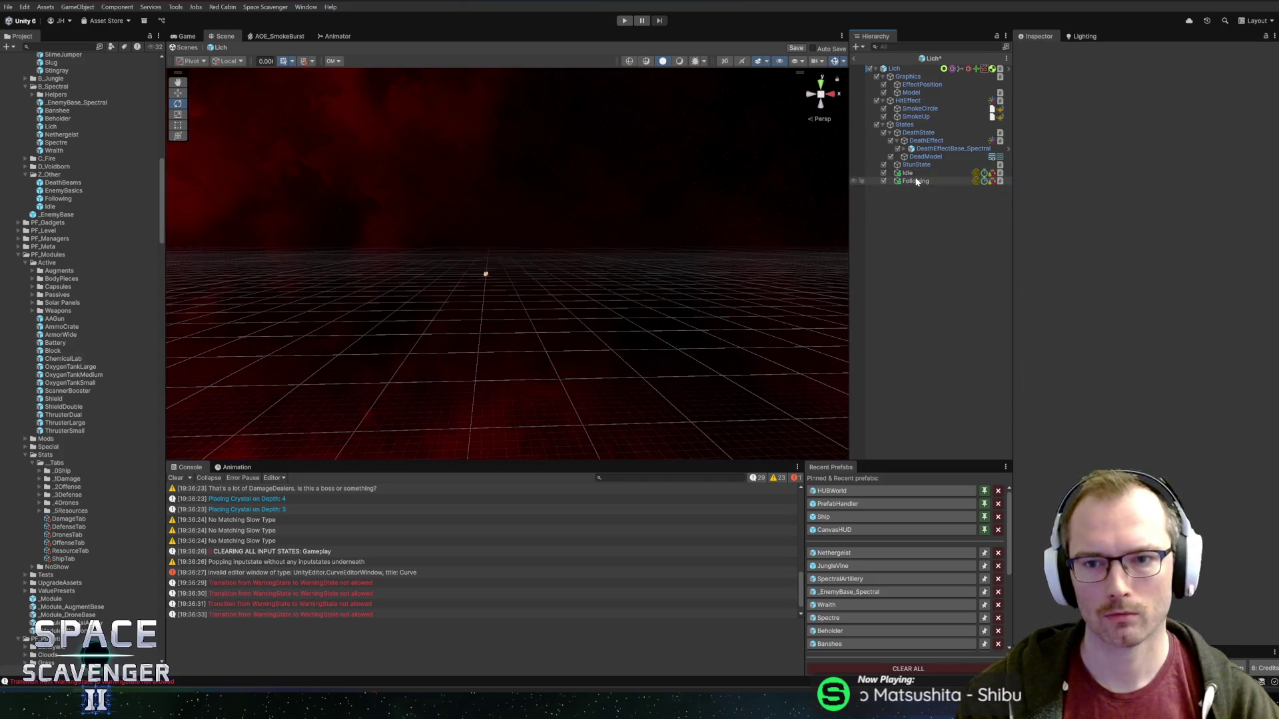
- Inspect the Following state, then select the Model object under Graphics
click(917, 181)
scroll(629, 254, down, 5)
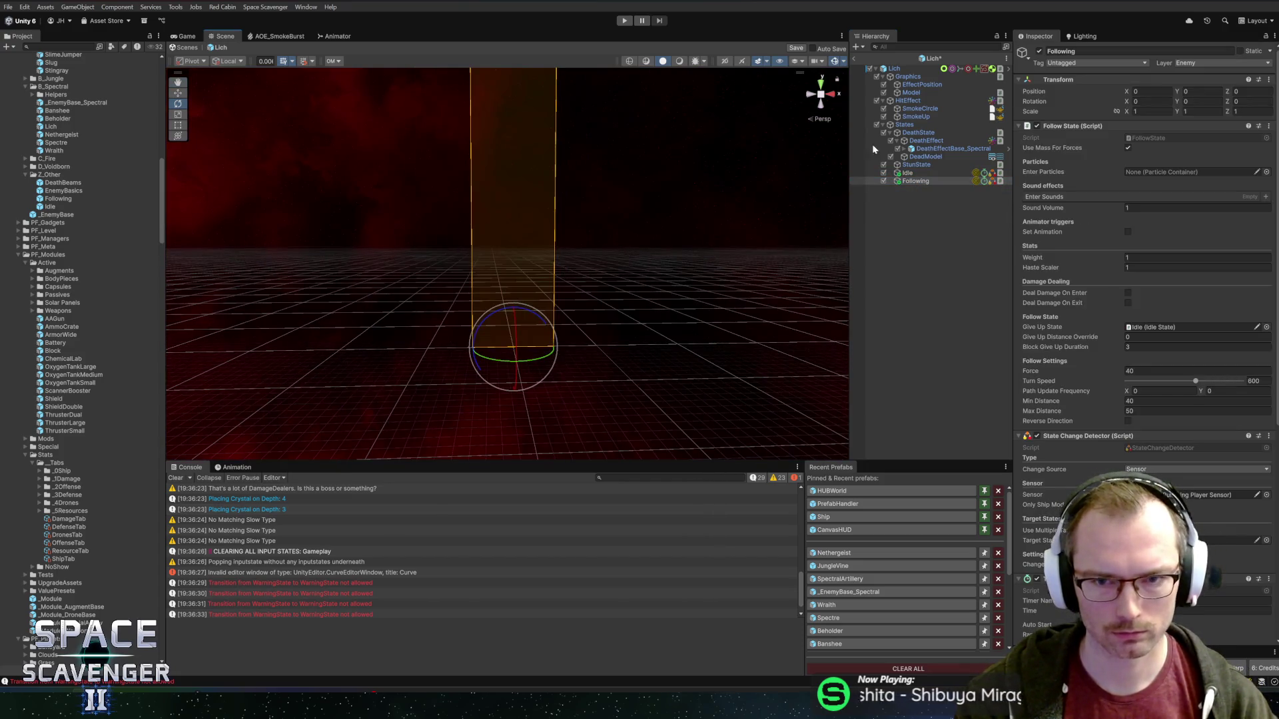
click(913, 93)
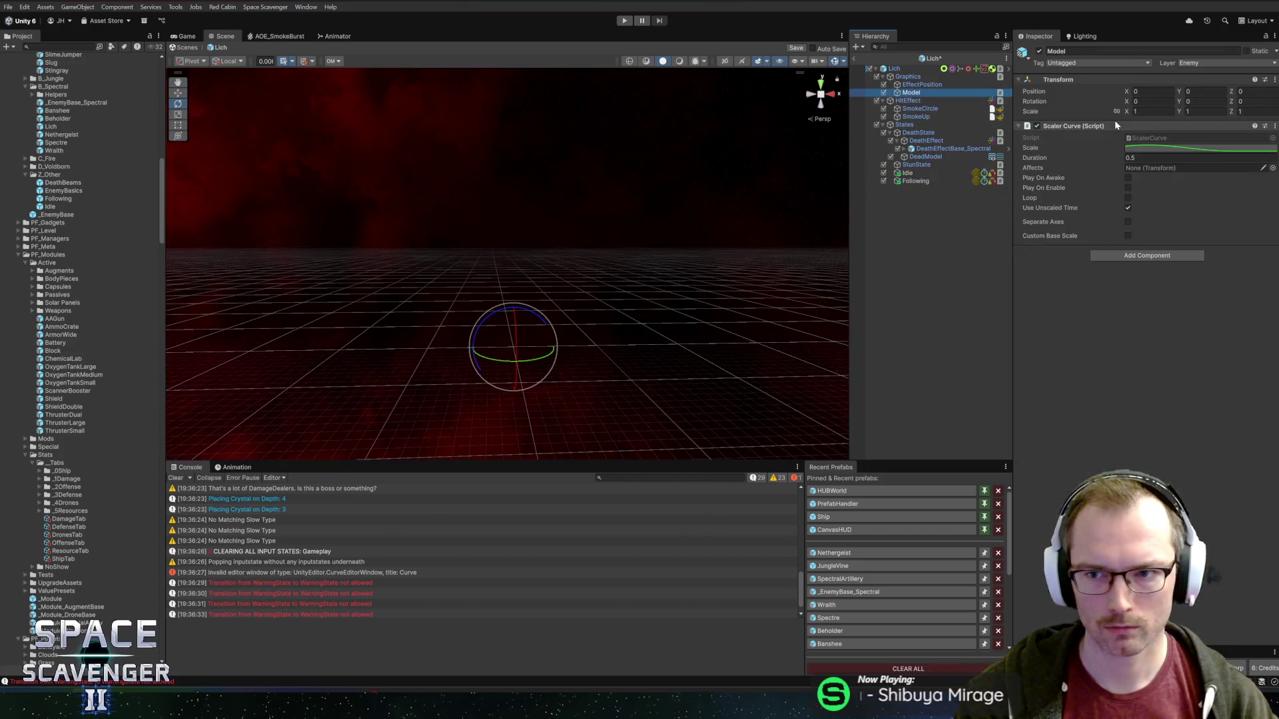
- Add a cube under Model and give it the _Basic material
right_click(933, 94)
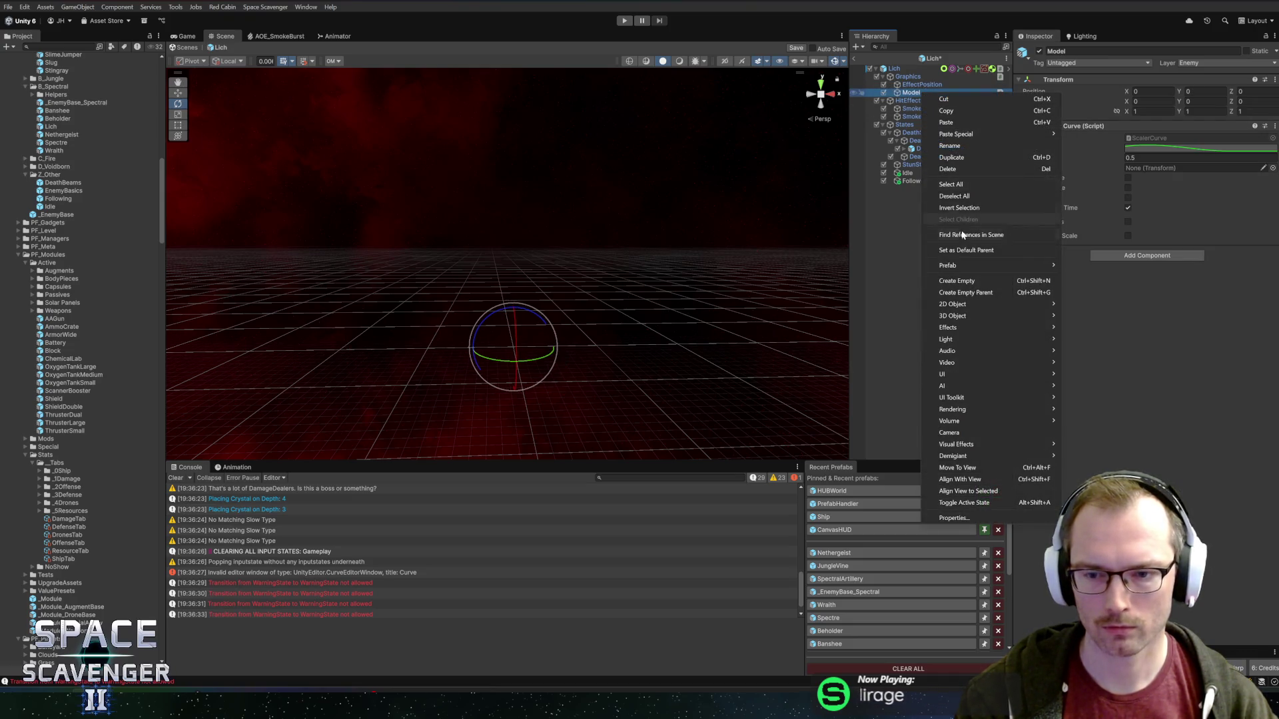
mouse_move(1038, 314)
click(1085, 316)
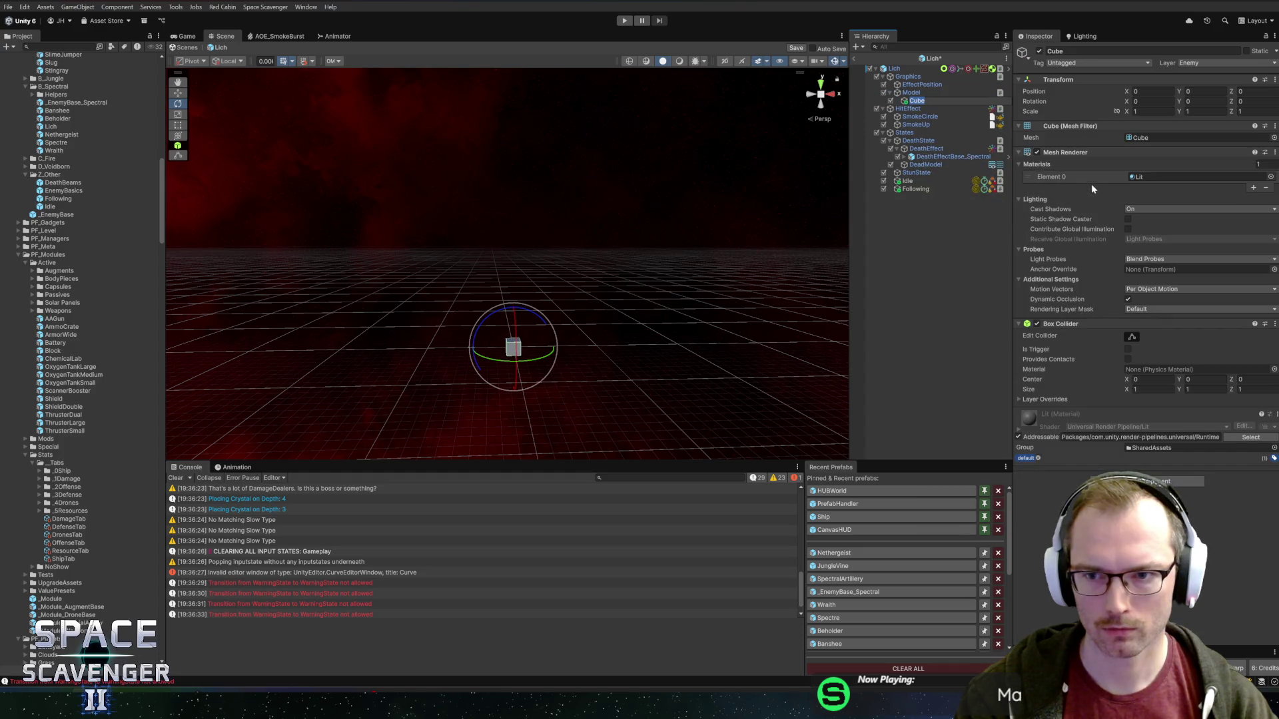
click(1270, 177)
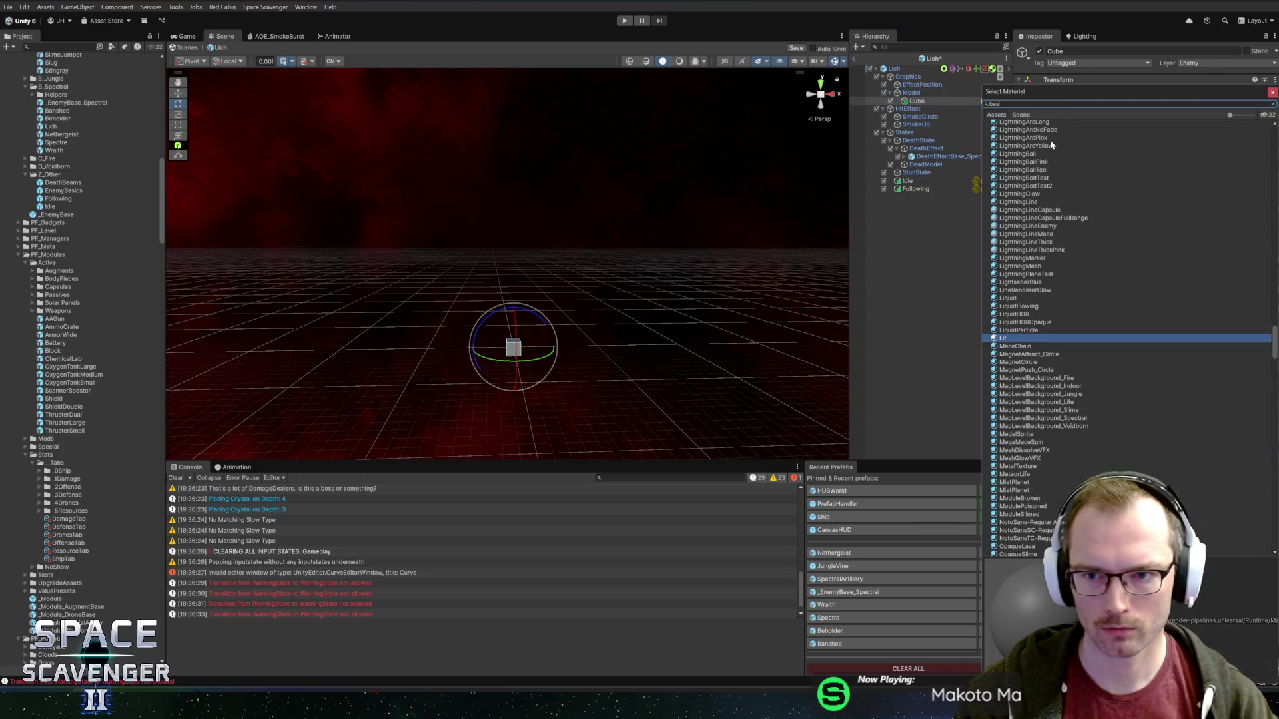
text(bas)
click(1016, 132)
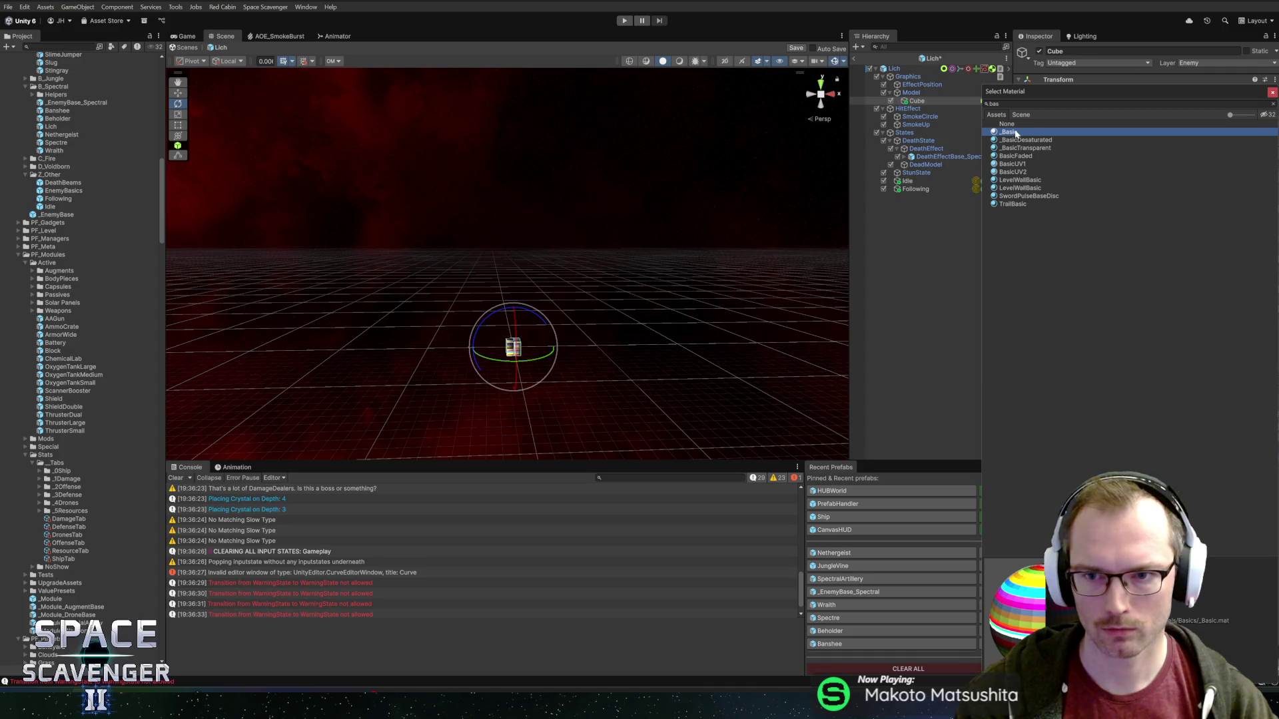
double_click(1016, 133)
- Set the cube's mesh to TestCubeBox and remove its Box Collider
click(1271, 143)
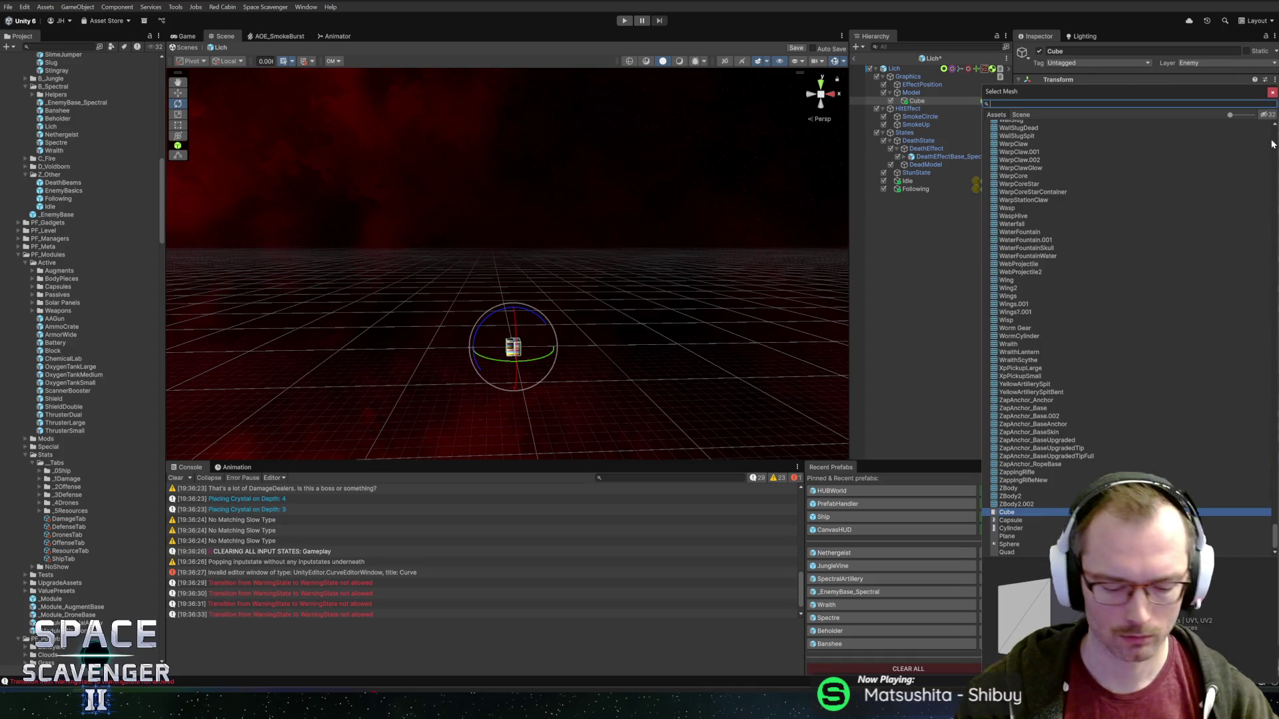
text(testc)
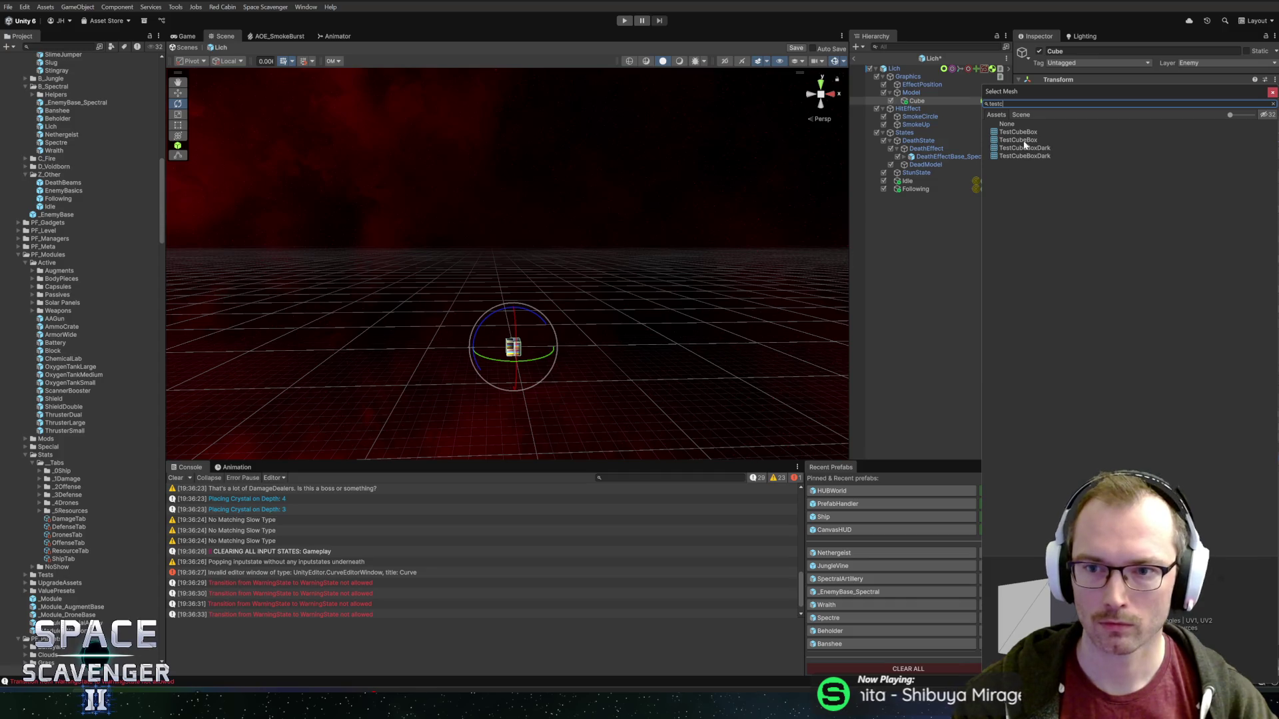
click(1025, 141)
double_click(1023, 133)
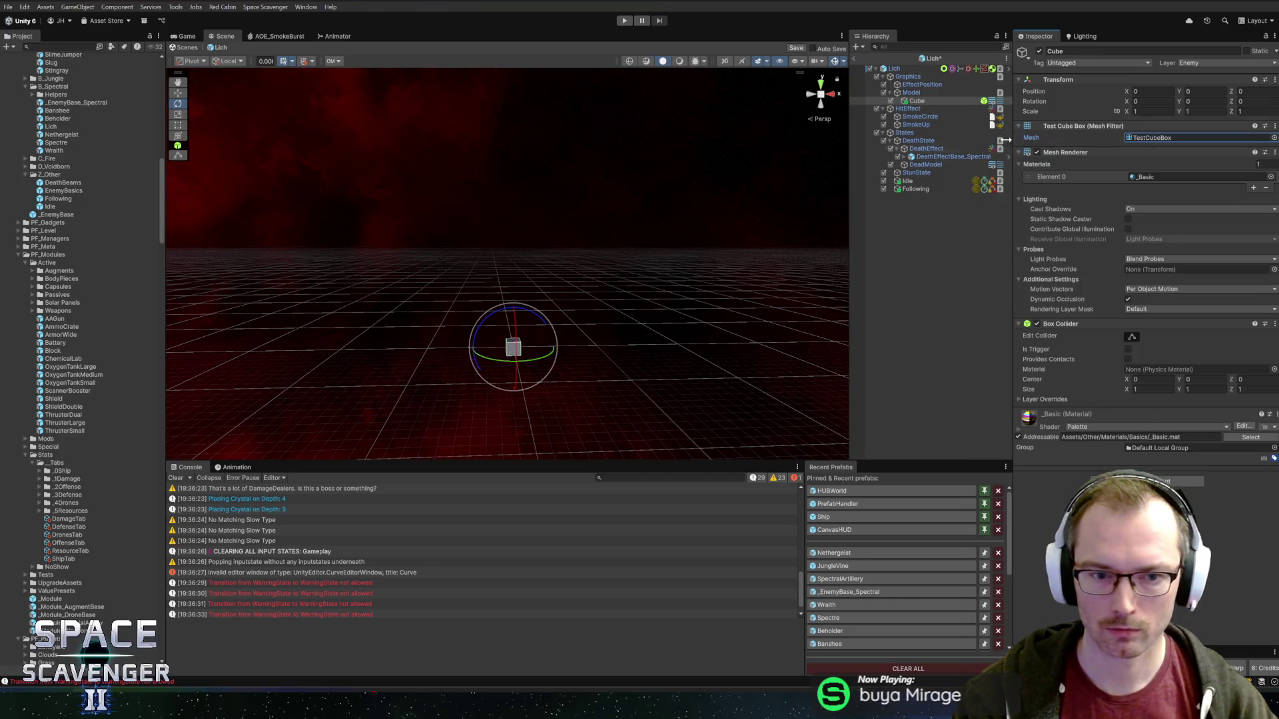
right_click(1079, 324)
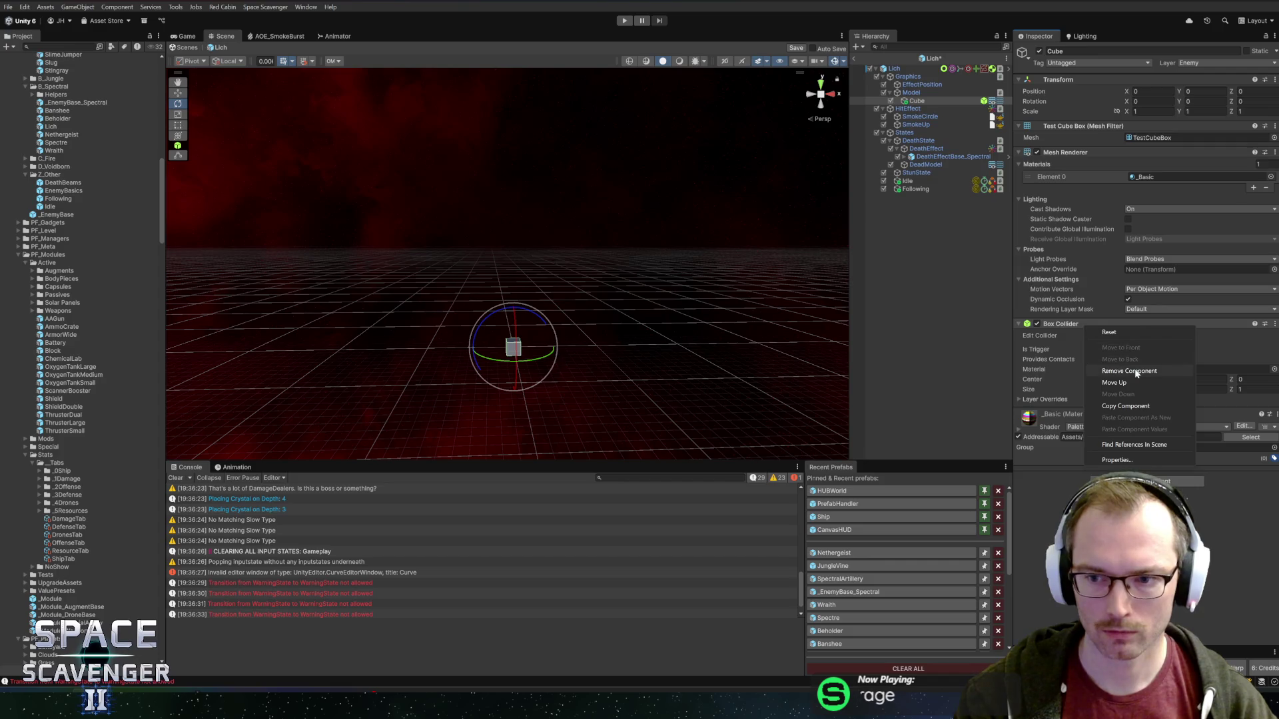
click(1109, 351)
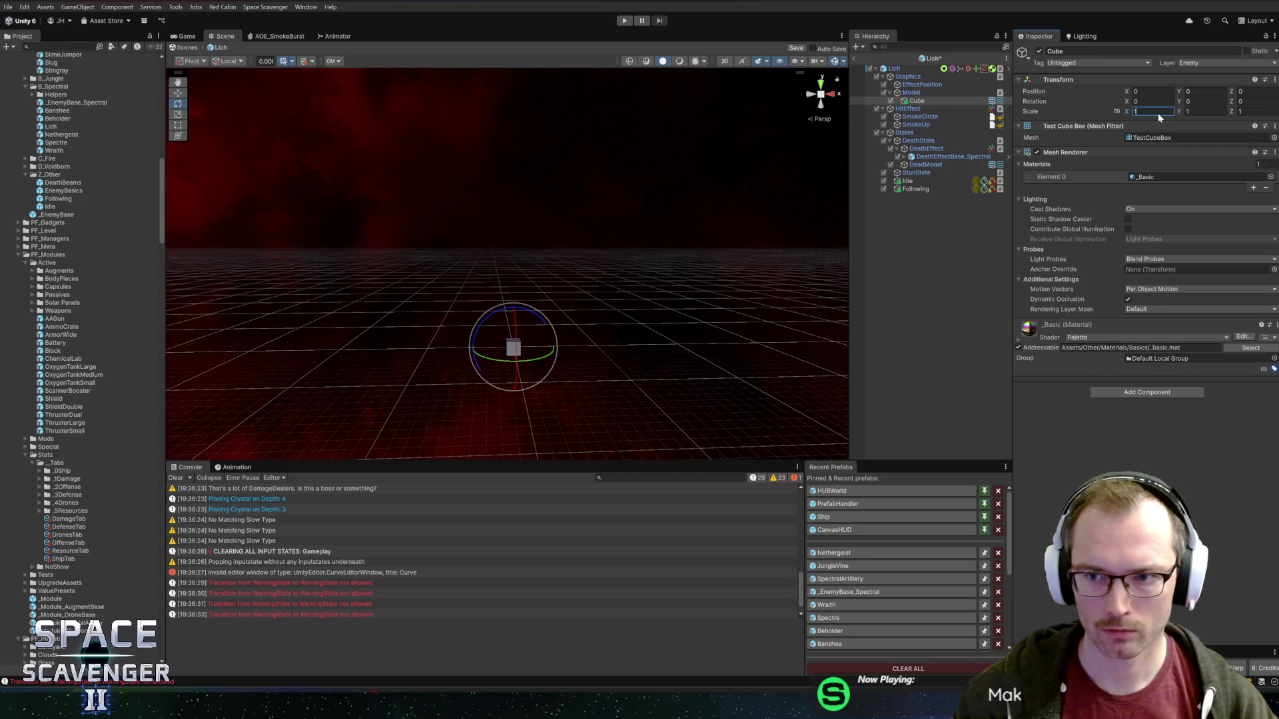
- Scale the body cube to 4, 4, 8 and push it back to Z -2.11
text(4)
key(Tab)
text(4)
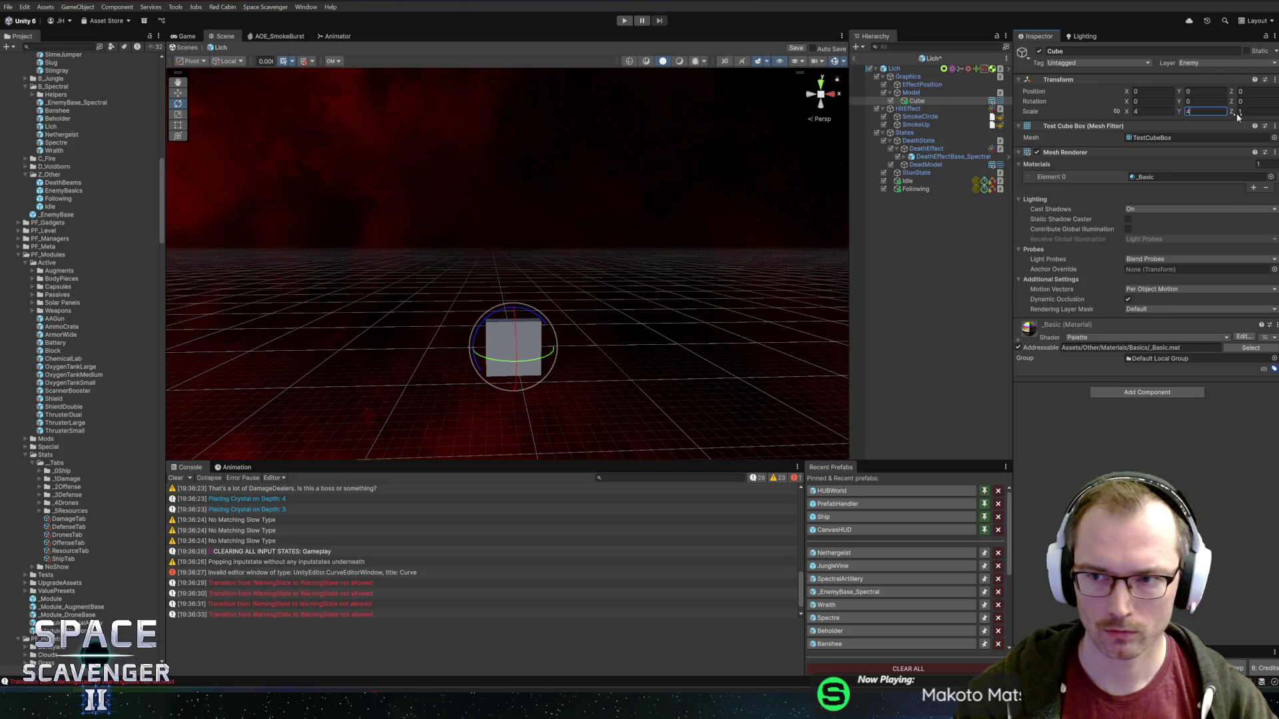
key(Tab)
text(8)
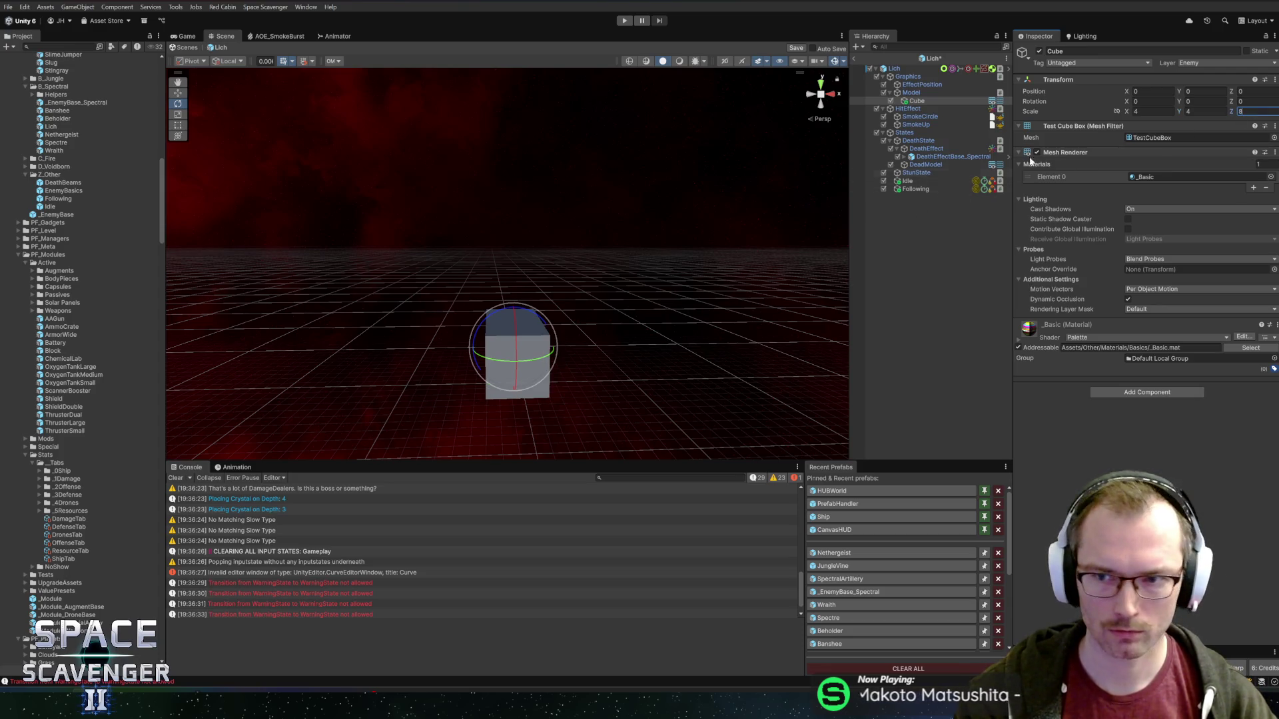
mouse_move(600, 286)
mouse_down()
mouse_move(617, 214)
mouse_move(547, 222)
mouse_move(620, 251)
mouse_up()
drag(1233, 95, 1187, 93)
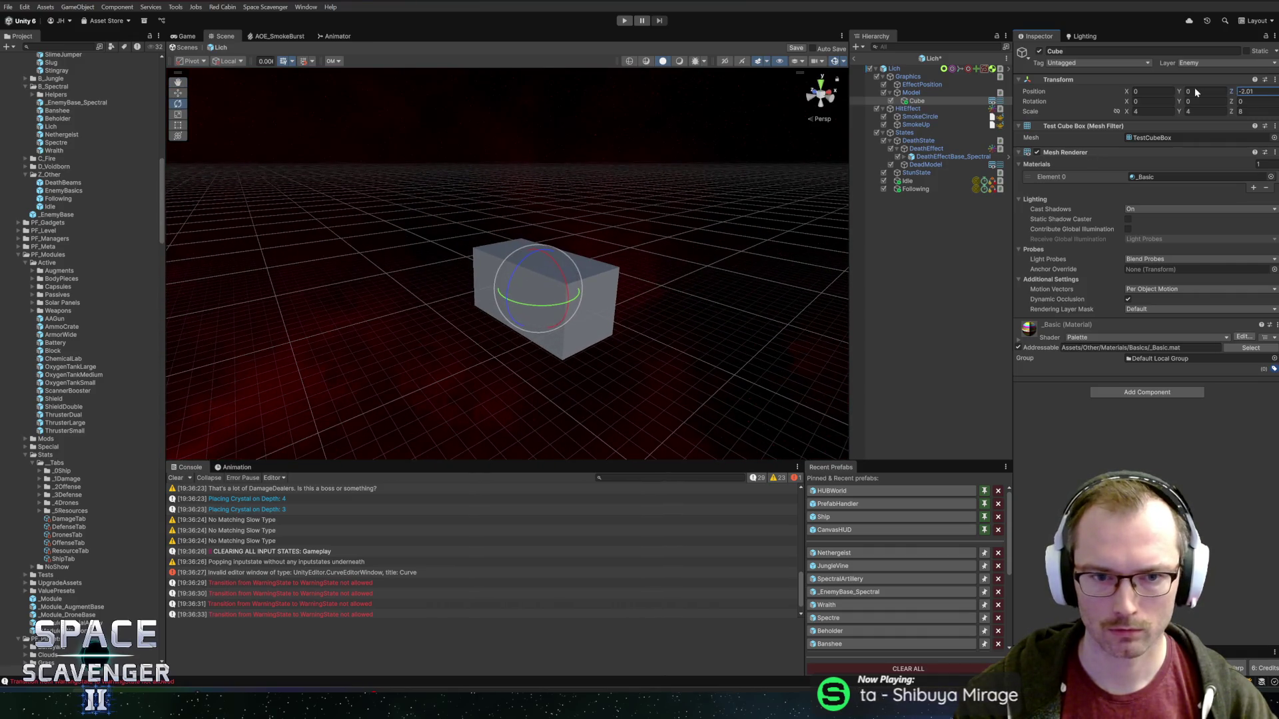
mouse_move(533, 280)
mouse_down()
mouse_move(626, 226)
mouse_move(531, 194)
mouse_move(673, 194)
mouse_move(616, 223)
mouse_up()
- Duplicate the body into Cube_1, shrink it, stretch it tall and raise it against the body
key(ctrl+d)
key(r)
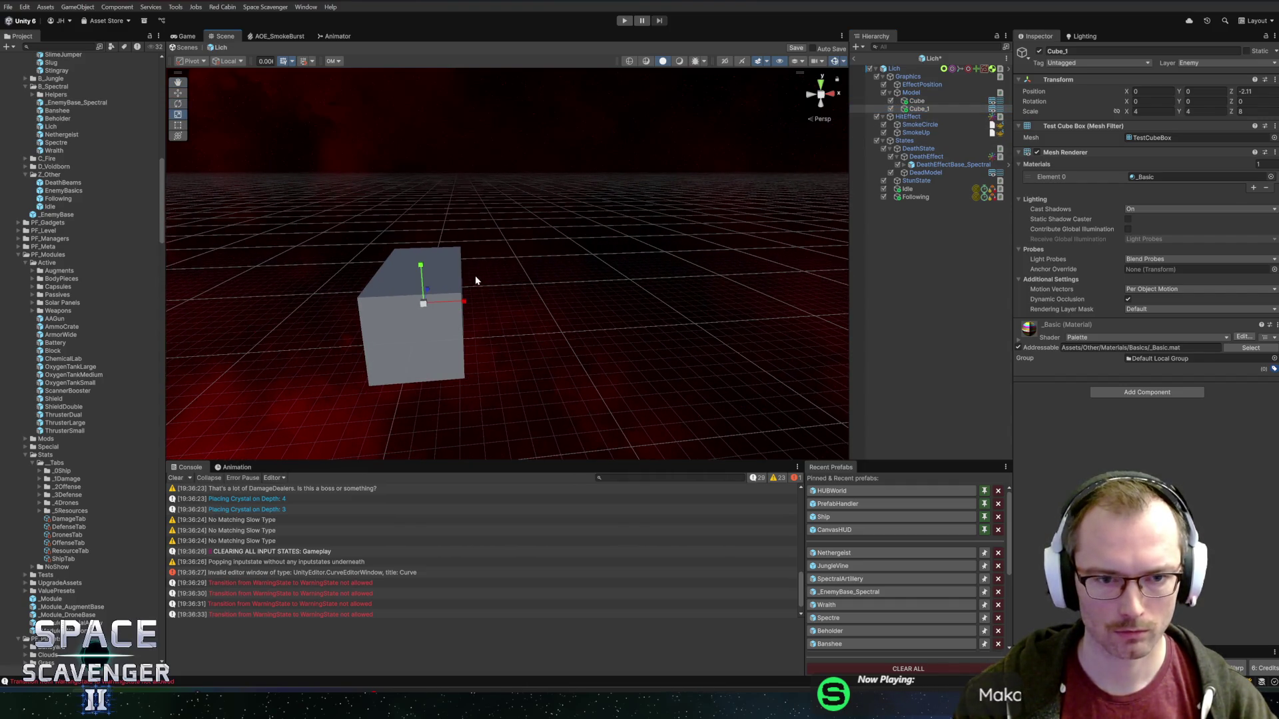
mouse_move(429, 308)
mouse_down()
mouse_move(428, 294)
mouse_move(519, 300)
mouse_move(506, 297)
mouse_move(474, 332)
mouse_up()
key(w)
key(e)
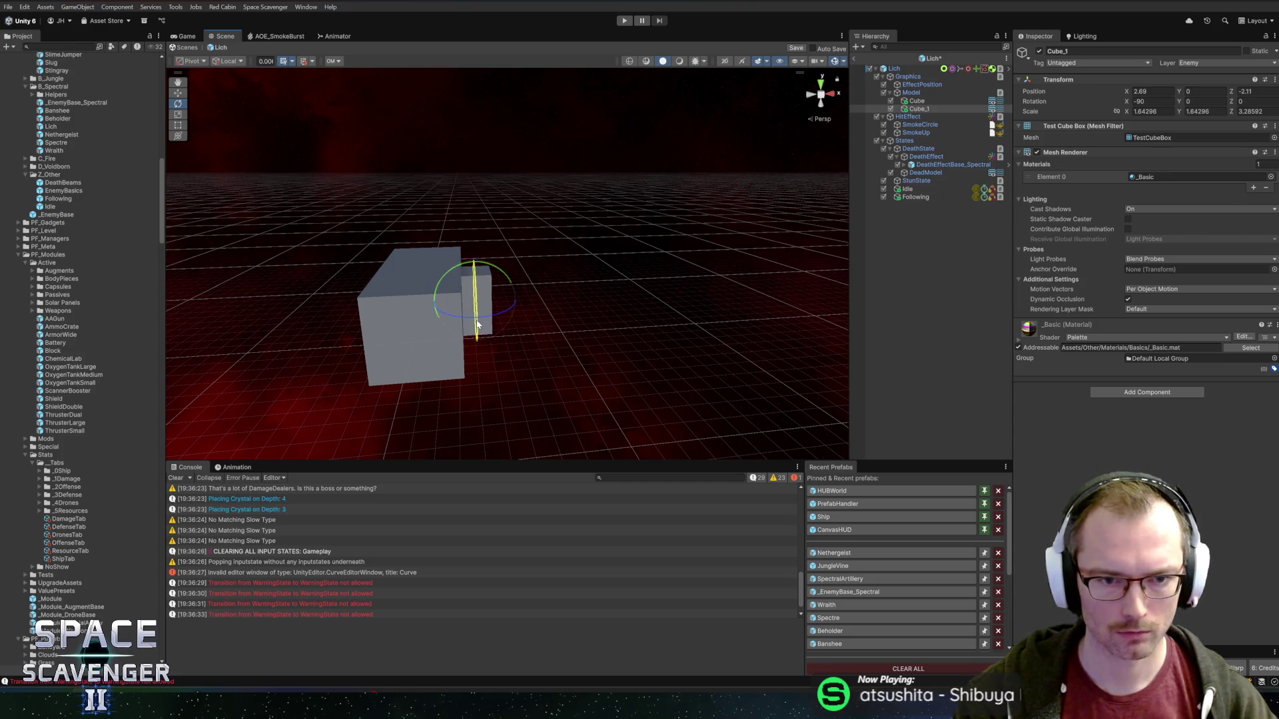
key(r)
mouse_move(478, 263)
mouse_down()
mouse_move(473, 193)
mouse_move(462, 227)
mouse_up()
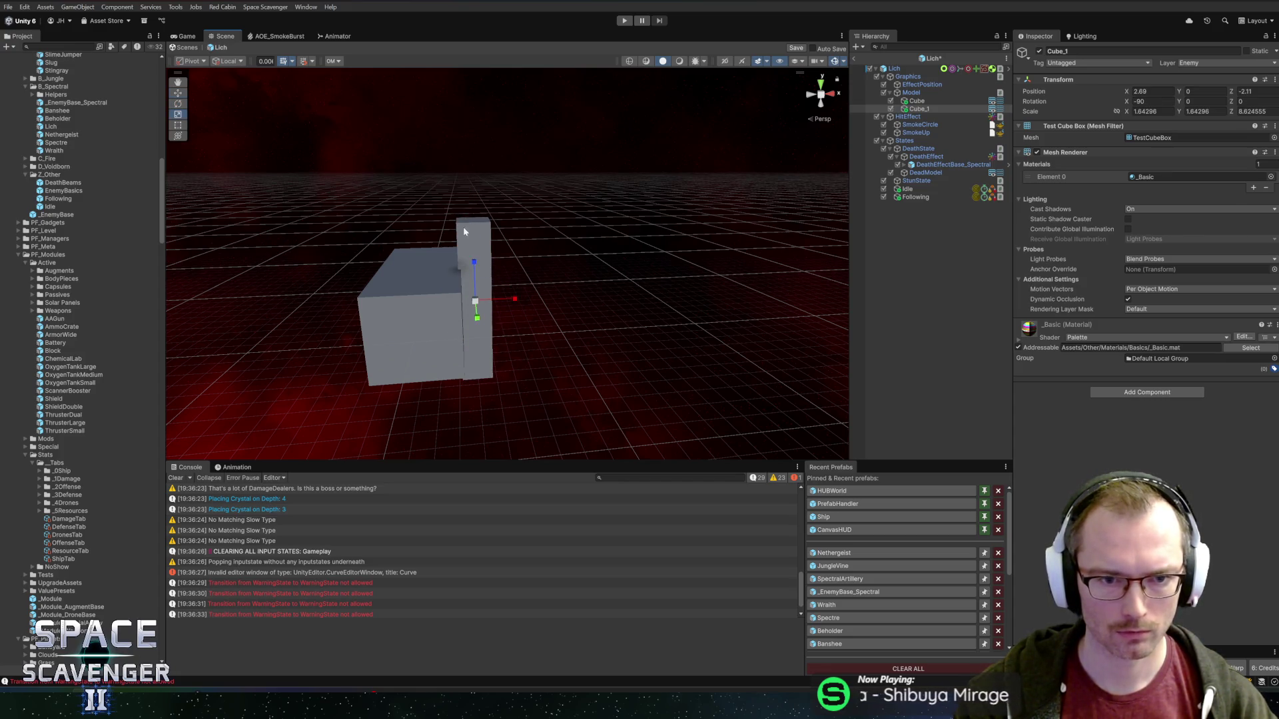
key(w)
drag(469, 270, 461, 217)
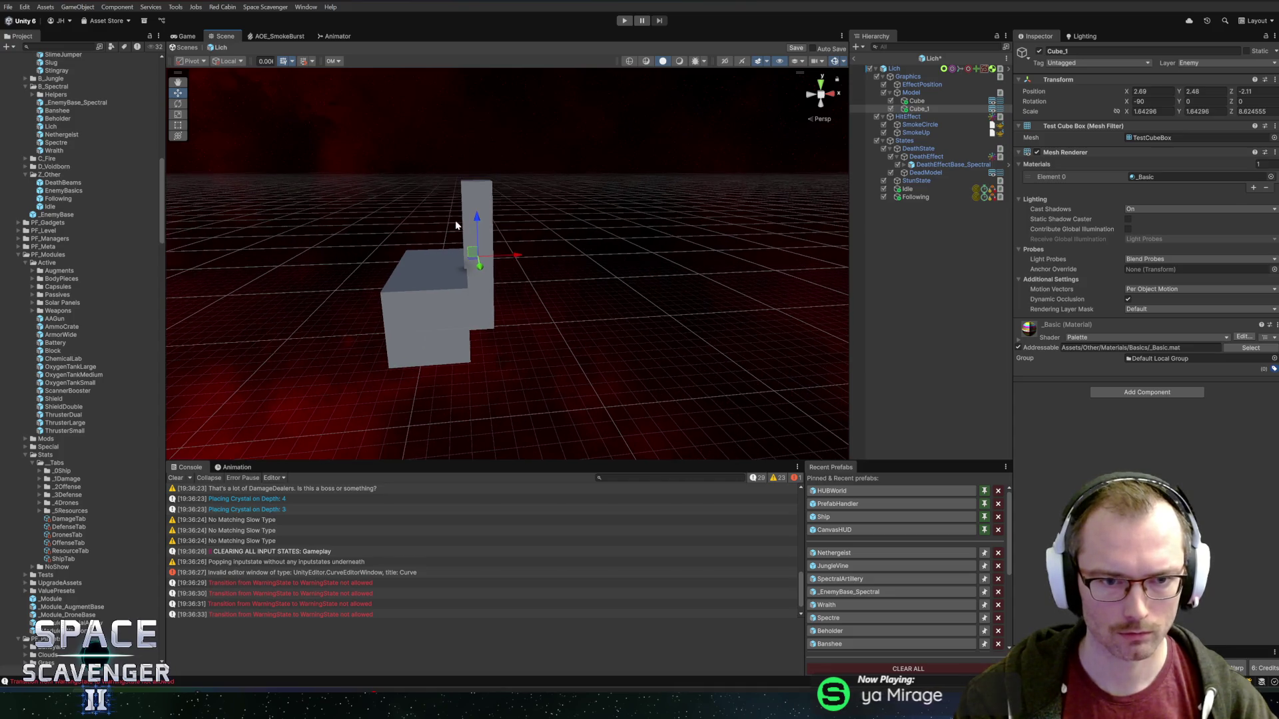
mouse_move(514, 253)
mouse_down()
mouse_move(466, 298)
mouse_move(450, 274)
mouse_move(490, 257)
mouse_move(475, 264)
mouse_move(492, 321)
mouse_up()
- Tilt Cube_1 outward like an arm and move it to the body's right
key(e)
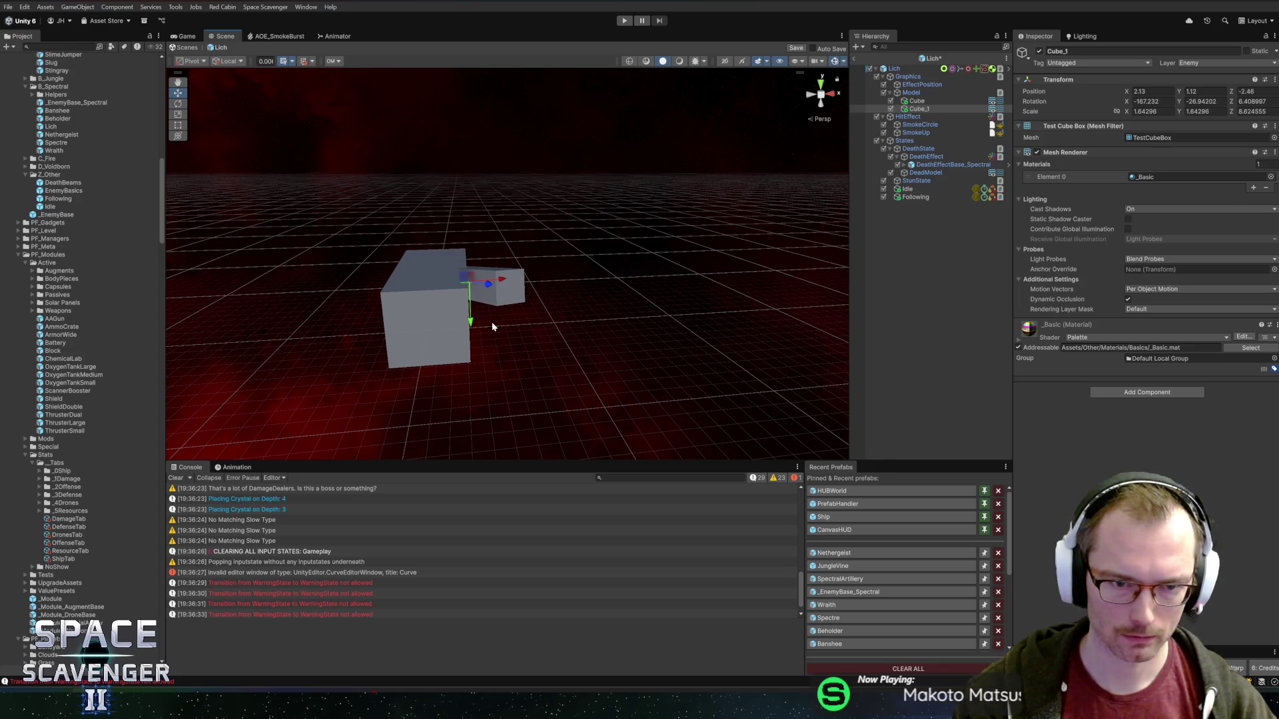
key(e)
mouse_move(452, 253)
mouse_down()
mouse_move(497, 283)
mouse_move(474, 315)
mouse_up()
key(w)
drag(471, 293, 491, 293)
scroll(531, 273, down, 3)
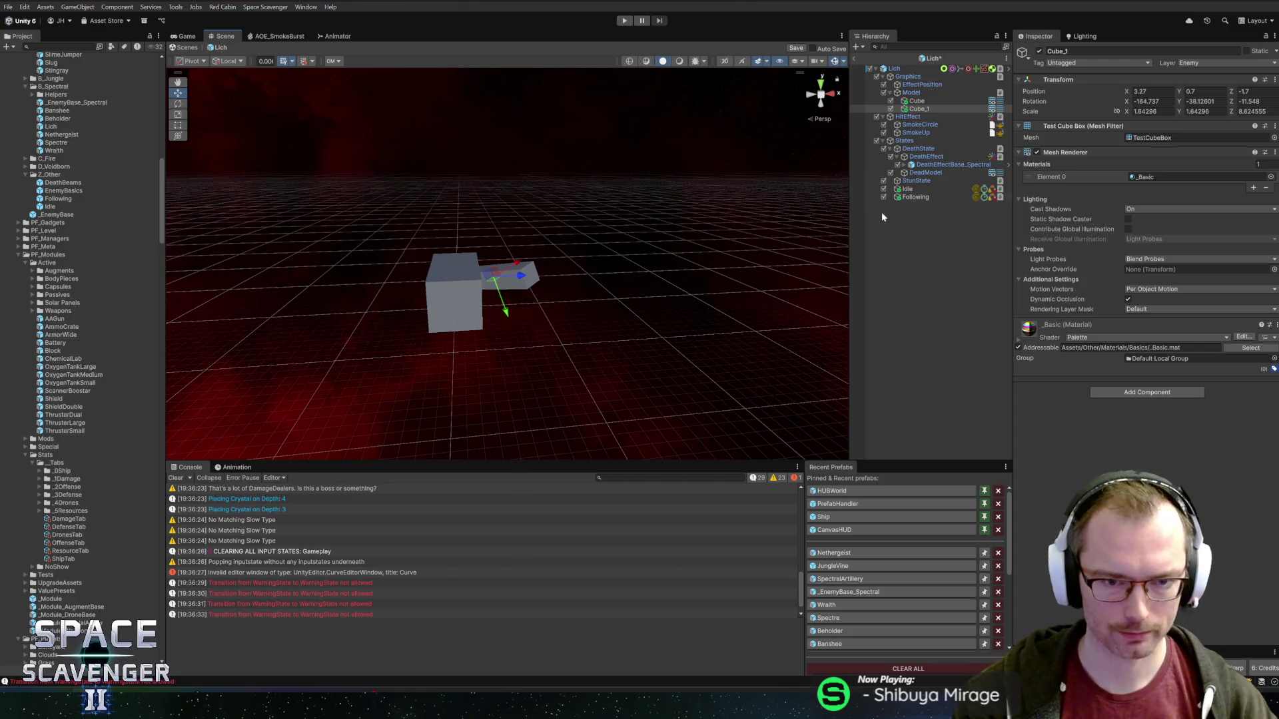
- Duplicate the arm into Cube_2, slide it outward and preview the TestSpikePointy mesh
click(911, 92)
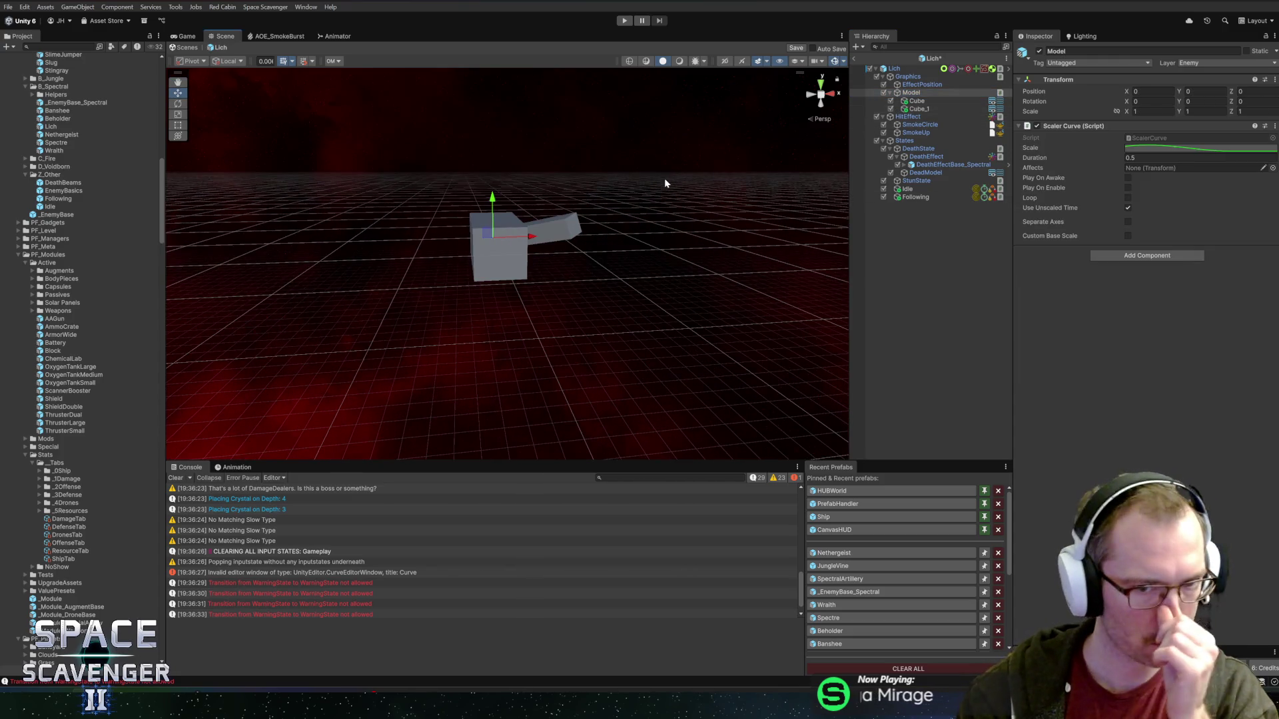
click(932, 100)
click(939, 110)
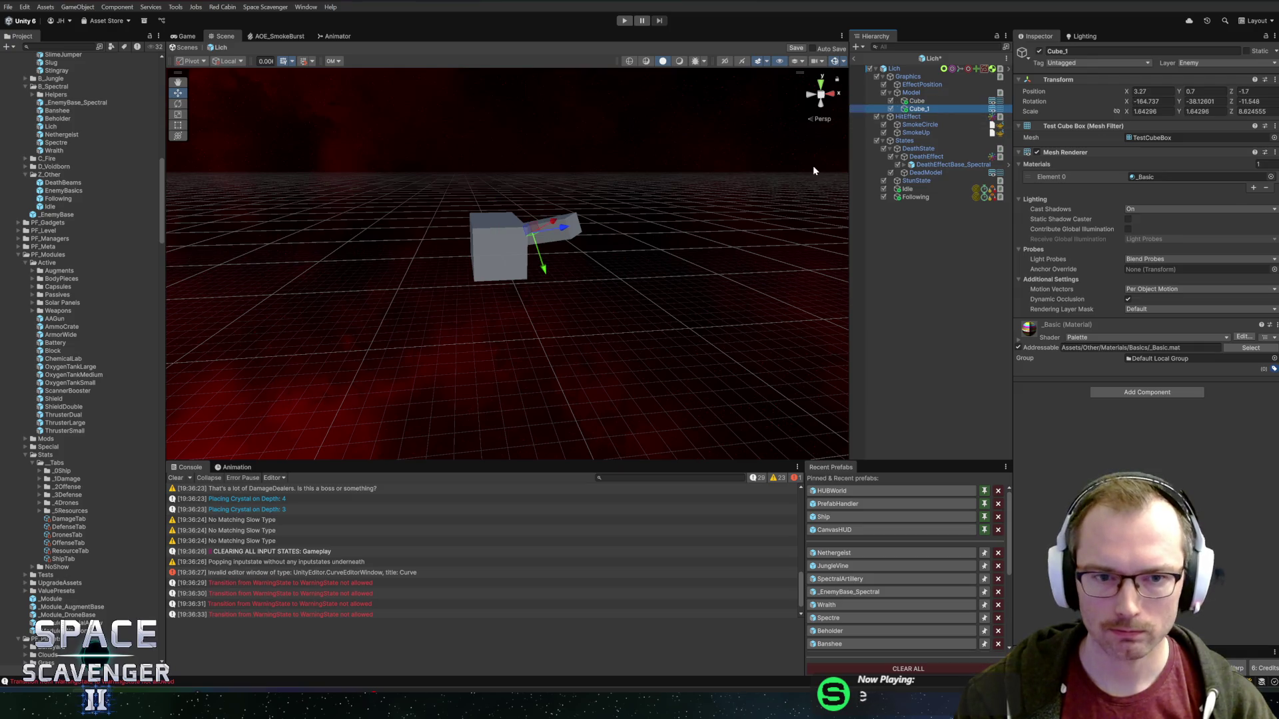
key(ctrl+d)
mouse_move(566, 229)
mouse_down()
mouse_move(656, 213)
mouse_move(643, 214)
mouse_up()
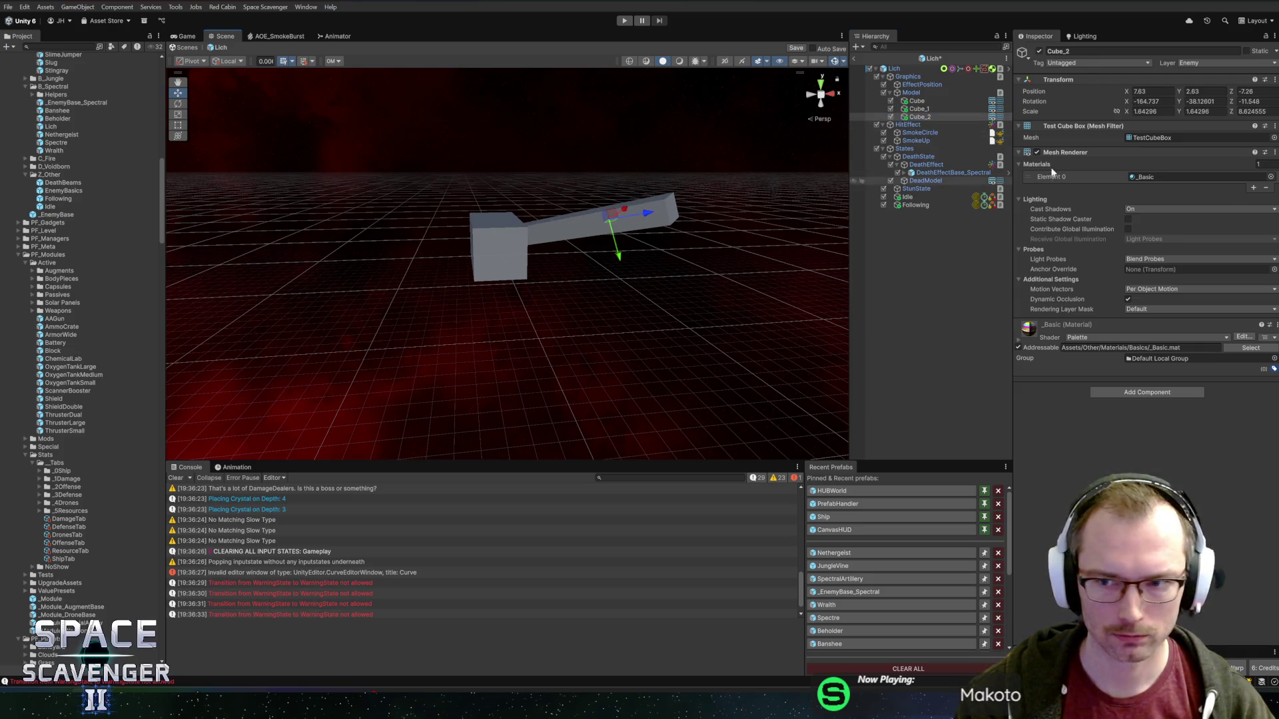
click(1274, 137)
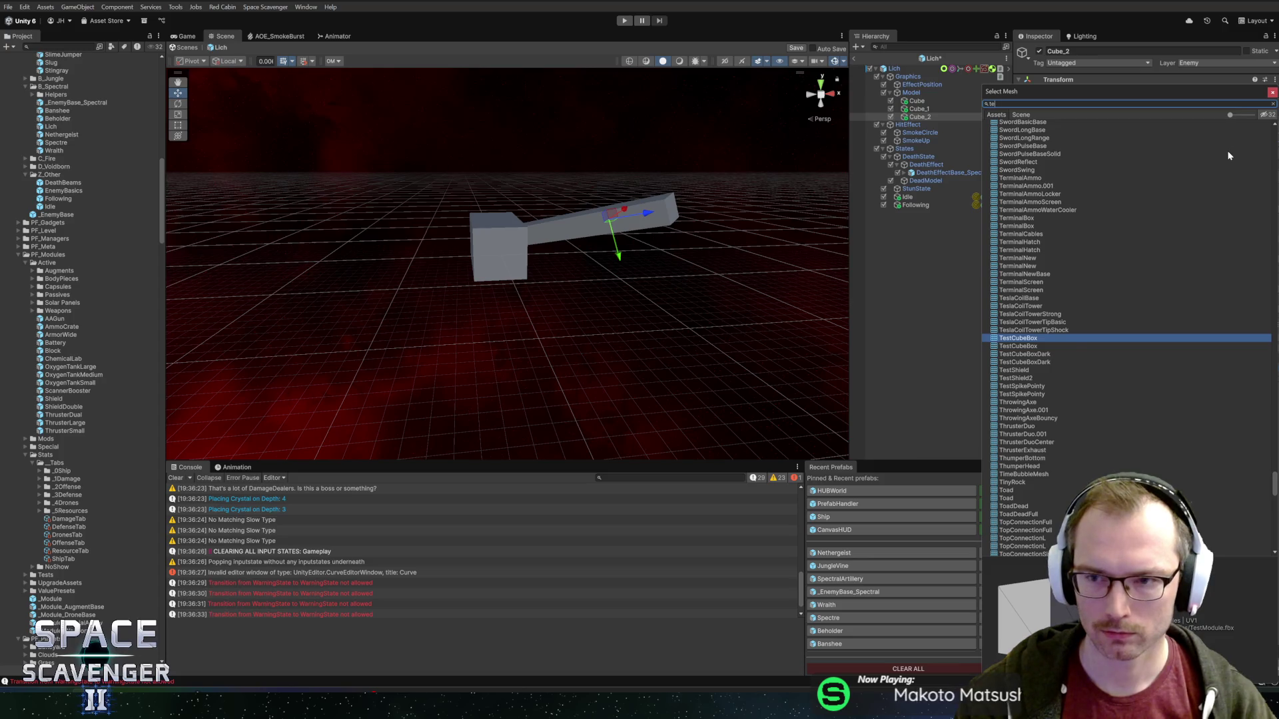
text(test)
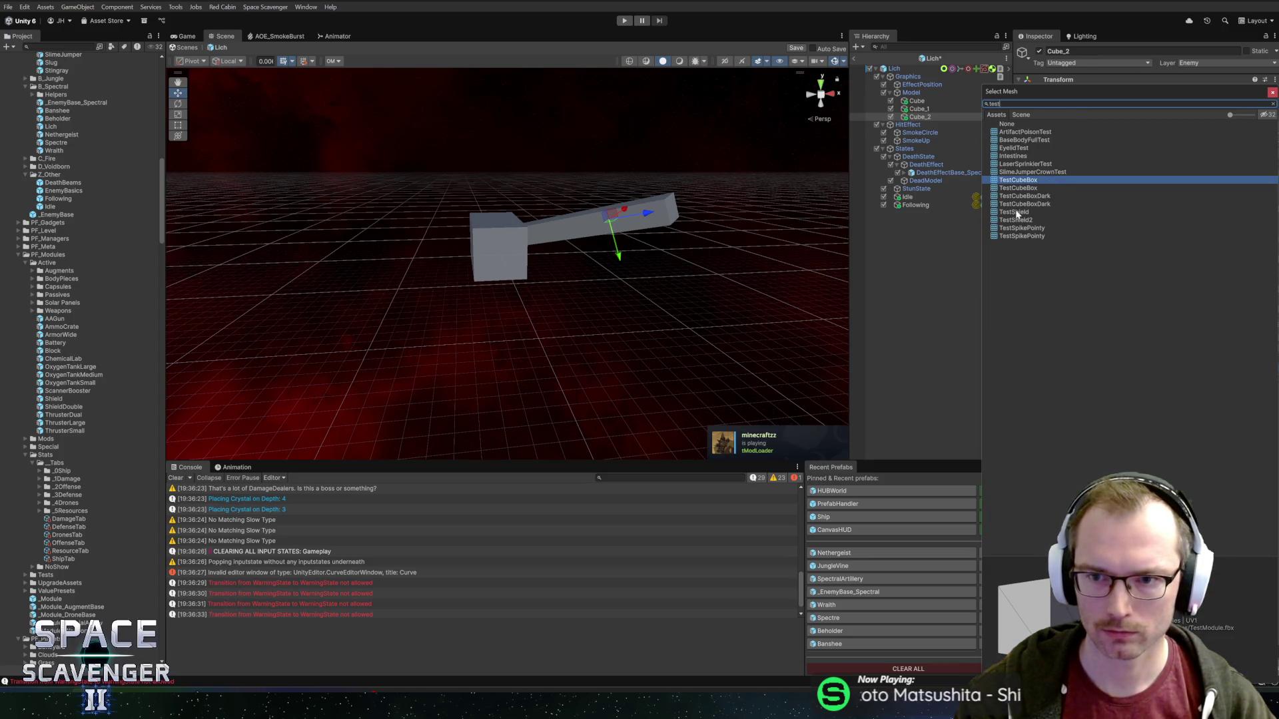
click(1023, 229)
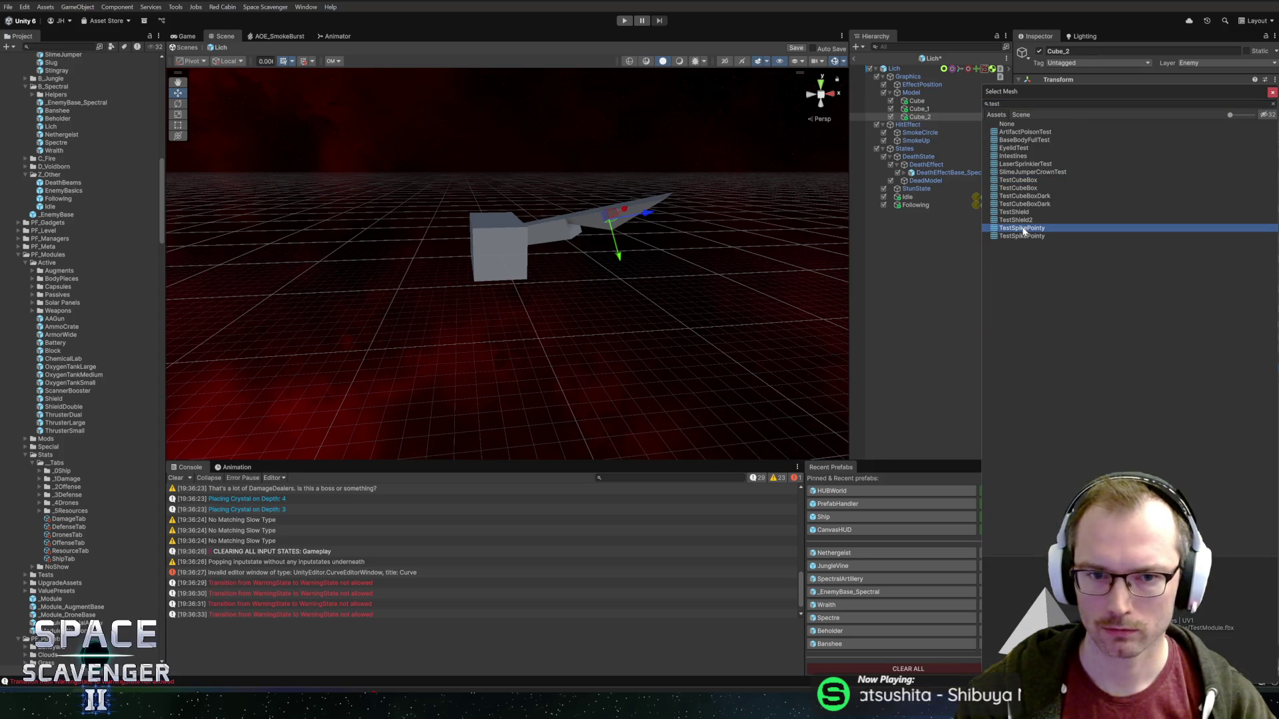
- Apply TestSpikePointy to Cube_2, then shorten, reposition and stretch the spike into an arrowhead
click(1023, 236)
double_click(1019, 227)
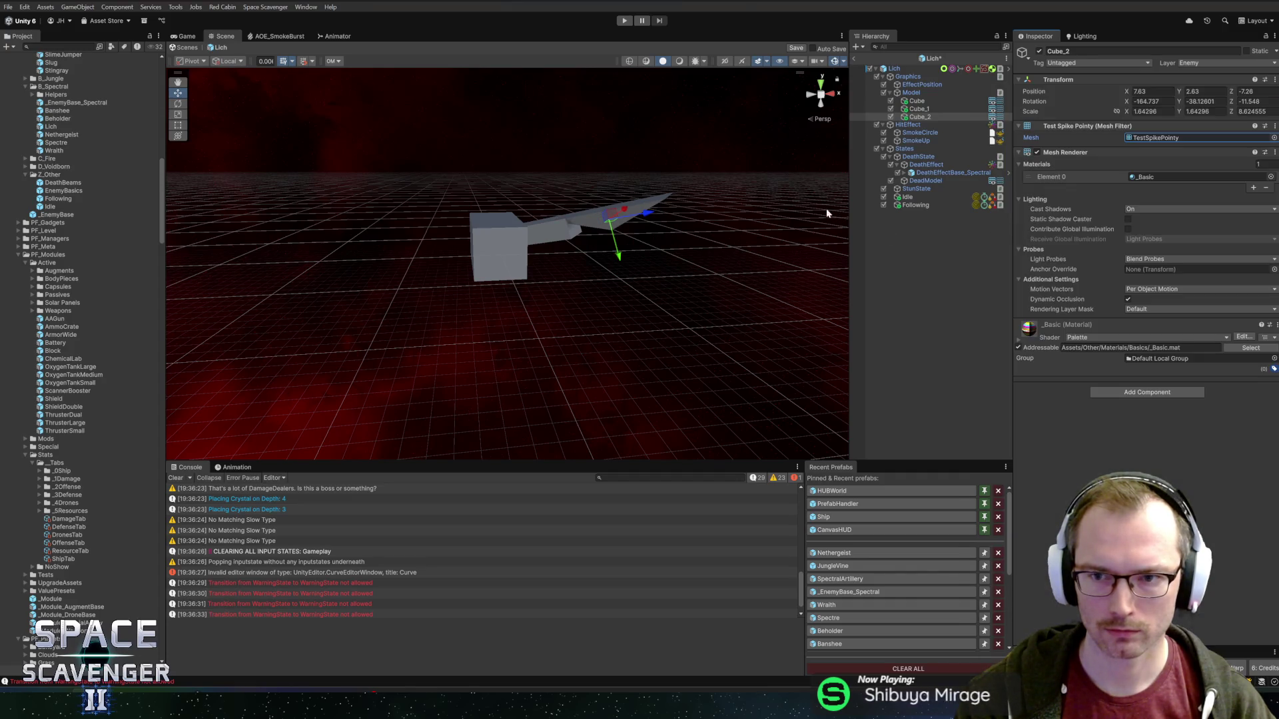
key(r)
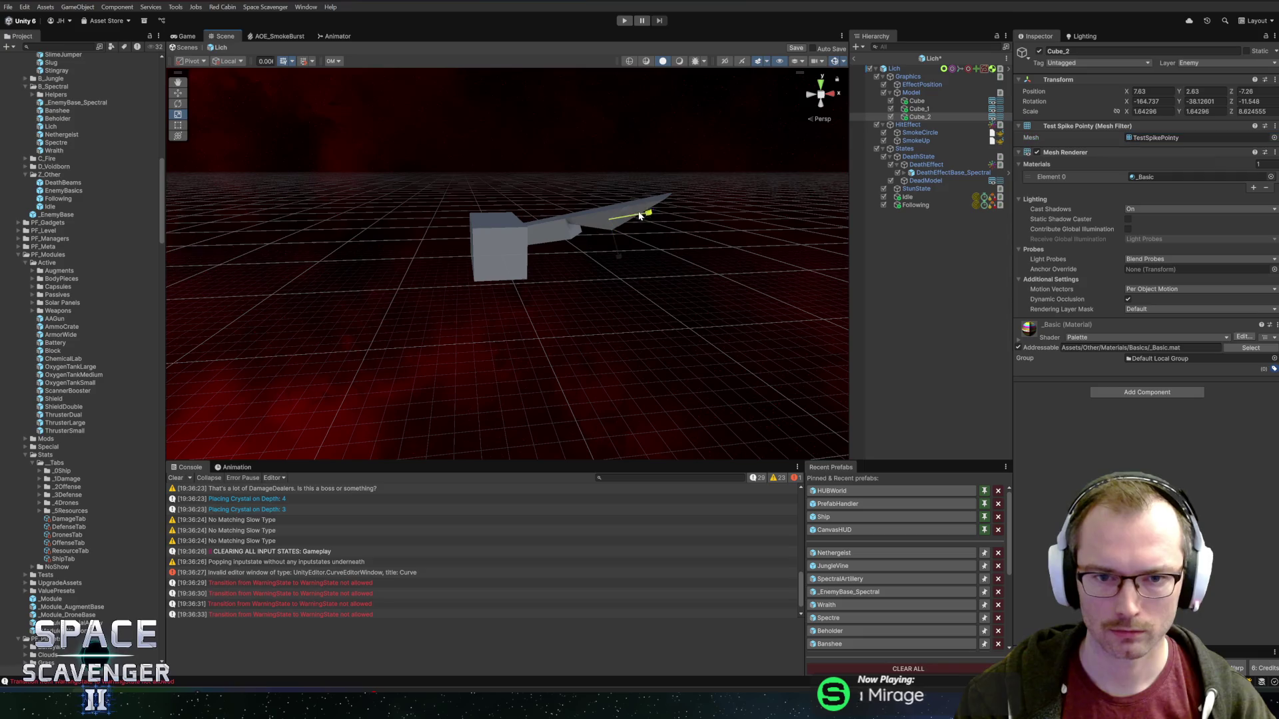
mouse_move(640, 216)
mouse_down()
mouse_move(573, 166)
mouse_move(478, 139)
mouse_up()
key(e)
key(w)
drag(633, 215, 615, 218)
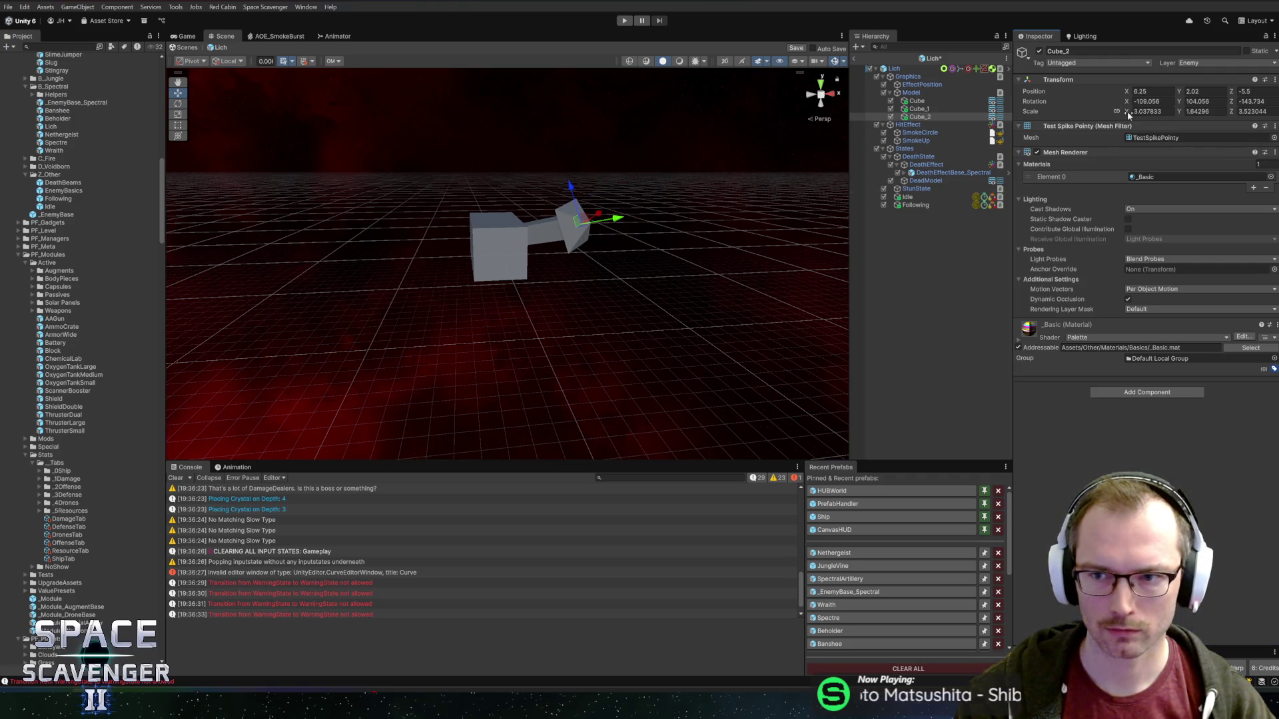
key(r)
drag(620, 223, 638, 215)
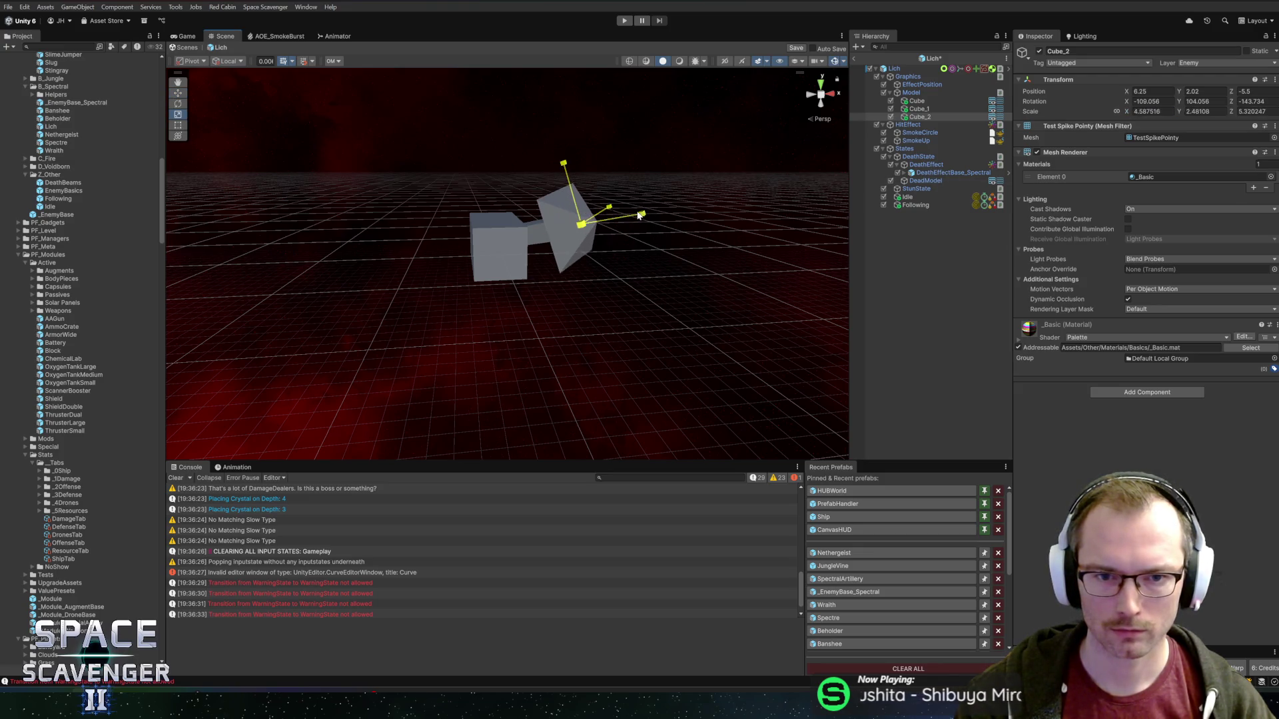
key(ctrl+z)
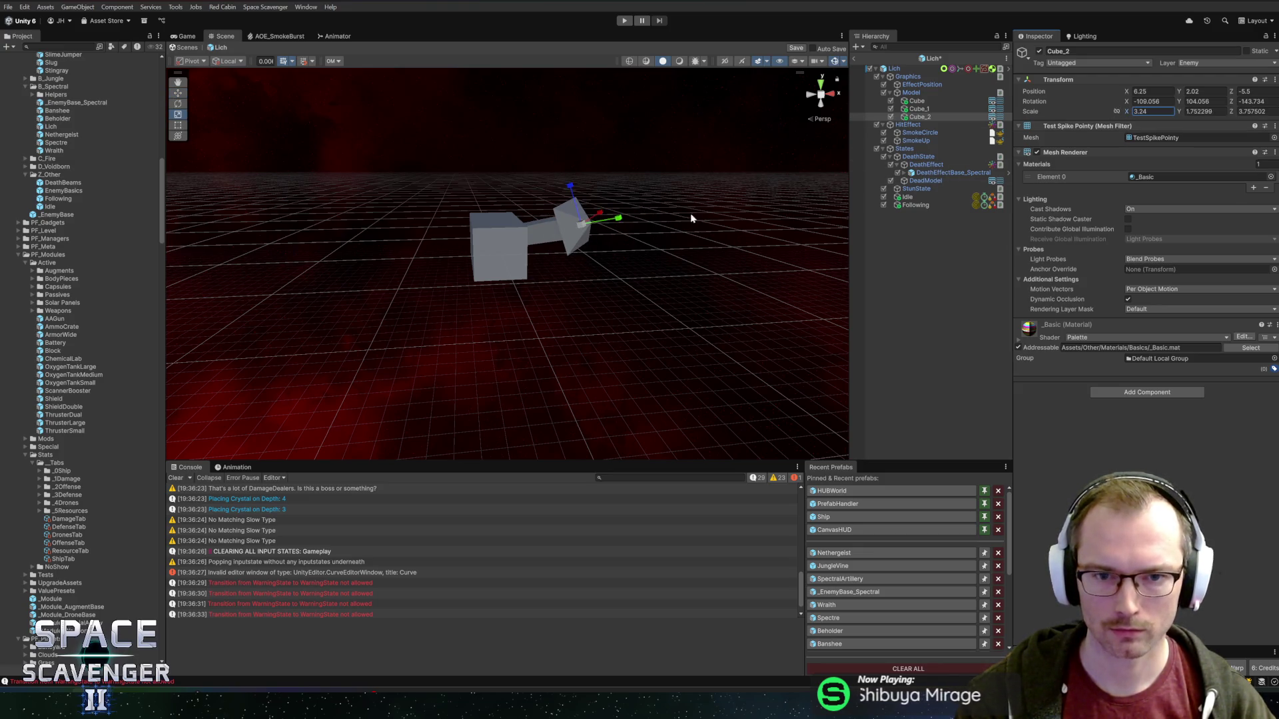
drag(620, 218, 662, 211)
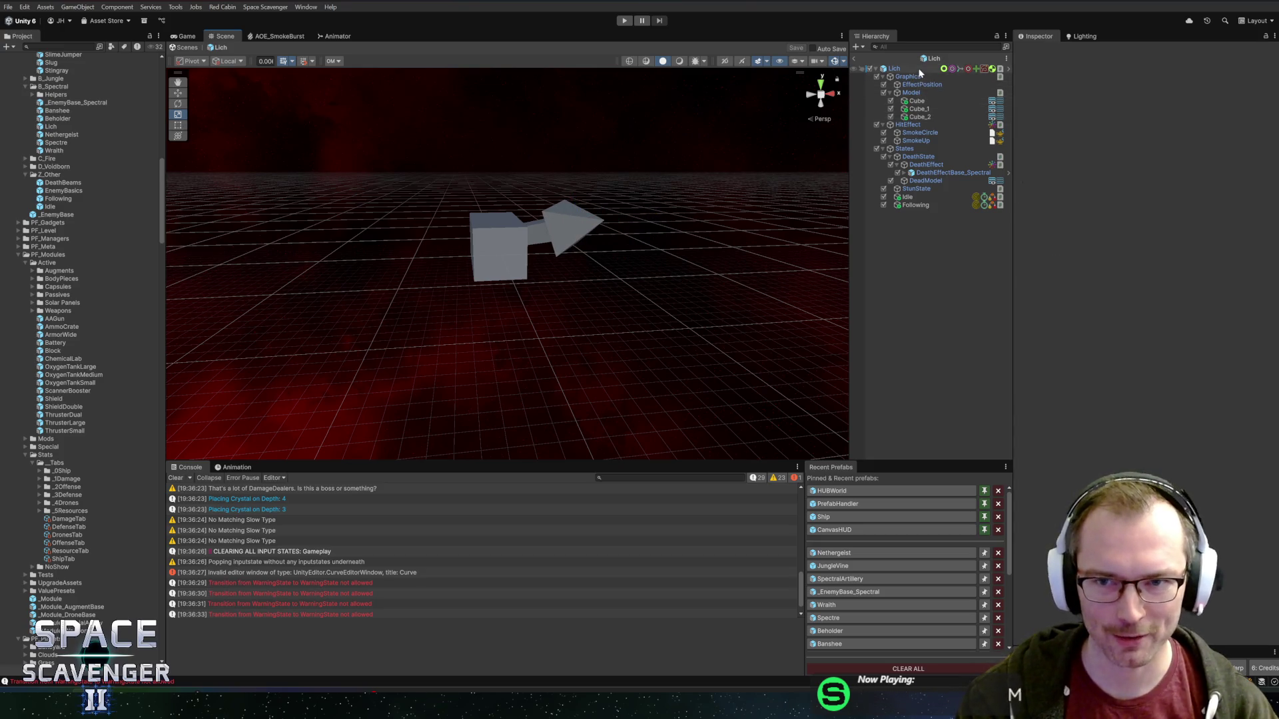
- Select the Lich root, orbit the model, select Idle, then switch to Rider
click(894, 69)
mouse_move(770, 103)
mouse_down()
mouse_move(716, 162)
mouse_move(619, 176)
mouse_move(640, 179)
mouse_up()
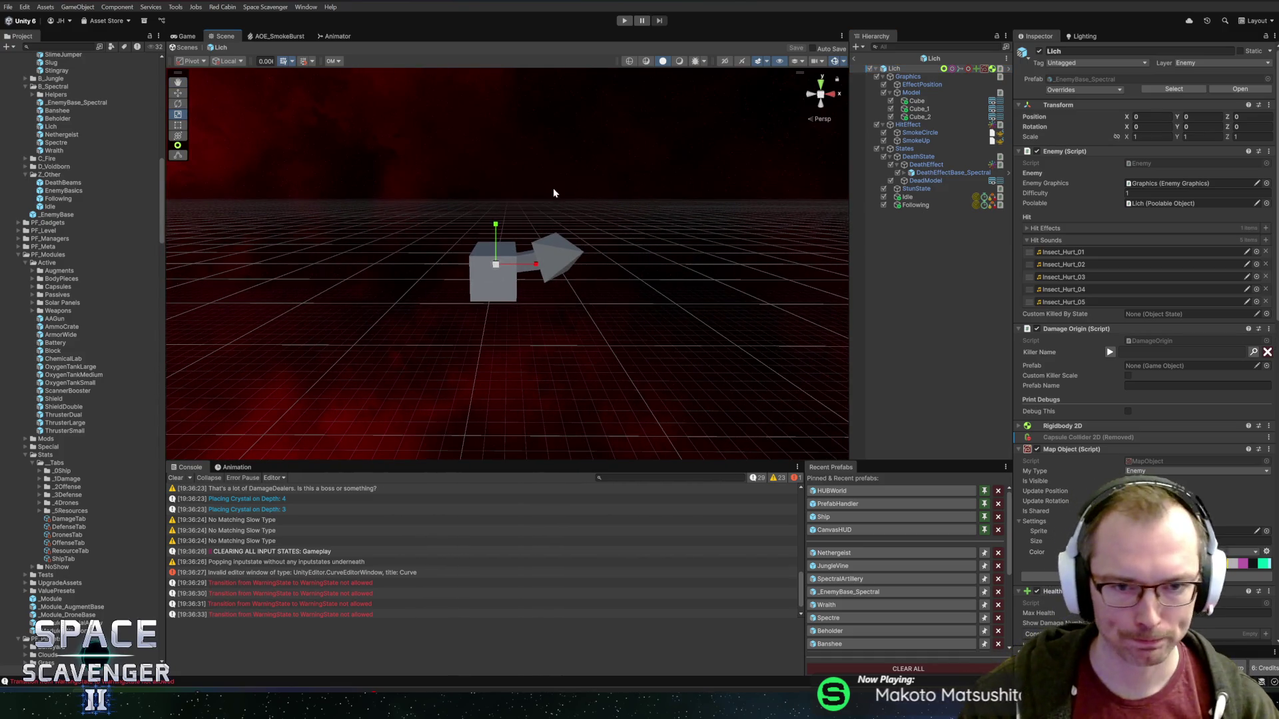
click(910, 197)
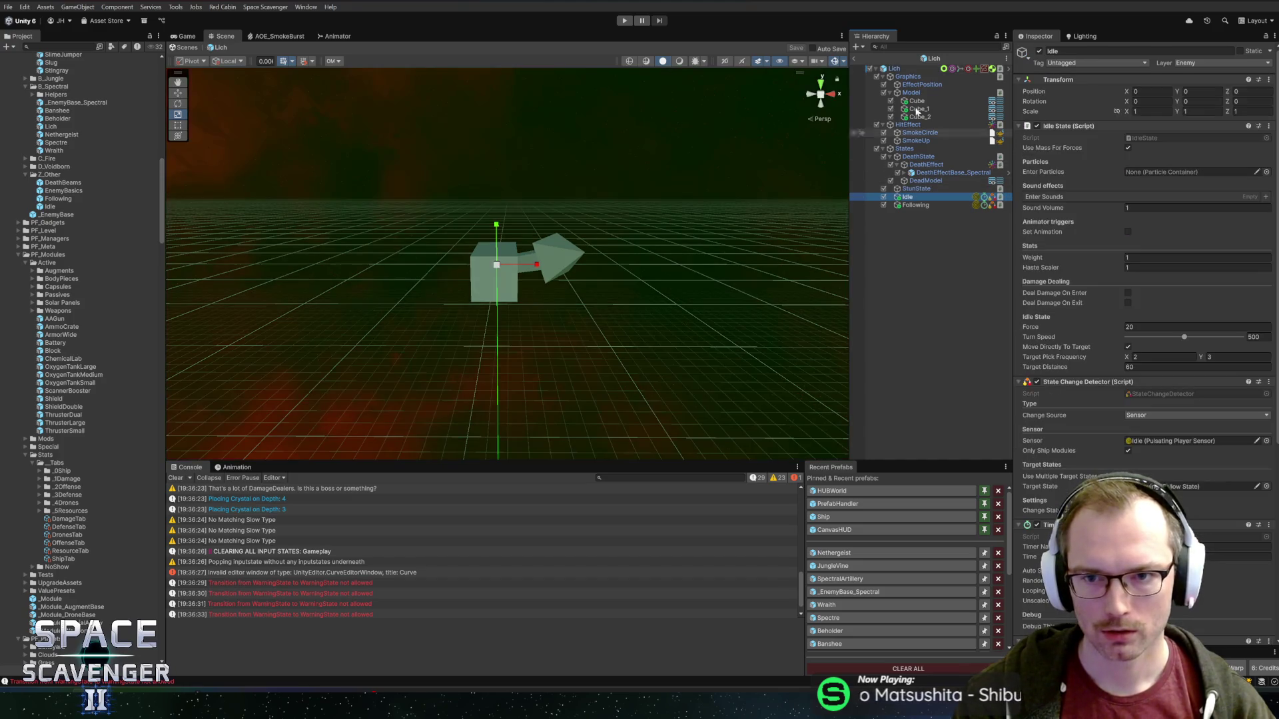
key(alt+Tab)
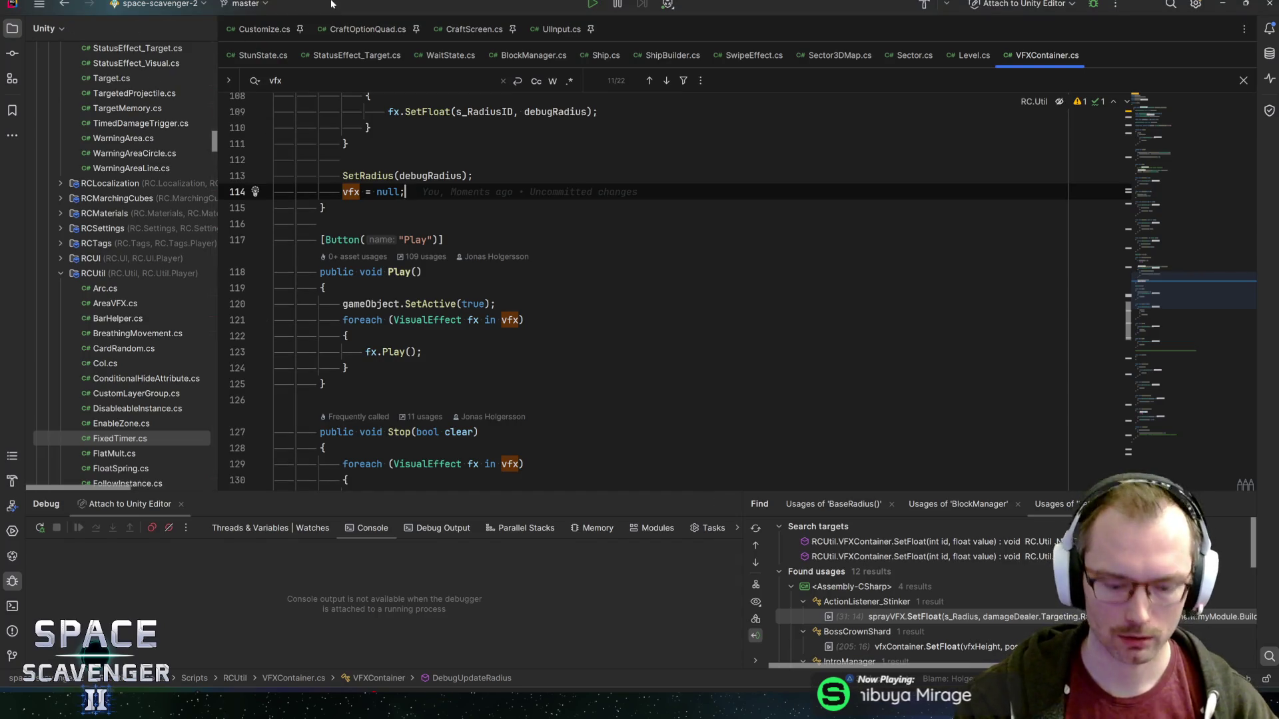
- Open the Wraith script in Rider as a reference
key(ctrl+n)
text(wraith)
key(Return)
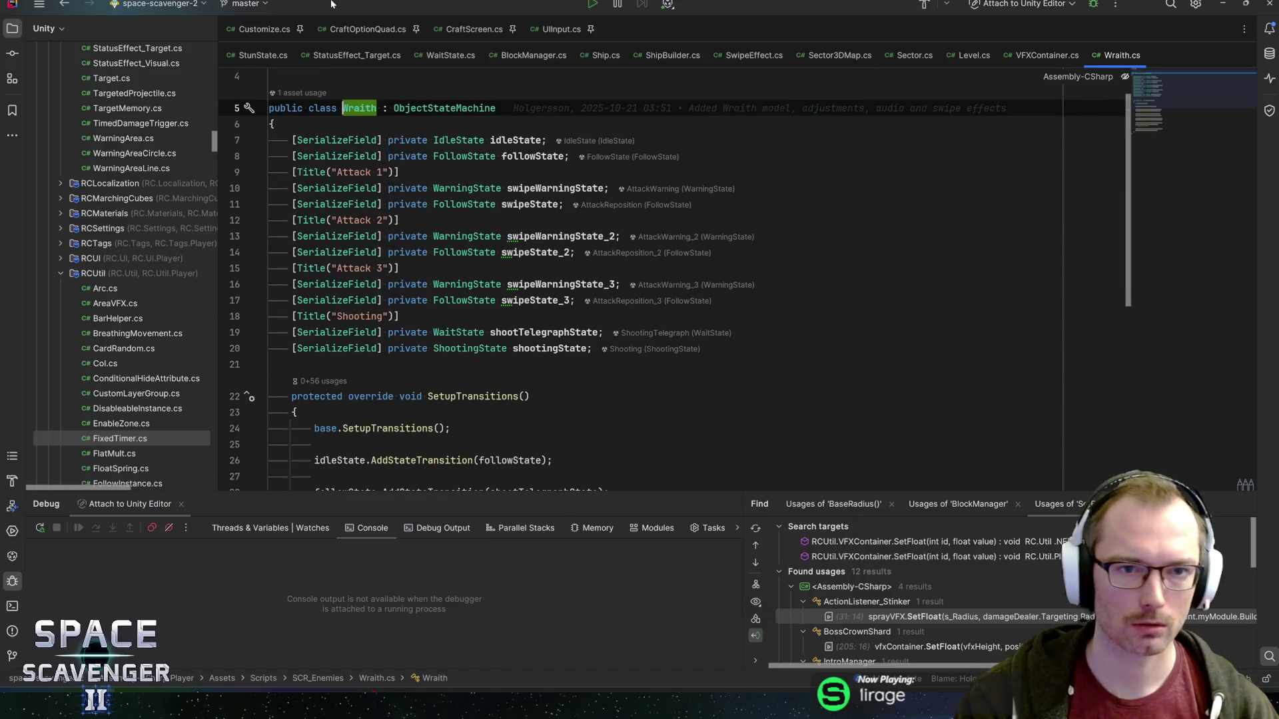
scroll(120, 200, down, 15)
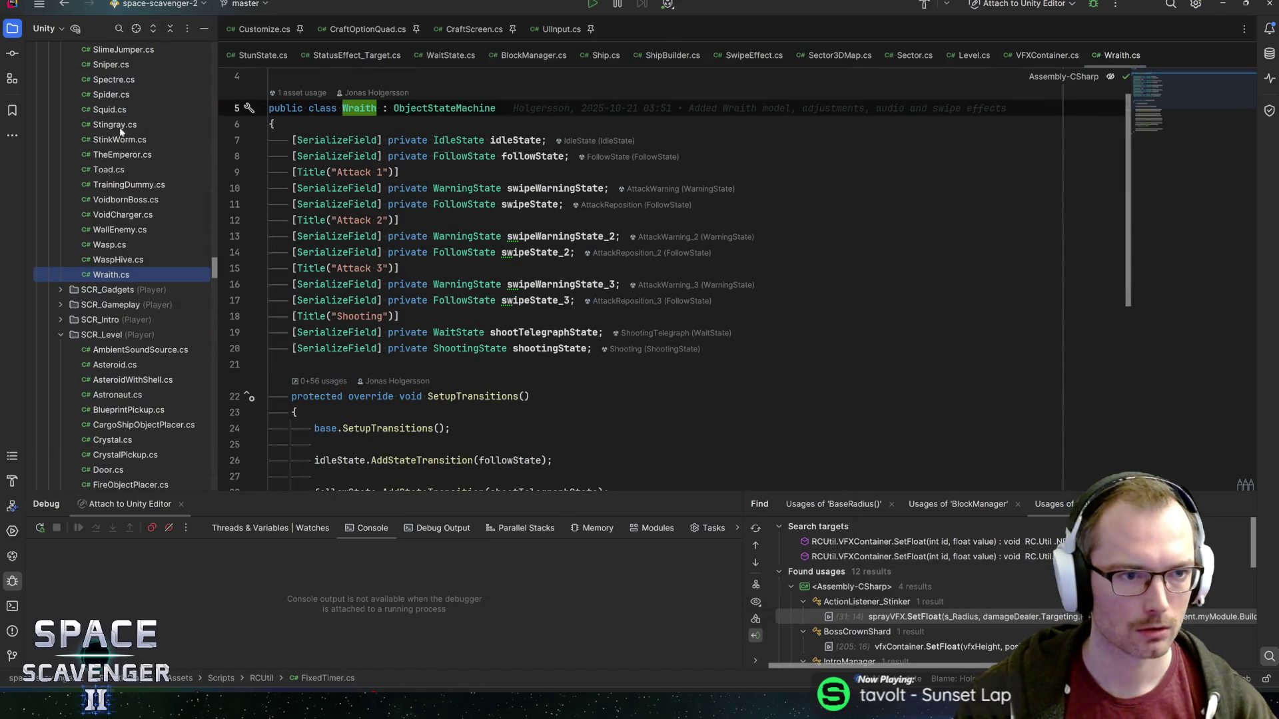
scroll(116, 220, up, 6)
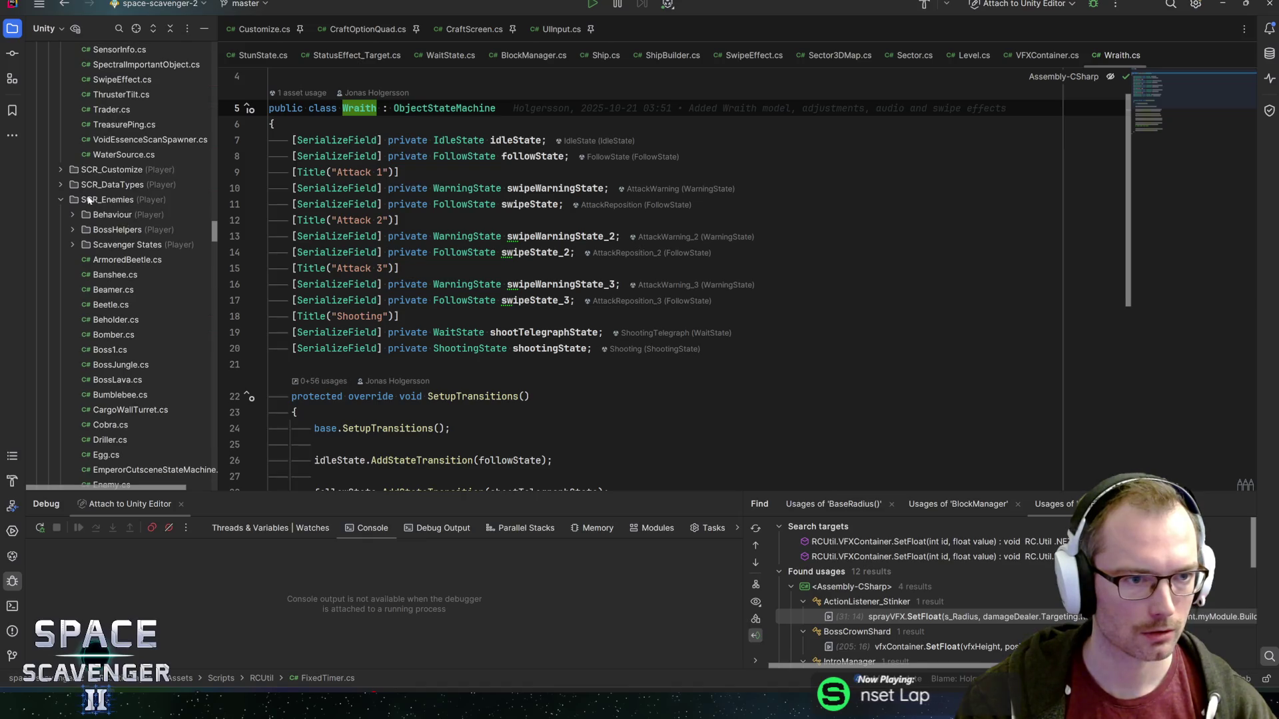
- Create a Lich MonoBehaviour Unity script in SCR_Enemies, then return to Unity
right_click(92, 199)
mouse_move(166, 207)
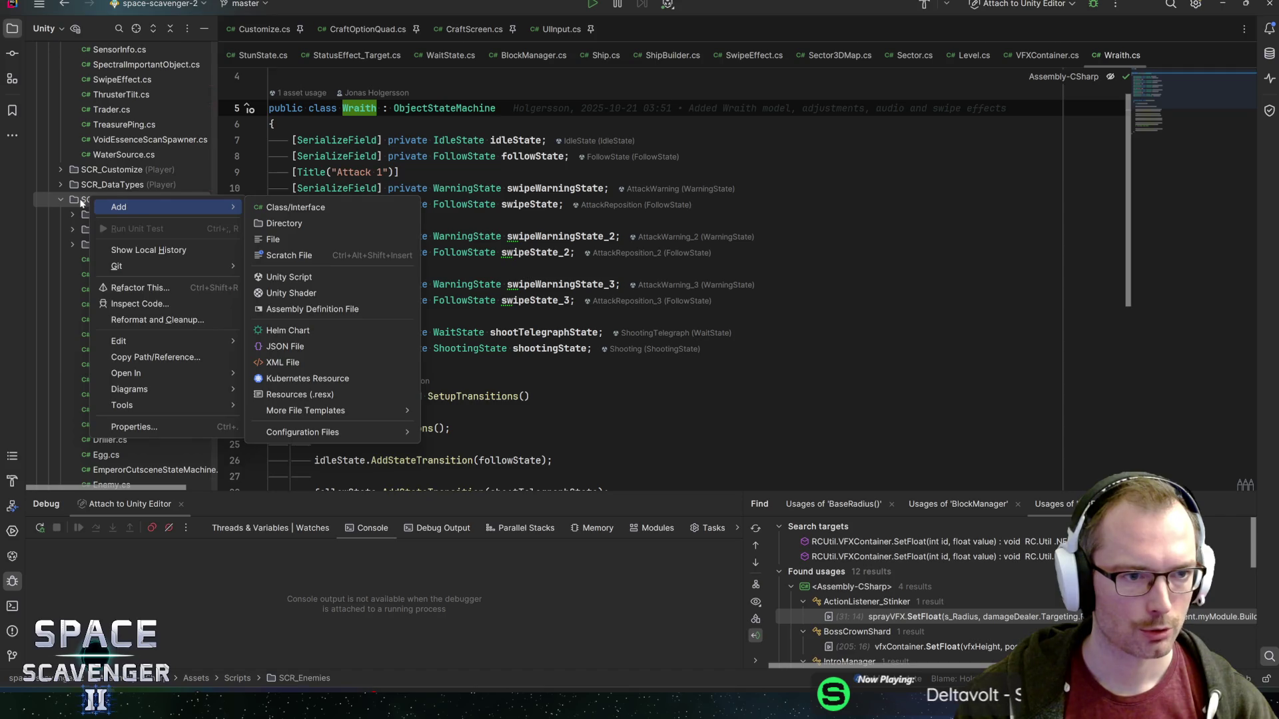
click(80, 202)
right_click(80, 203)
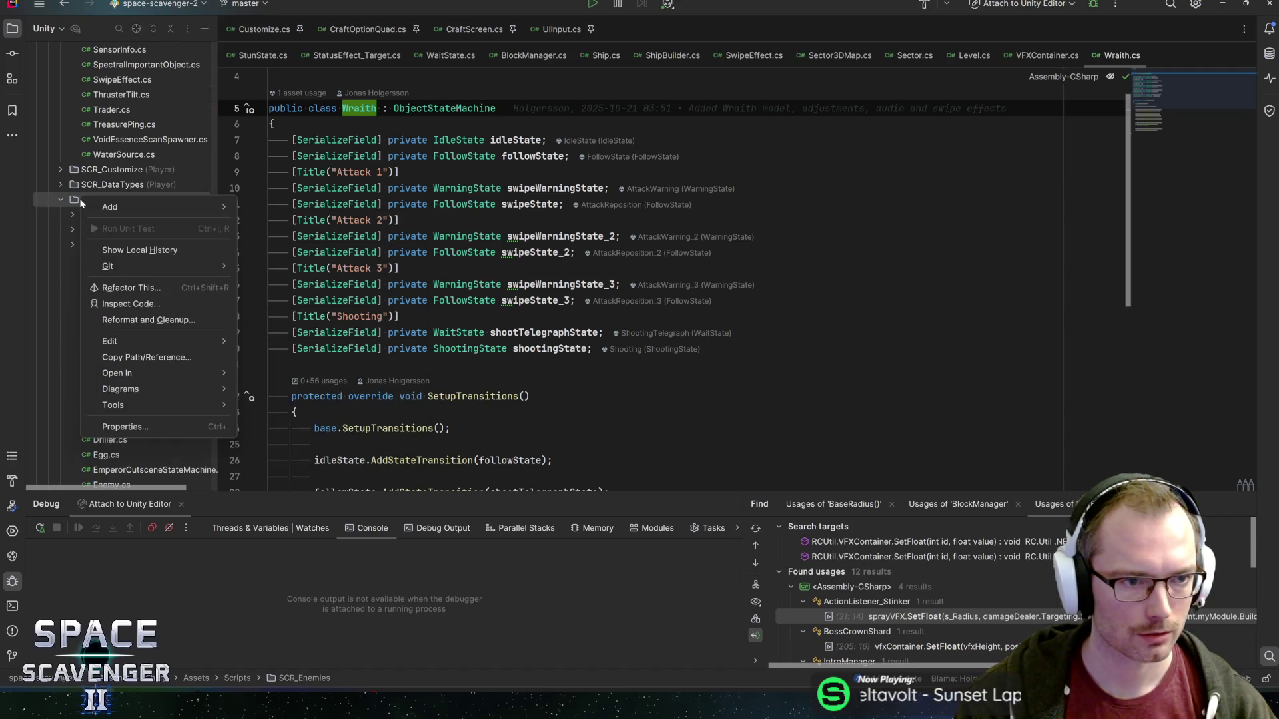
mouse_move(110, 208)
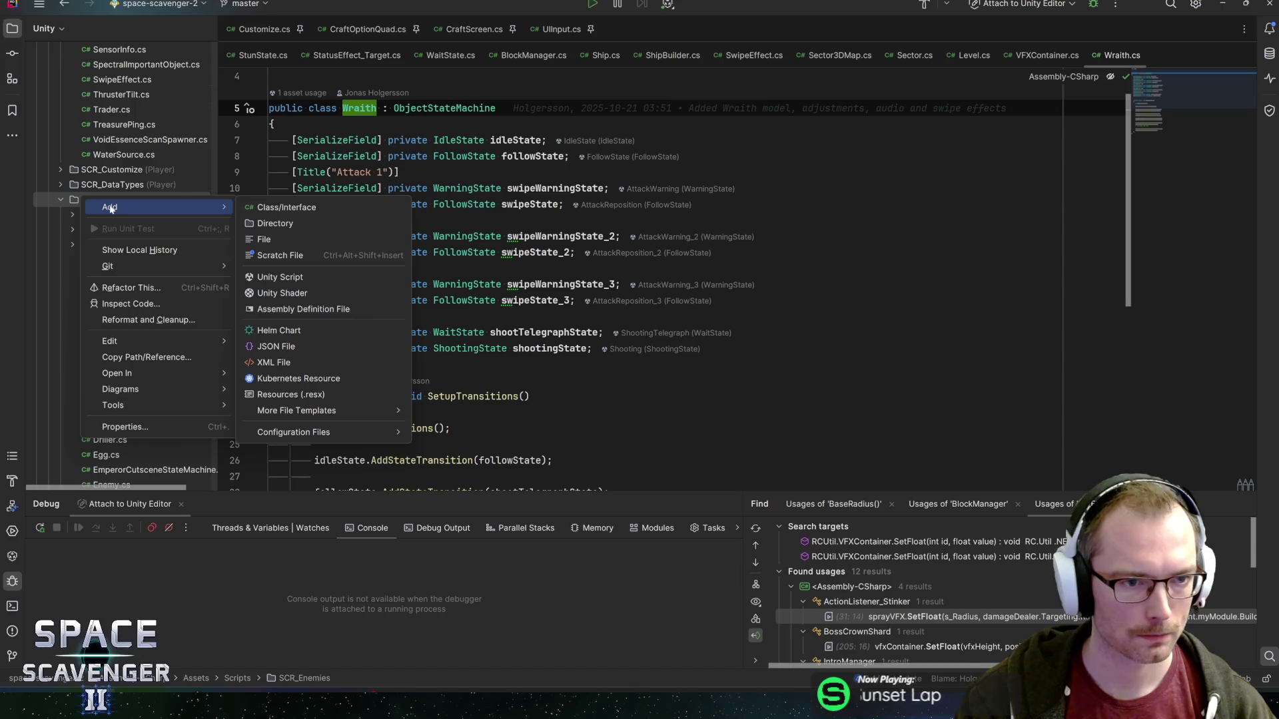
click(298, 279)
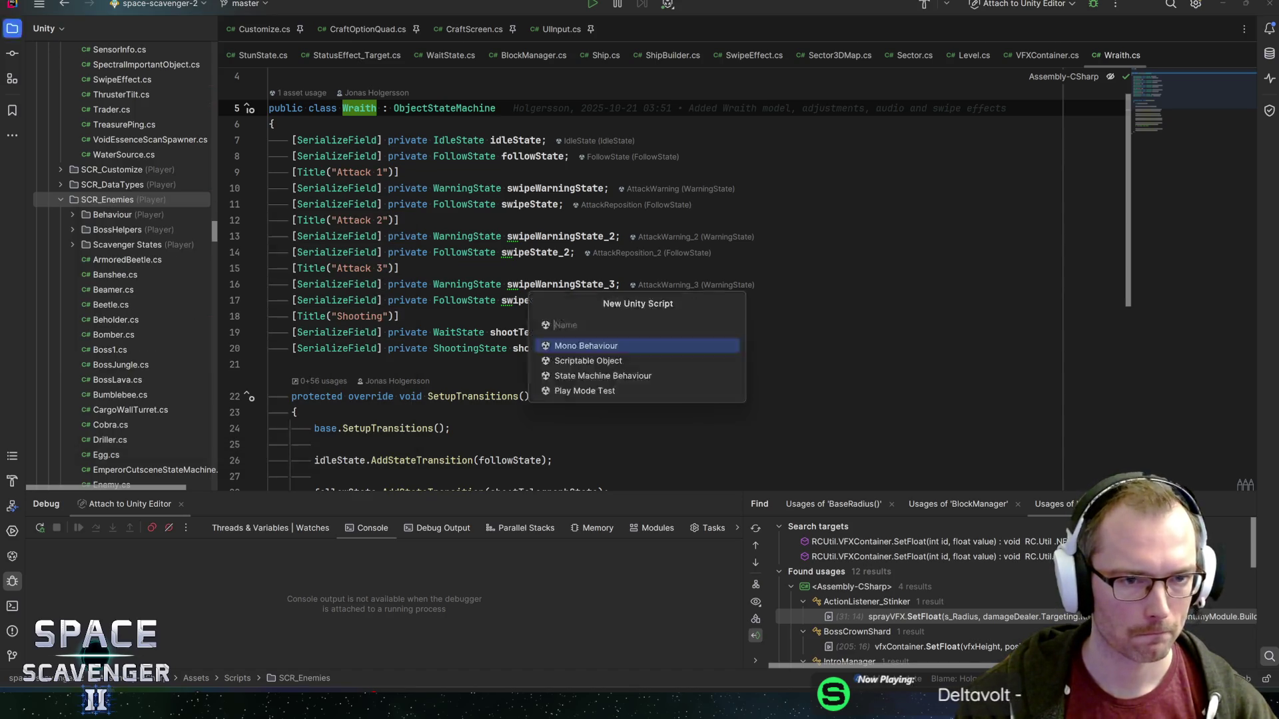
text(Lich)
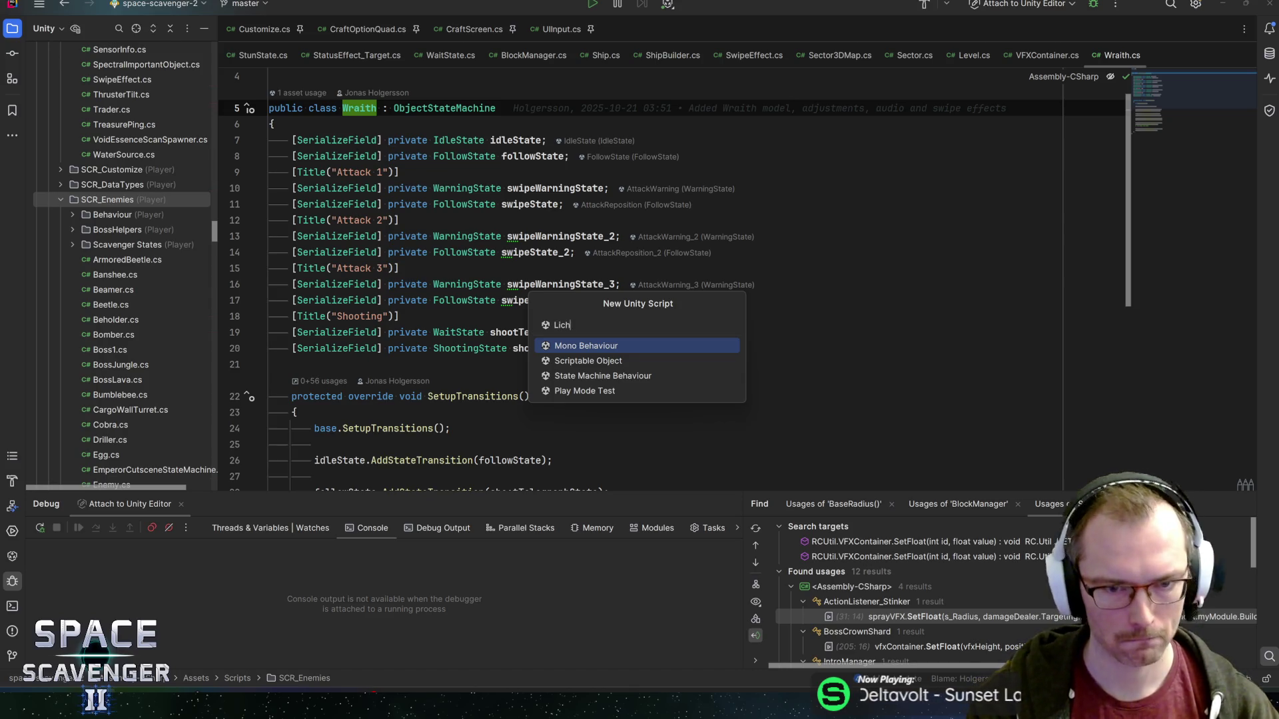
key(Return)
key(alt+Tab)
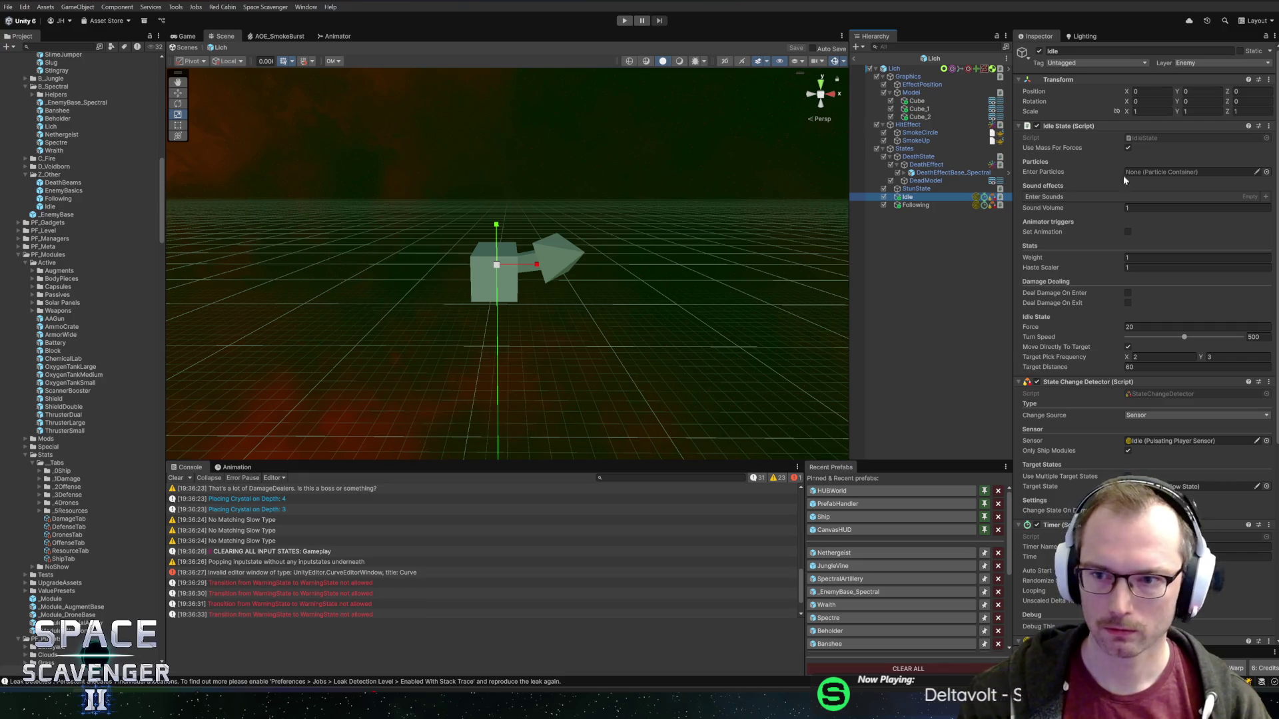
- Inspect the Following state object, then the Lich root's components
scroll(1156, 356, down, 5)
click(928, 206)
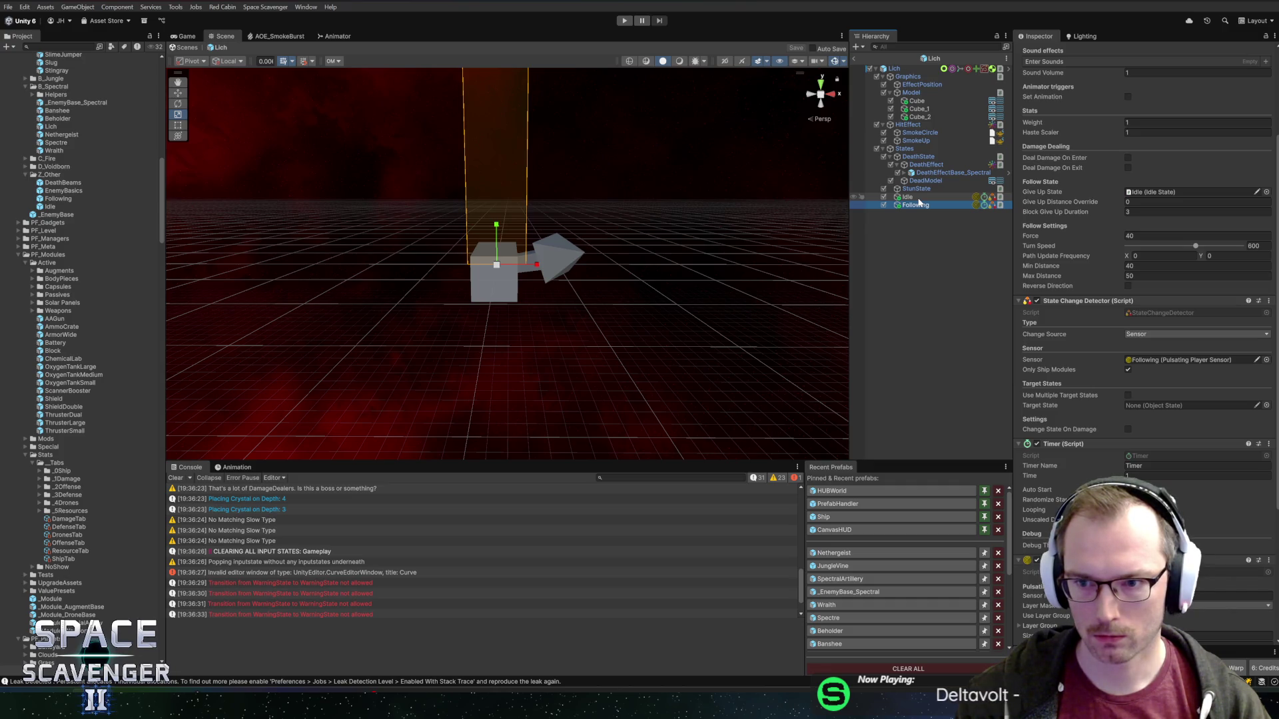
click(897, 77)
click(894, 68)
- Collapse the Enemy script component and open the Localization Editor with Ctrl+Shift+L
scroll(1065, 146, down, 2)
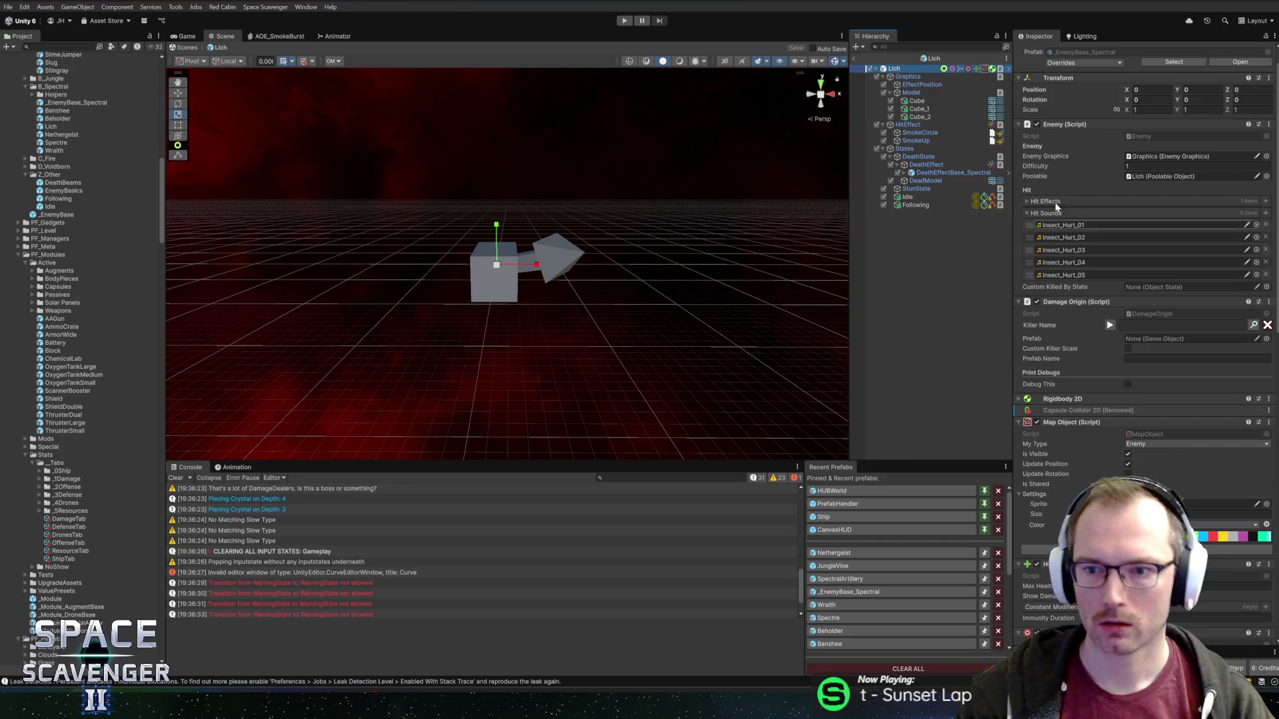
click(1061, 126)
click(1065, 136)
click(1066, 137)
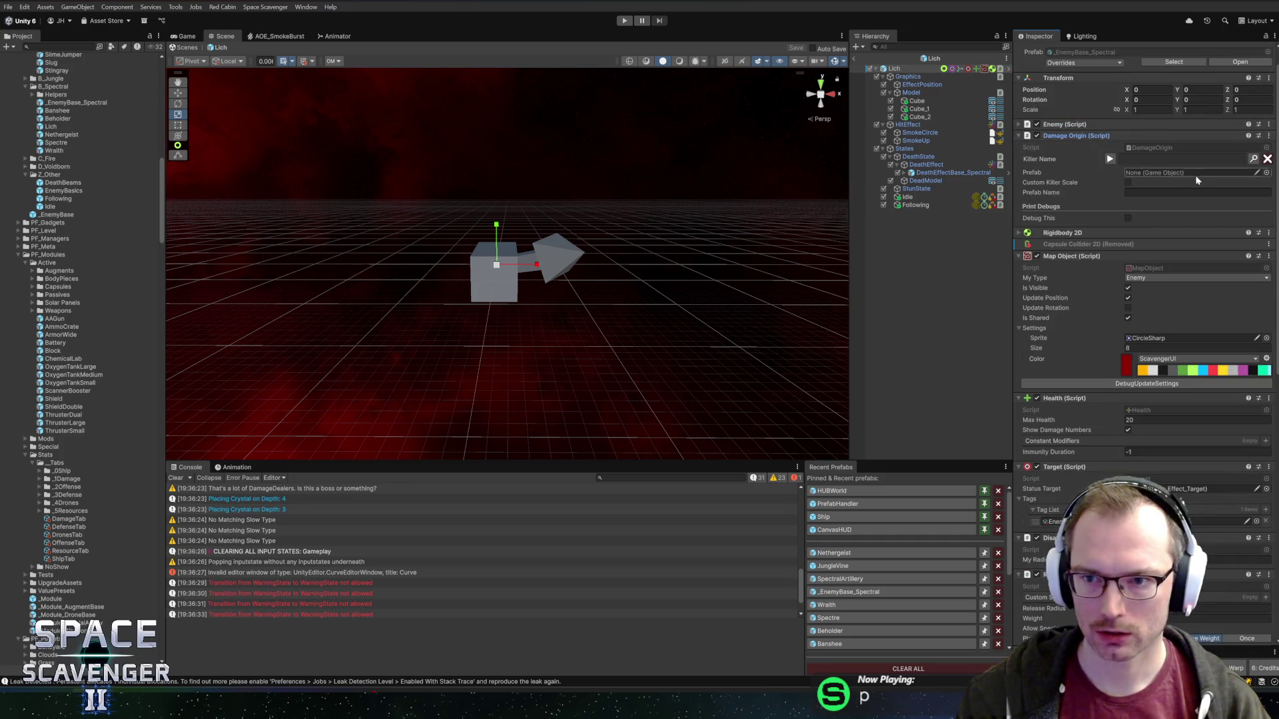
key(ctrl+shift+l)
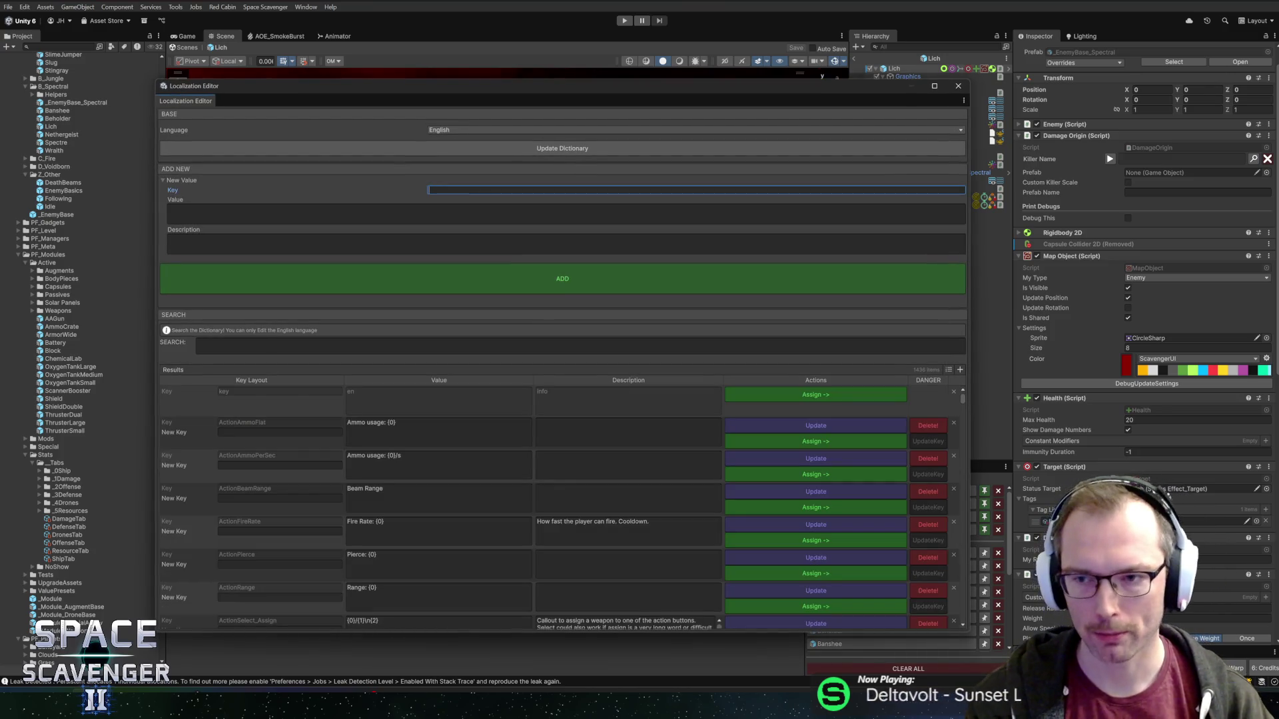
- Fill in Key EnemyLich, Value Lich and Description 'A death-themed enemy'
text(bansh)
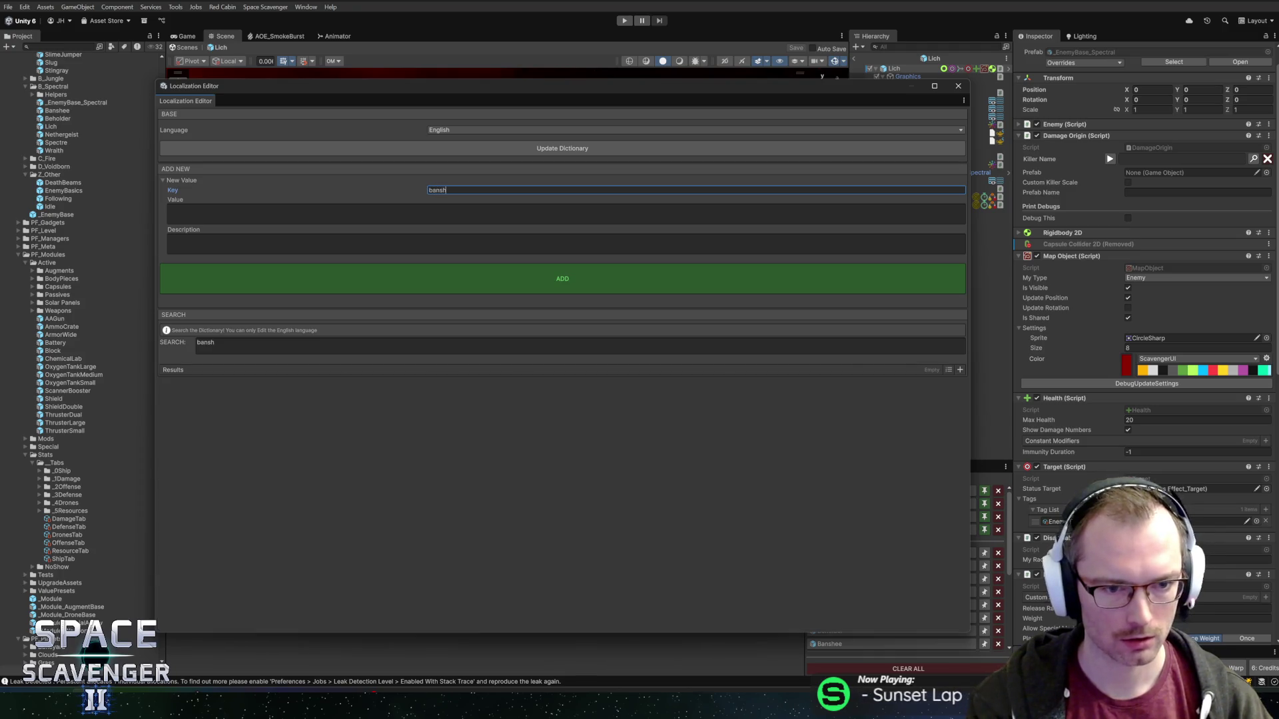
key(BackSpace)
key(BackSpace)
key(BackSpace)
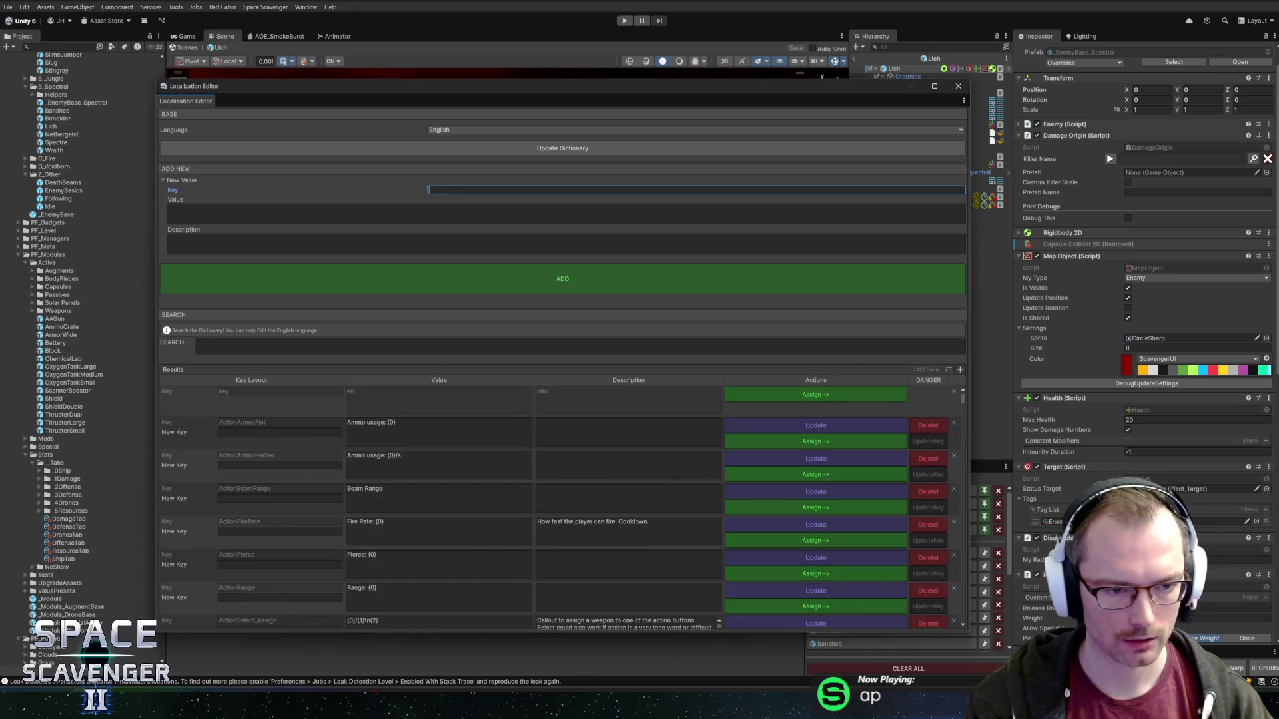
text(Enemy)
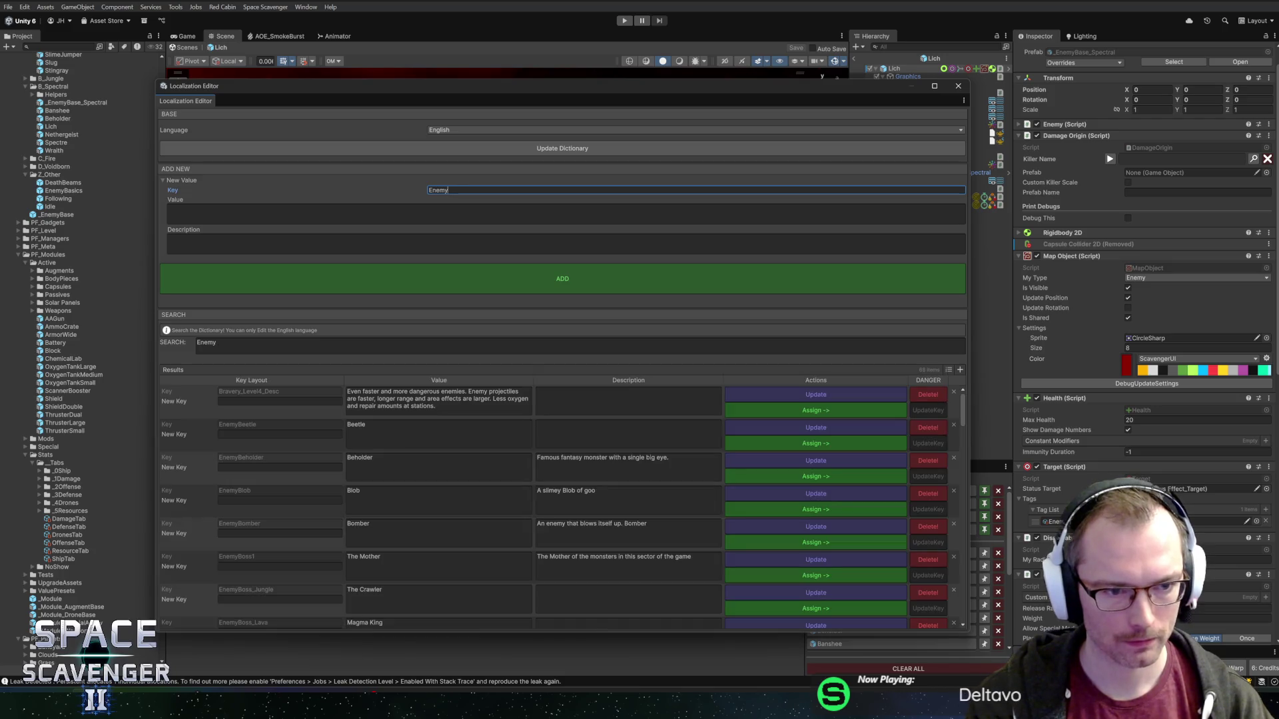
text(Lich)
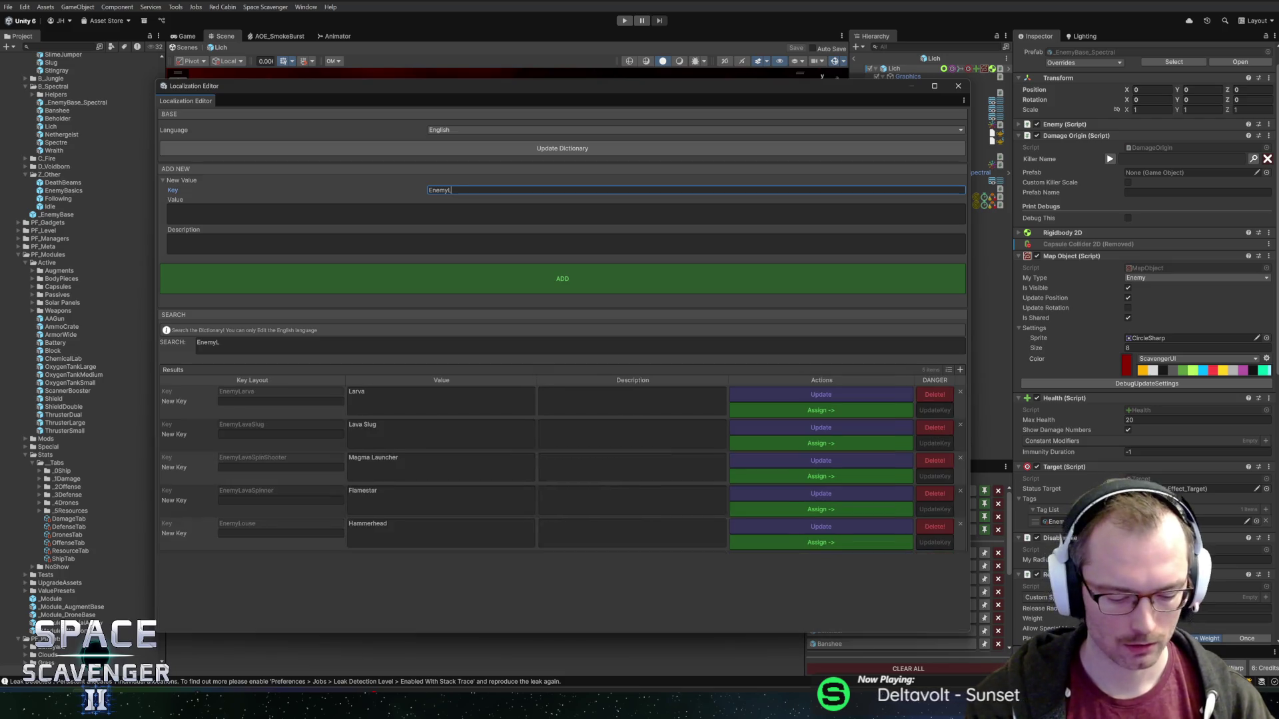
click(479, 212)
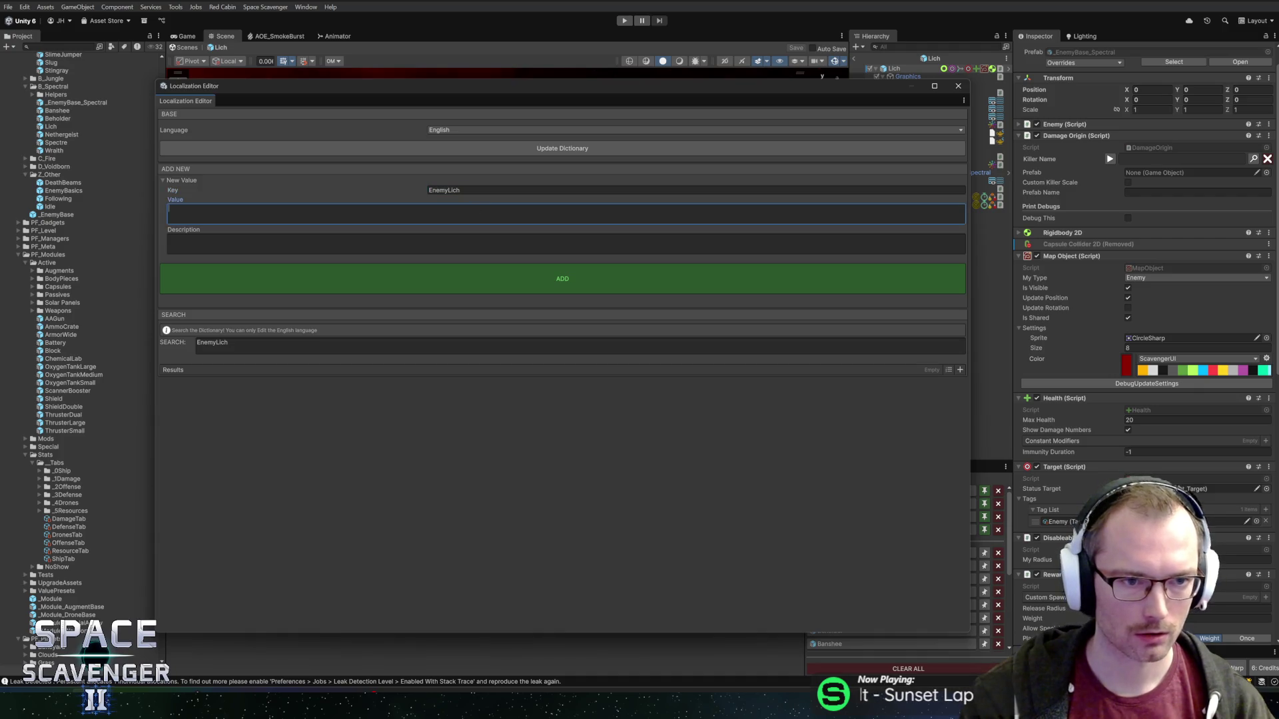
text(ich)
click(326, 251)
text(A dea)
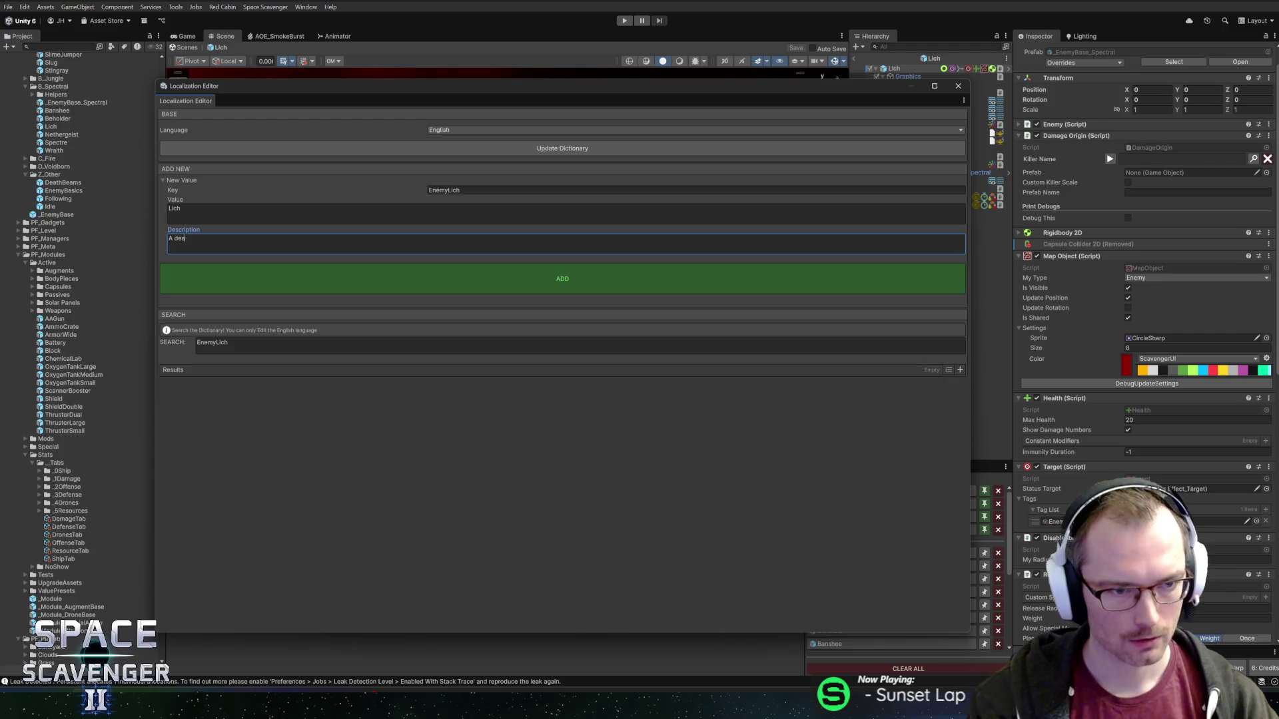
text(th-themed)
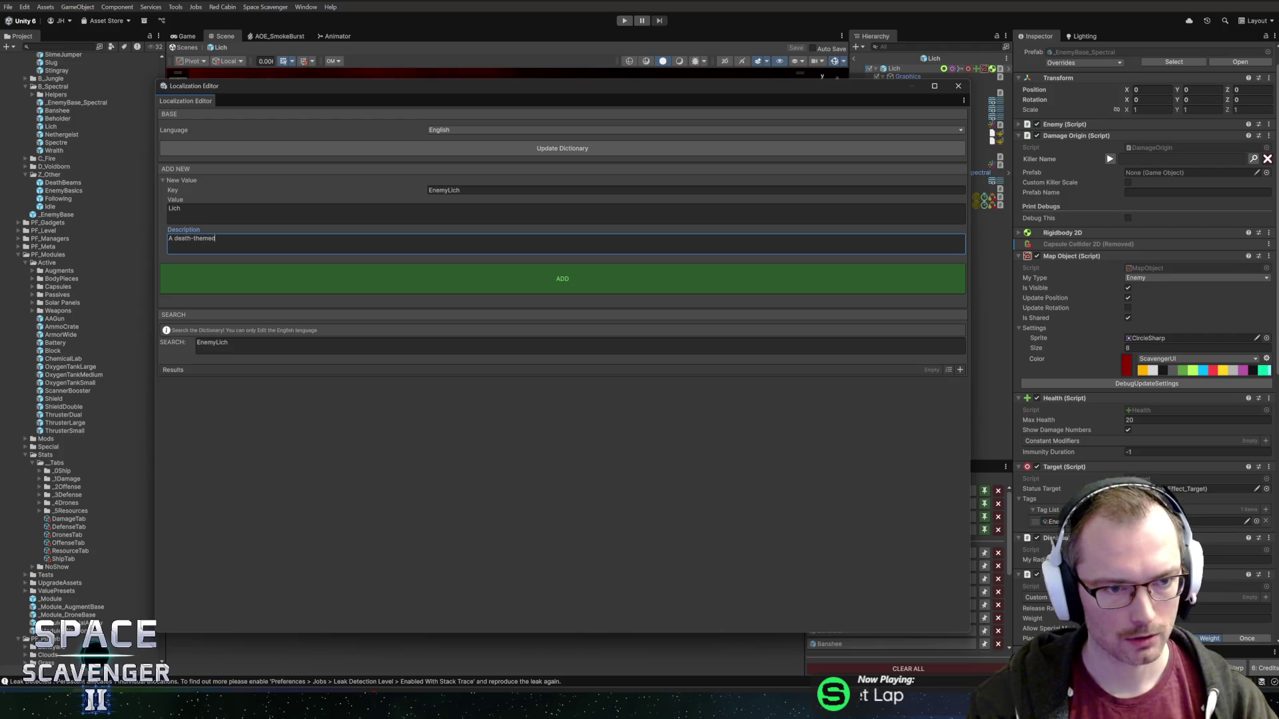
text( enemy)
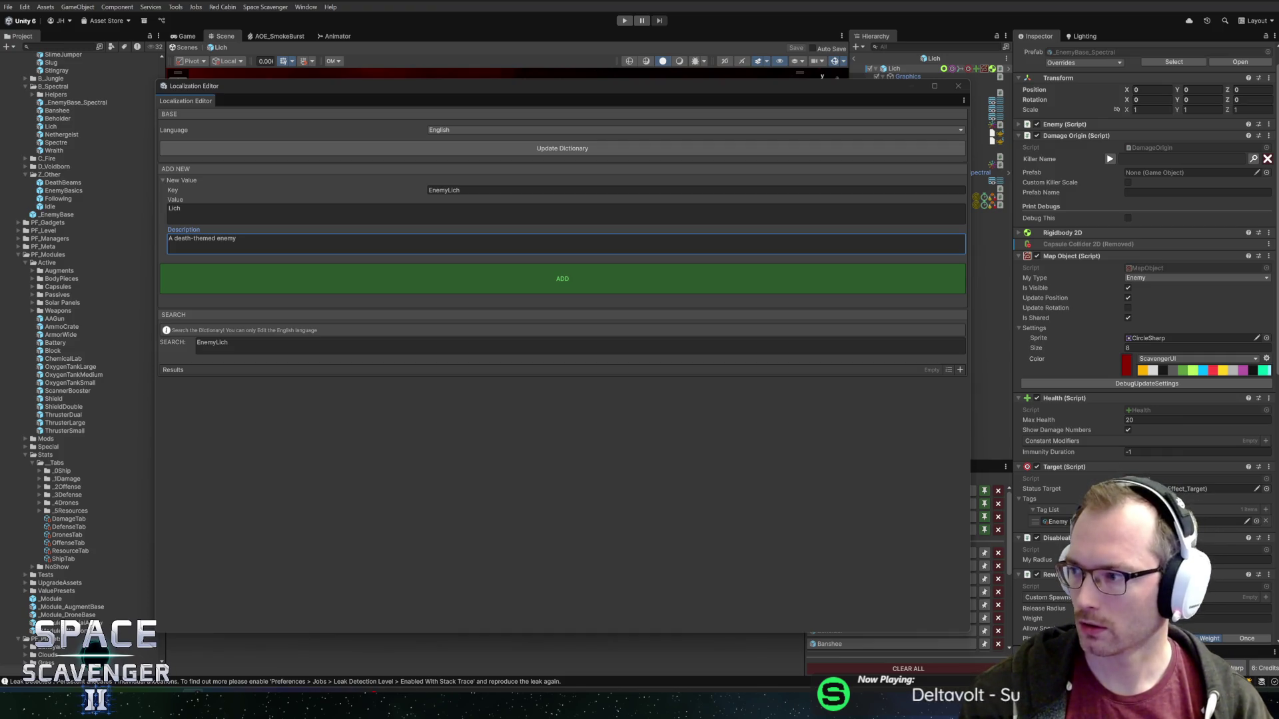
- Read the lich definition in the DuckDuckGo 'lich fantasy' results
key(alt+Tab)
drag(285, 263, 431, 263)
drag(336, 311, 341, 283)
click(346, 283)
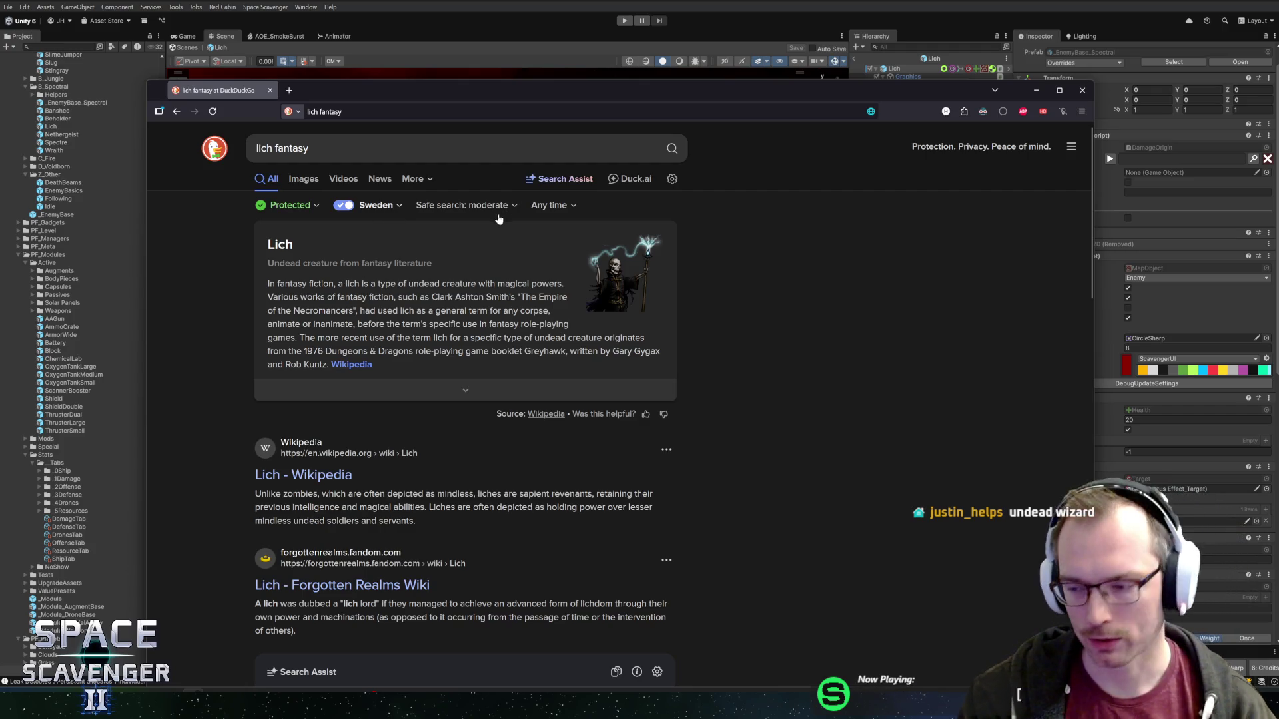
- Rewrite the EnemyLich description as 'An undead wizard', then return to the lich search results
key(alt+Tab)
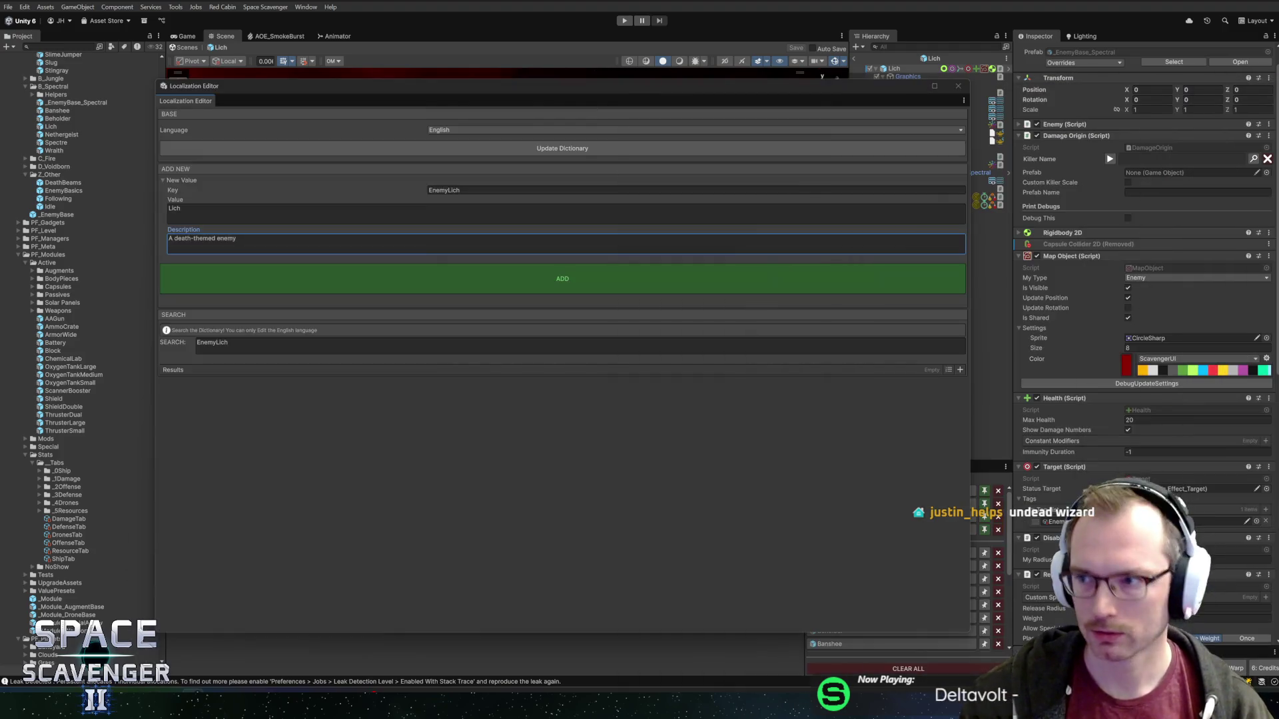
click(263, 242)
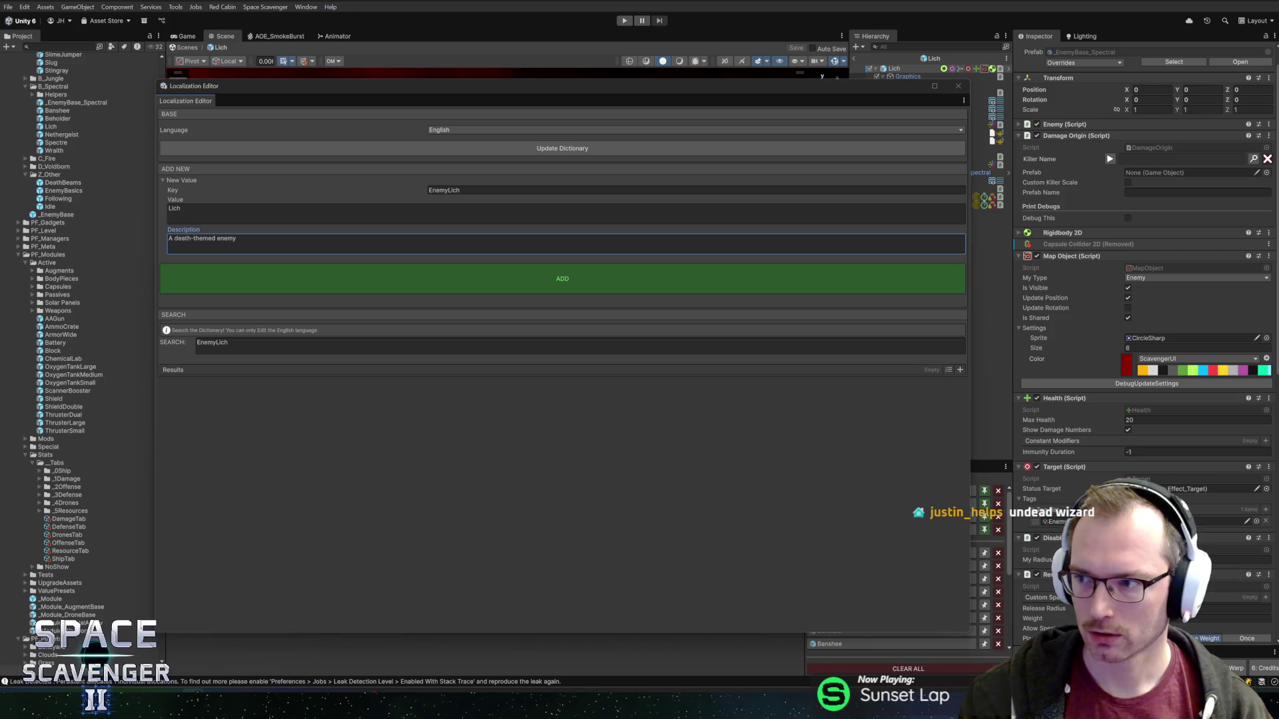
key(ctrl+a)
key(ctrl+c)
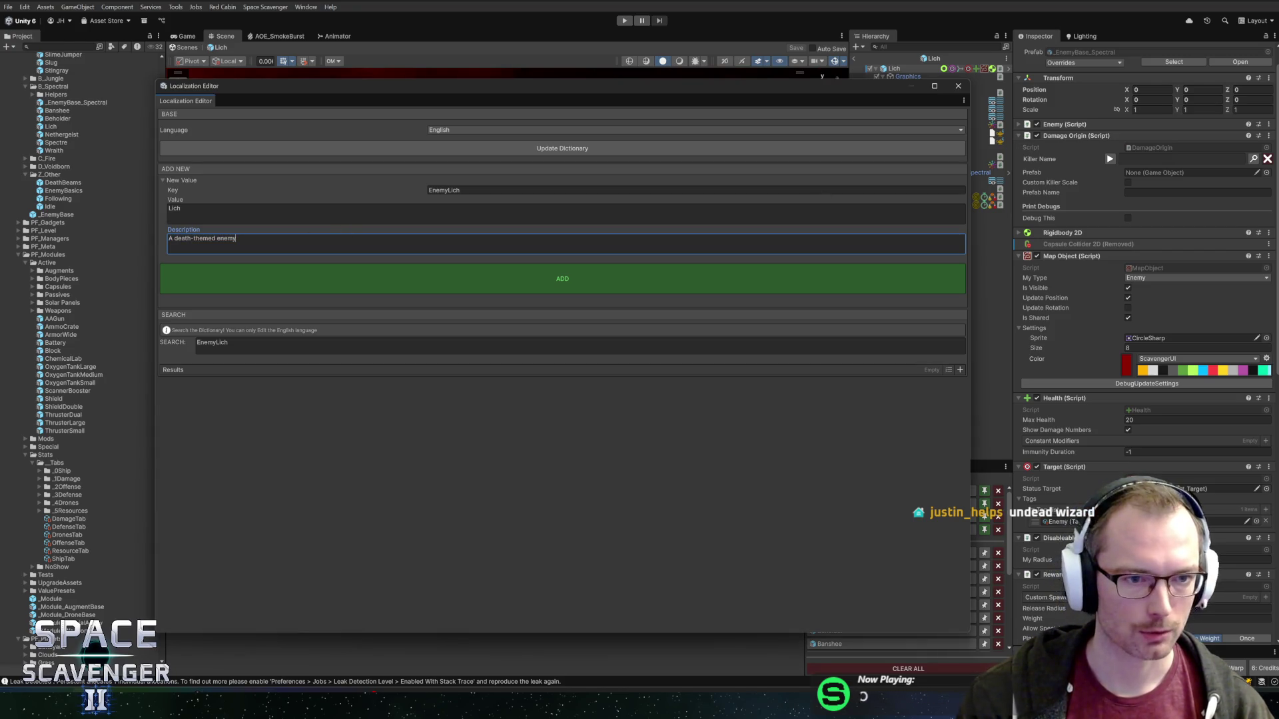
key(ctrl+a)
text(An un)
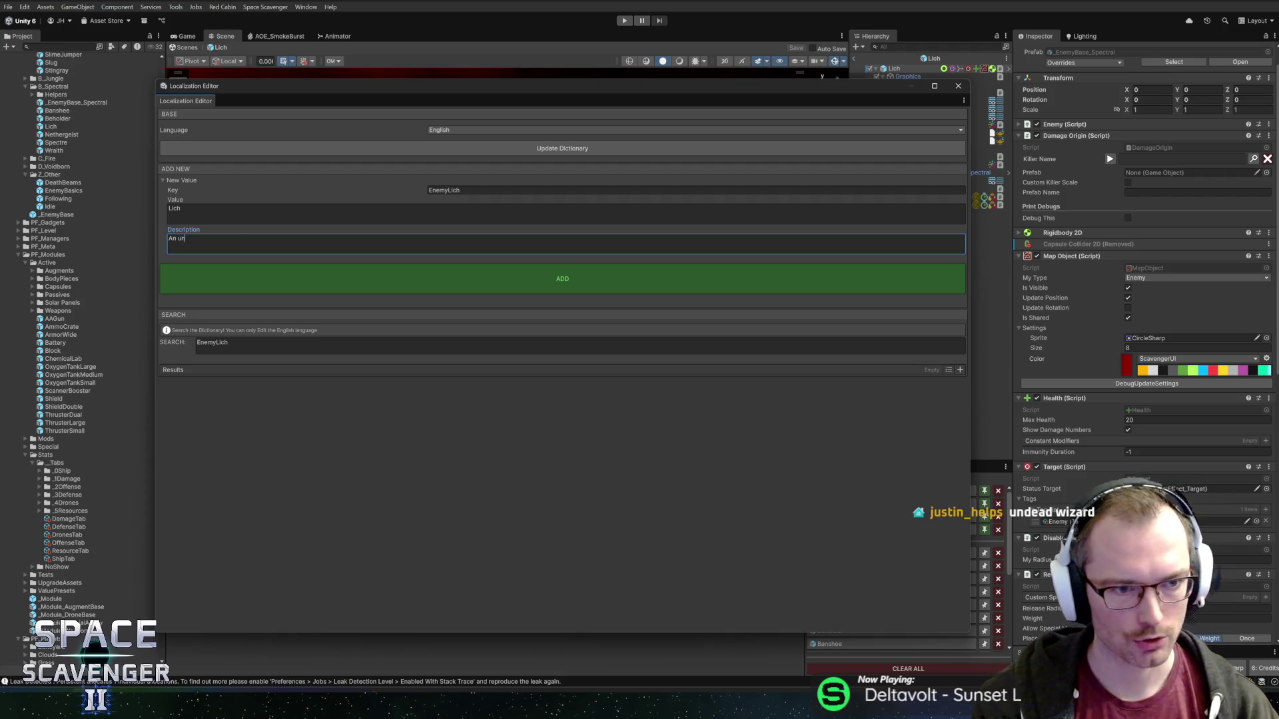
text(dead wizard)
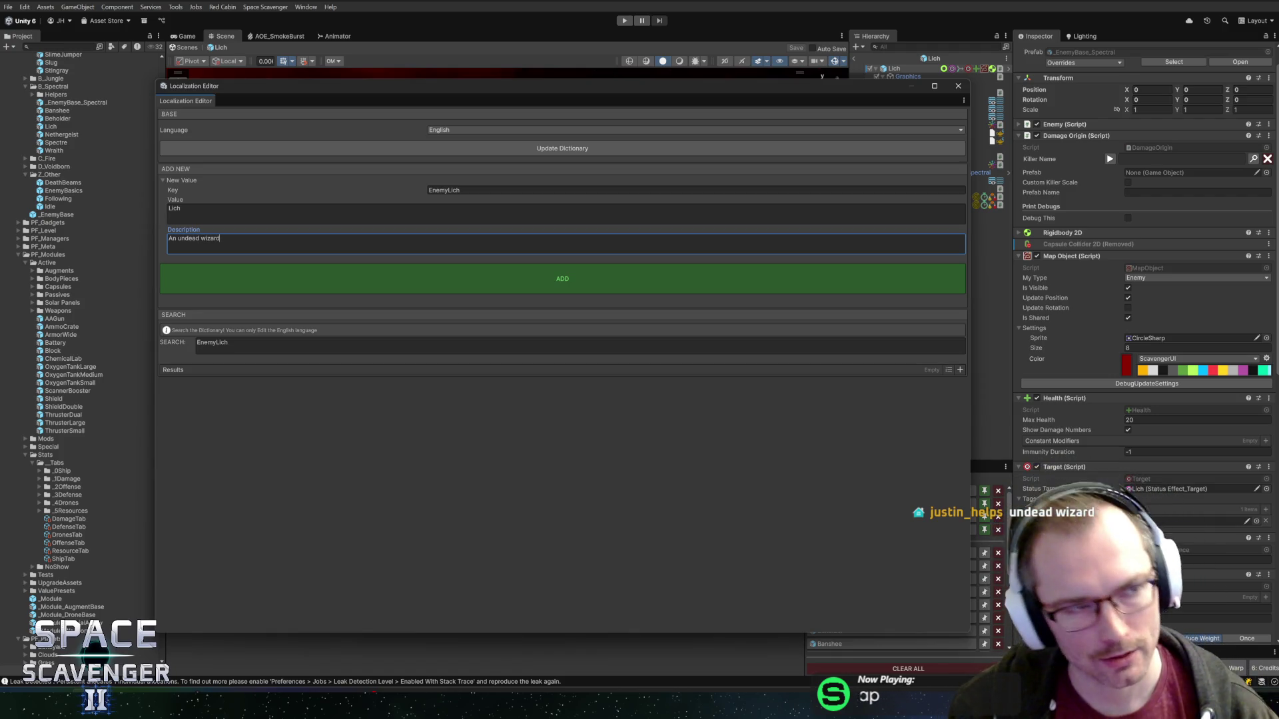
key(alt+Tab)
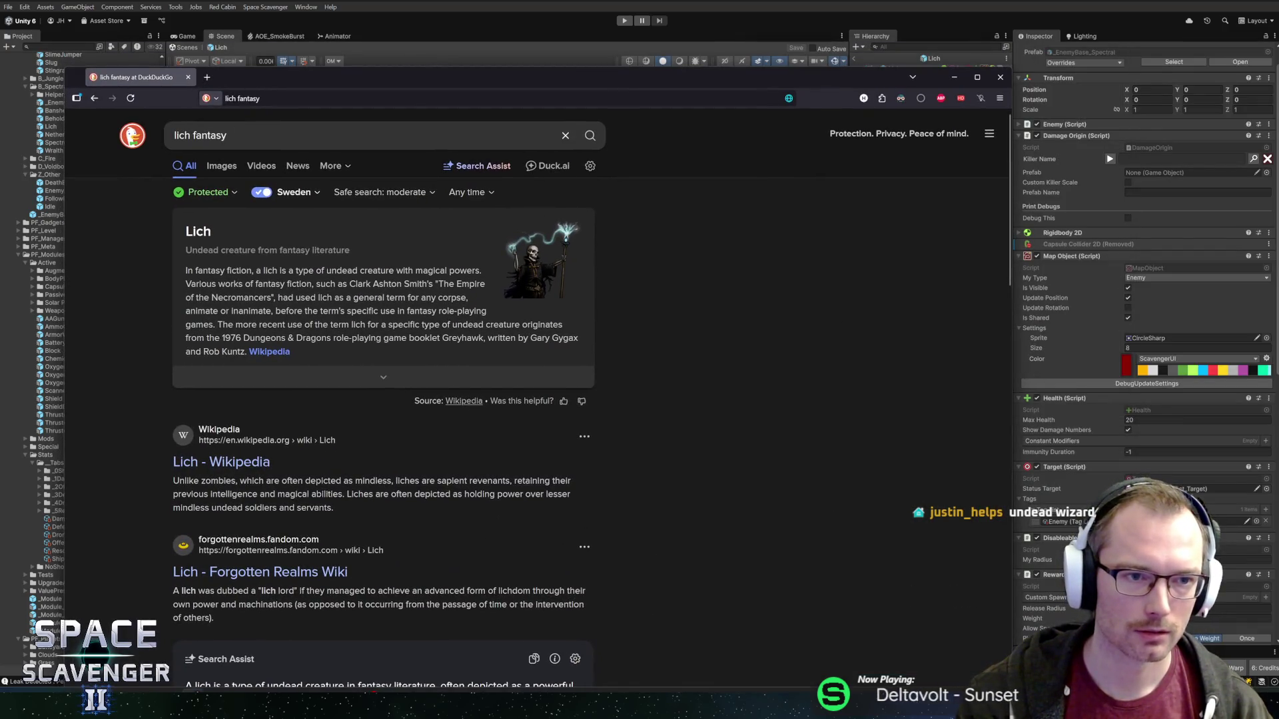
- Search DuckDuckGo for 'necromancer fantasy' and skim the results
double_click(183, 135)
text(necroman)
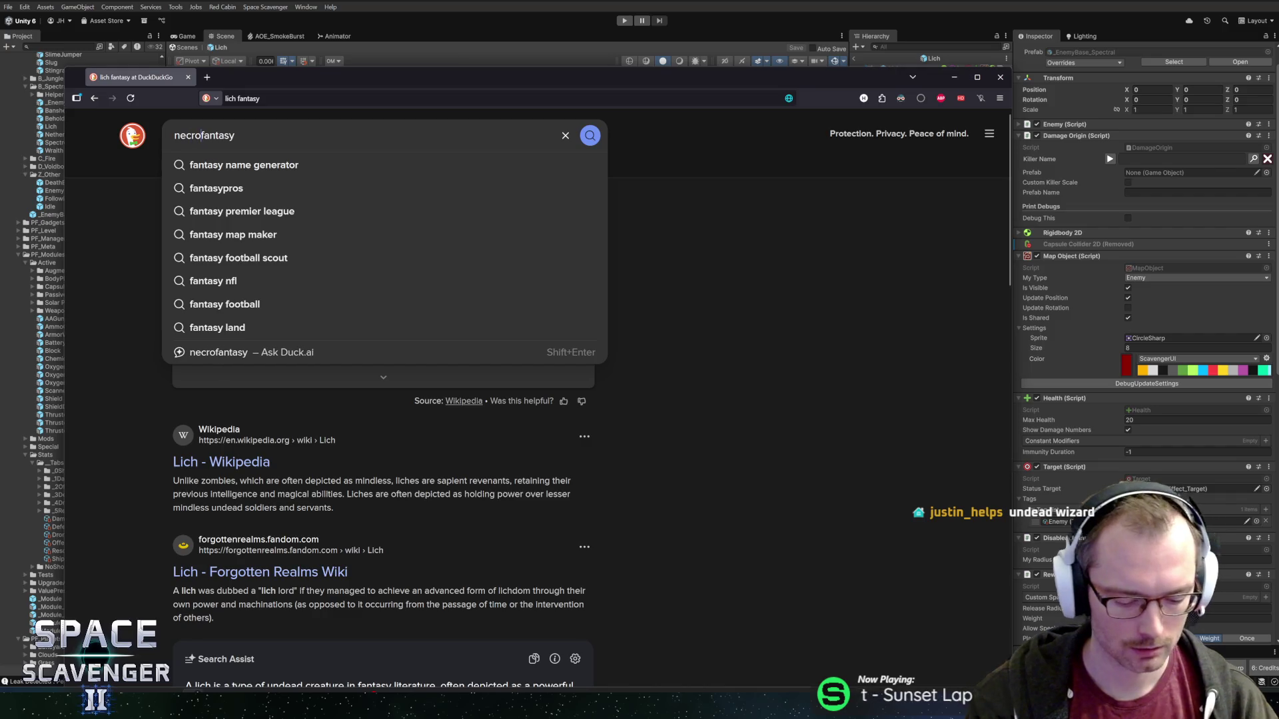
text(cer)
key(Return)
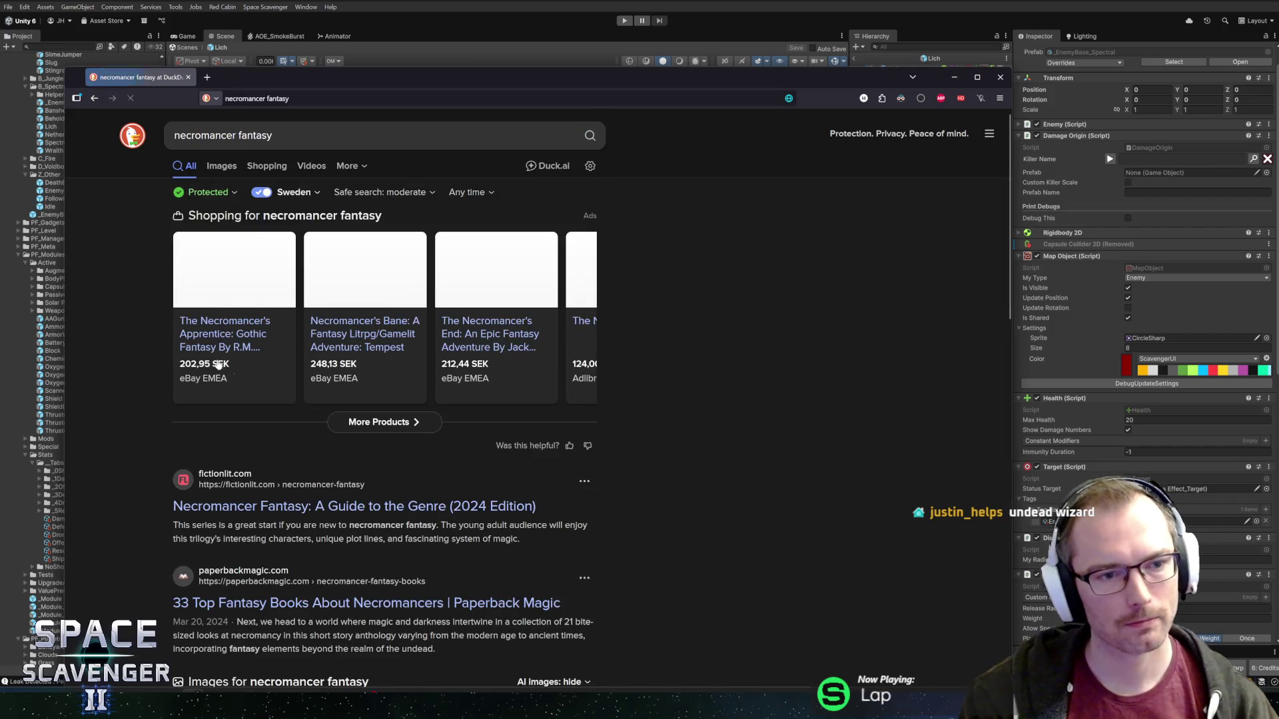
scroll(159, 429, down, 10)
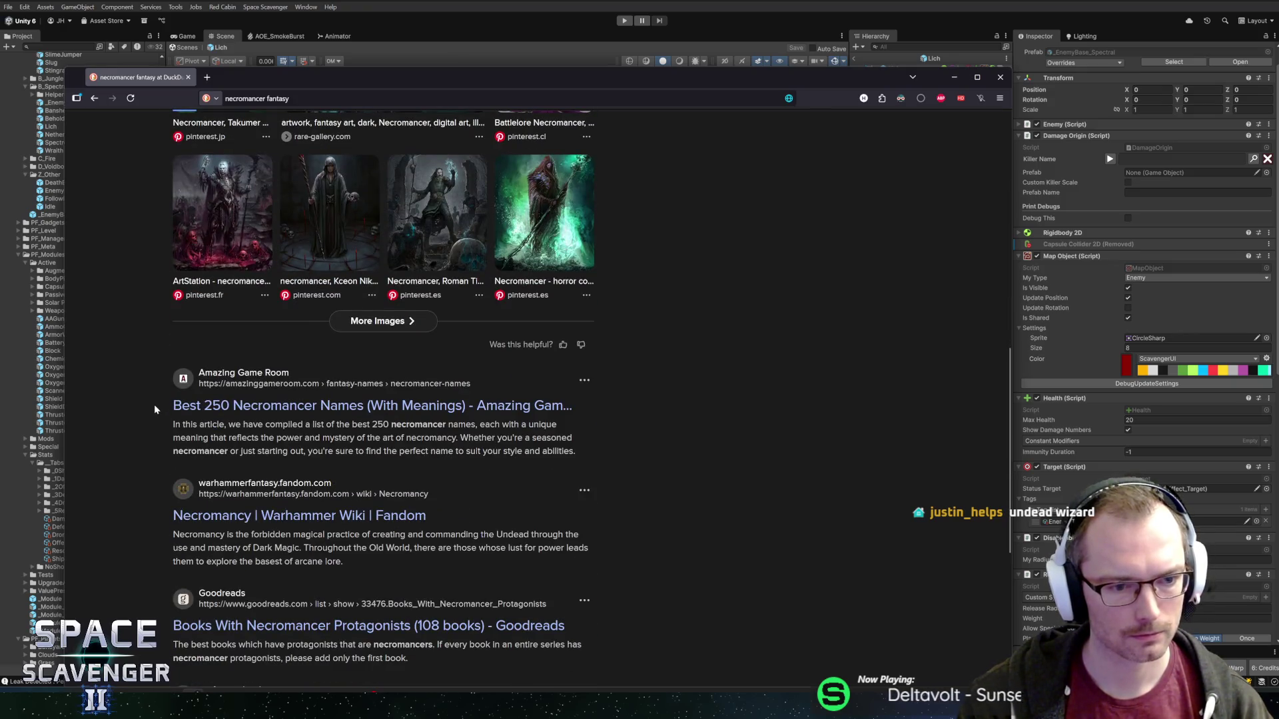
scroll(116, 421, up, 10)
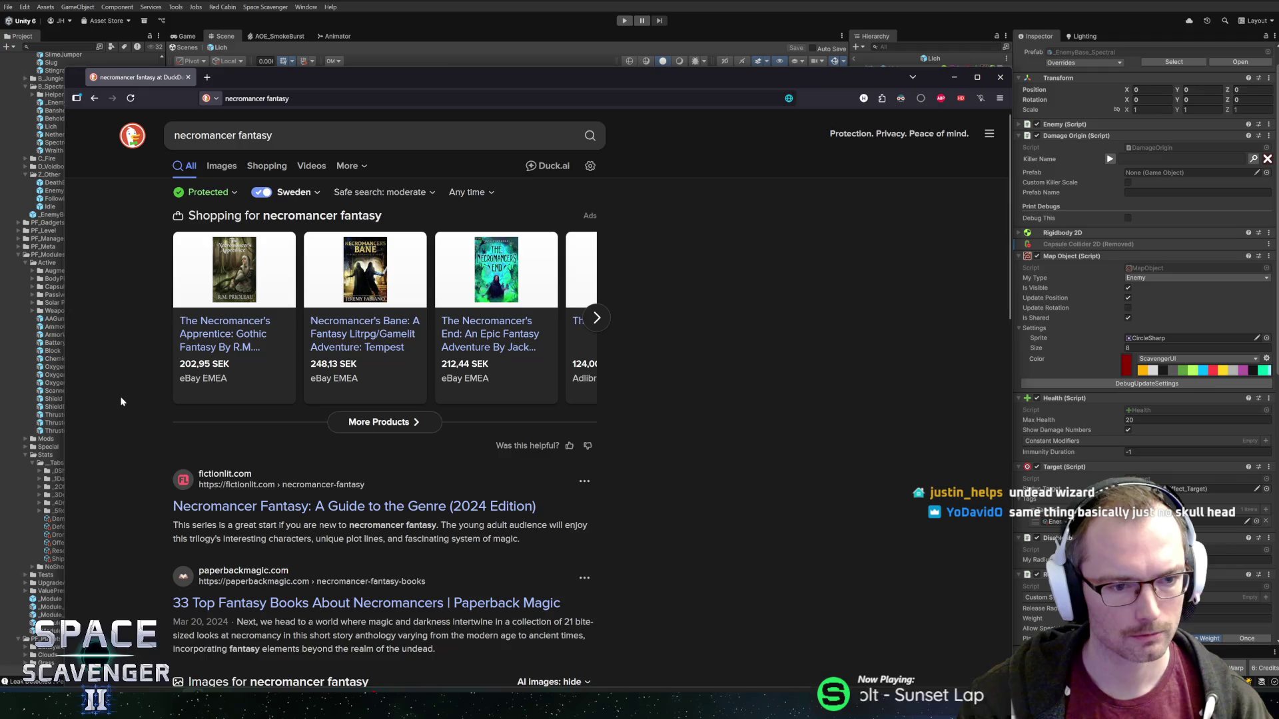
- Search 'necromancer meaning' and read the dictionary definition
double_click(255, 135)
text(meaning)
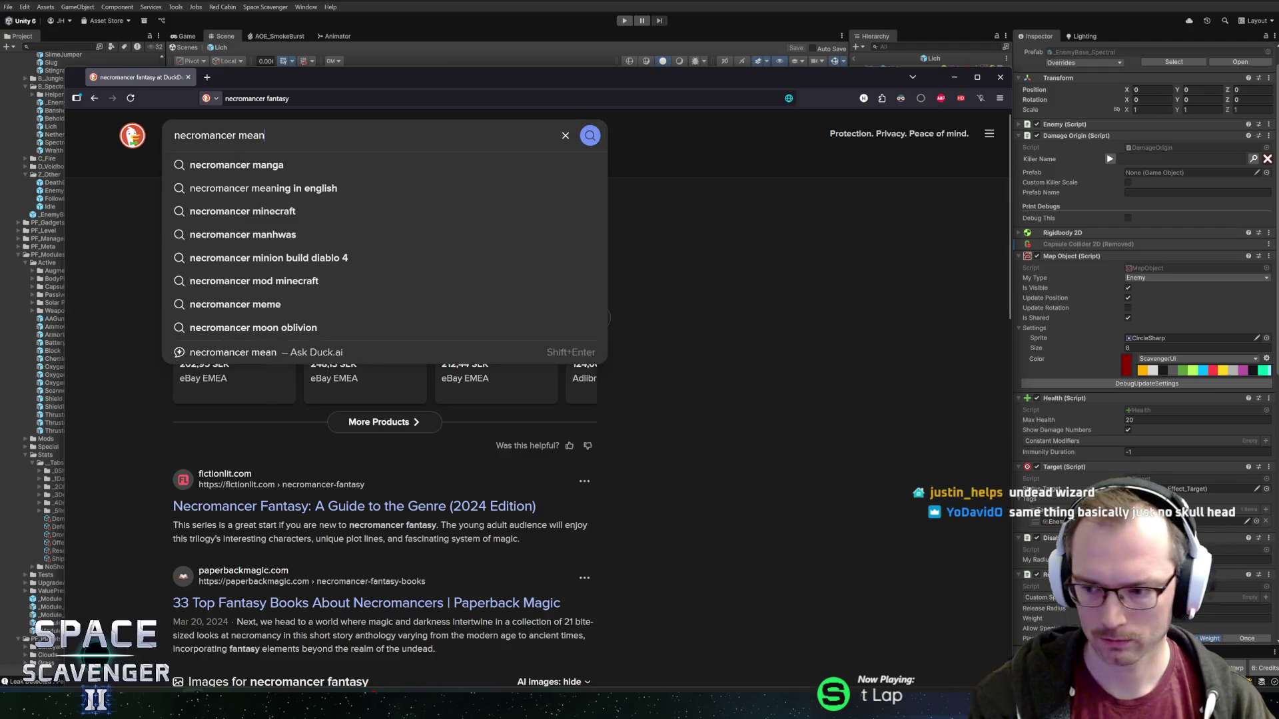
key(Return)
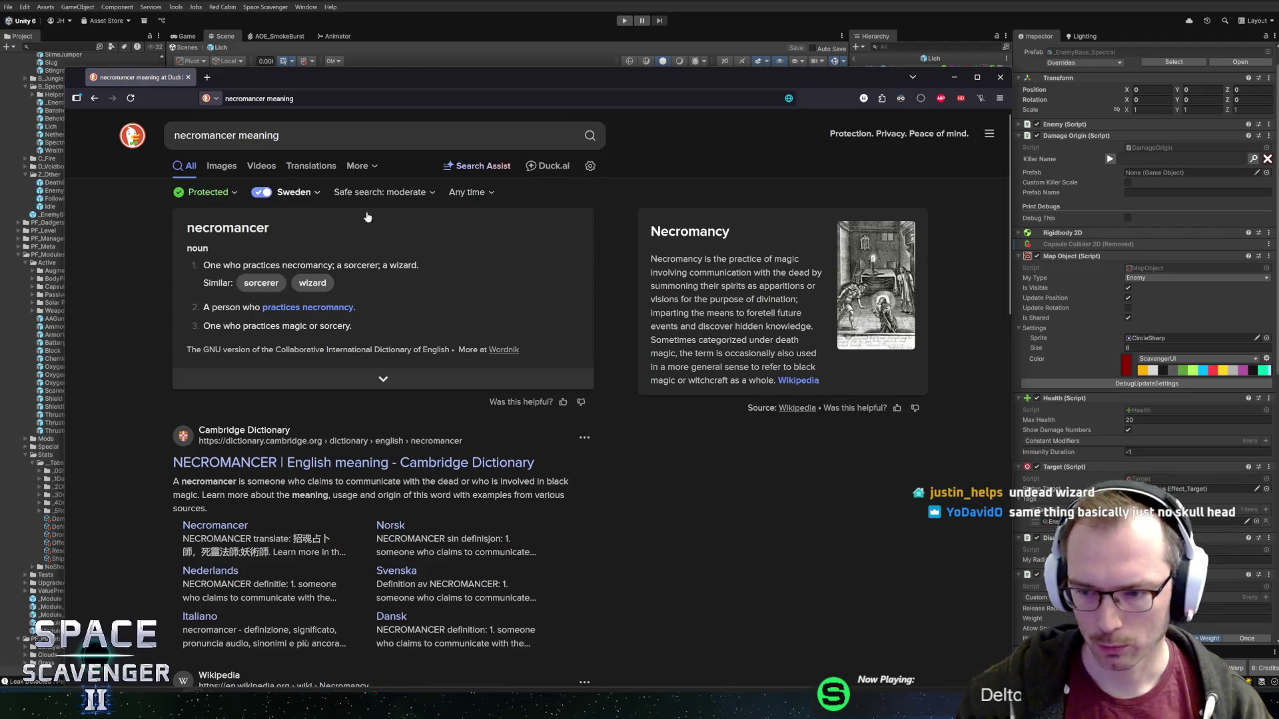
drag(222, 265, 389, 265)
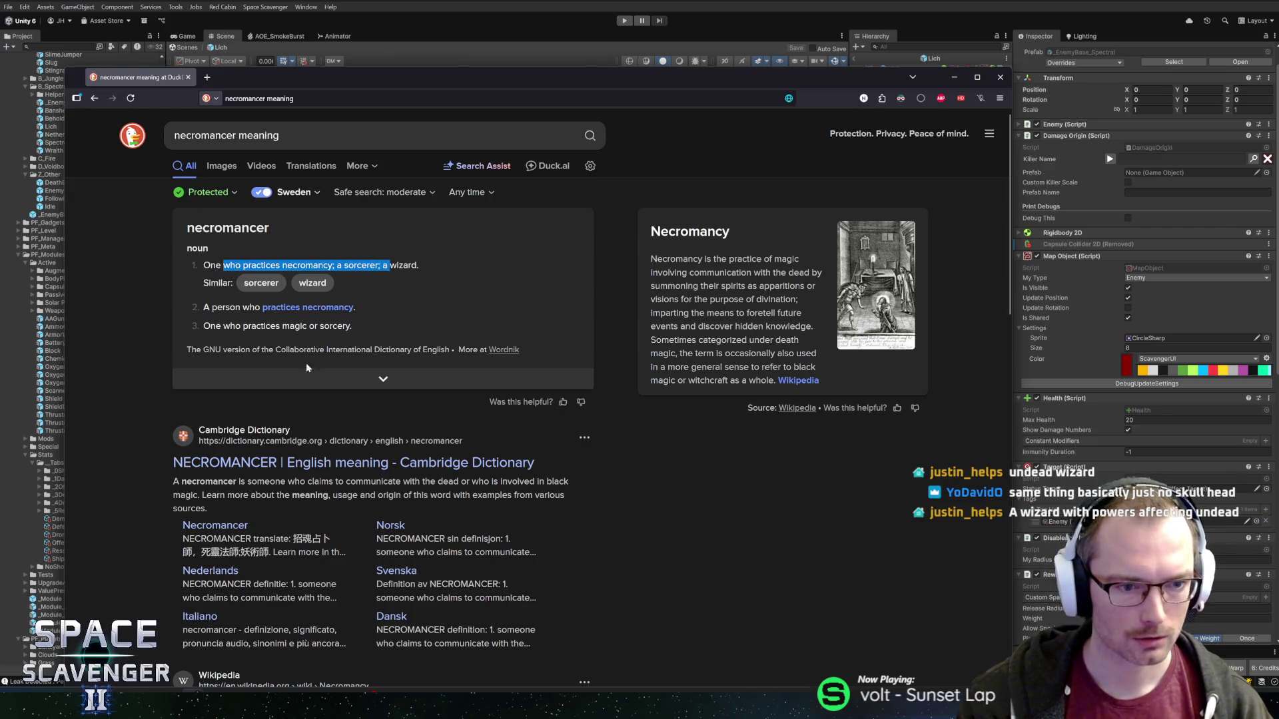
click(337, 348)
scroll(198, 371, down, 5)
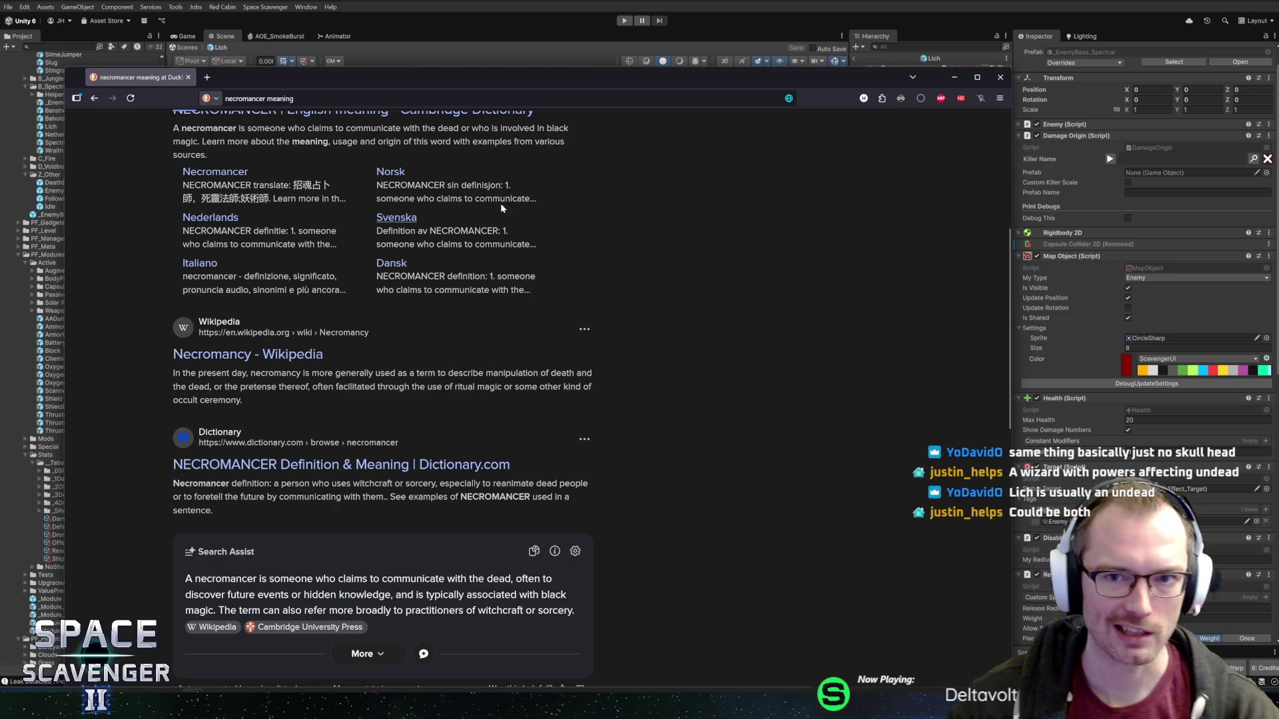
- Move and shrink the browser window, then hide it to return to Unity
mouse_move(387, 77)
mouse_down()
mouse_move(455, 41)
mouse_move(428, 13)
mouse_move(500, 68)
mouse_up()
mouse_move(175, 59)
mouse_down()
mouse_move(237, 170)
mouse_move(174, 59)
mouse_up()
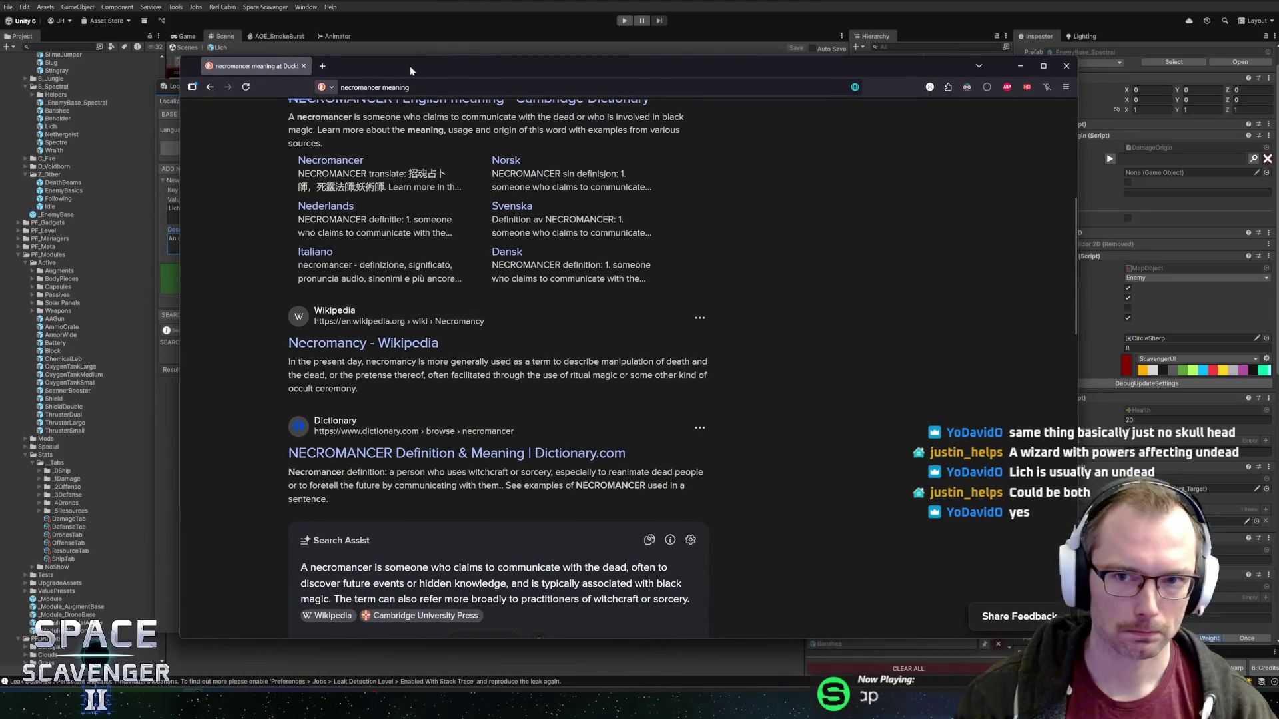
click(1061, 65)
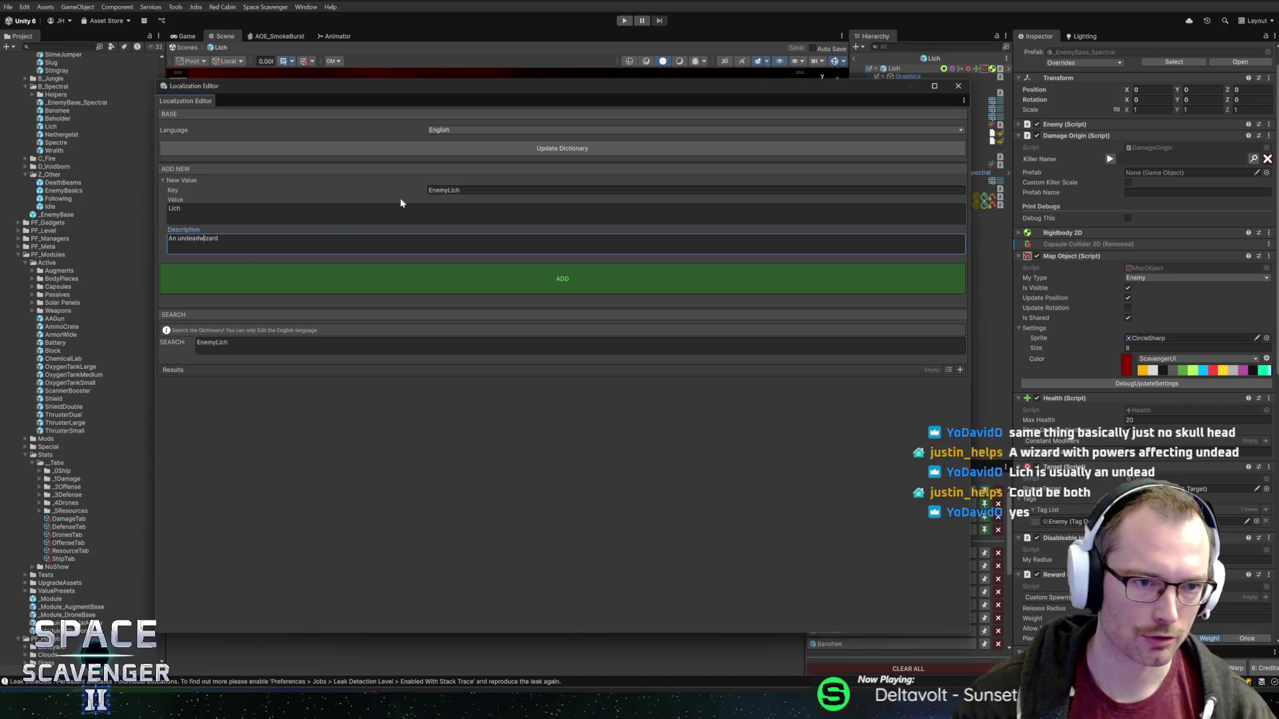
- Correct the description to 'An undead Wizard', add EnemyLich, assign it as killer name, and save
key(shift+End)
text(Wizard)
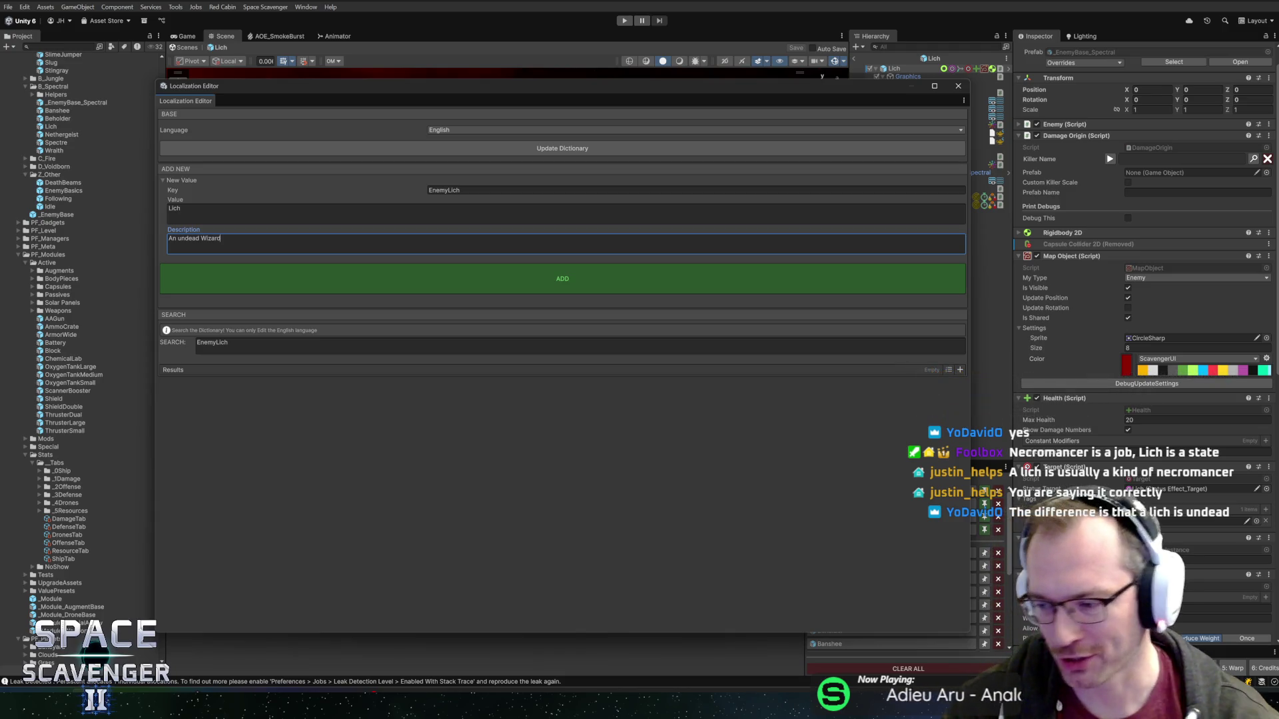
click(413, 285)
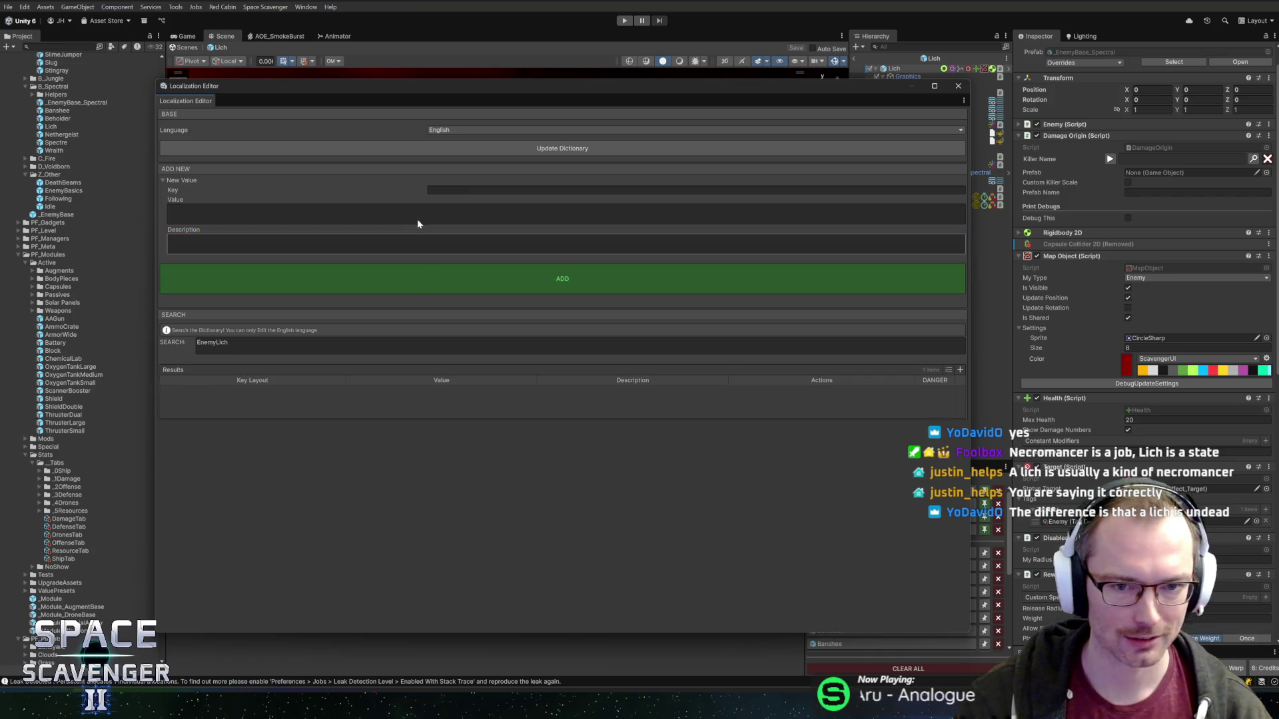
click(803, 406)
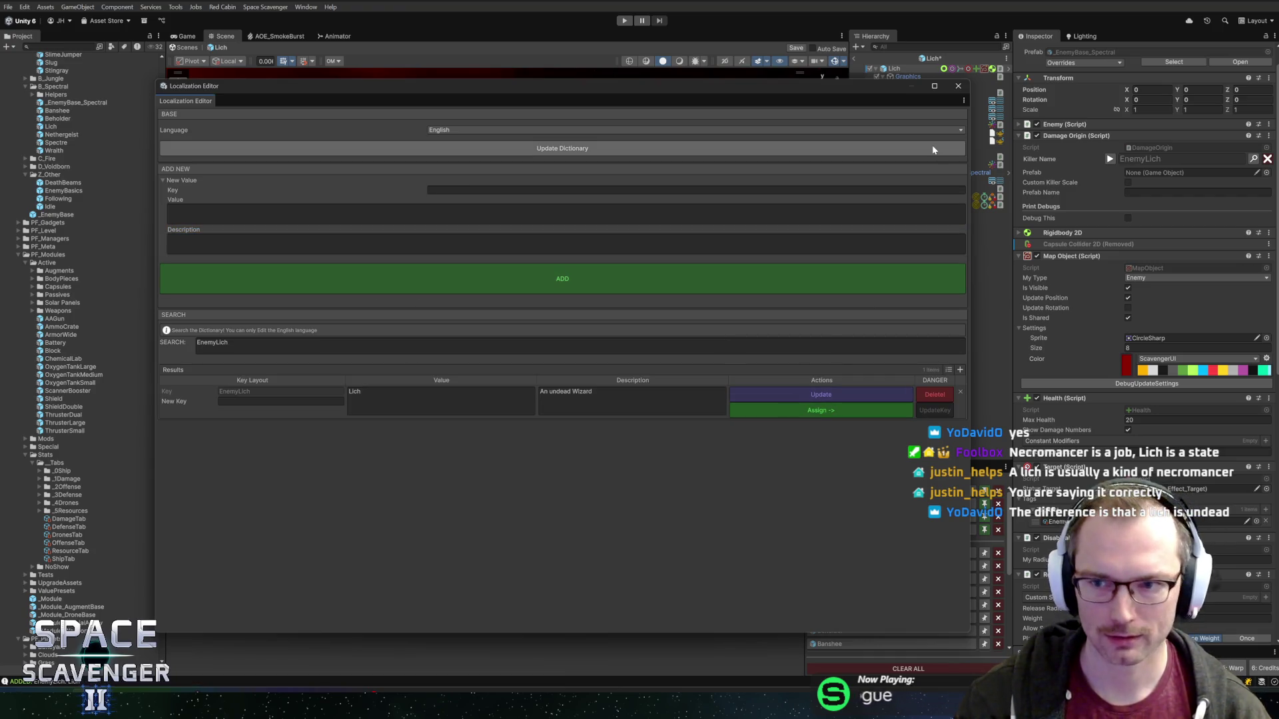
click(958, 86)
key(ctrl+s)
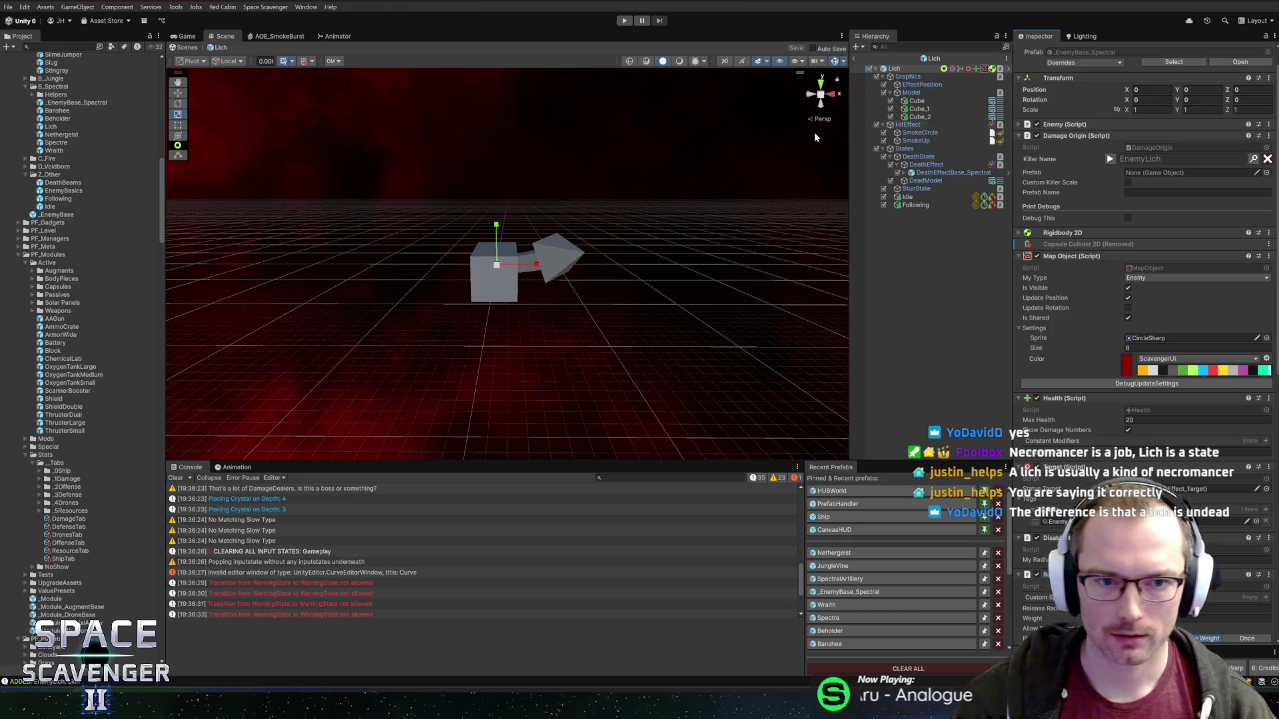
- Orbit the Scene view around the Lich model and select the Following state object
mouse_move(730, 246)
mouse_down()
mouse_move(627, 215)
mouse_move(666, 243)
mouse_move(711, 234)
mouse_move(731, 206)
mouse_move(707, 228)
mouse_up()
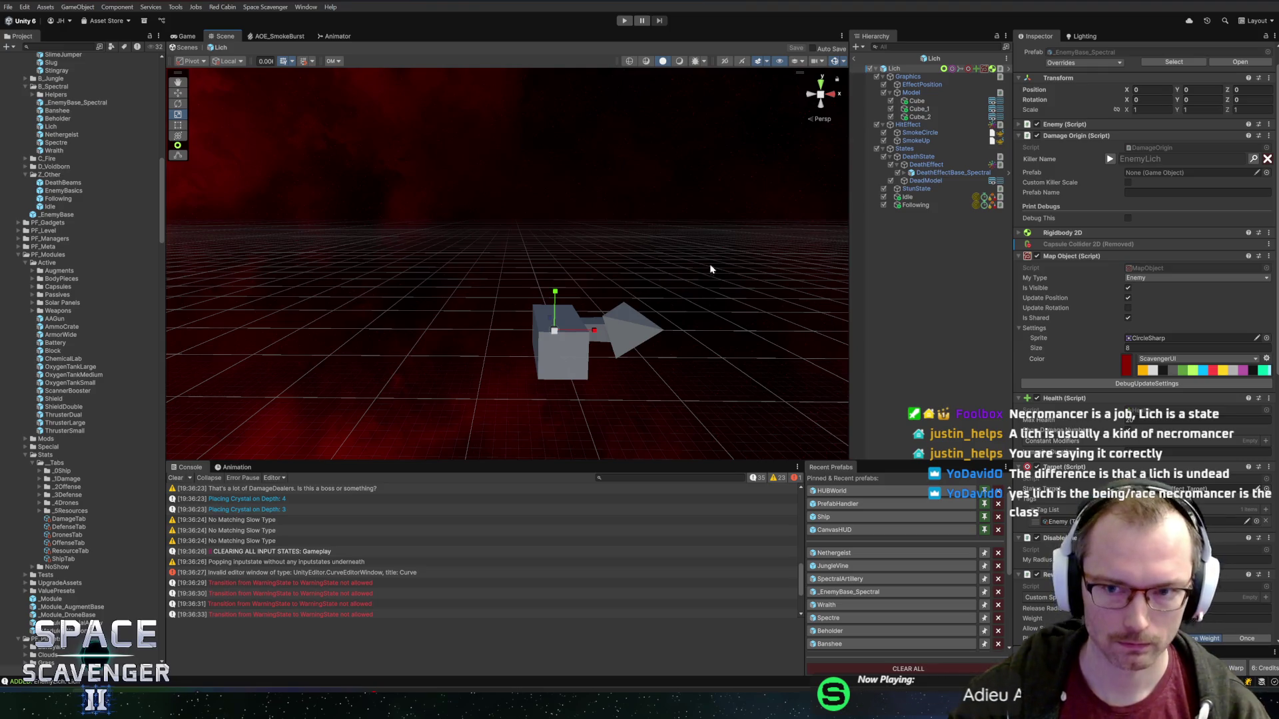
mouse_move(702, 265)
mouse_down()
mouse_move(674, 220)
mouse_move(691, 243)
mouse_up()
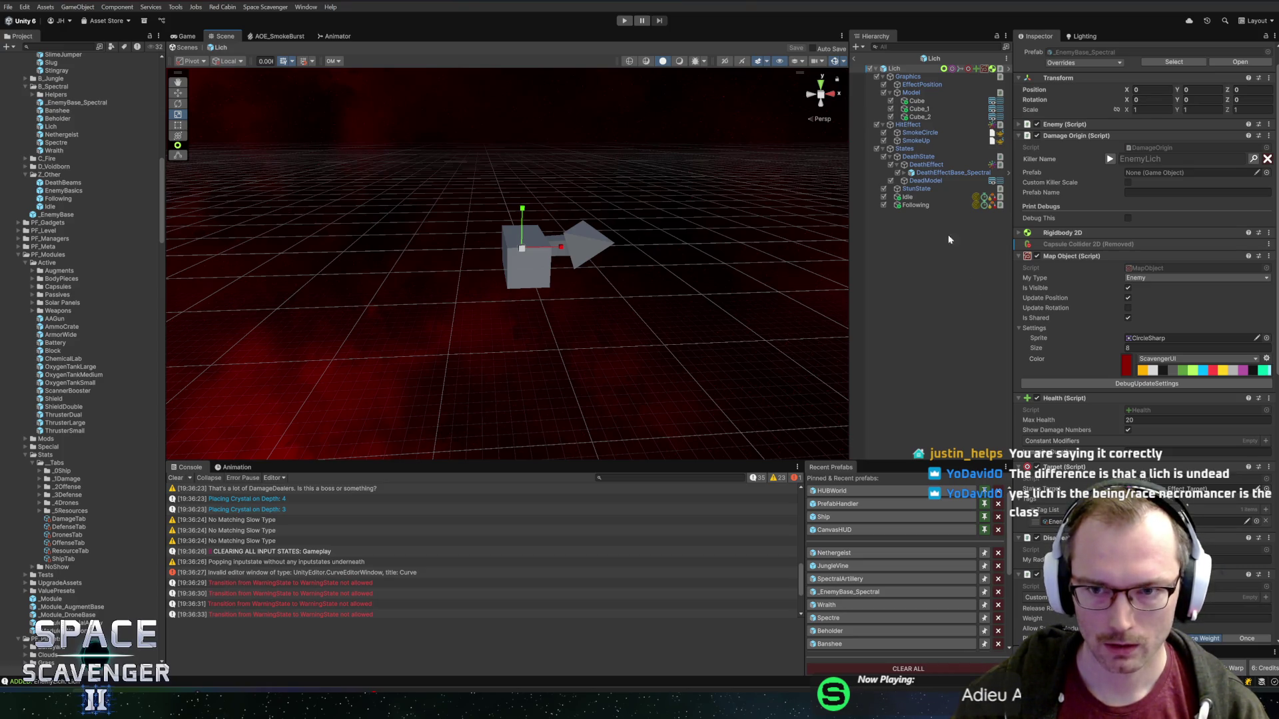
click(917, 205)
mouse_move(664, 307)
mouse_down()
mouse_move(585, 191)
mouse_move(654, 237)
mouse_up()
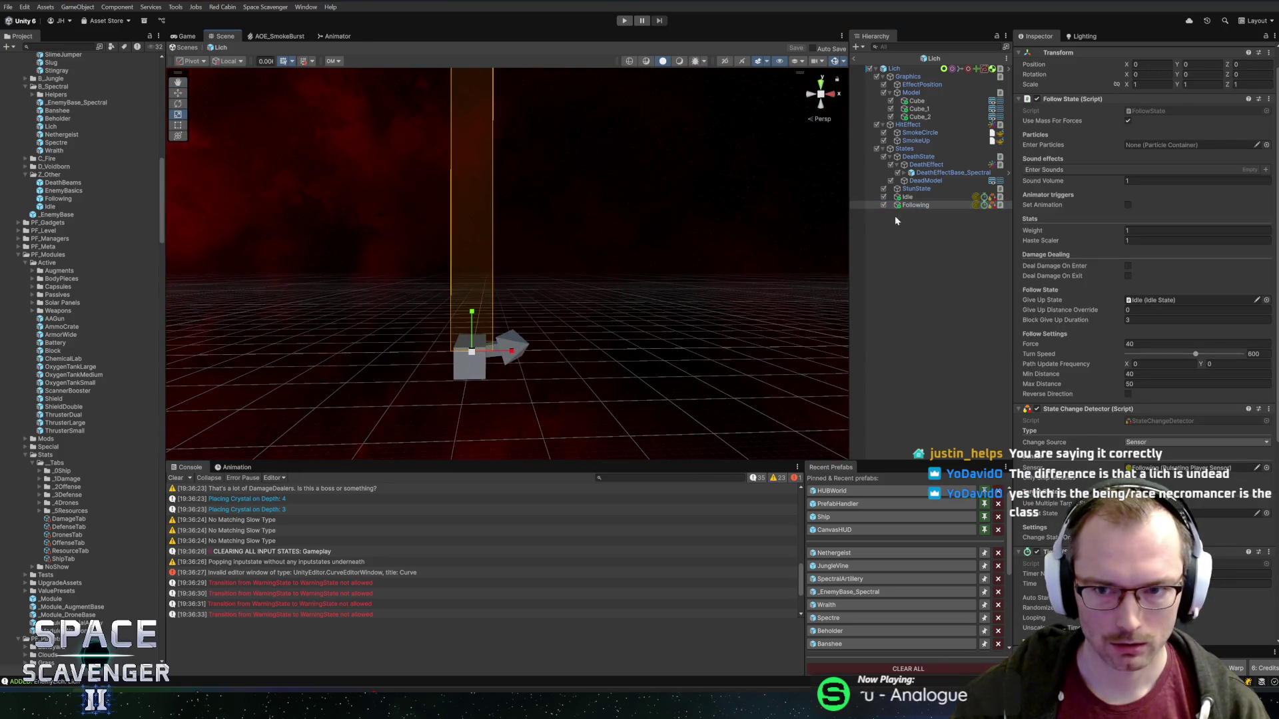
- Scroll the Project panel and expand the D_Voidborn enemy prefab folder
scroll(864, 579, down, 4)
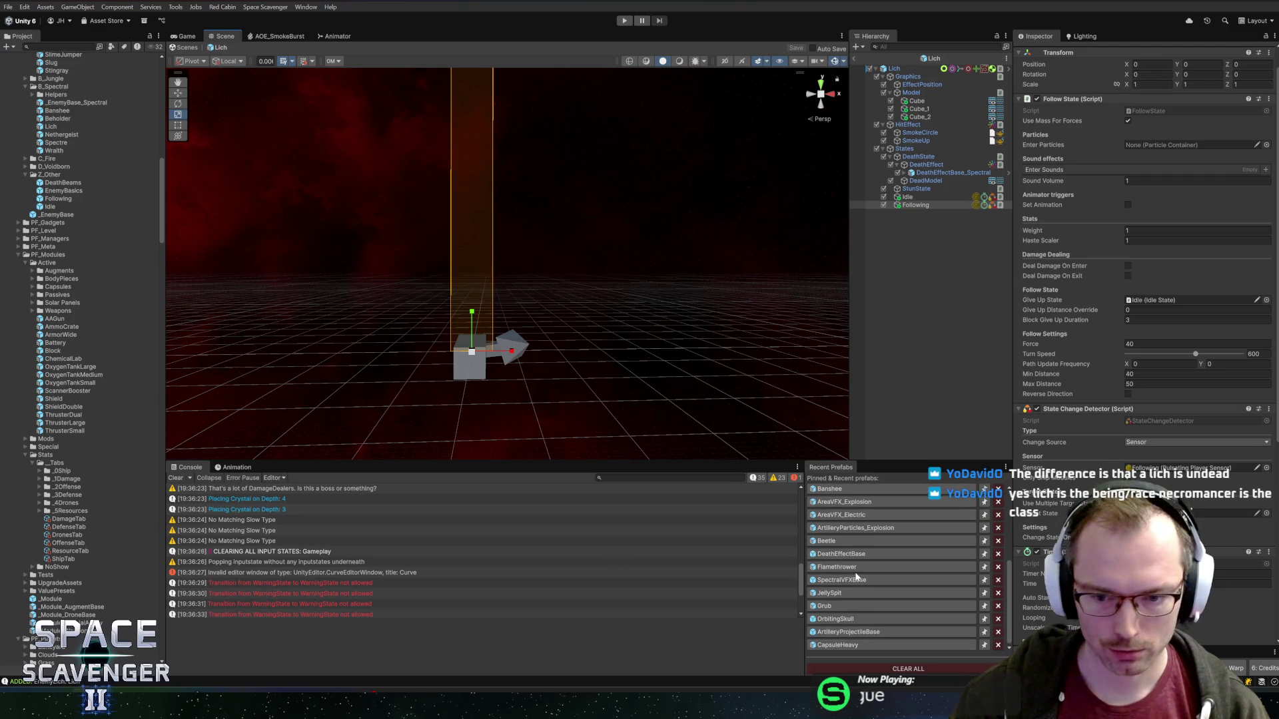
scroll(876, 597, up, 3)
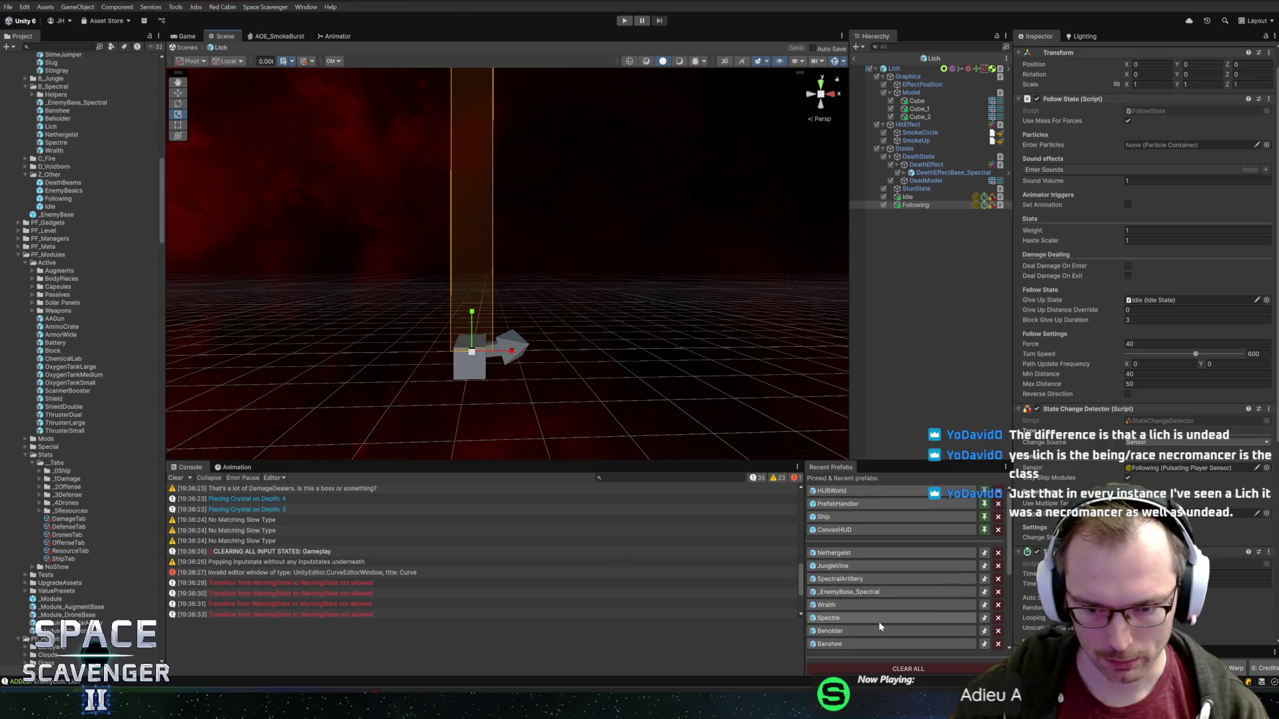
scroll(884, 596, up, 3)
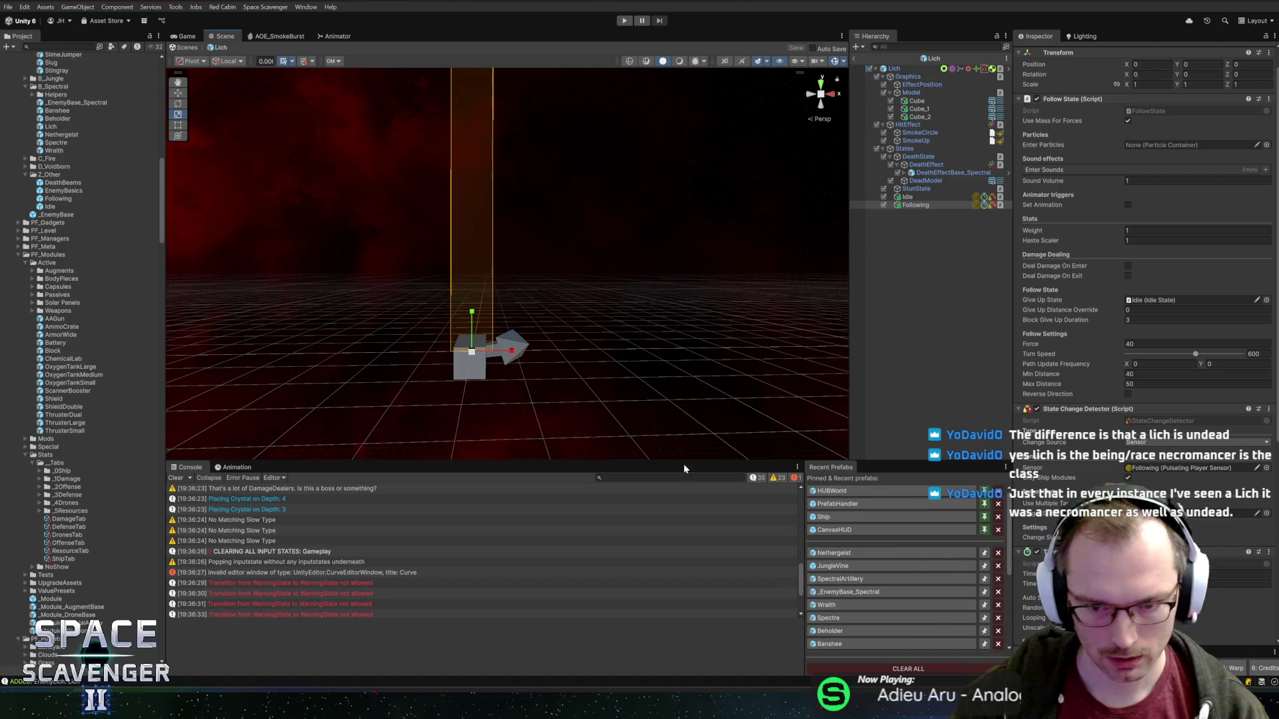
scroll(117, 206, up, 6)
double_click(53, 376)
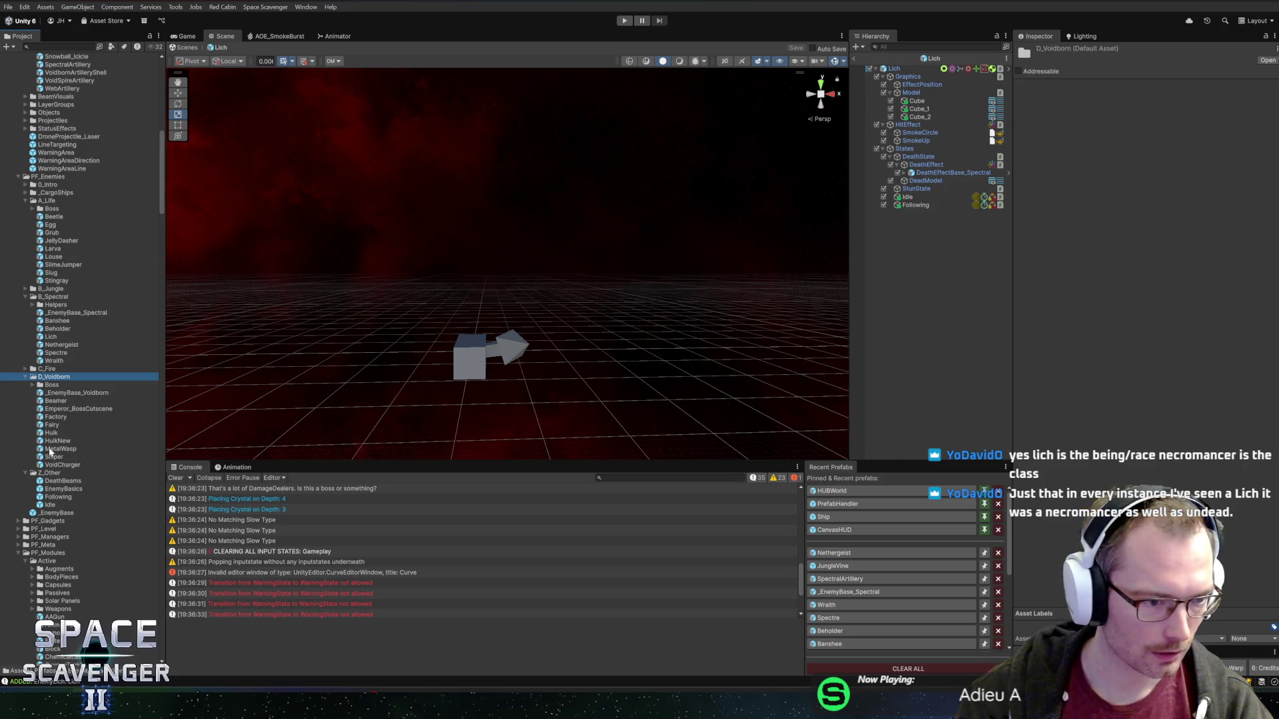
- Open the Sniper prefab, select SniperState, and inspect its LaserSight child object
double_click(52, 457)
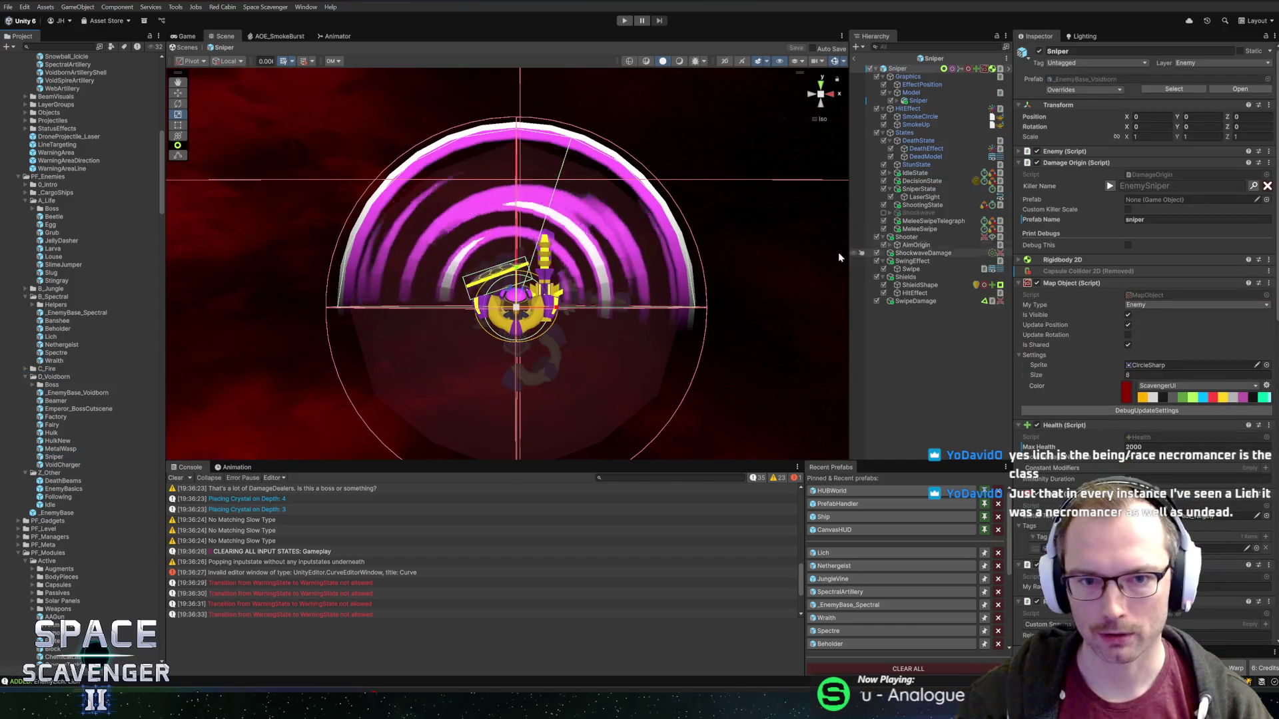
click(932, 189)
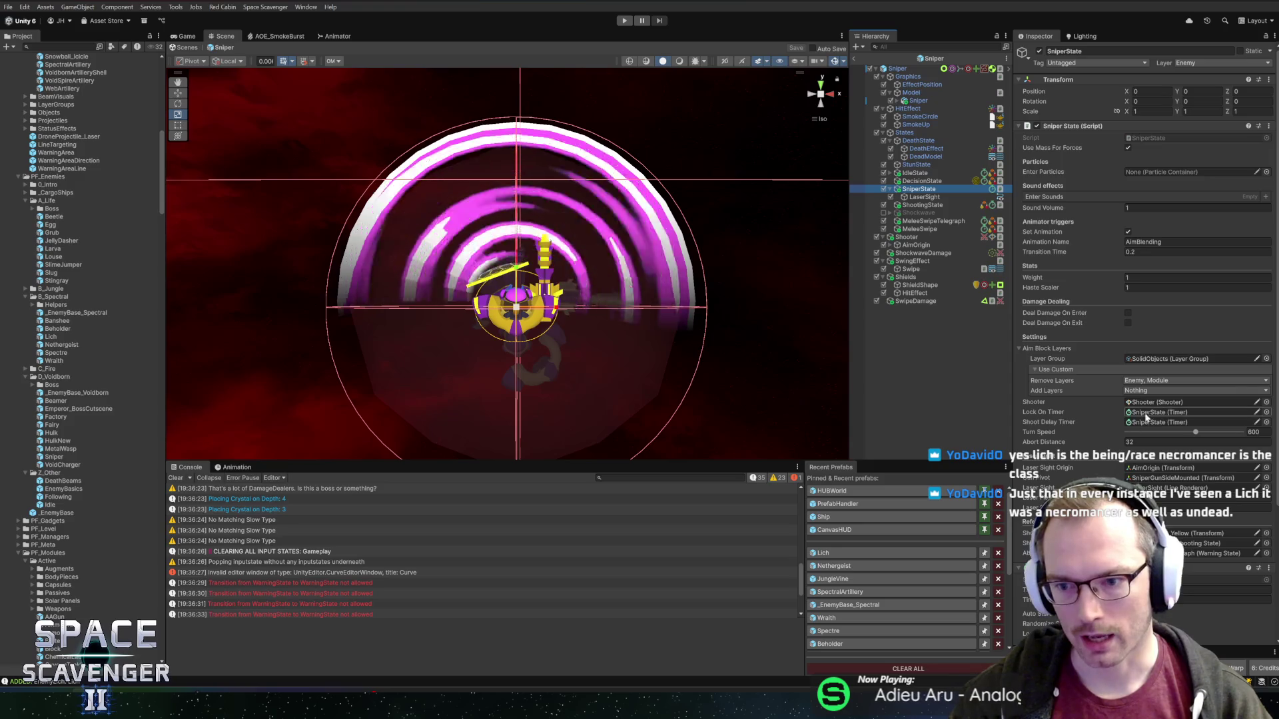
scroll(1110, 433, down, 5)
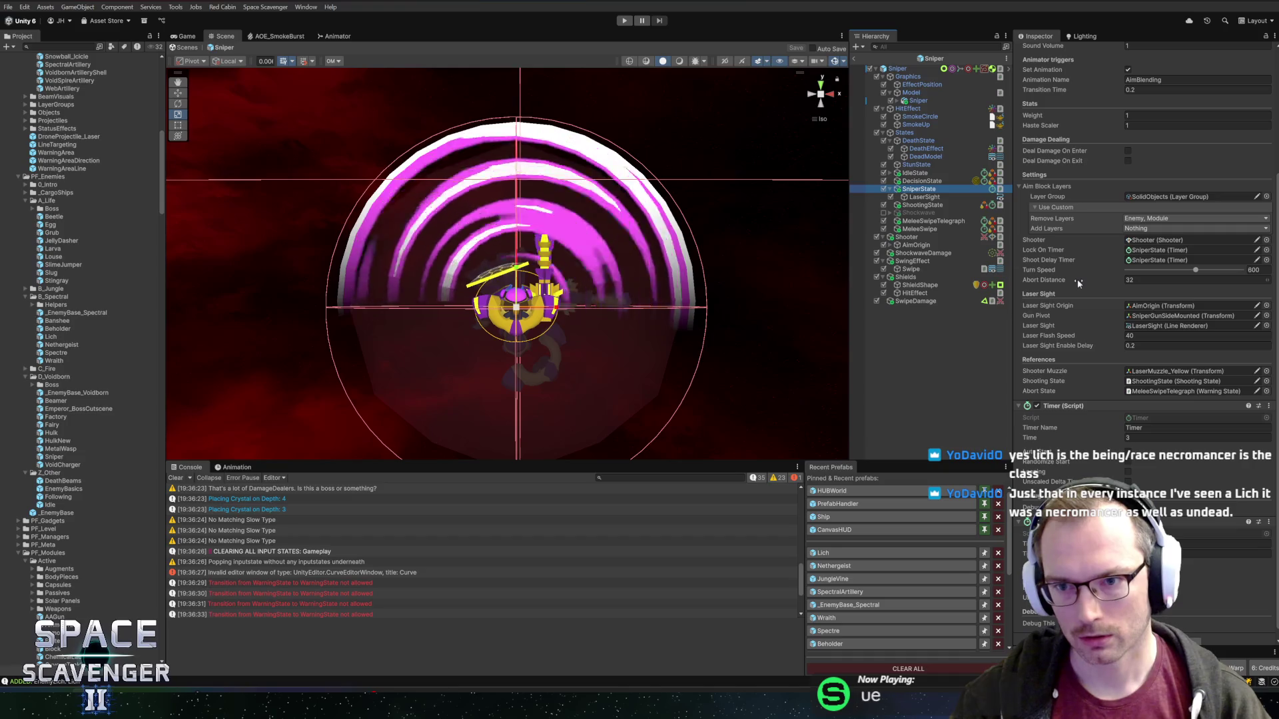
click(936, 198)
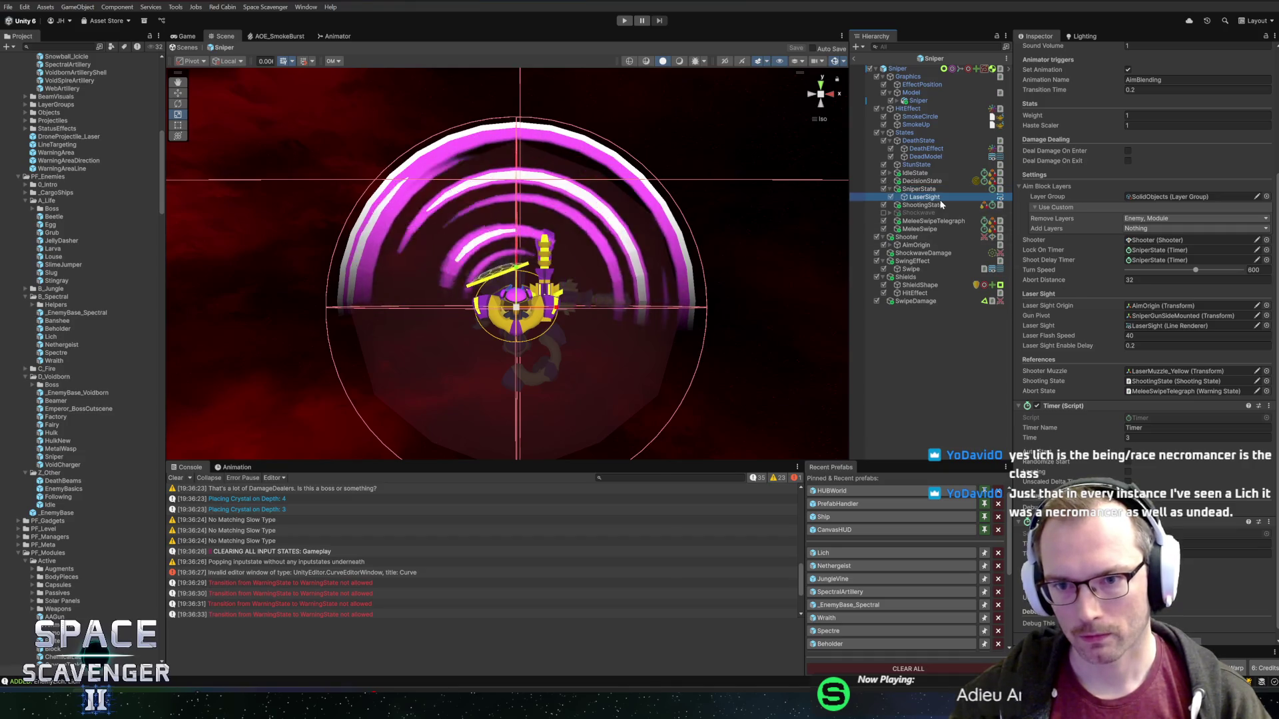
click(923, 189)
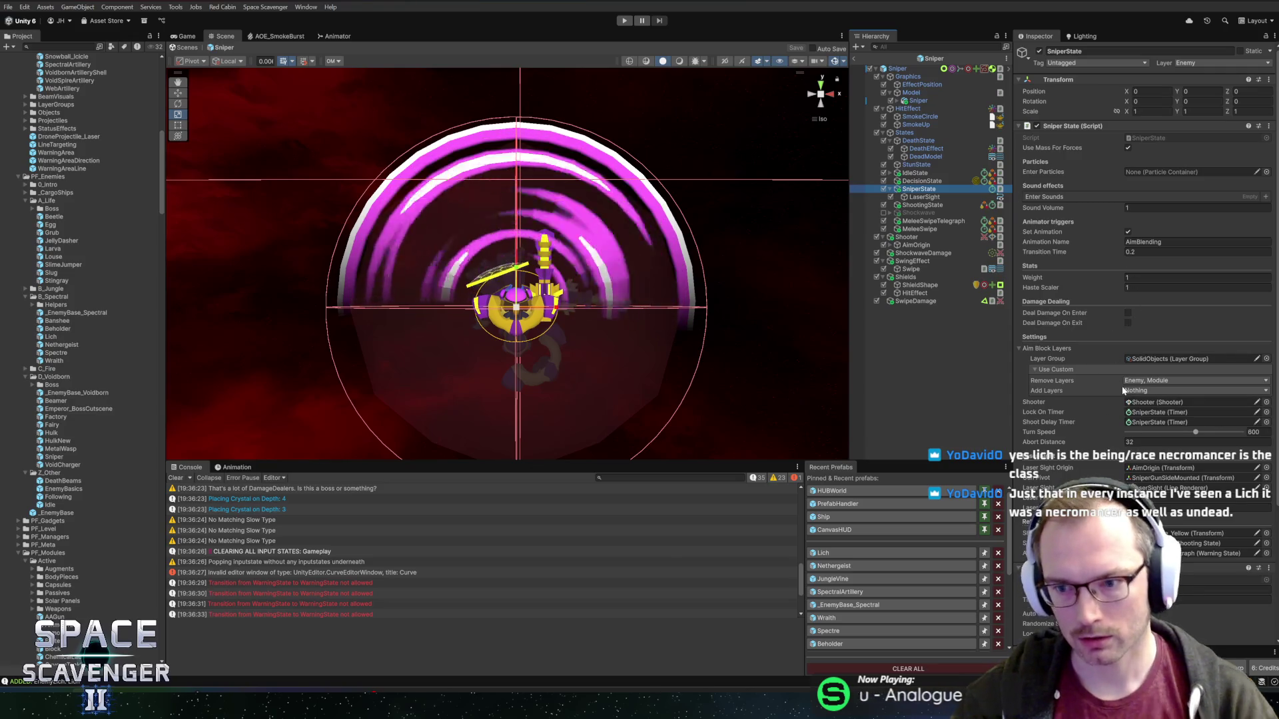
- Locate the LaserSight and ShootingState references, then open the SniperState script in the code editor
click(1172, 488)
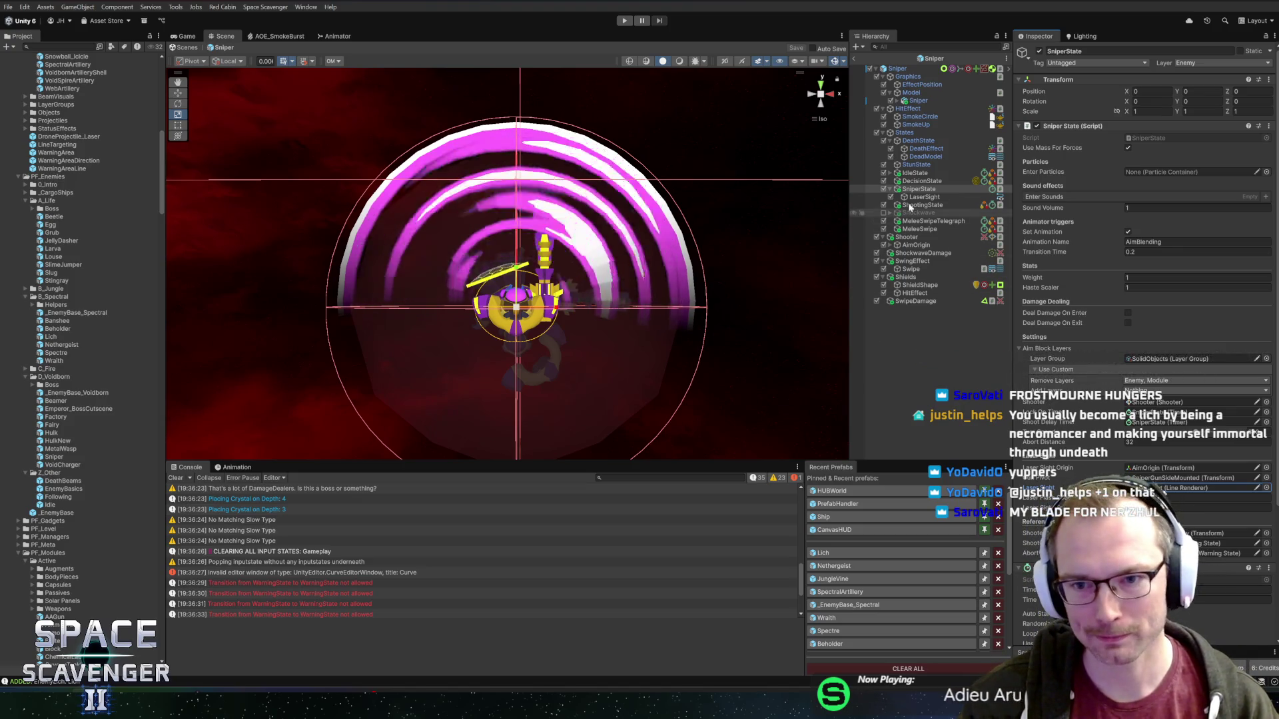
scroll(1077, 365, down, 4)
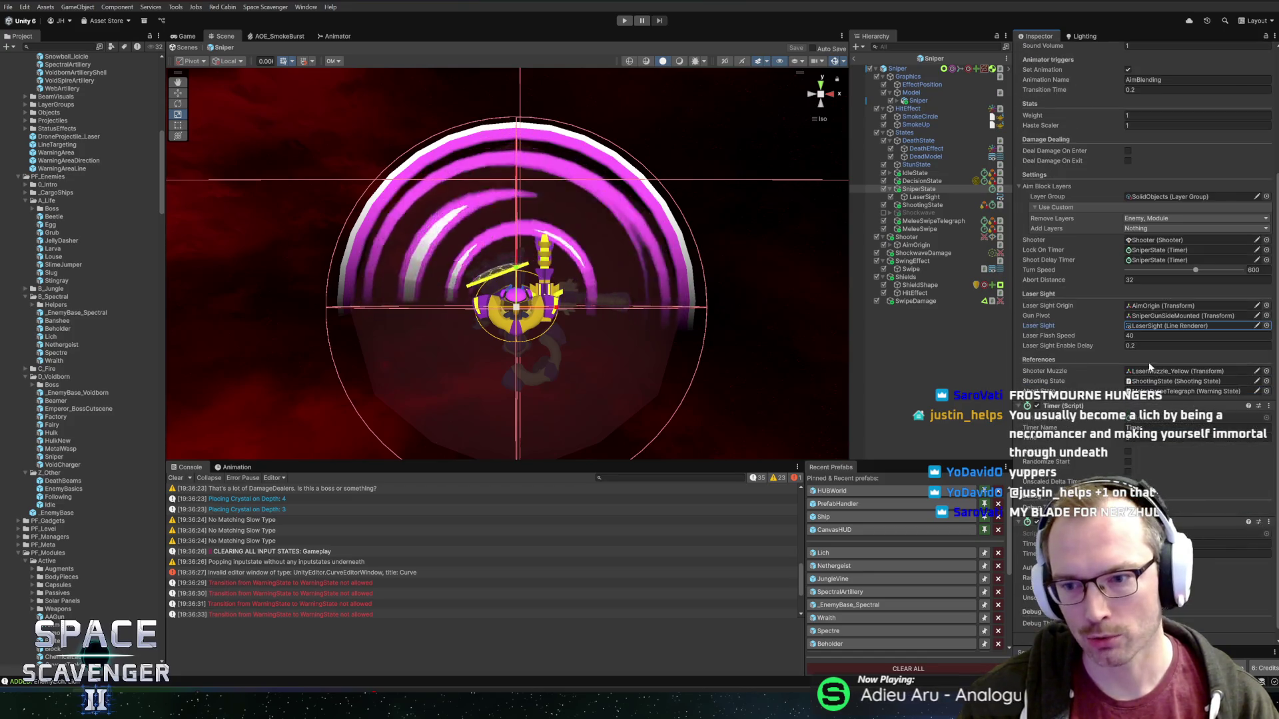
click(1141, 383)
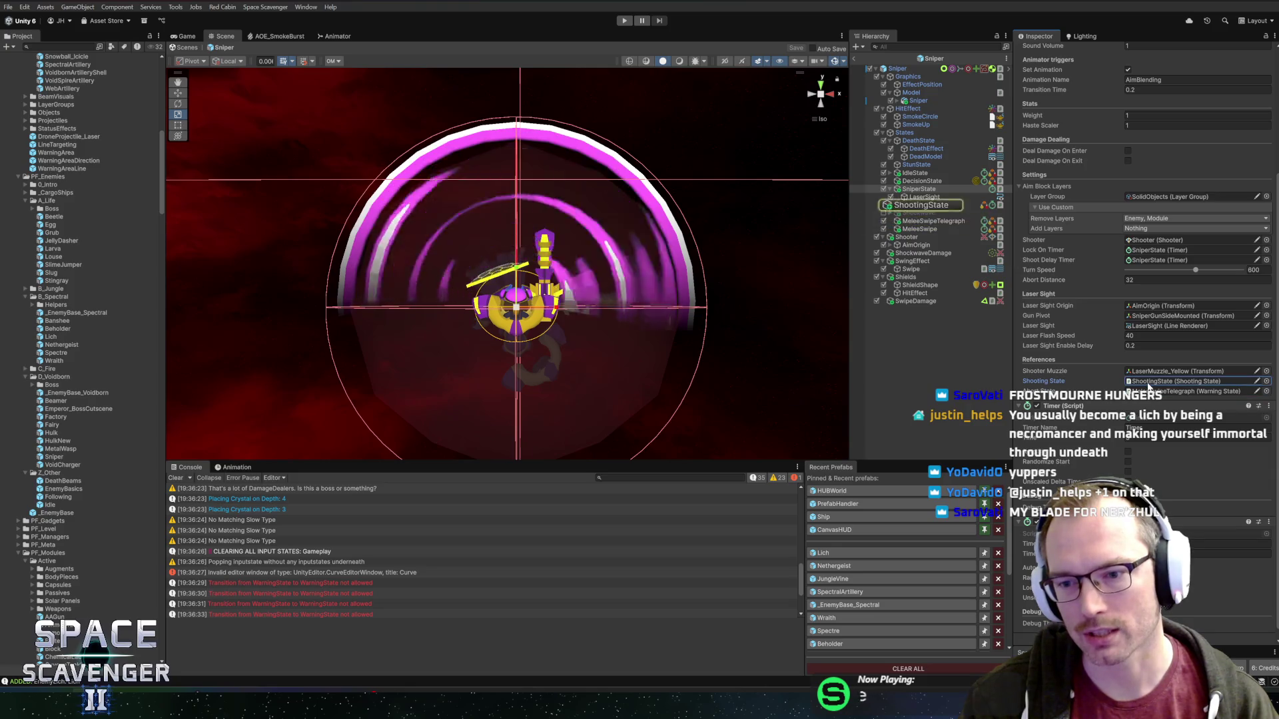
scroll(1127, 382, up, 4)
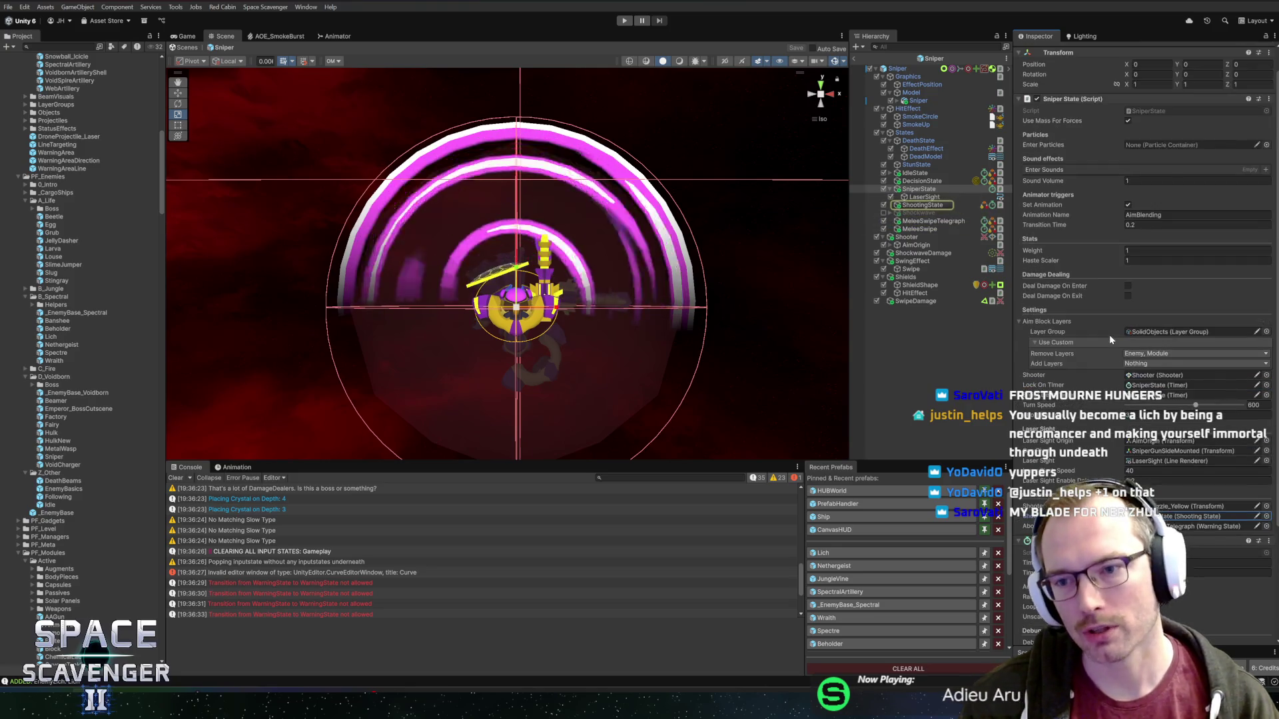
right_click(1065, 132)
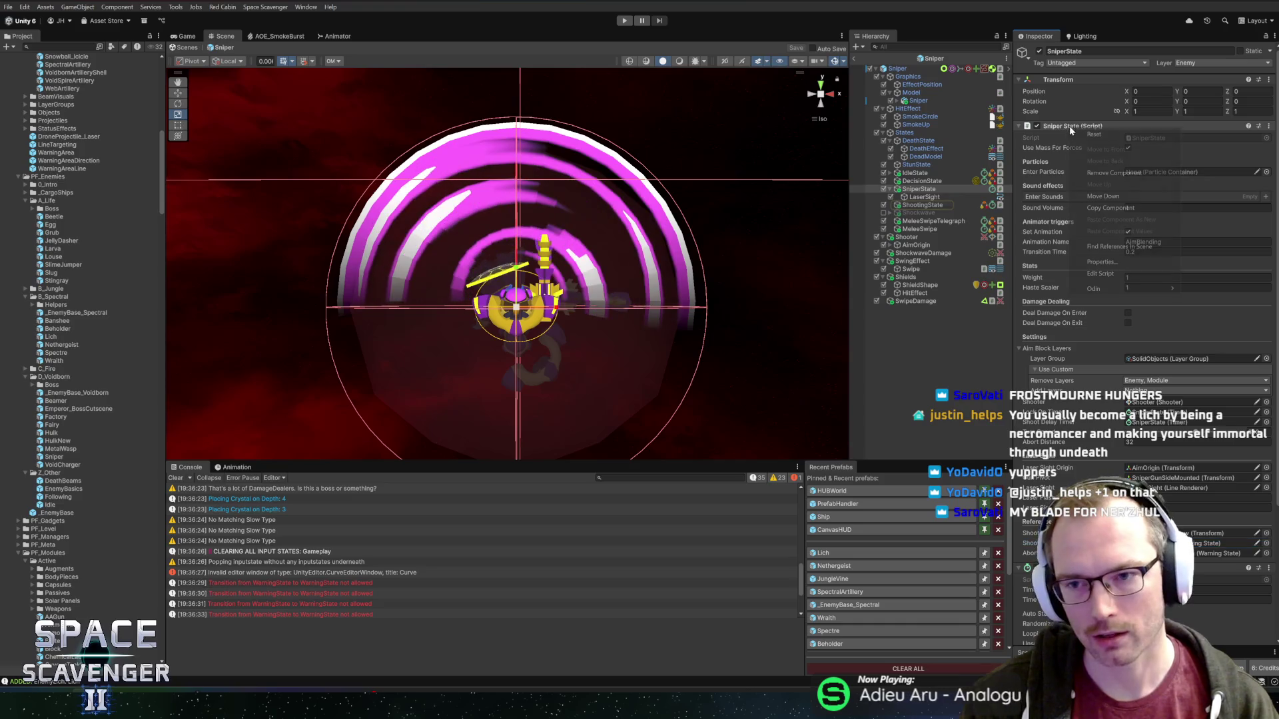
click(1132, 266)
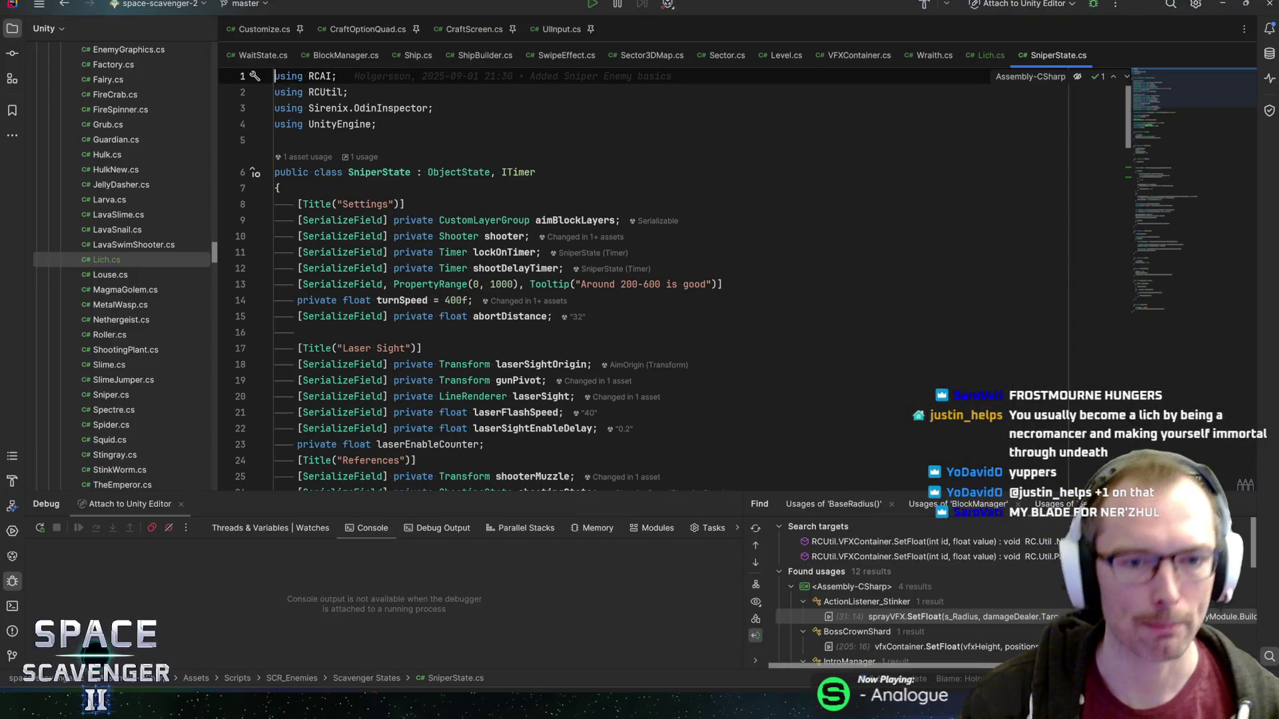
- Search SniperState.cs for shootingState, view its use in OnTimerDone, and return to the declarations
scroll(666, 280, down, 5)
scroll(546, 305, up, 3)
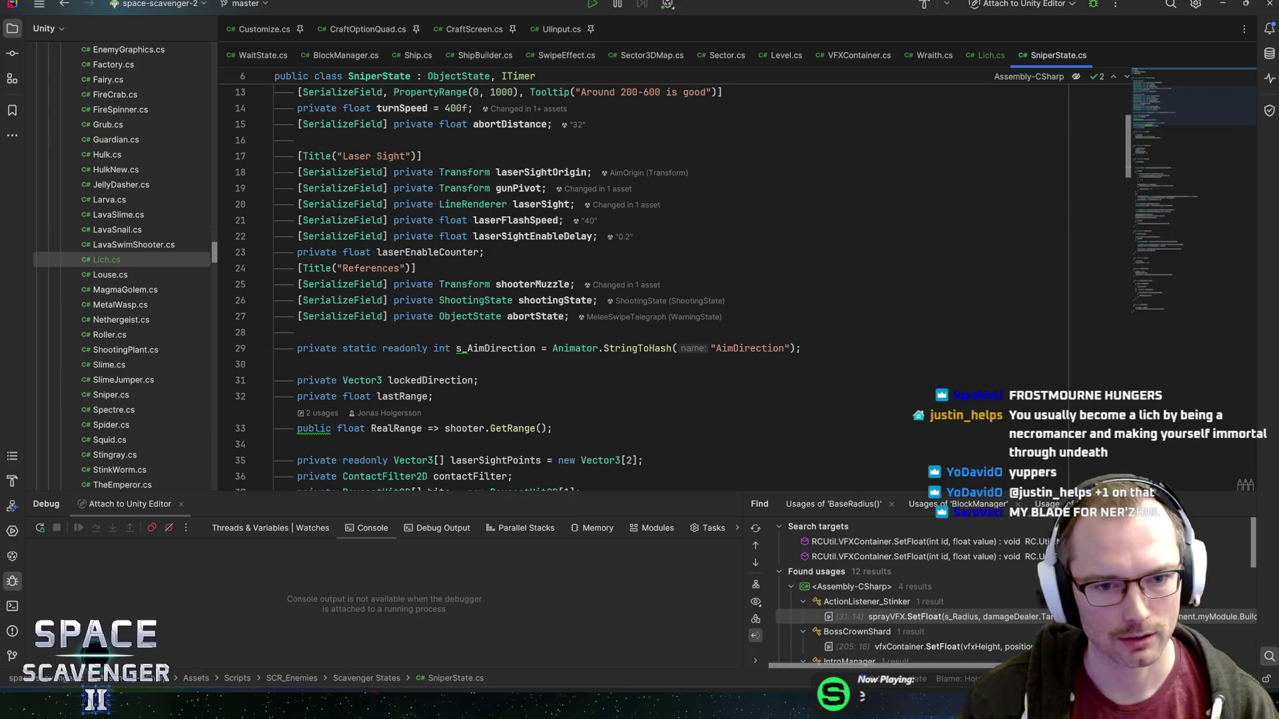
click(546, 304)
double_click(546, 305)
key(ctrl+f)
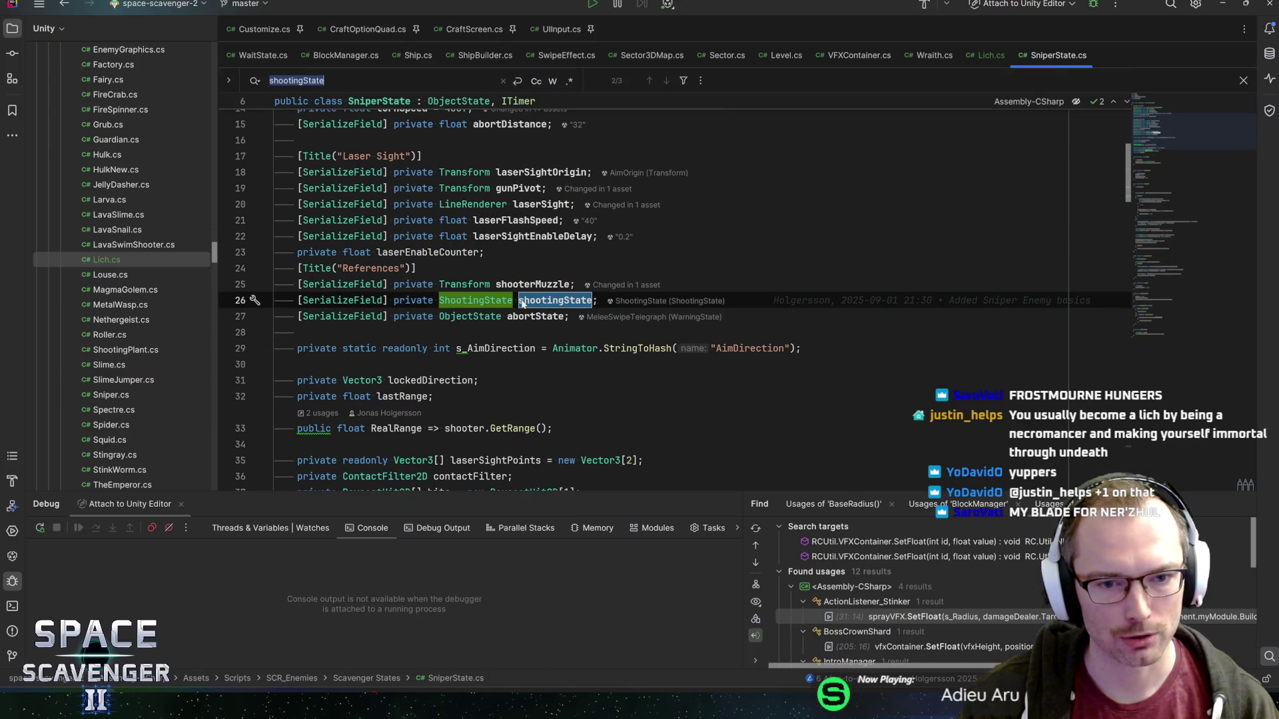
click(1157, 321)
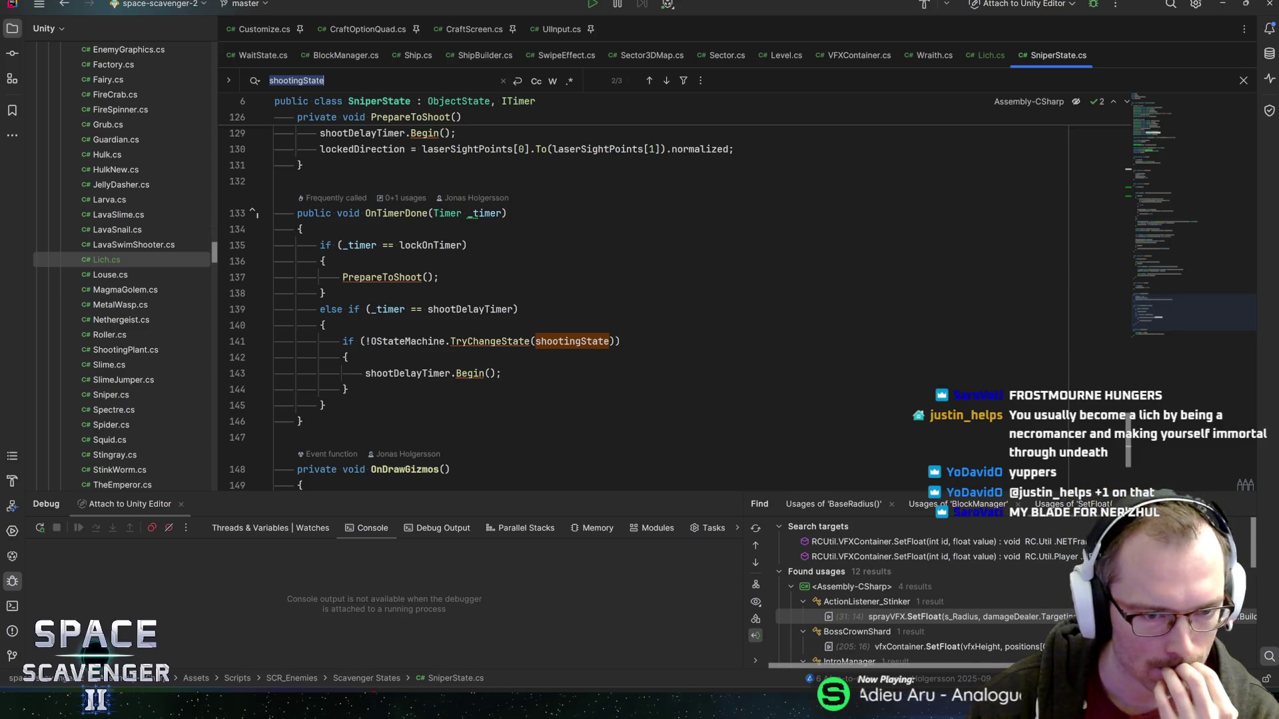
click(1169, 134)
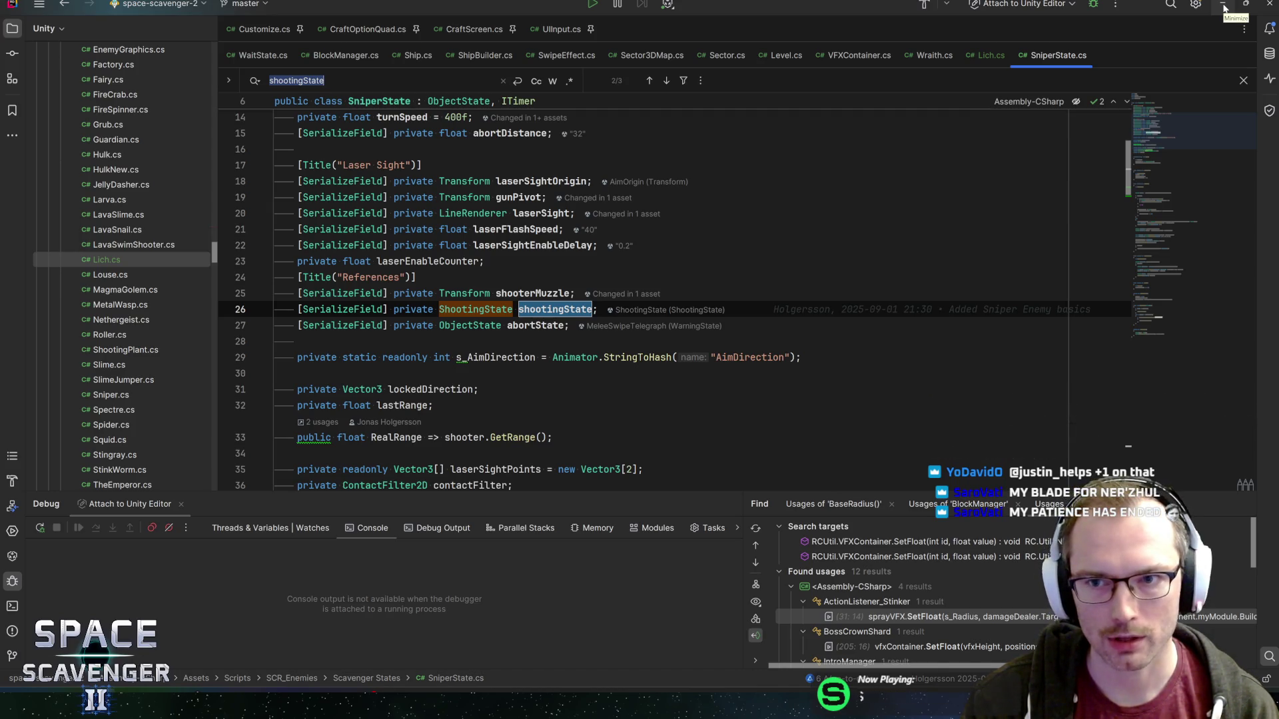
- Close the old Rider tabs, pin Lich.cs and SniperState.cs side by side, and return to Unity
middle_click(386, 29)
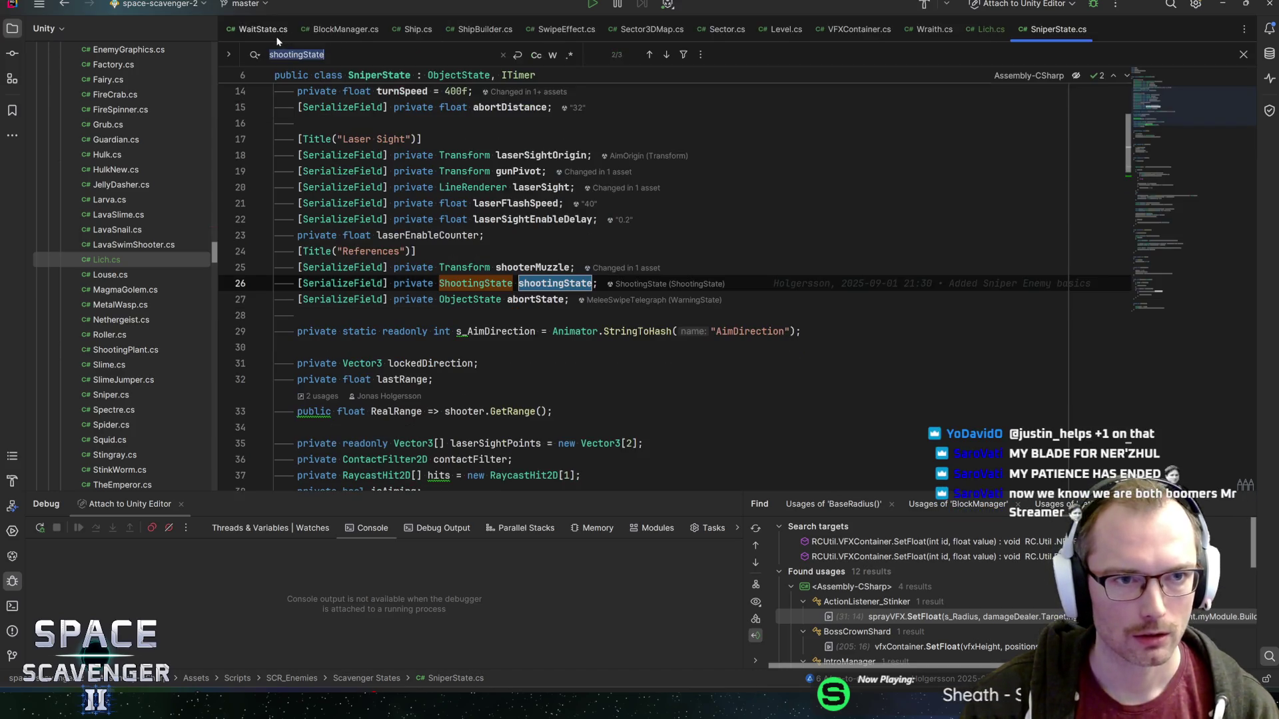
click(985, 29)
click(986, 34)
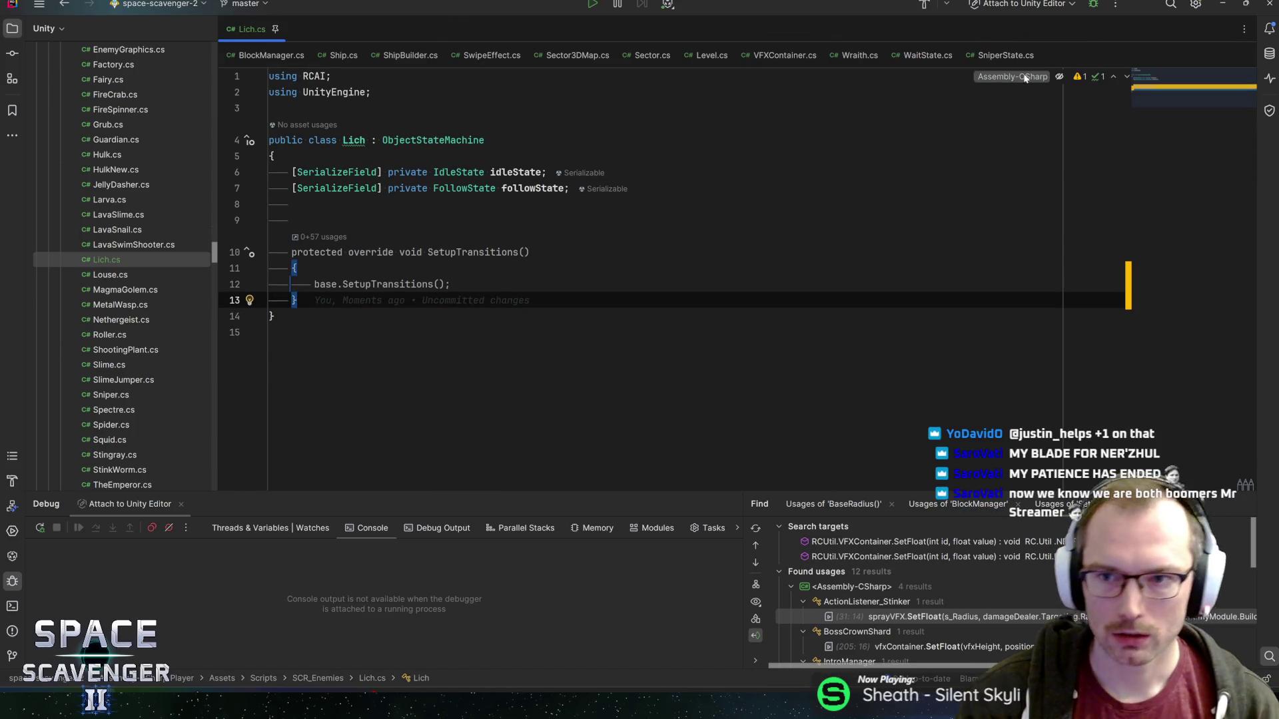
click(992, 58)
drag(992, 58, 262, 26)
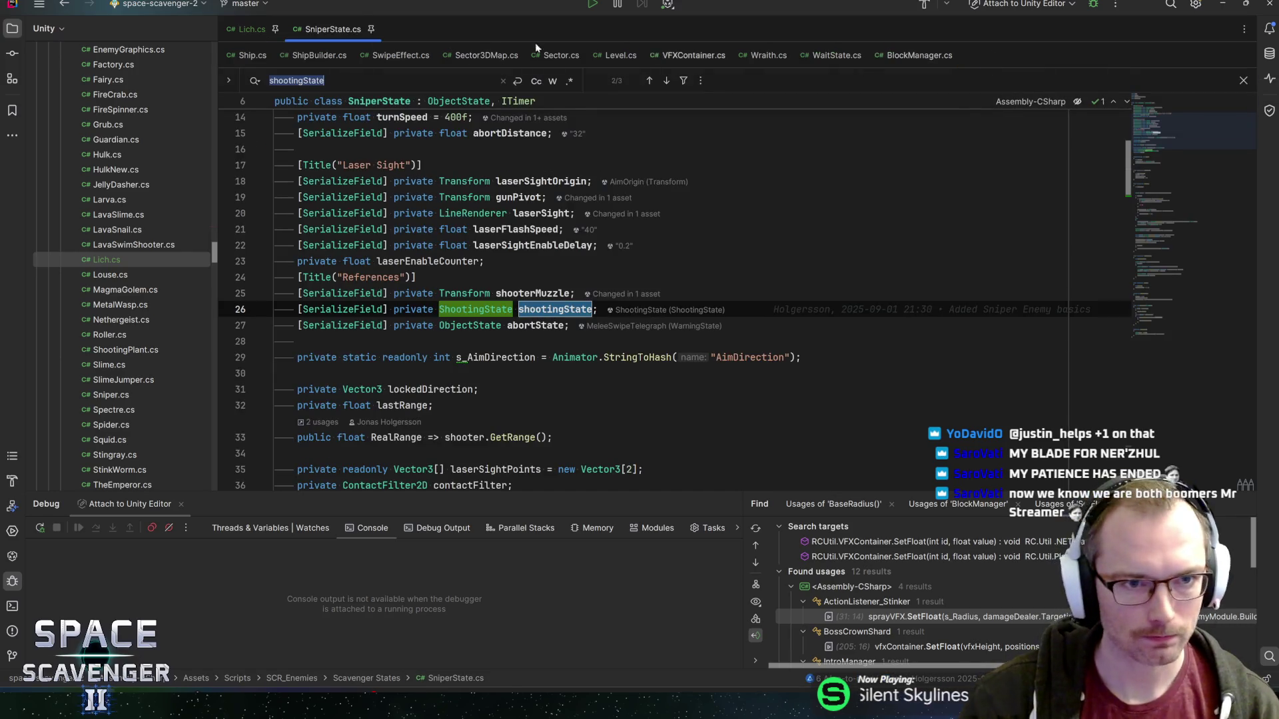
key(alt+Tab)
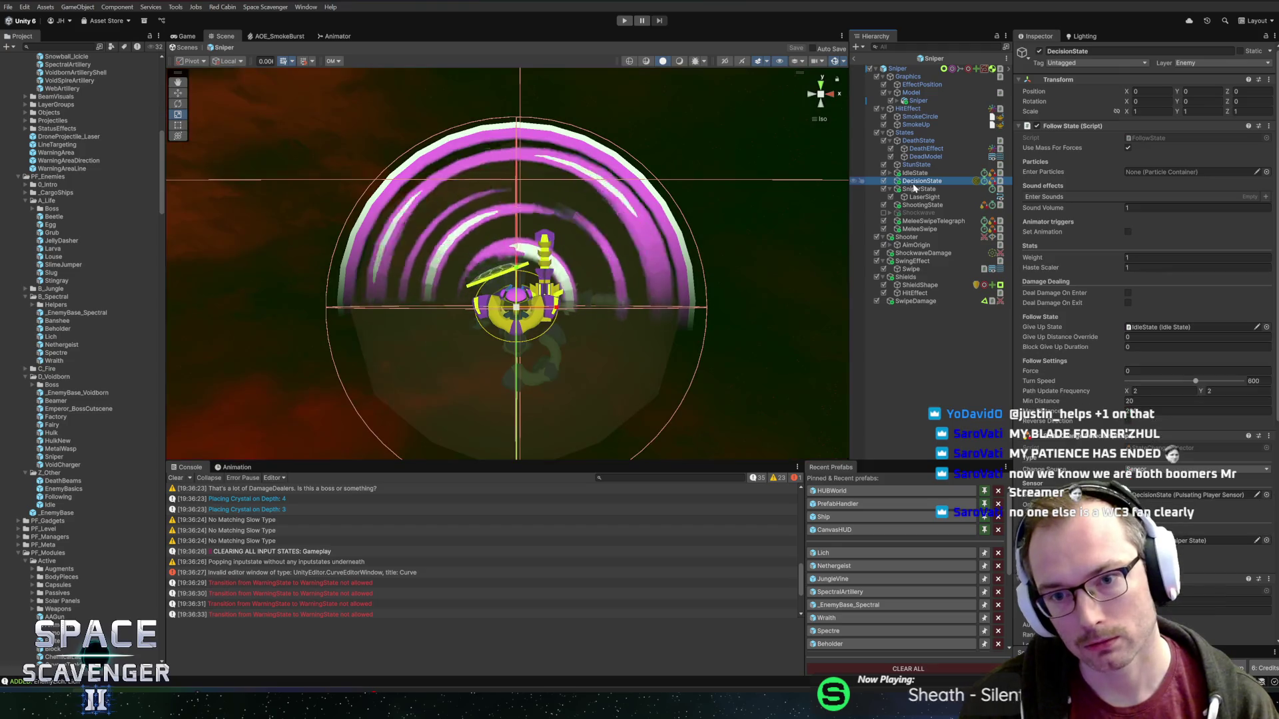
click(922, 181)
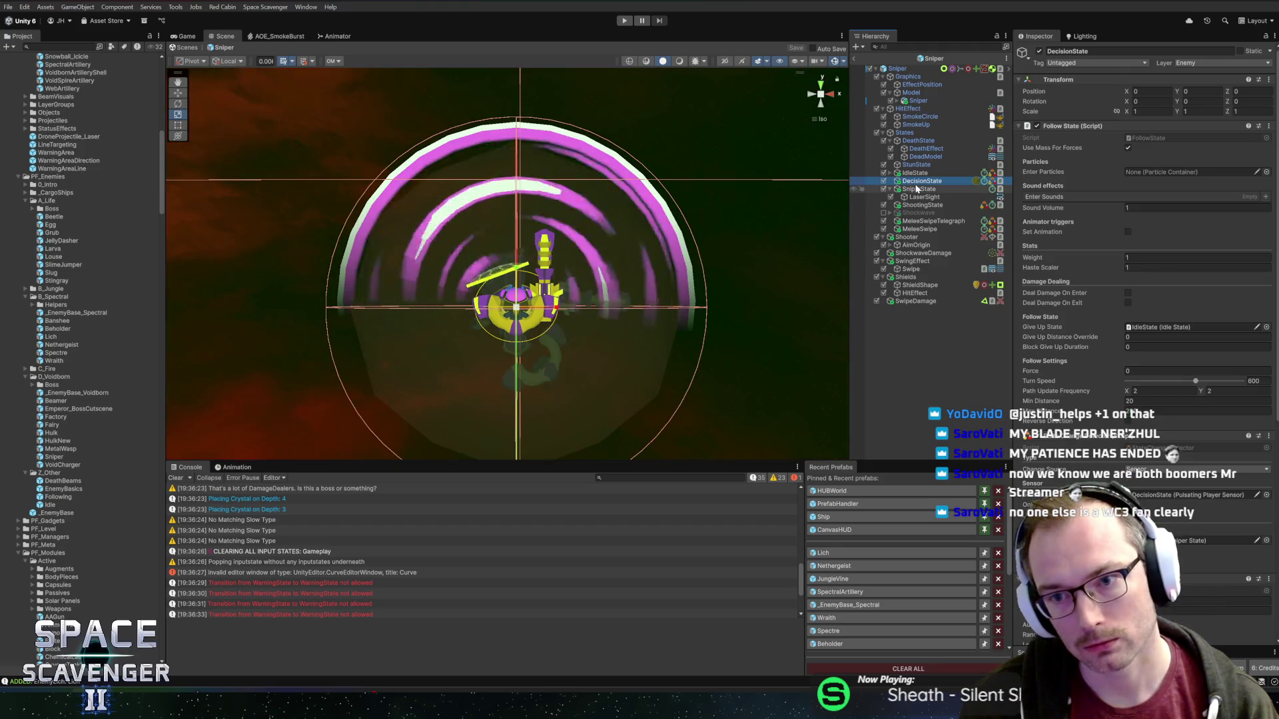
key(Down)
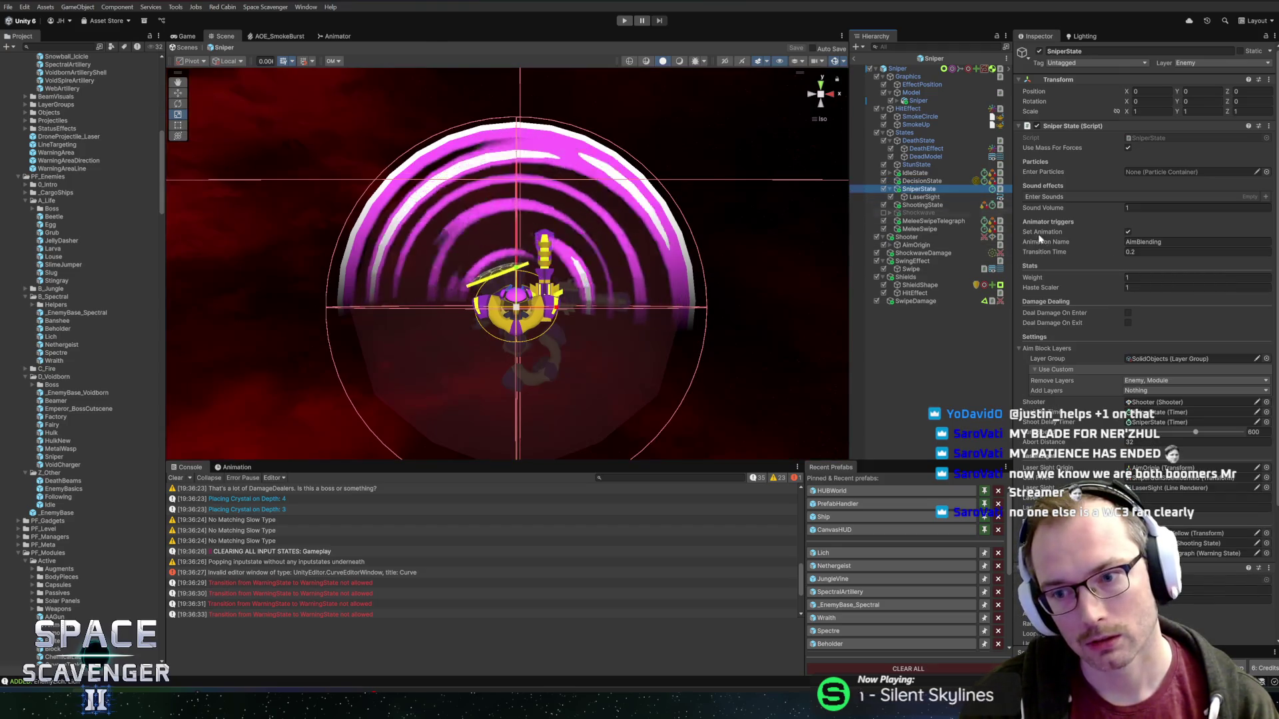
scroll(1081, 303, down, 5)
click(1154, 251)
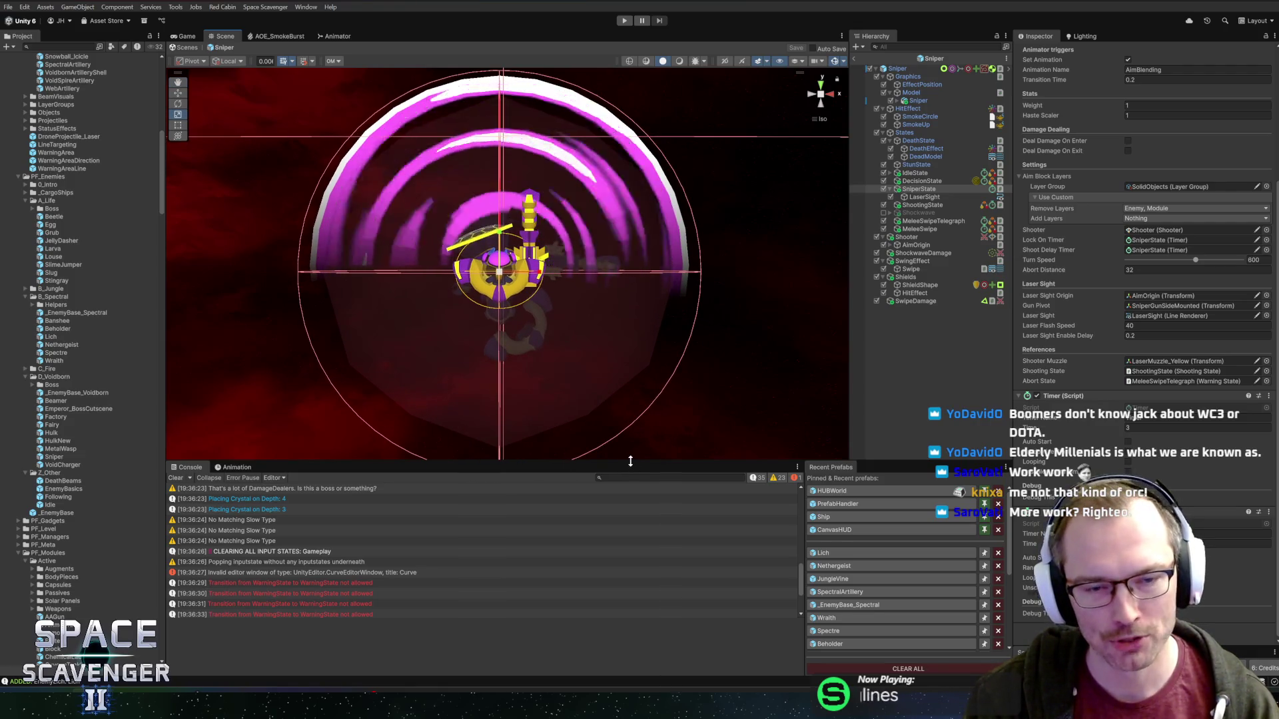
drag(632, 461, 633, 513)
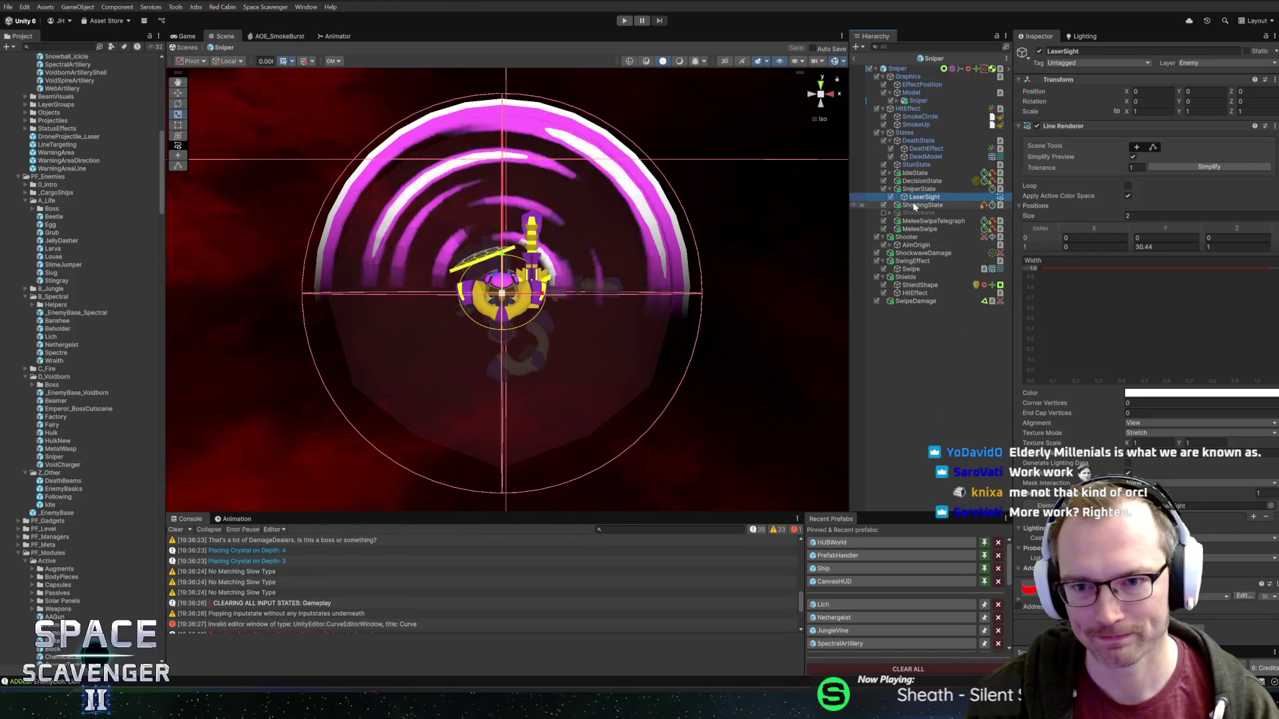
click(930, 221)
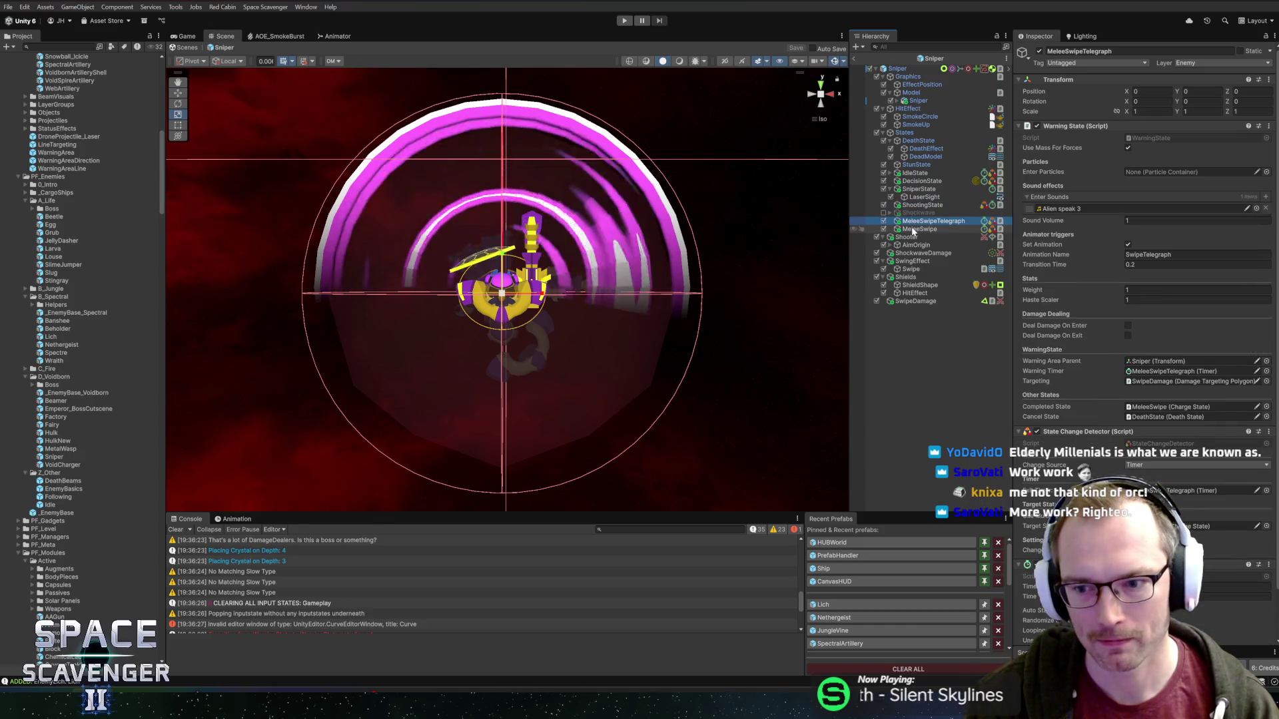
click(919, 229)
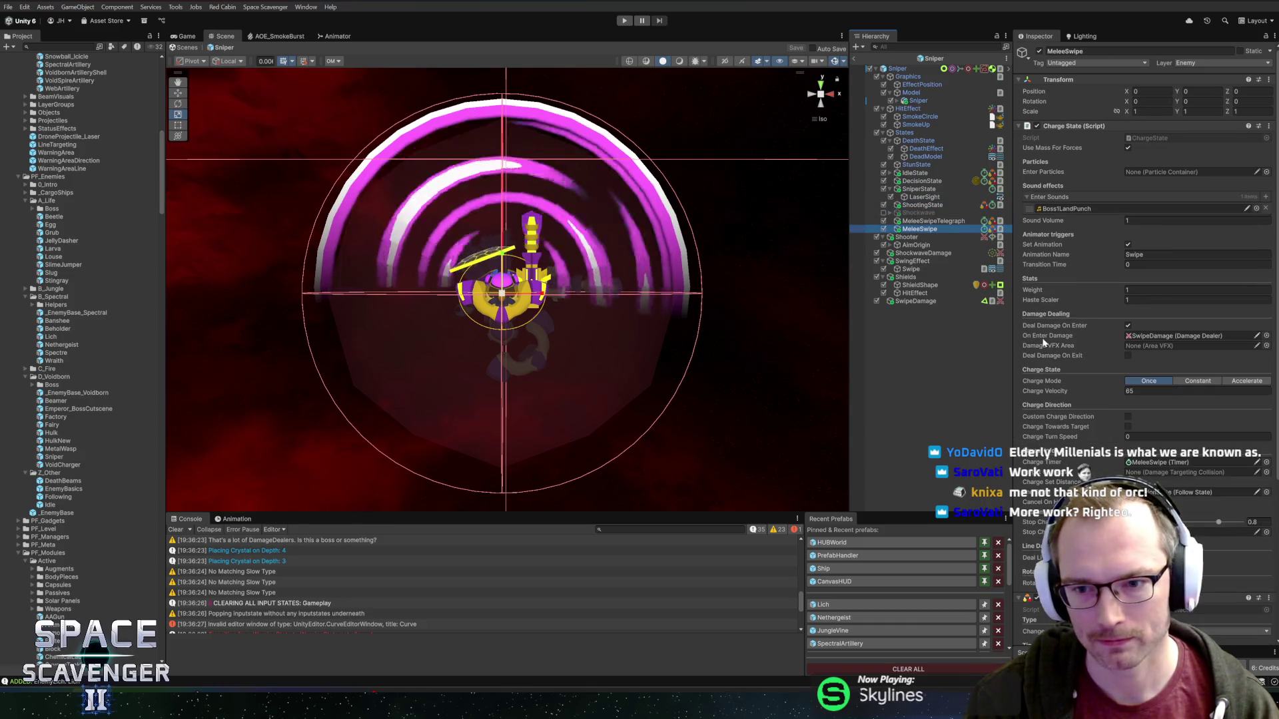
click(919, 222)
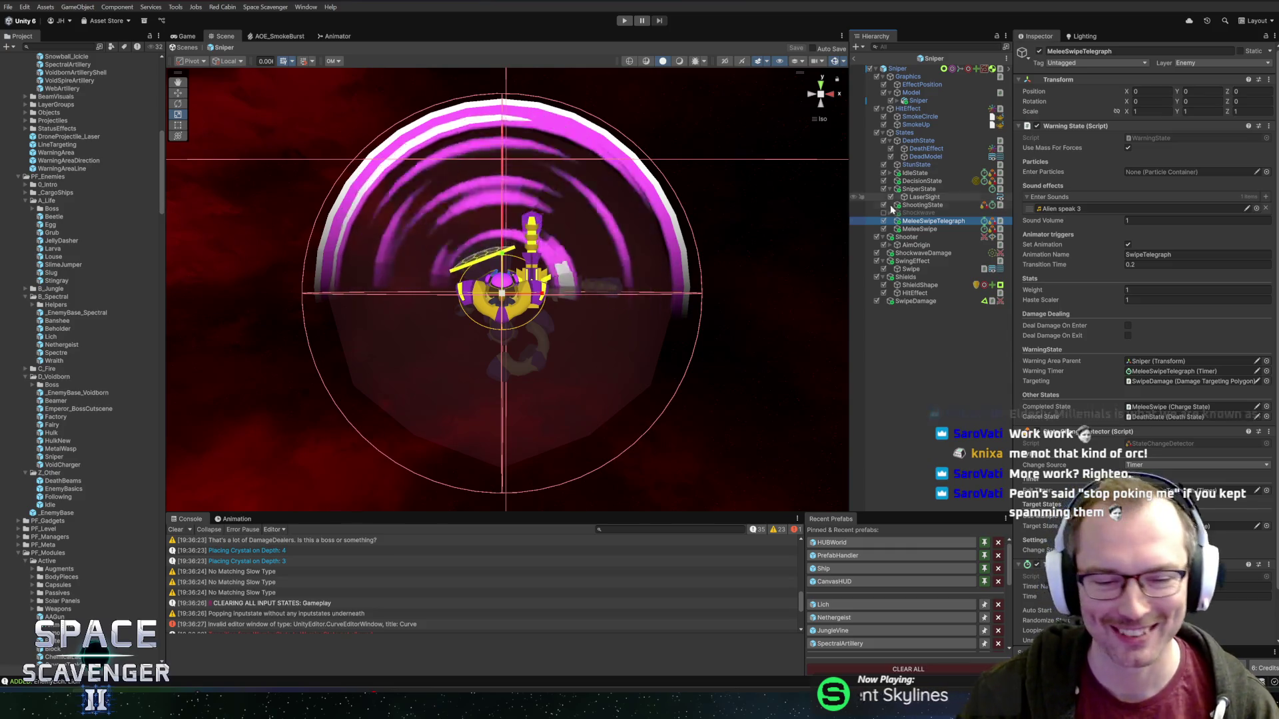
drag(664, 514, 664, 435)
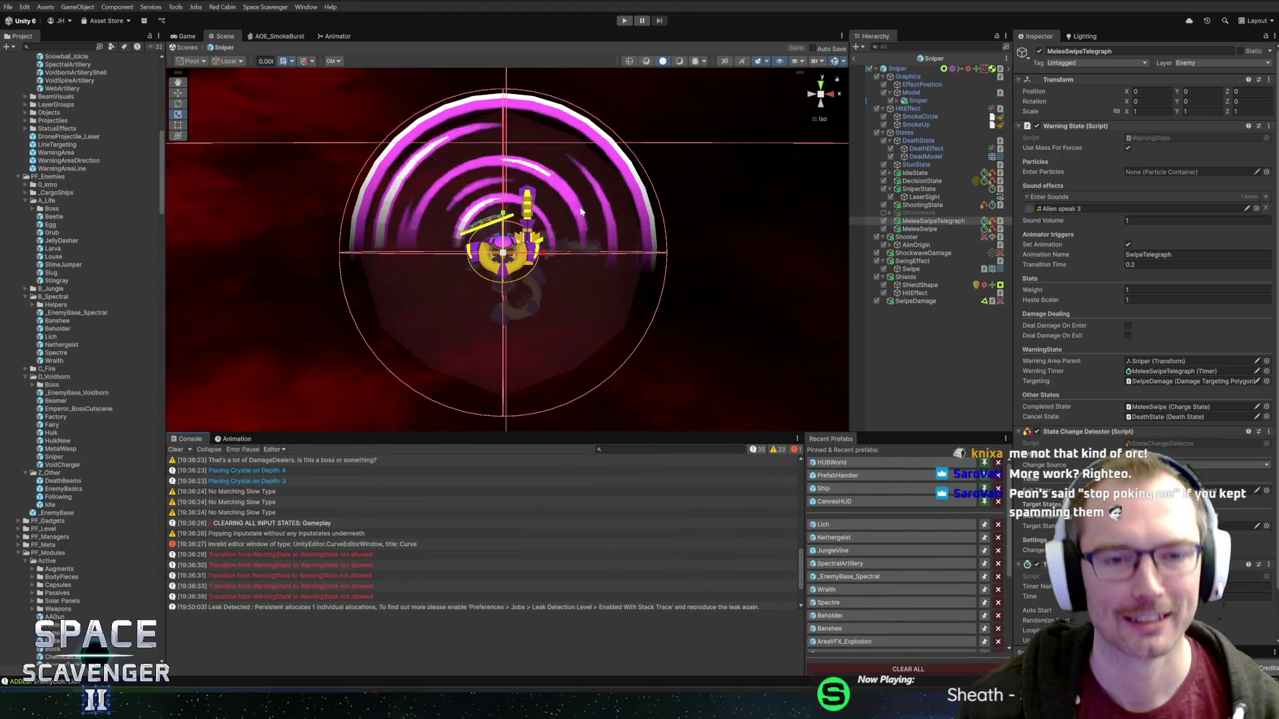
scroll(587, 263, down, 1)
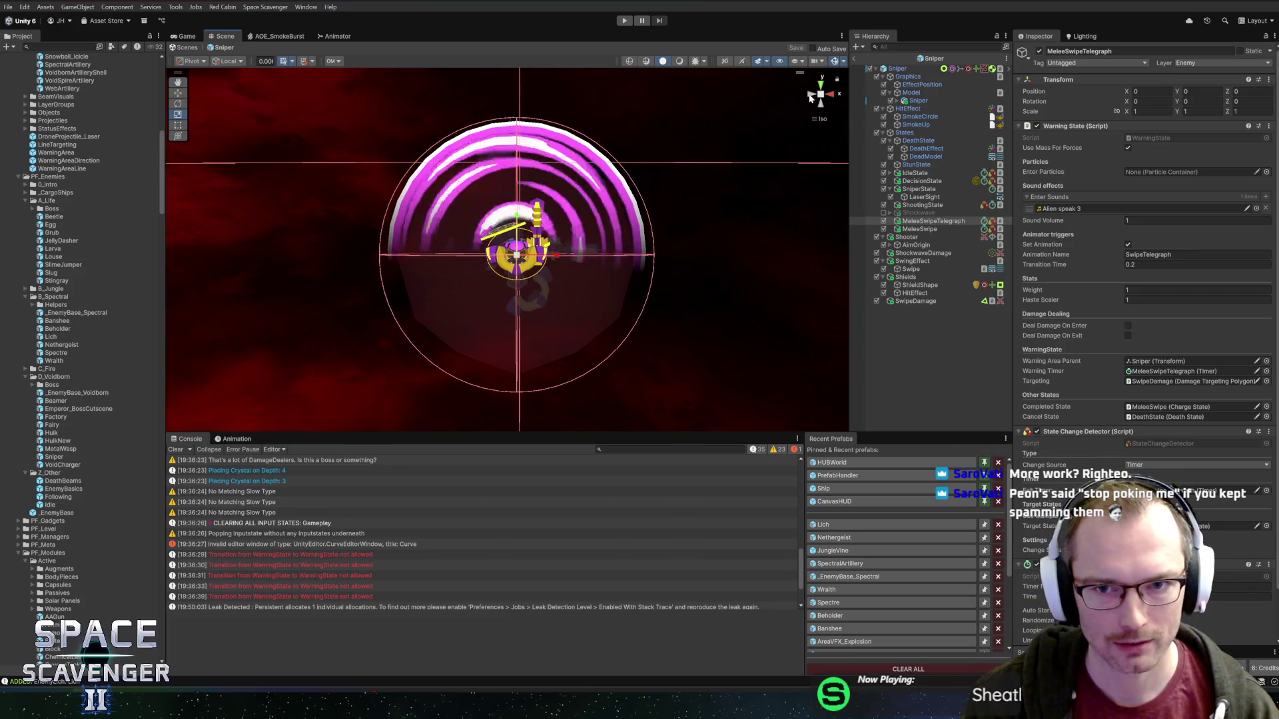
click(823, 118)
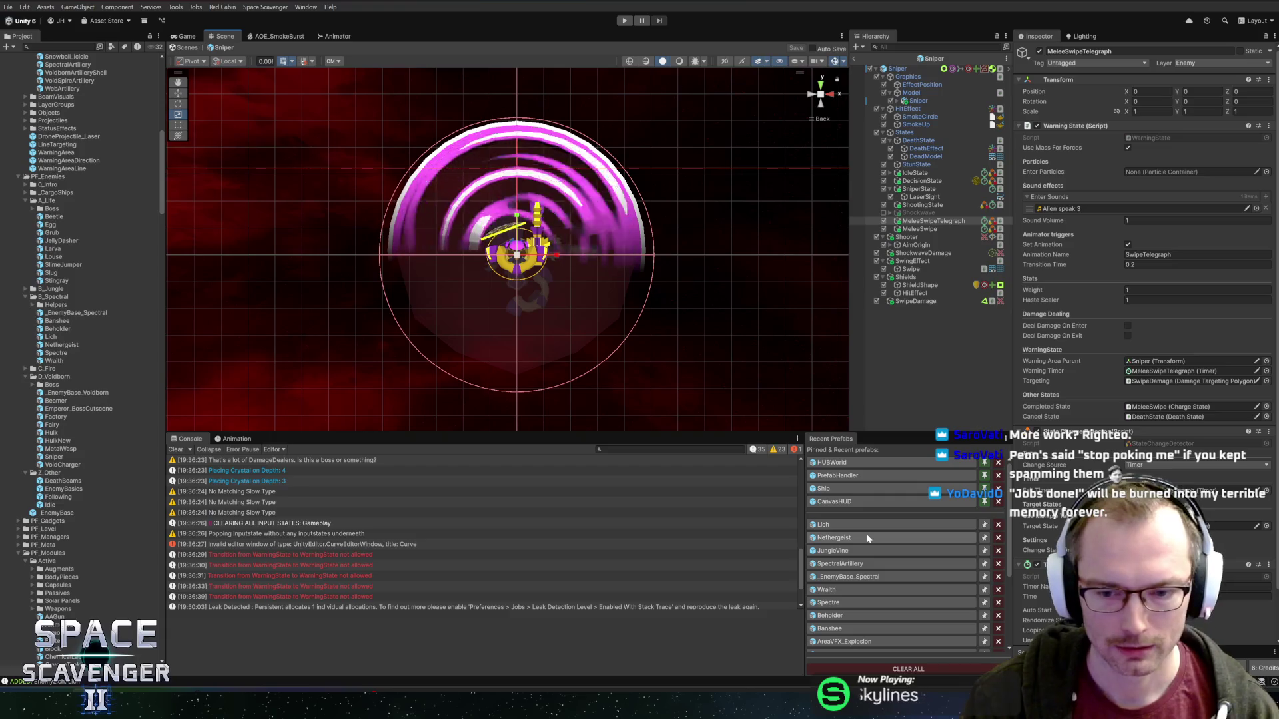
click(851, 526)
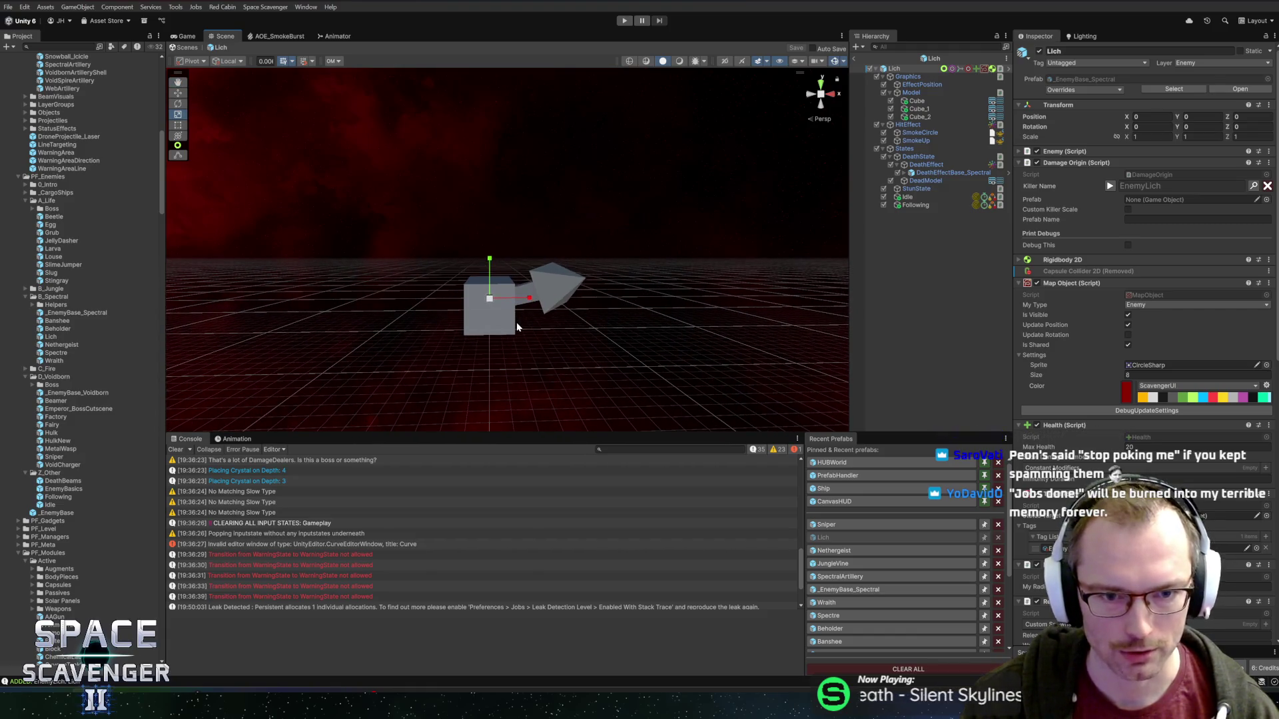
- Duplicate the Lich's Following state object and begin renaming it, then cancel
scroll(1110, 459, down, 10)
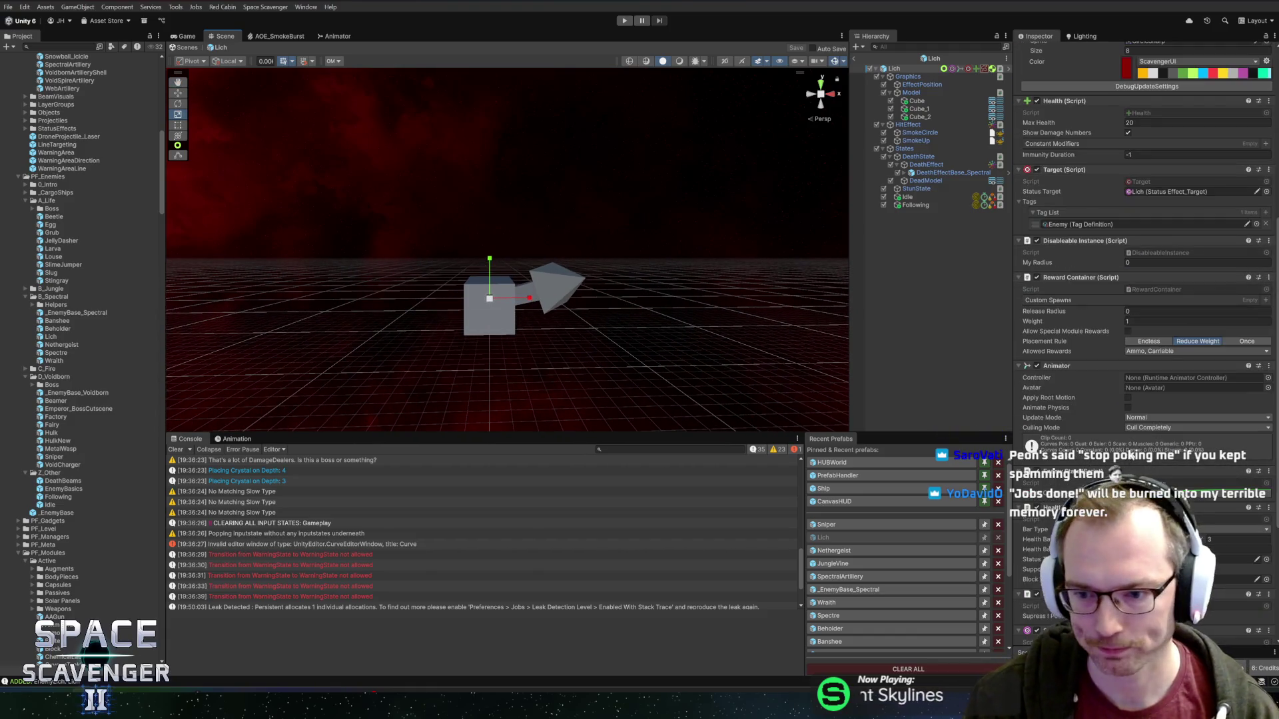
scroll(1109, 459, up, 3)
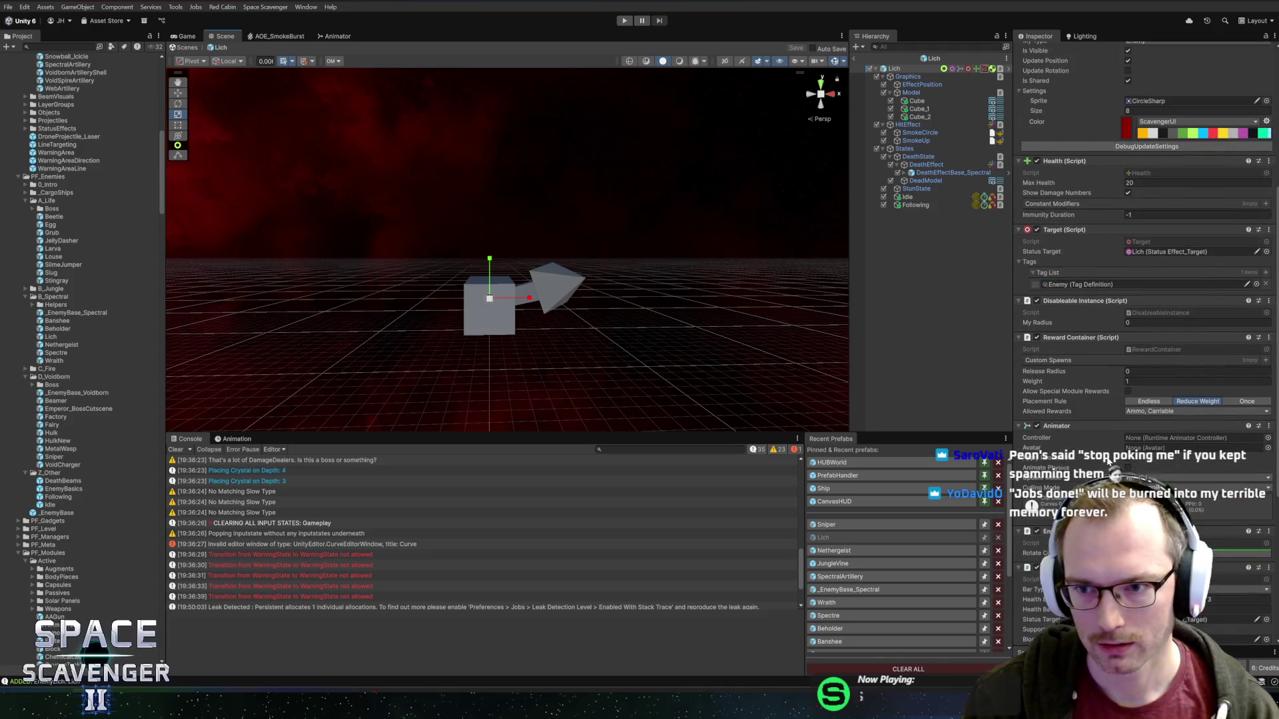
scroll(1106, 458, down, 7)
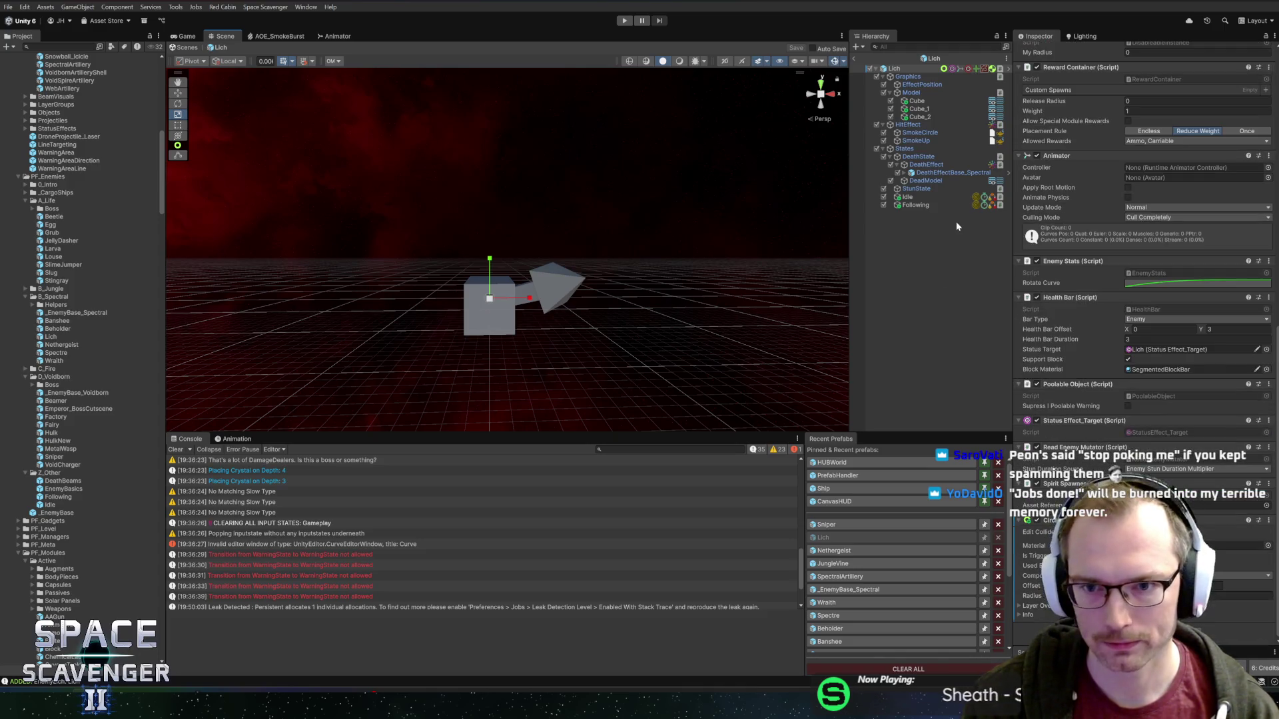
click(925, 198)
click(914, 205)
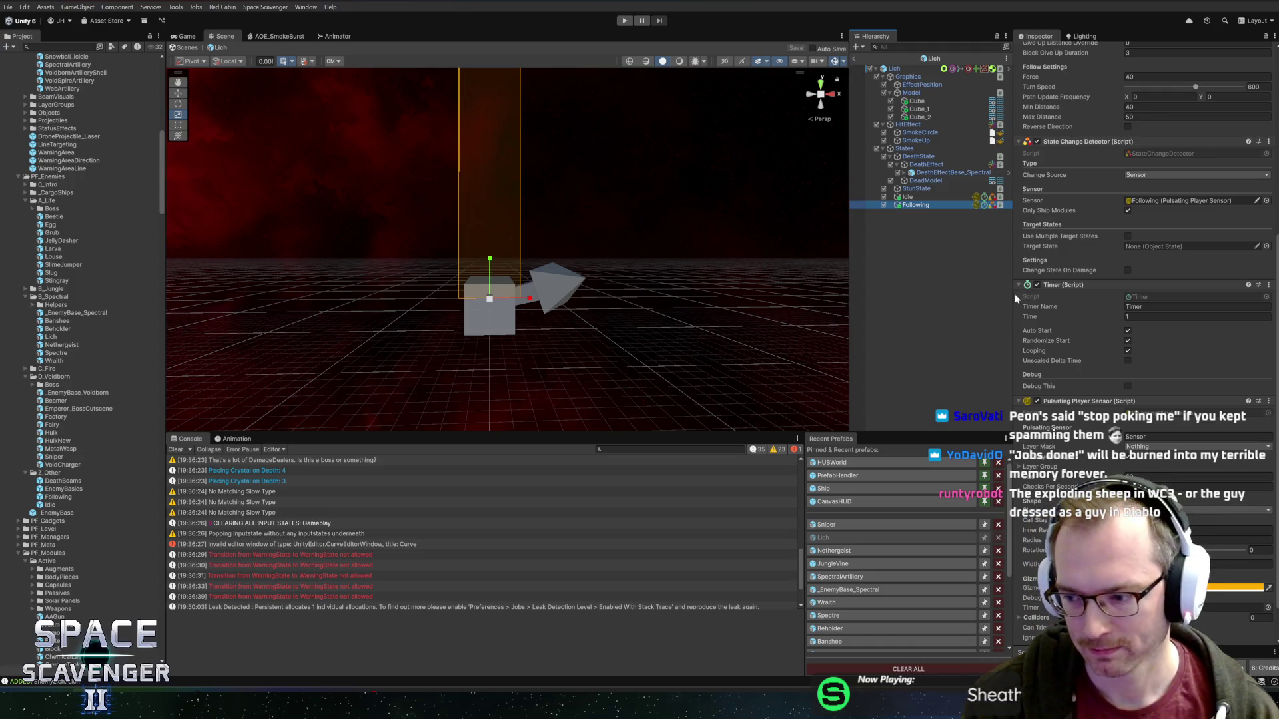
key(ctrl+d)
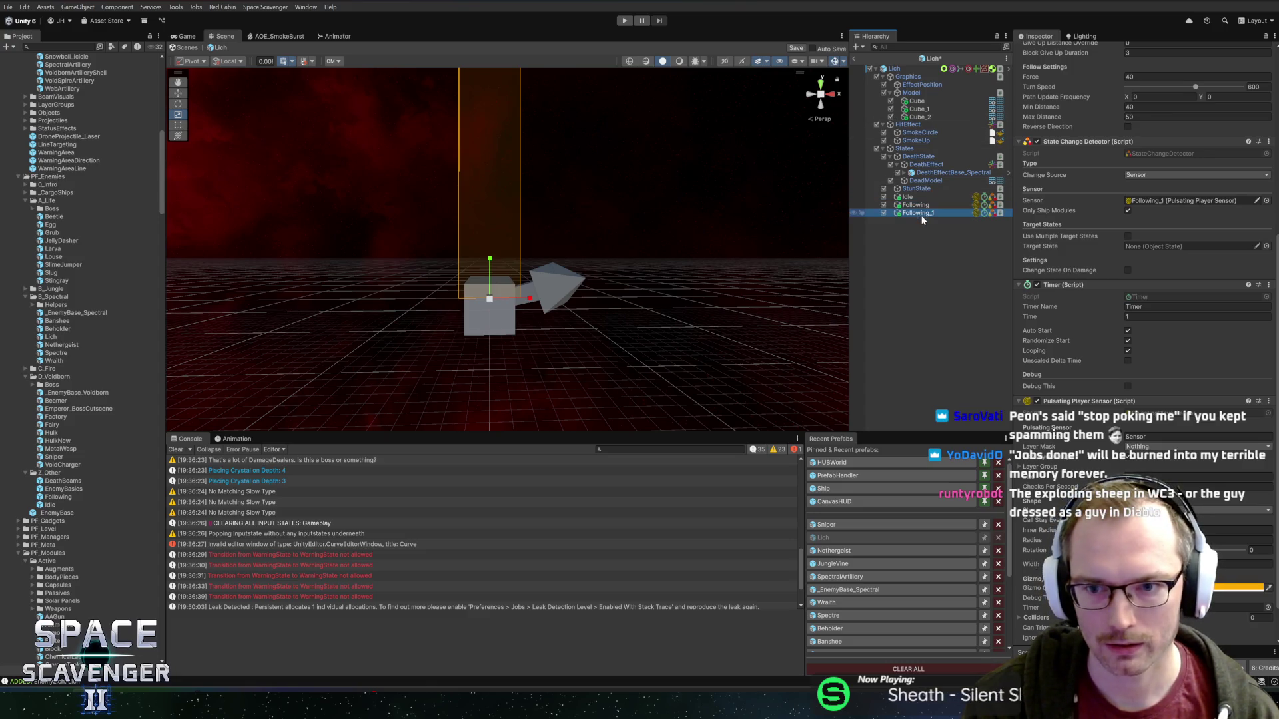
key(F2)
text(Snip)
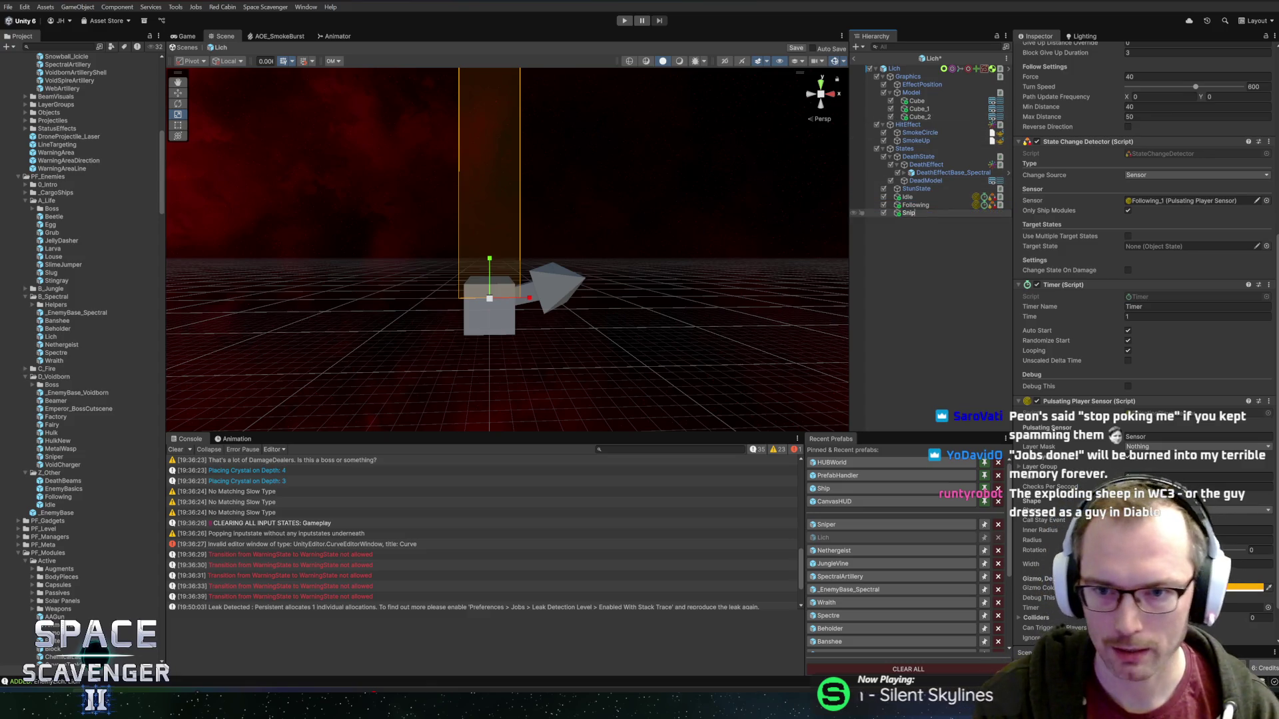
key(Escape)
- Discard the Lich changes, take SniperState from the Sniper prefab, and paste it into Lich
click(826, 524)
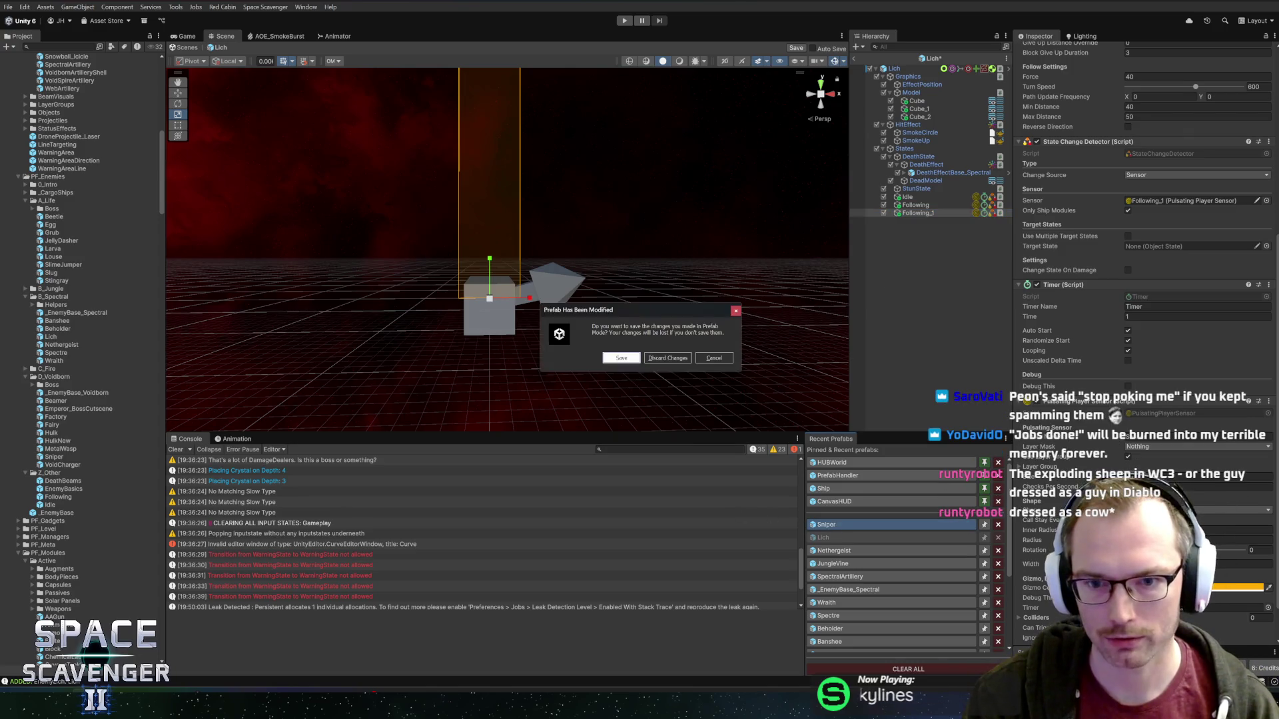
click(673, 360)
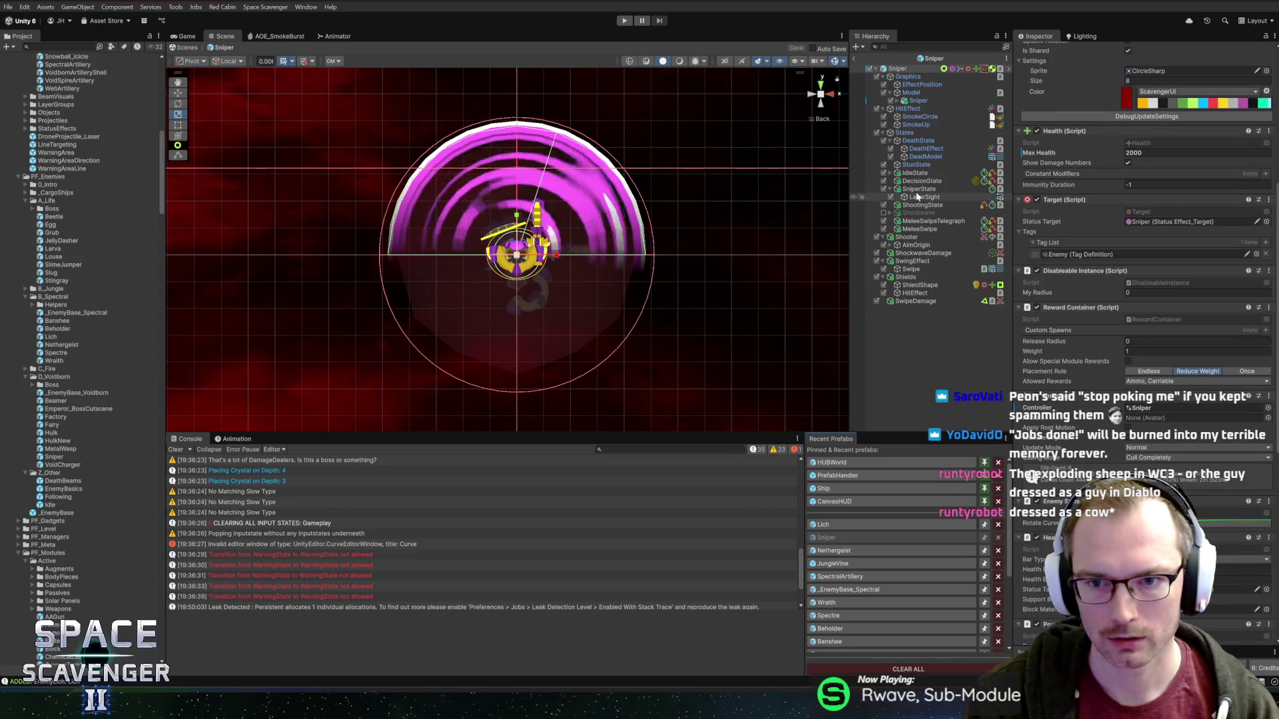
click(917, 190)
click(823, 524)
click(916, 205)
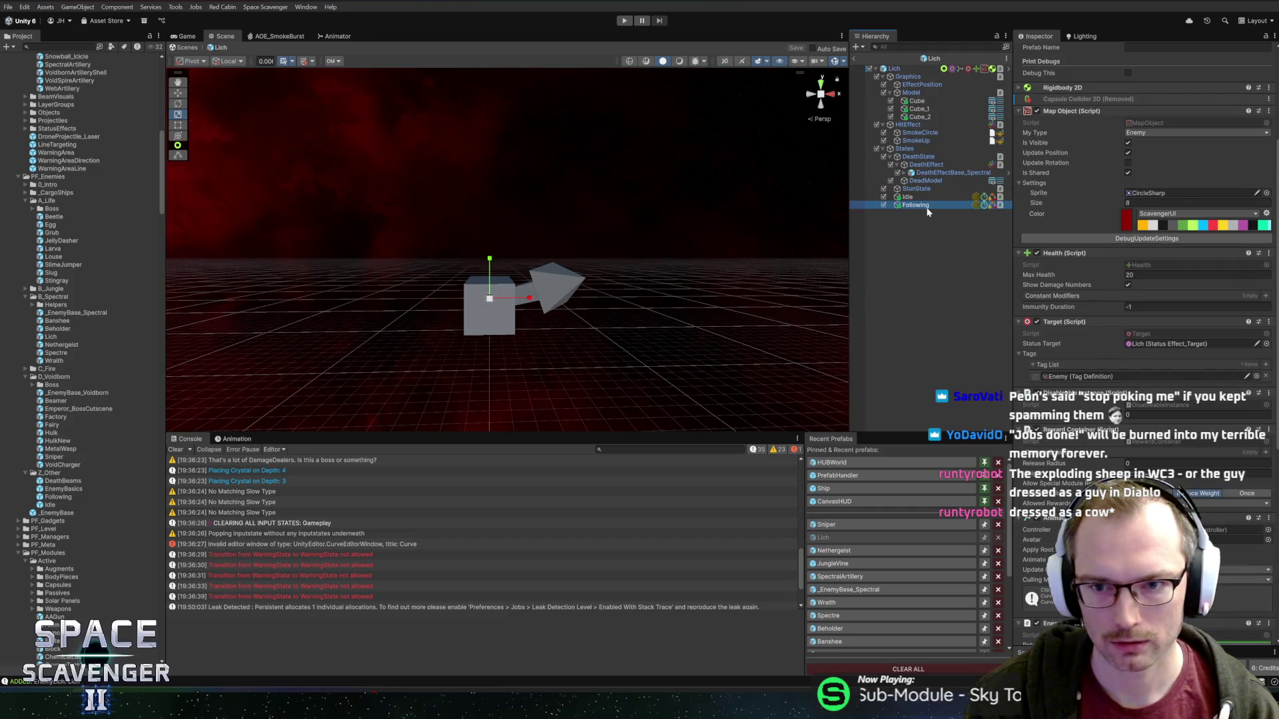
key(ctrl+v)
click(892, 213)
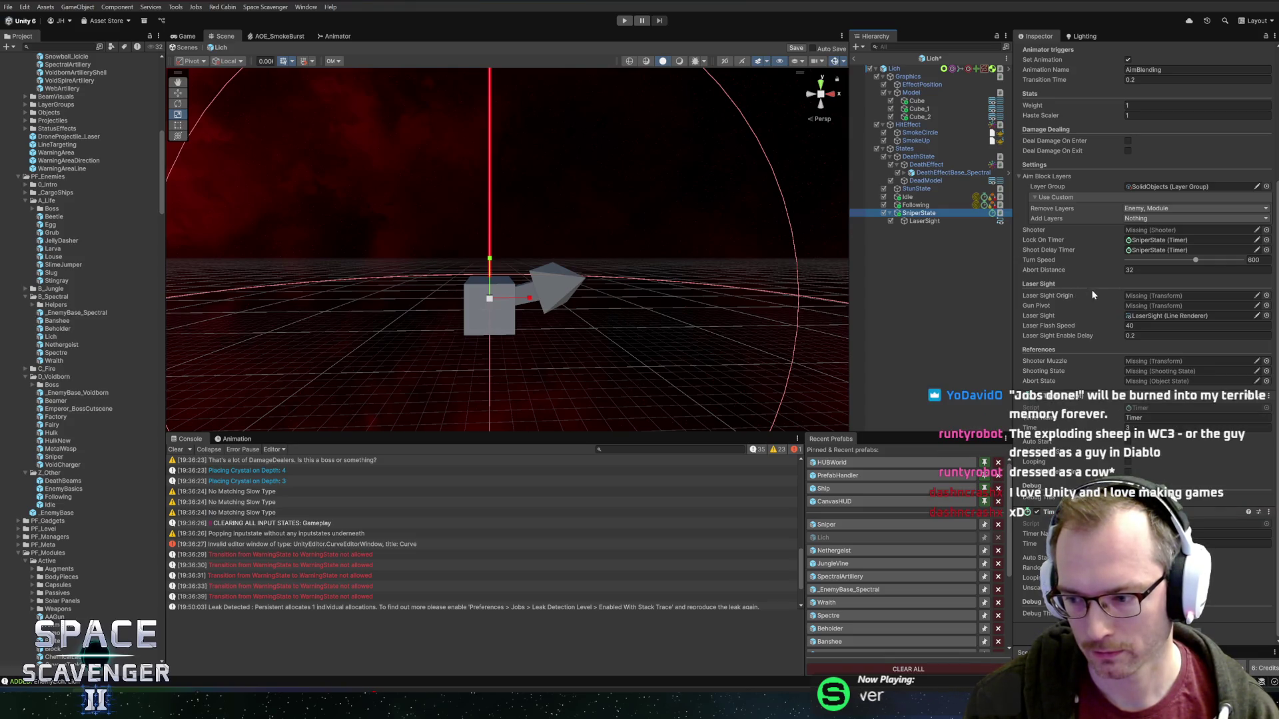
- Enter 1 for Abort Distance, then open the Sniper State script via Edit Script
click(1172, 269)
text(10)
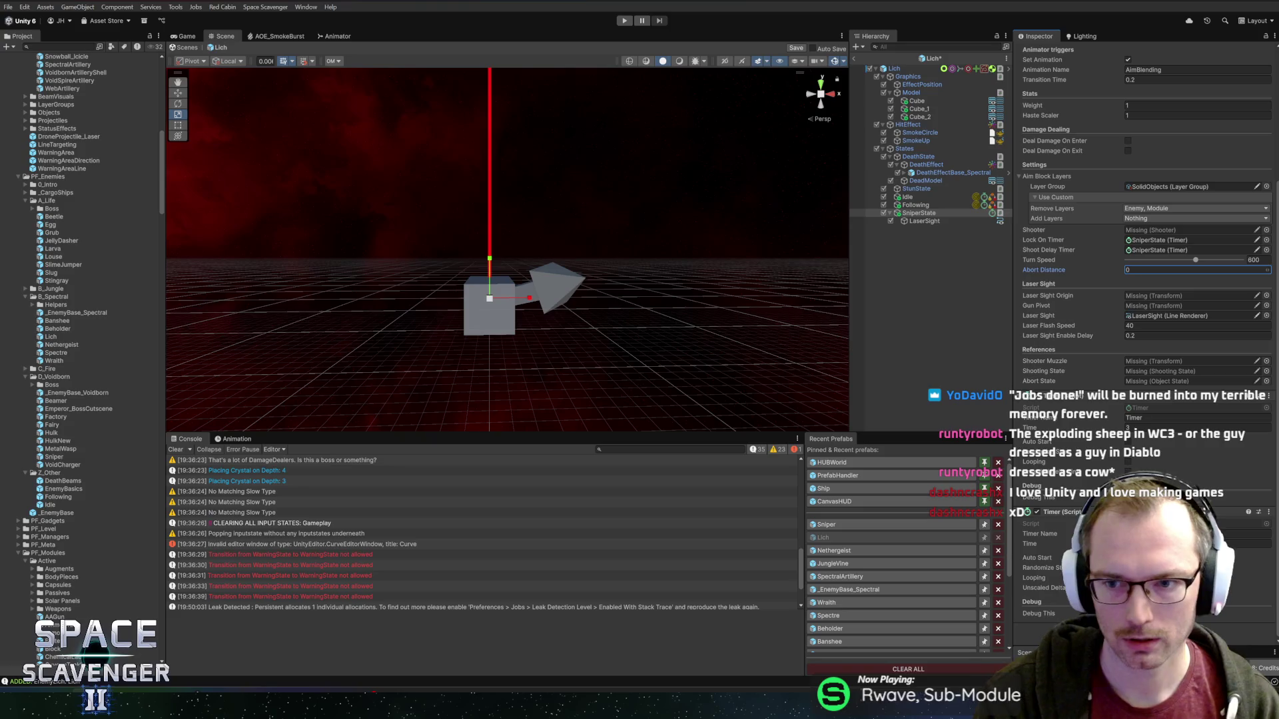
scroll(1066, 200, up, 5)
right_click(1057, 91)
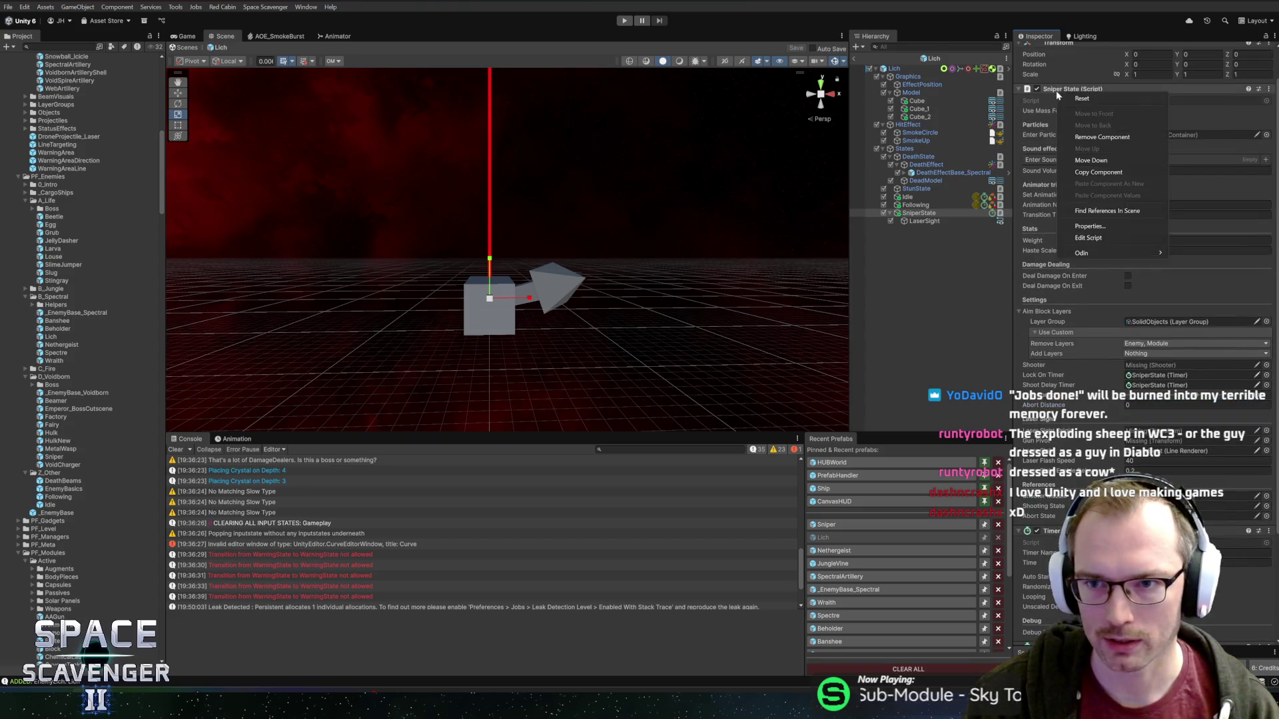
click(1088, 238)
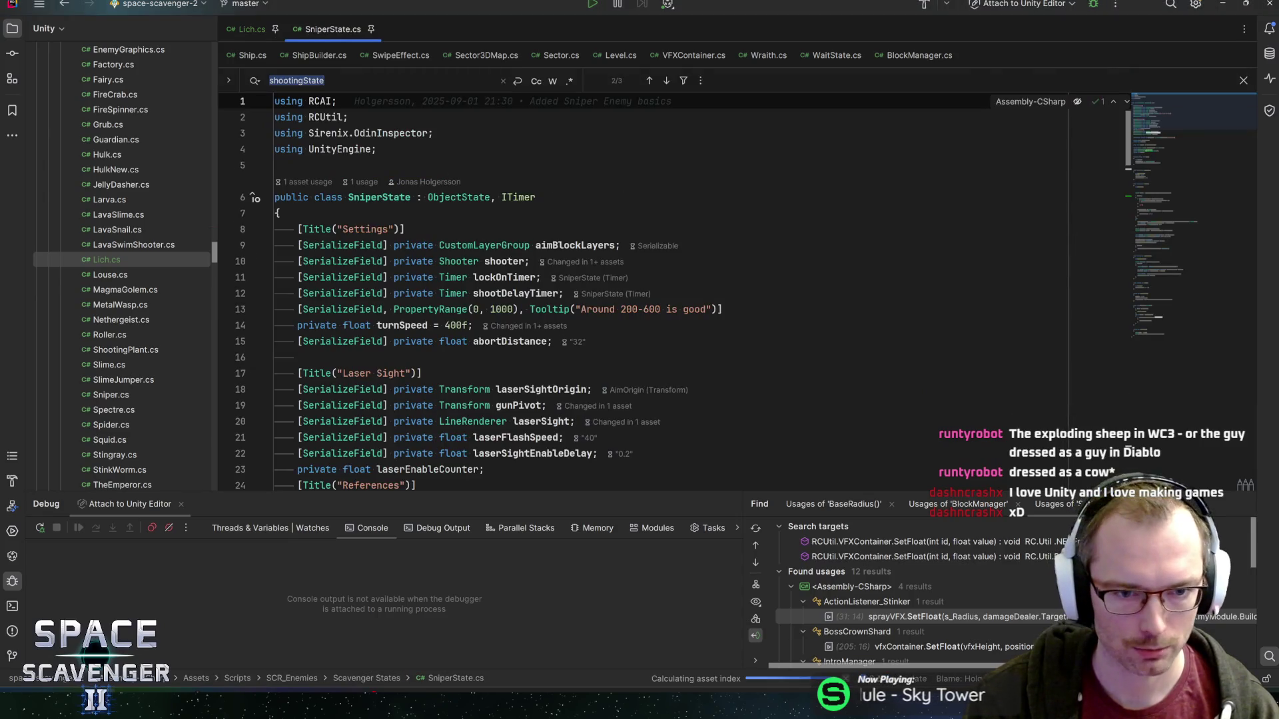
- Find abortDistance in SniperState.cs and add a Tooltip("Abort if Closer") to its SerializeField attribute
text(abortDistance)
key(Return)
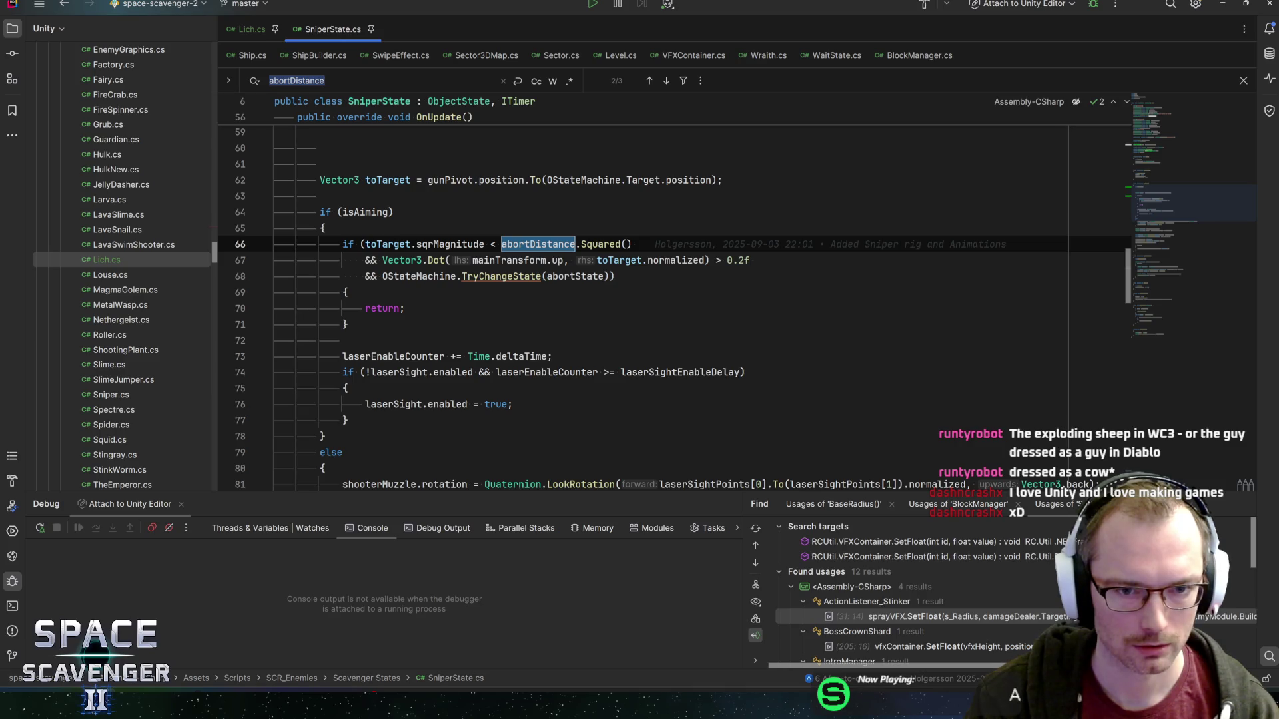
key(Return)
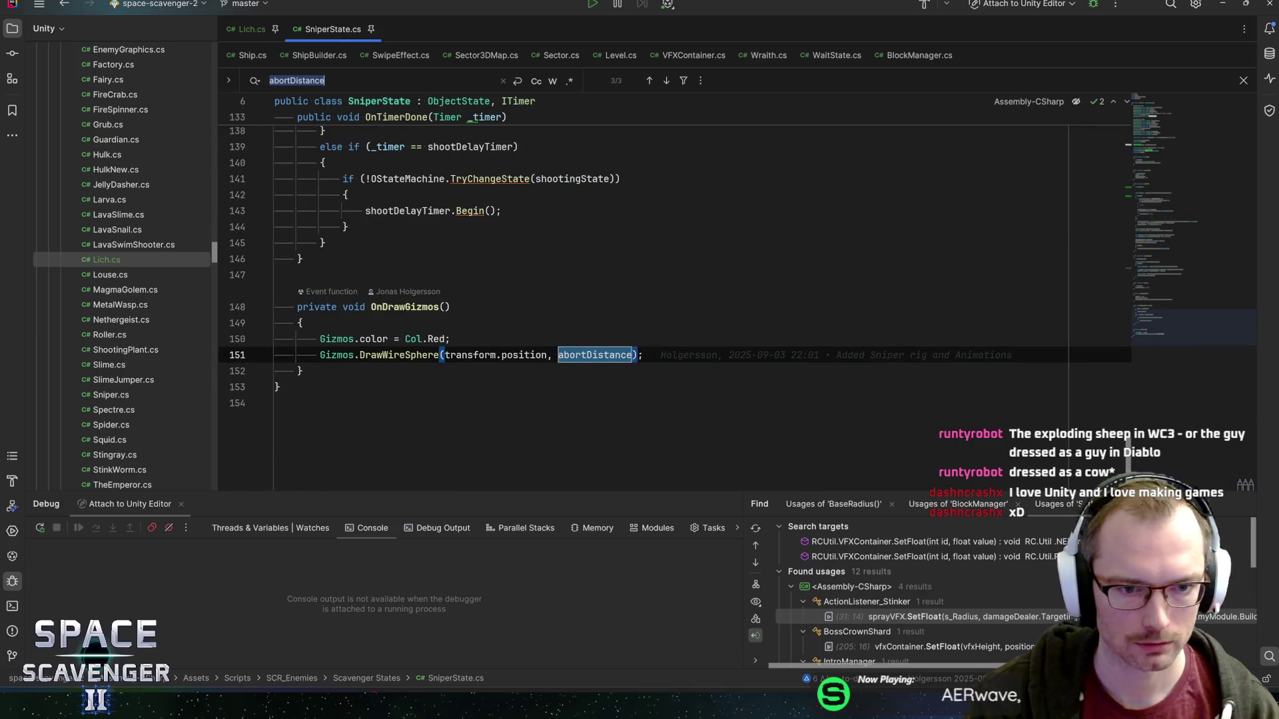
key(Return)
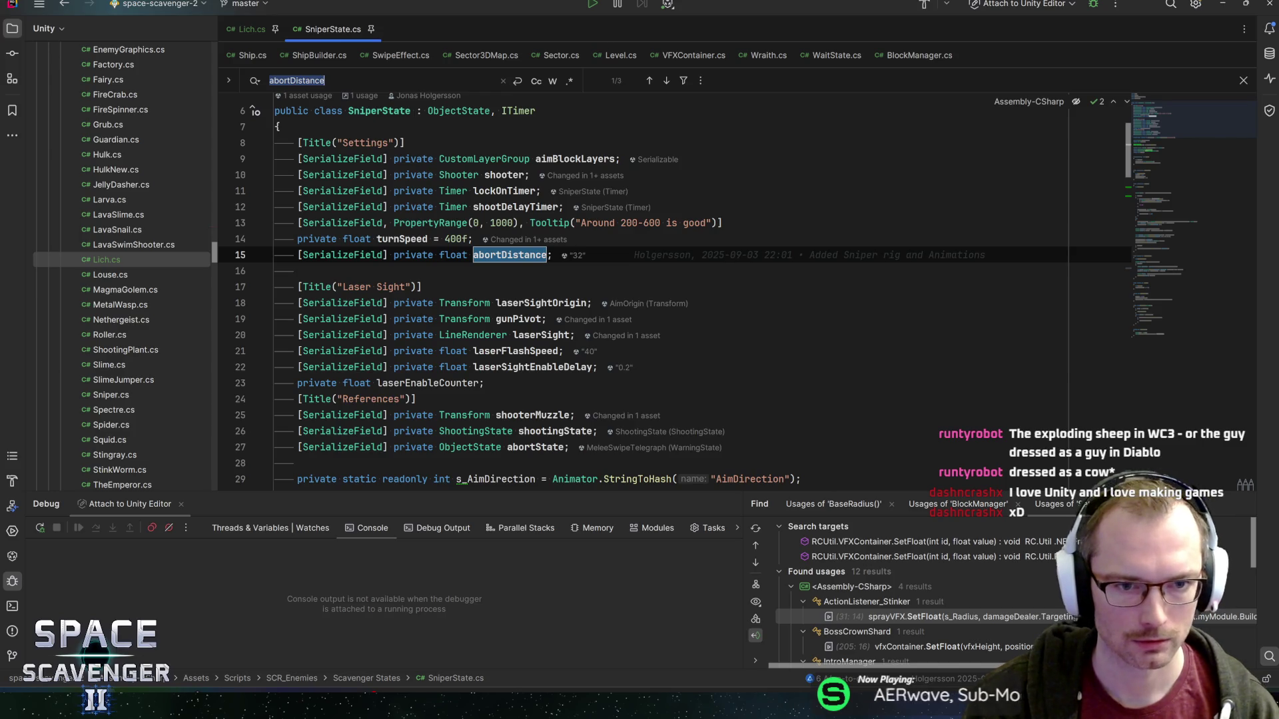
click(386, 254)
text(, Toolt)
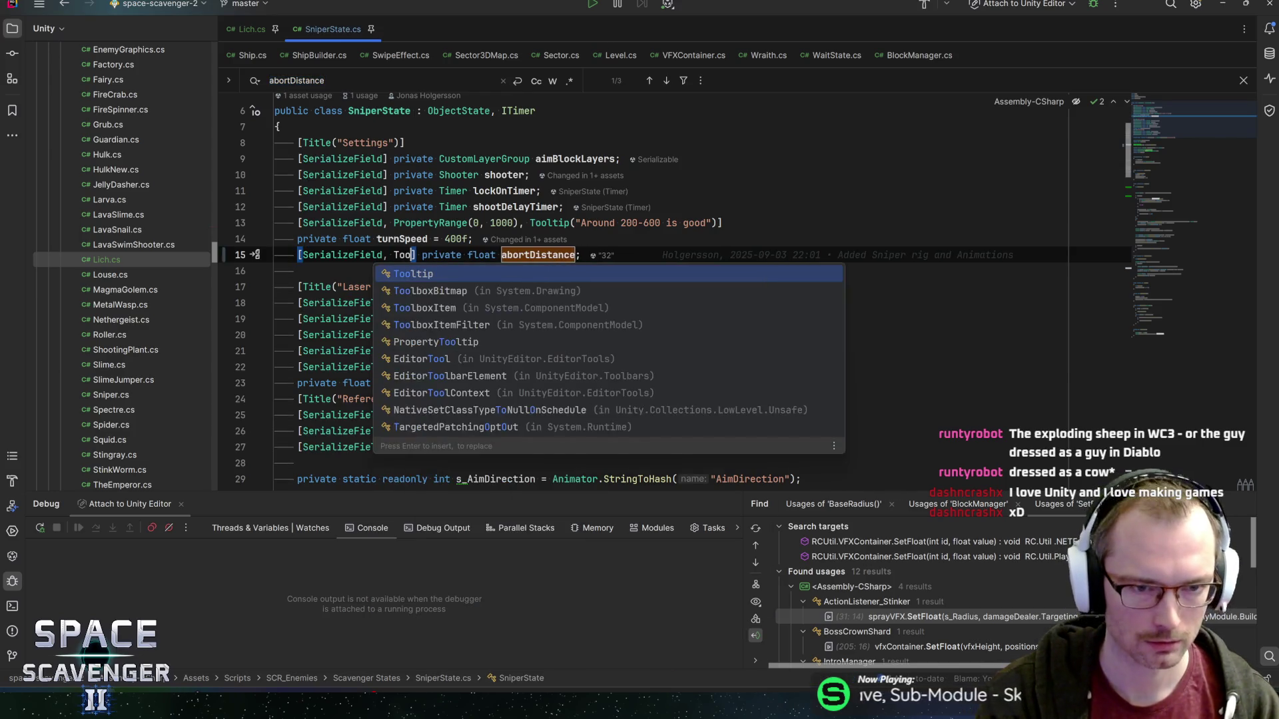
key(Return)
text("Ne)
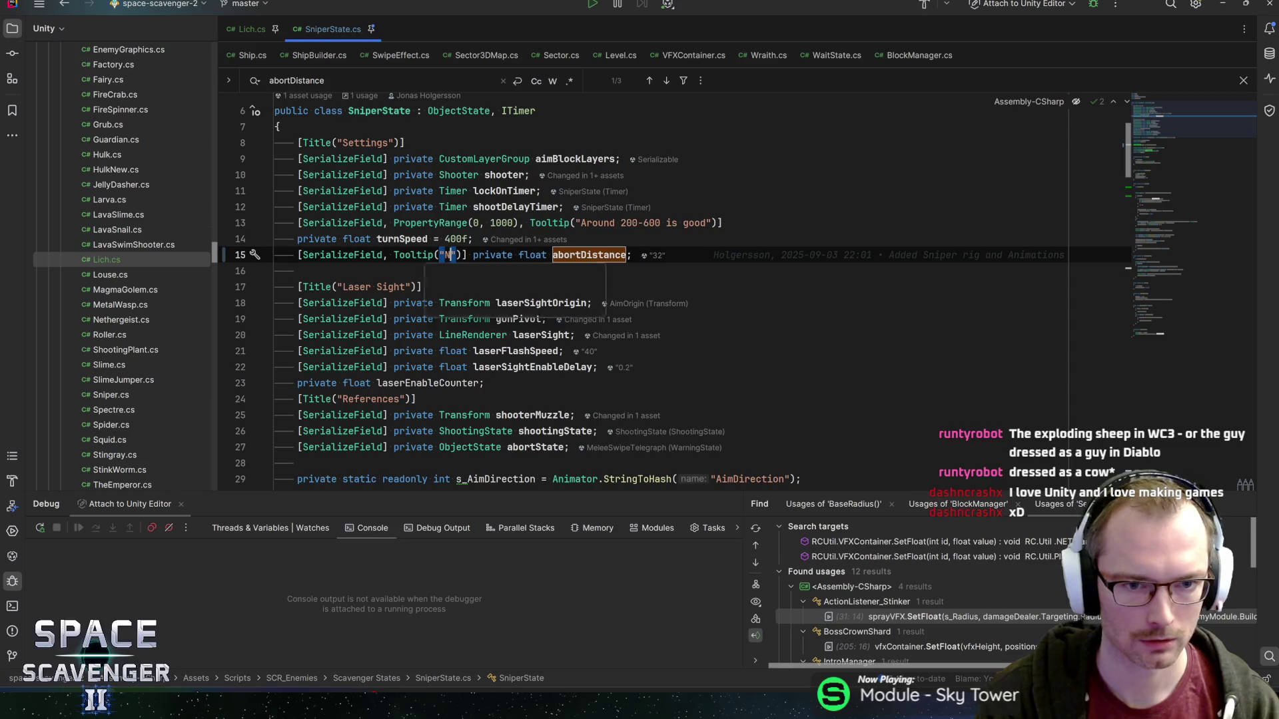
key(BackSpace)
key(BackSpace)
text(Abort if Clo)
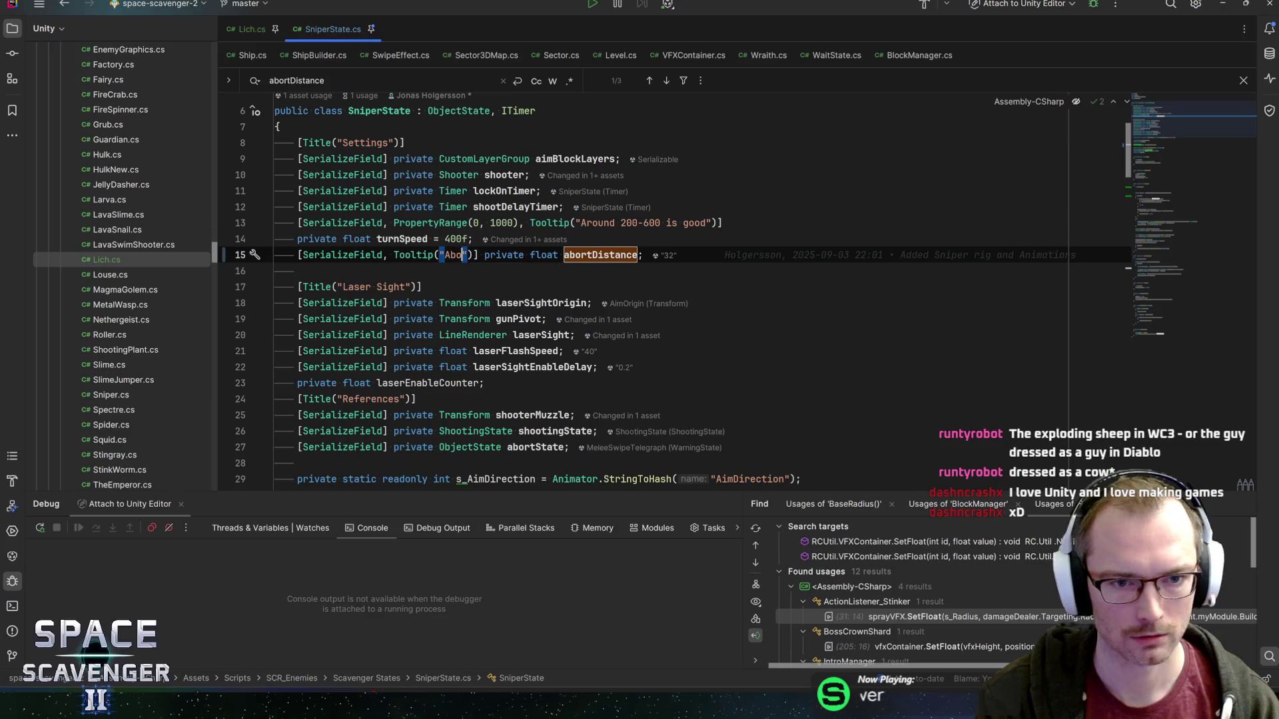
text(ser)
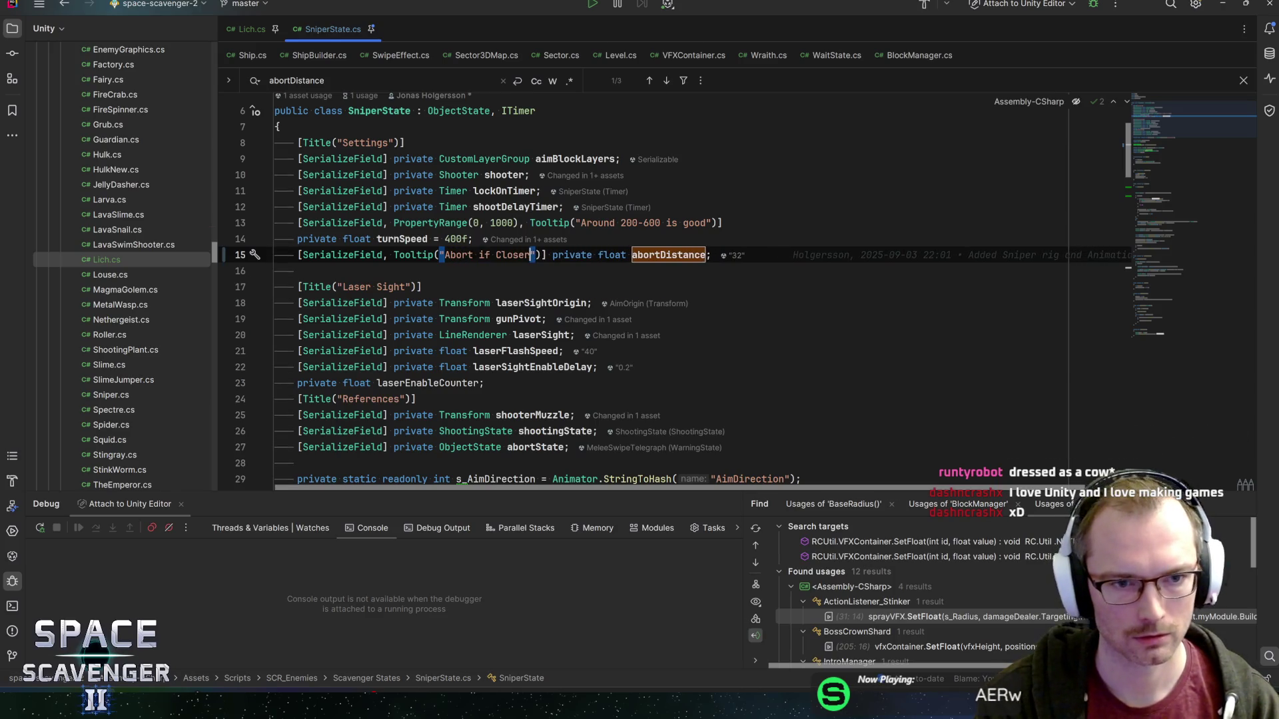
key(alt+Tab)
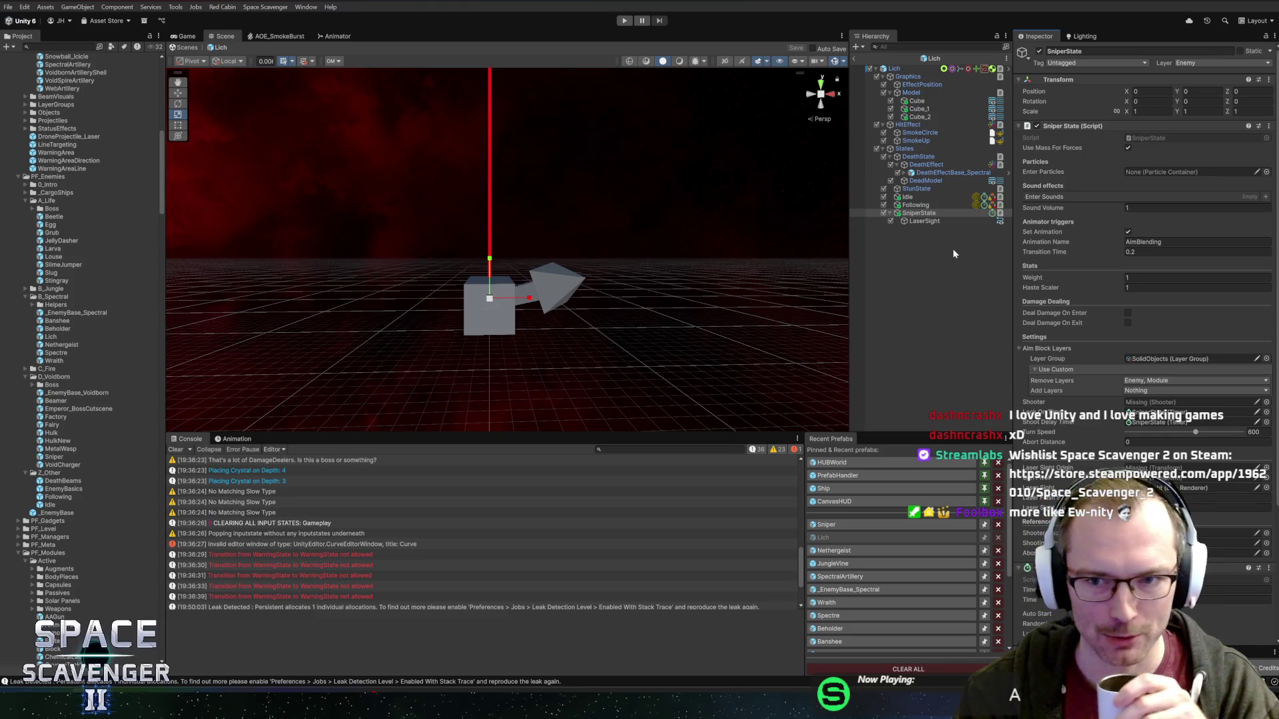
- Inspect the Lich's SniperState and Idle objects while panning and orbiting the Scene view
scroll(1172, 341, down, 4)
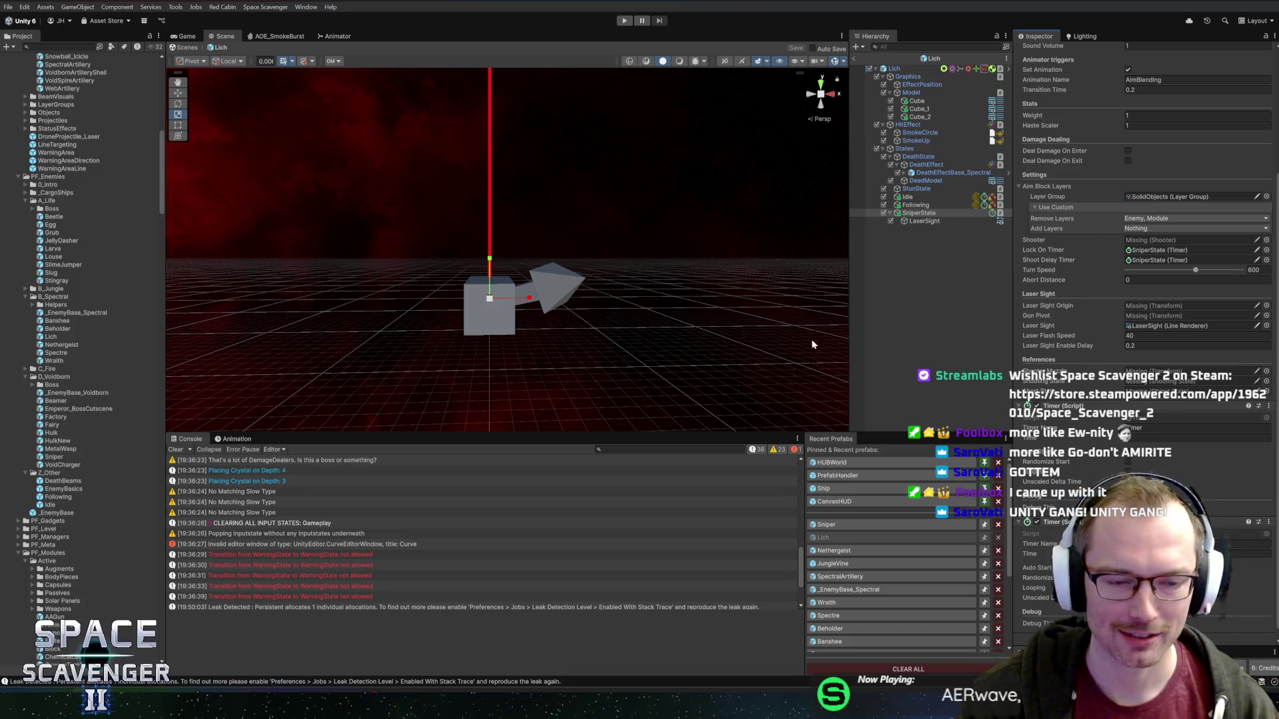
click(919, 213)
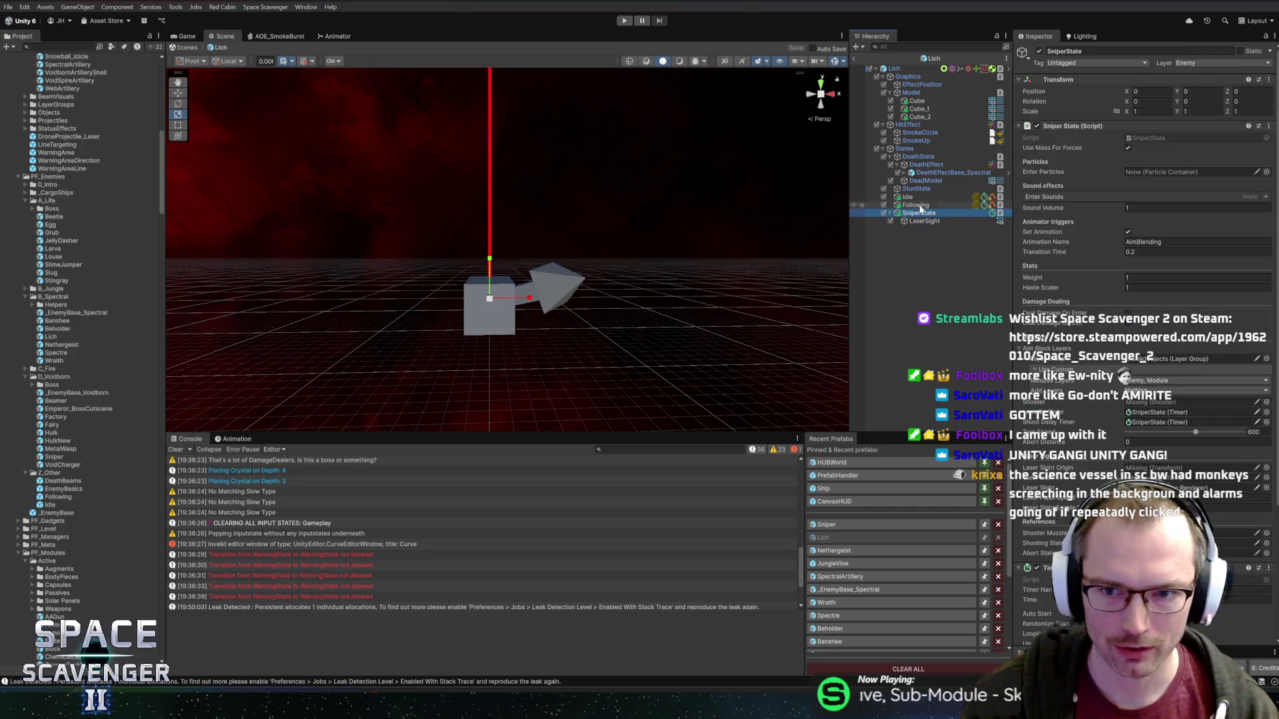
click(912, 197)
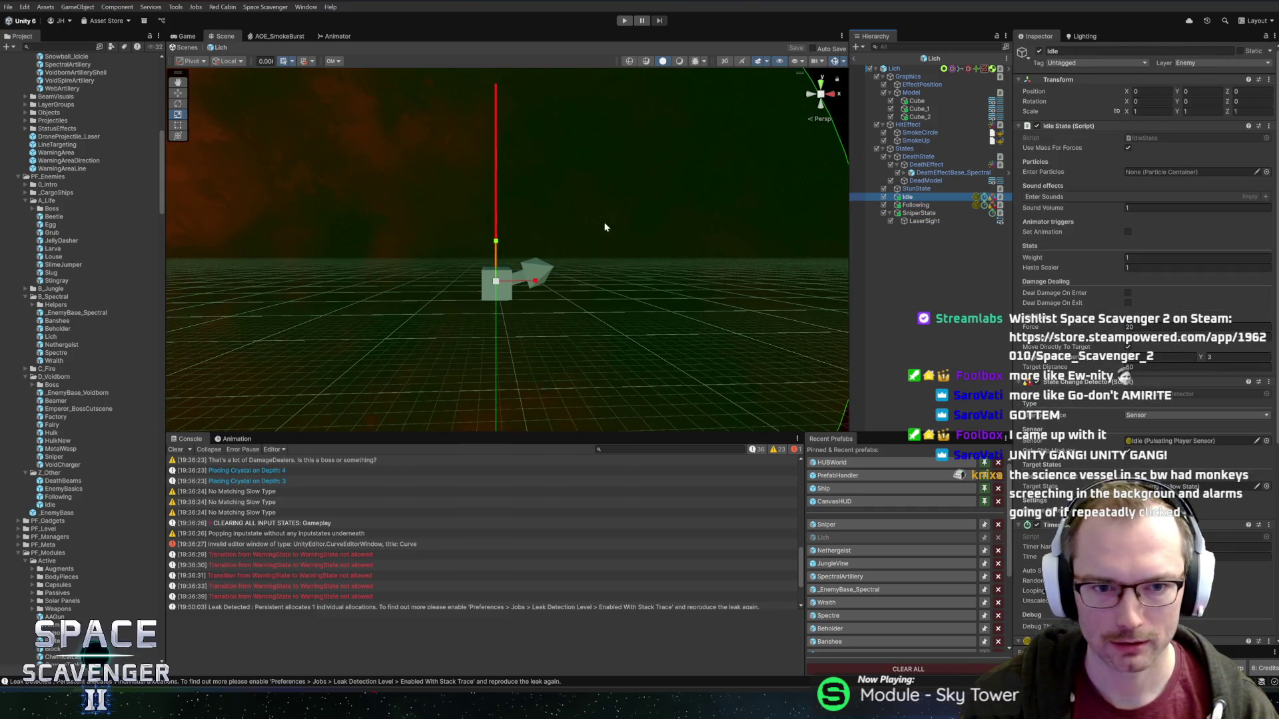
mouse_move(513, 249)
mouse_down()
mouse_move(527, 191)
mouse_move(557, 248)
mouse_move(560, 230)
mouse_up()
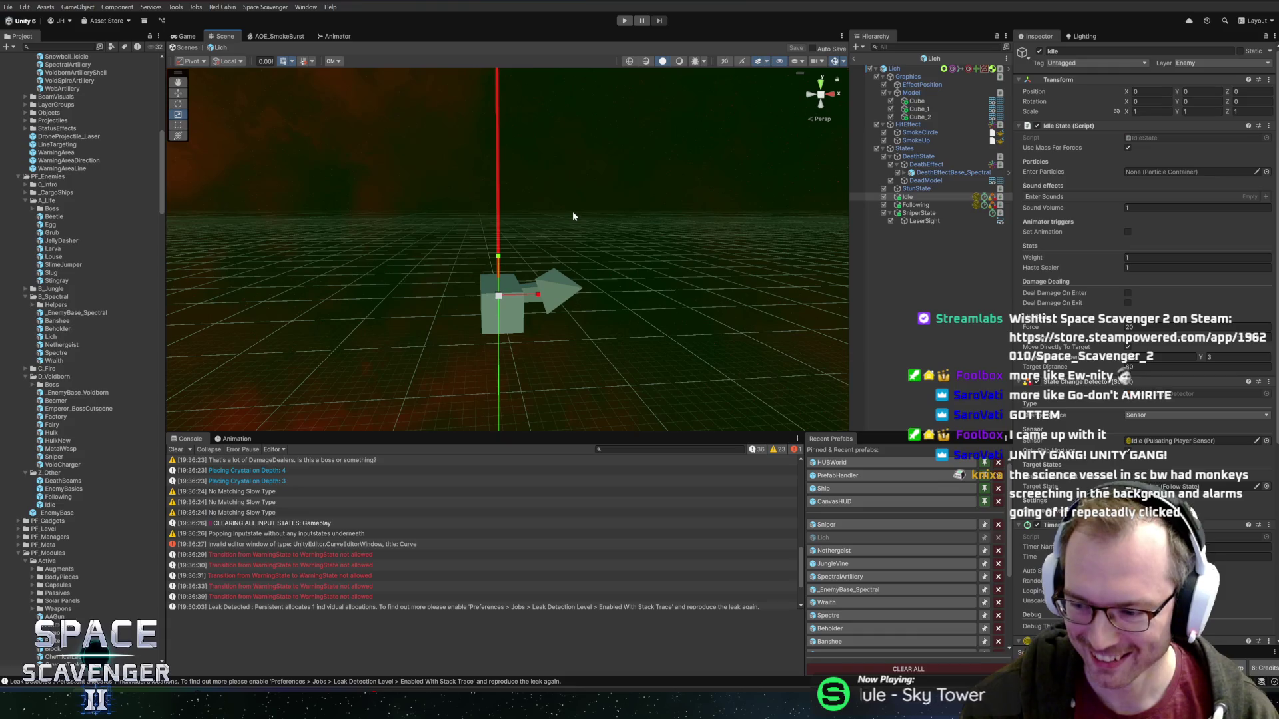
mouse_move(557, 309)
mouse_down()
mouse_move(514, 312)
mouse_move(628, 277)
mouse_move(583, 300)
mouse_move(595, 301)
mouse_move(505, 278)
mouse_up()
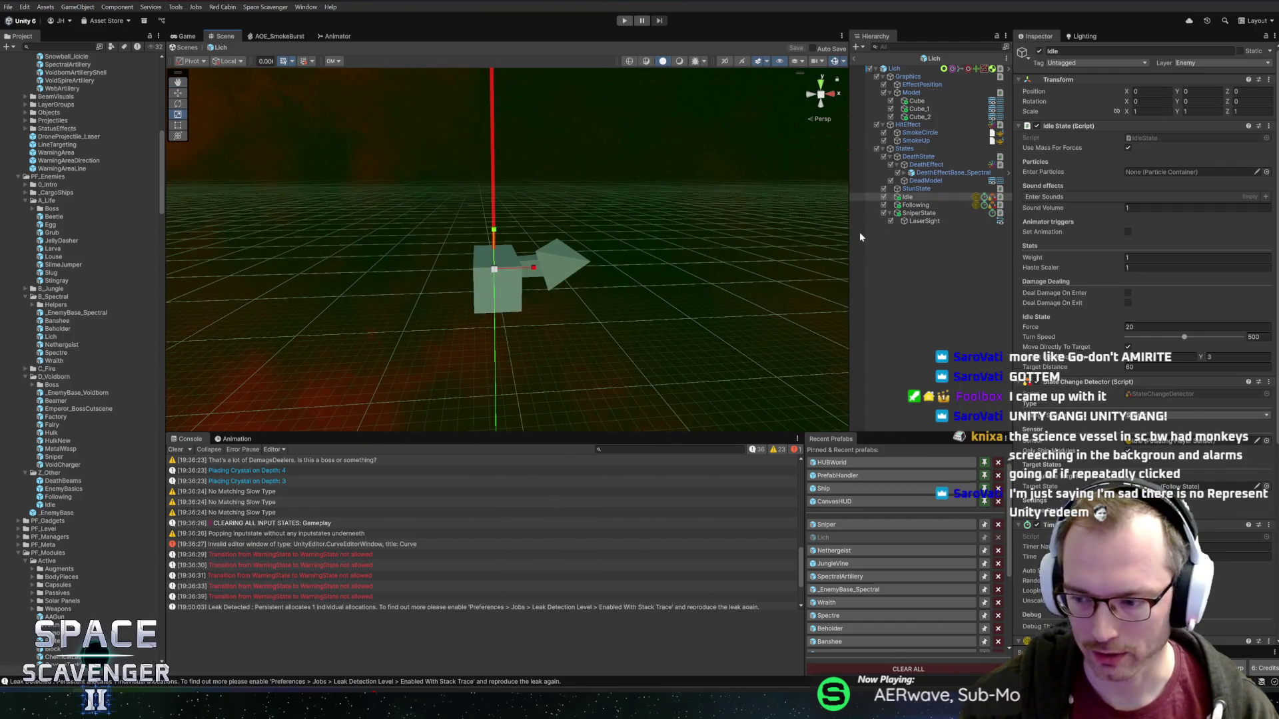
- Check Following, SniperState and LaserSight, collapse SniperState, and duplicate the Following object
click(917, 206)
click(926, 213)
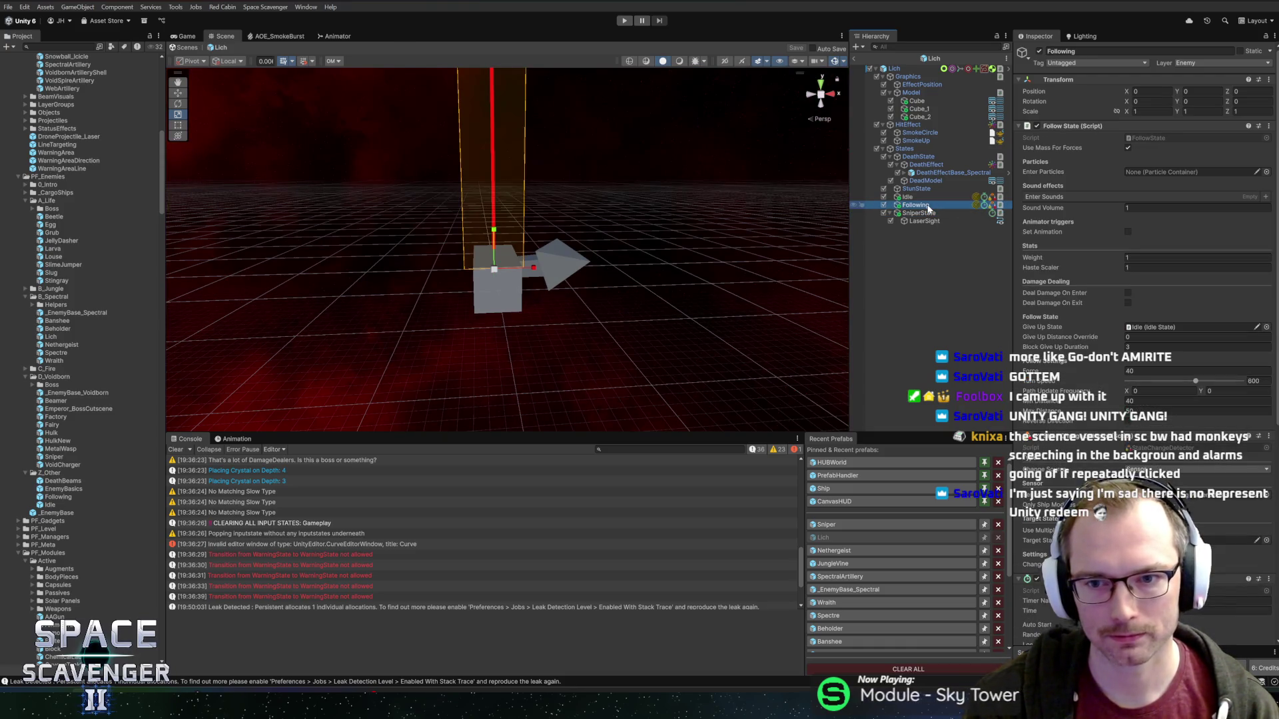
click(932, 222)
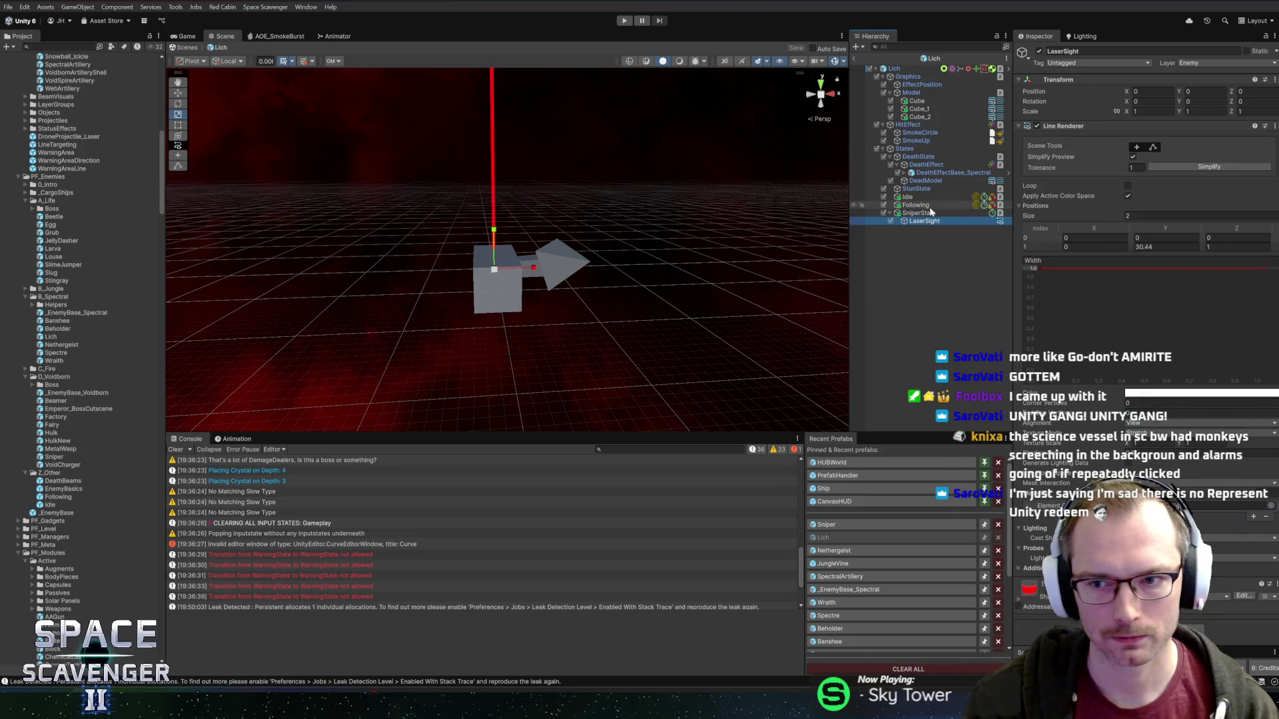
click(926, 213)
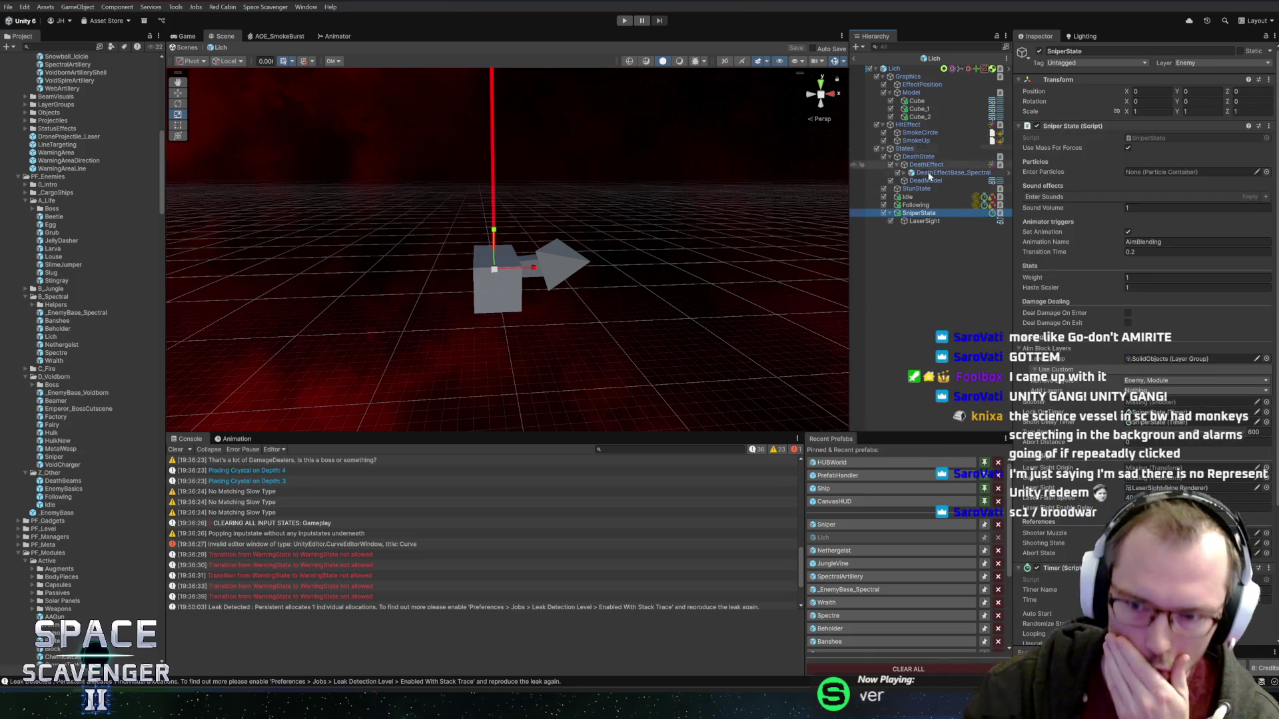
click(891, 214)
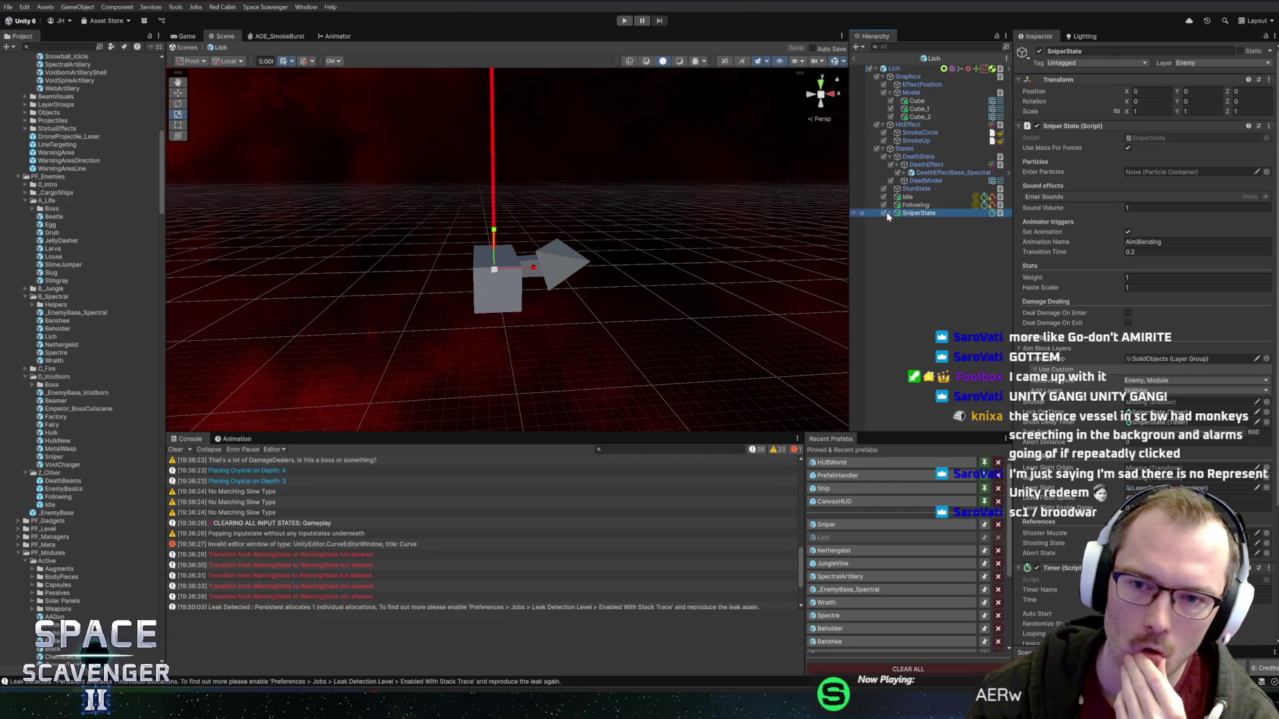
click(916, 206)
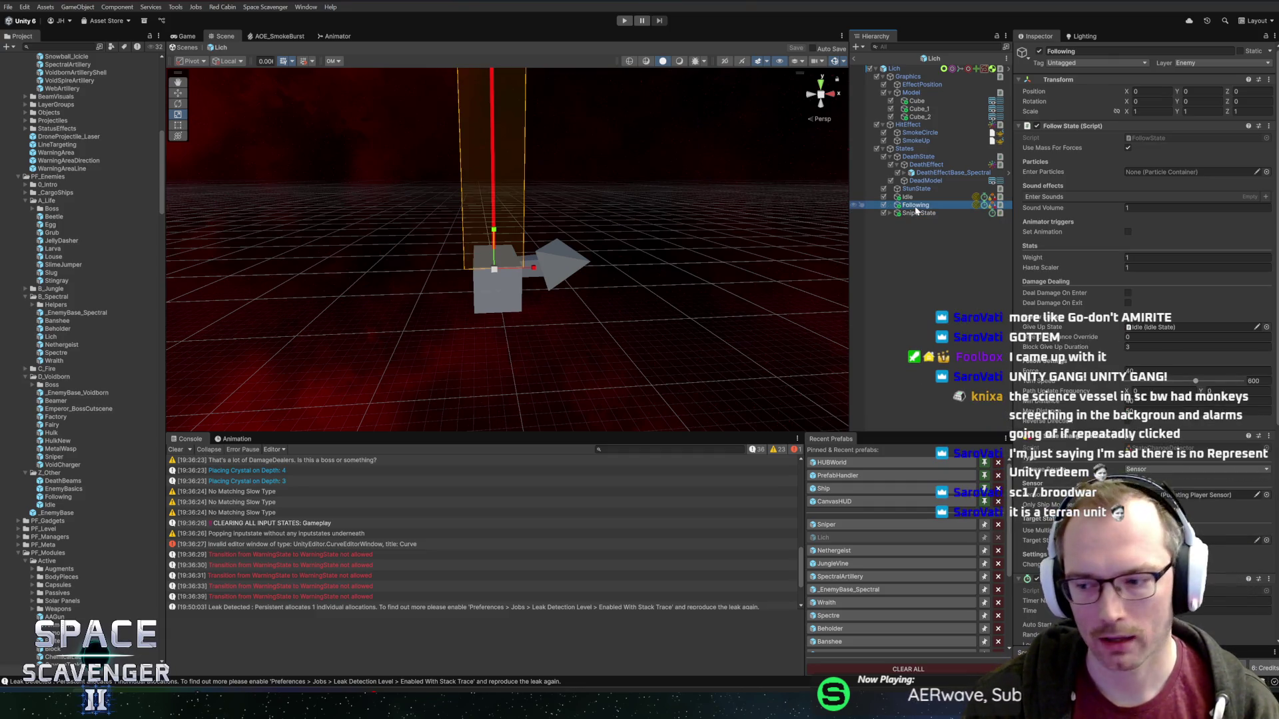
key(ctrl+d)
- Place the Following copy below SniperState and rename it Shooting
drag(918, 212, 923, 227)
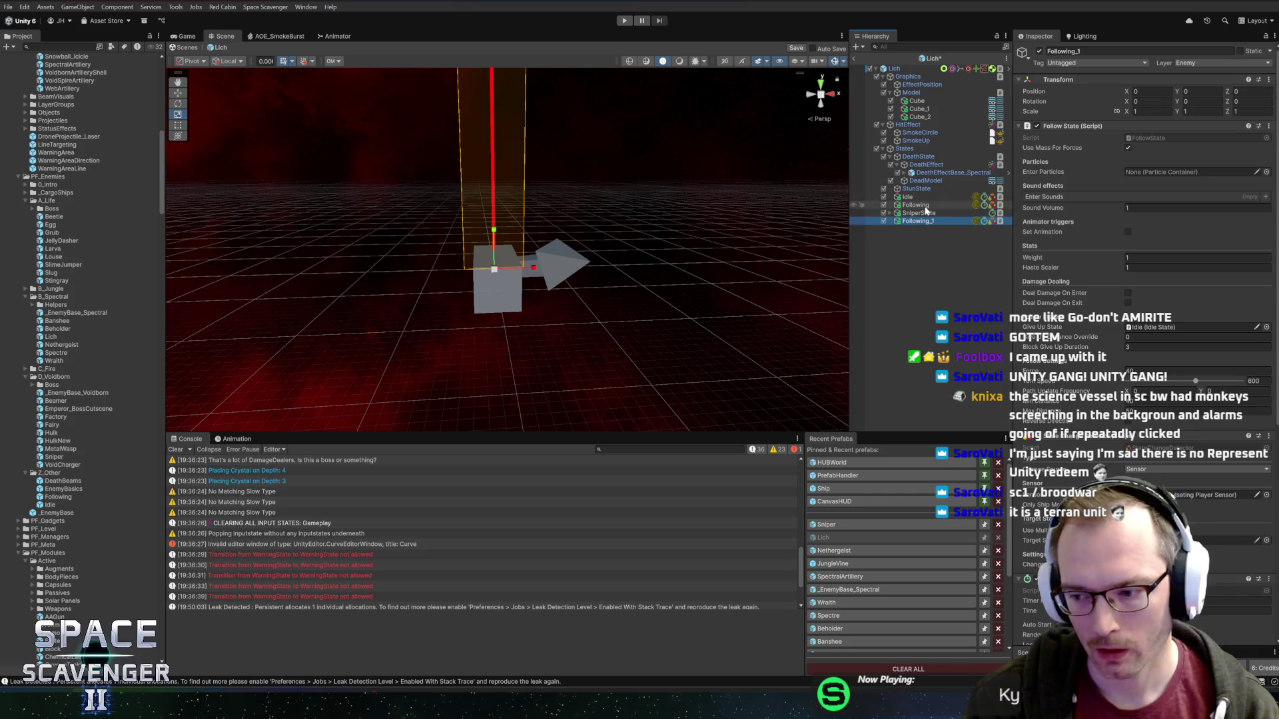
click(919, 221)
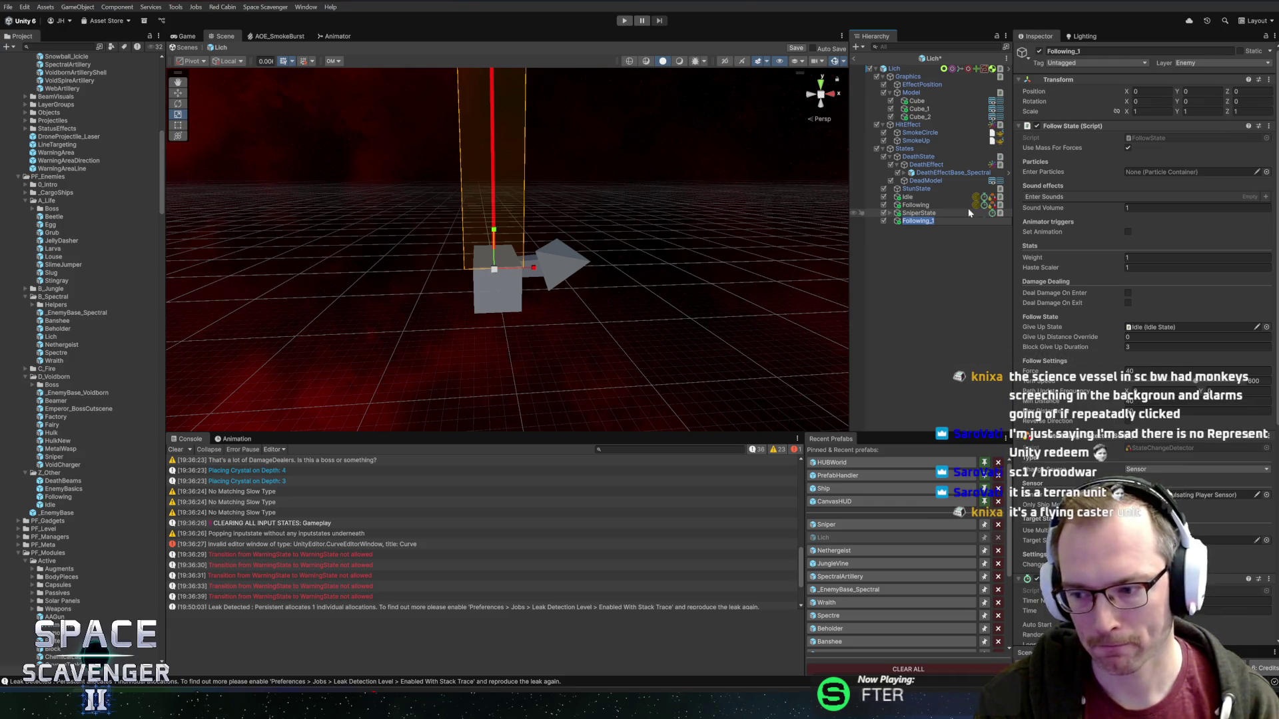
text(S)
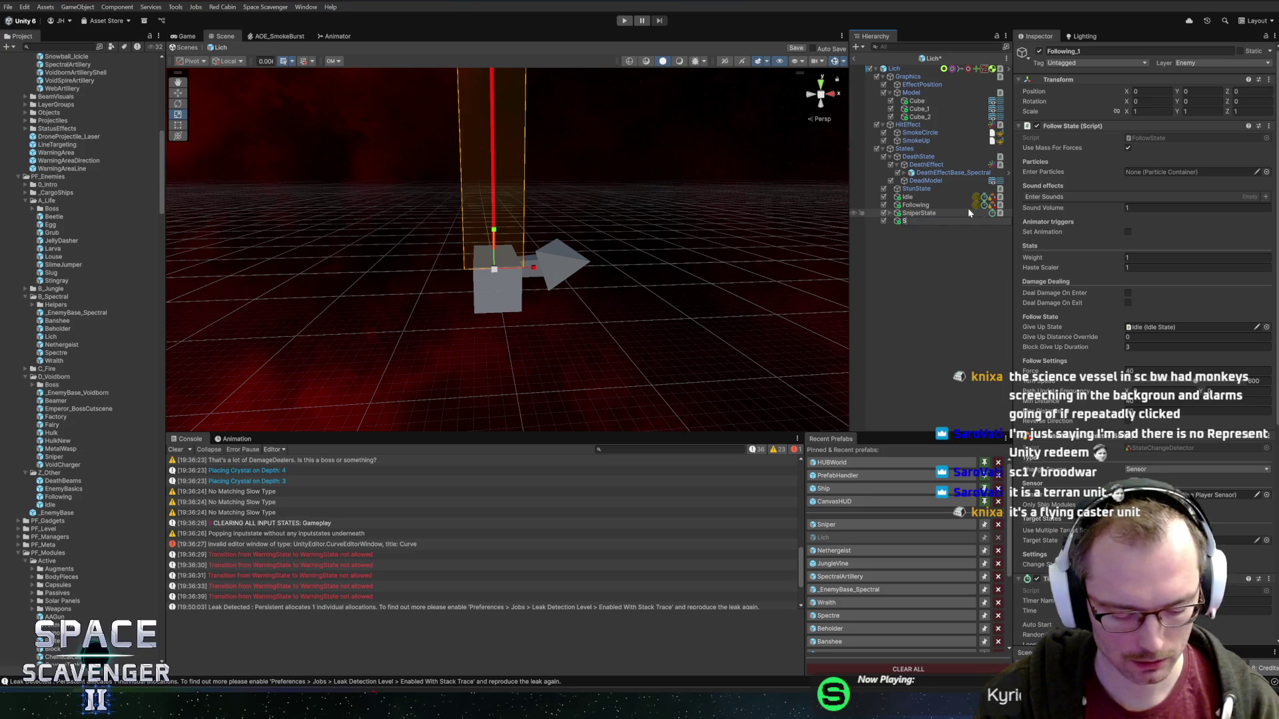
text(hooting)
key(Return)
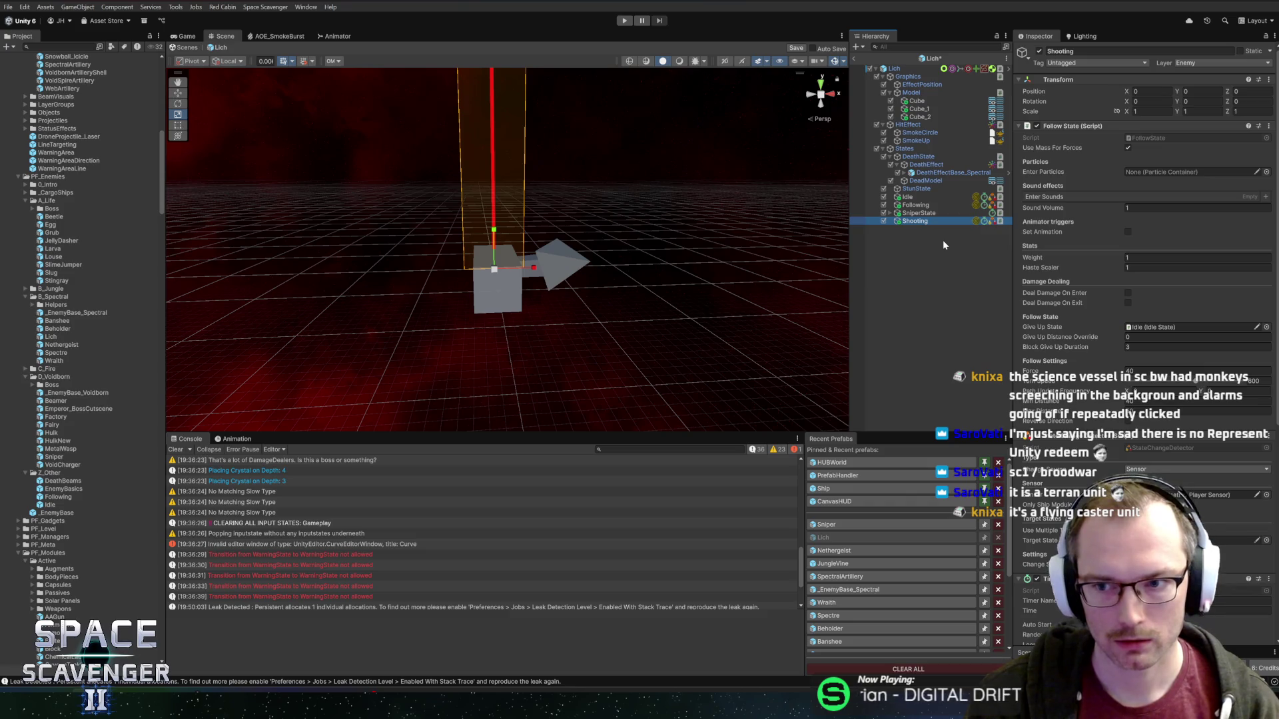
- Remove the Follow State and Pulsating Player Sensor components from Shooting
right_click(1061, 129)
click(1096, 176)
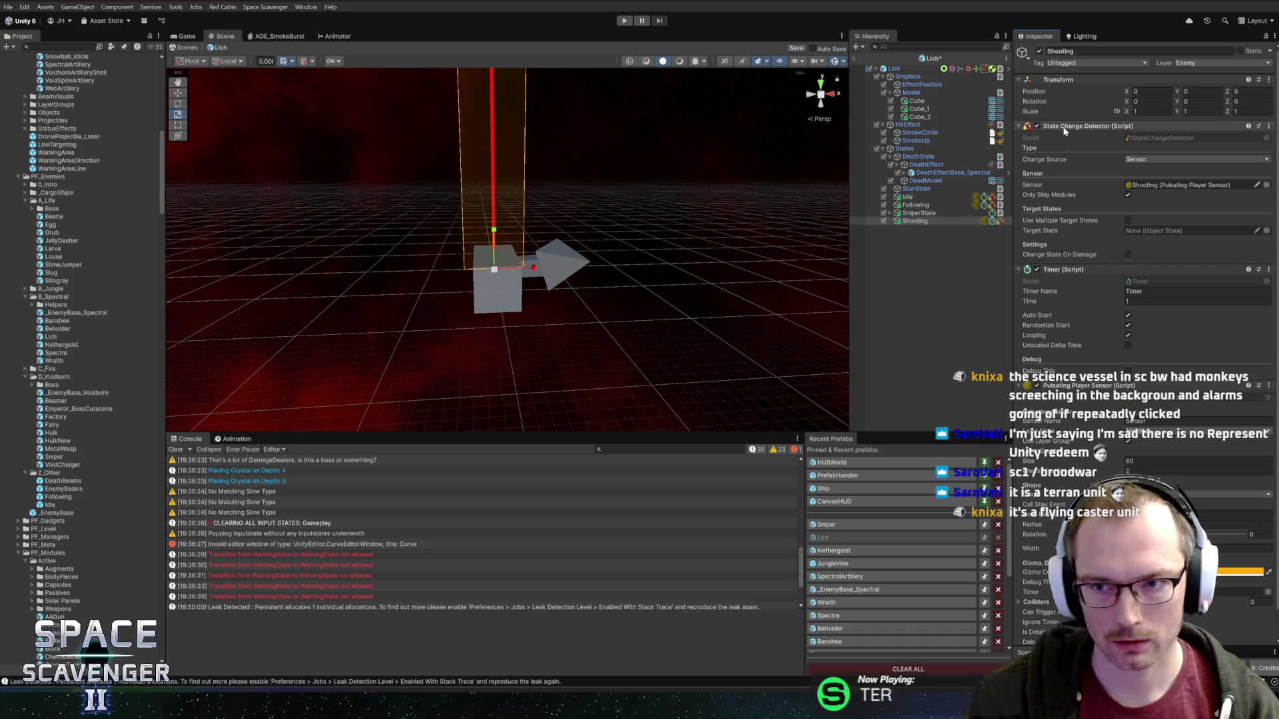
click(1063, 128)
click(1066, 137)
click(1071, 148)
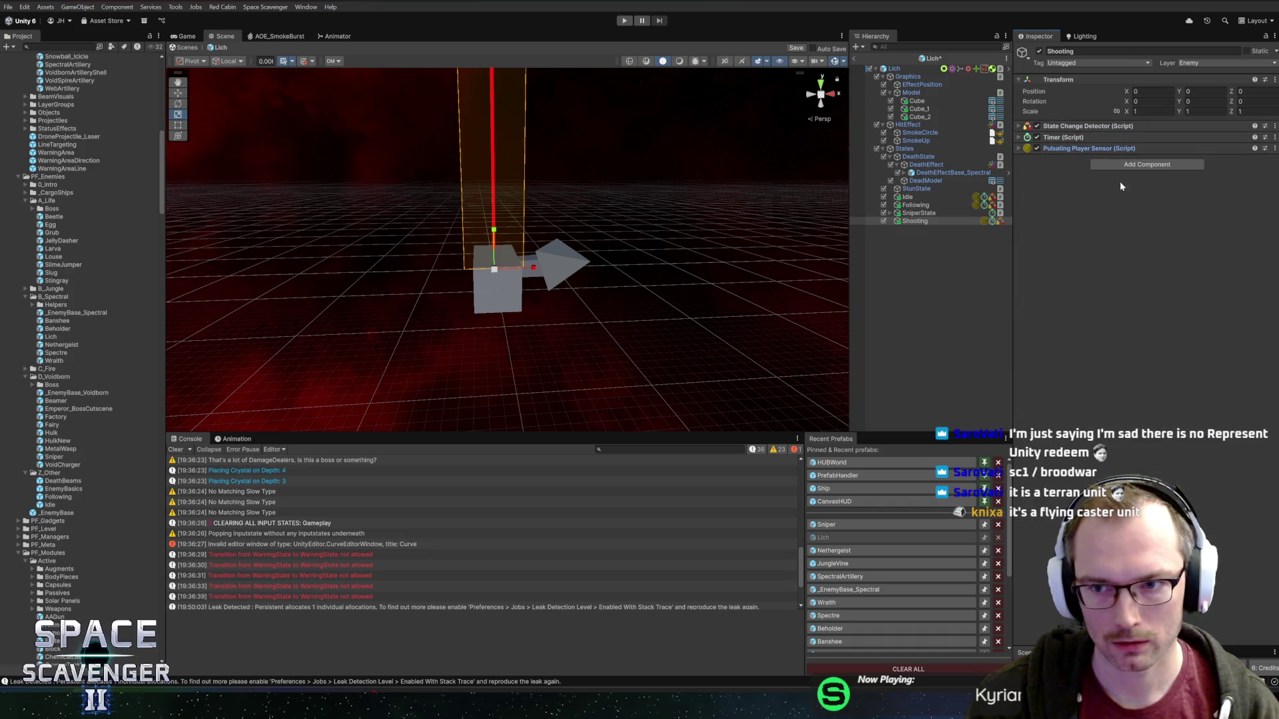
right_click(1092, 148)
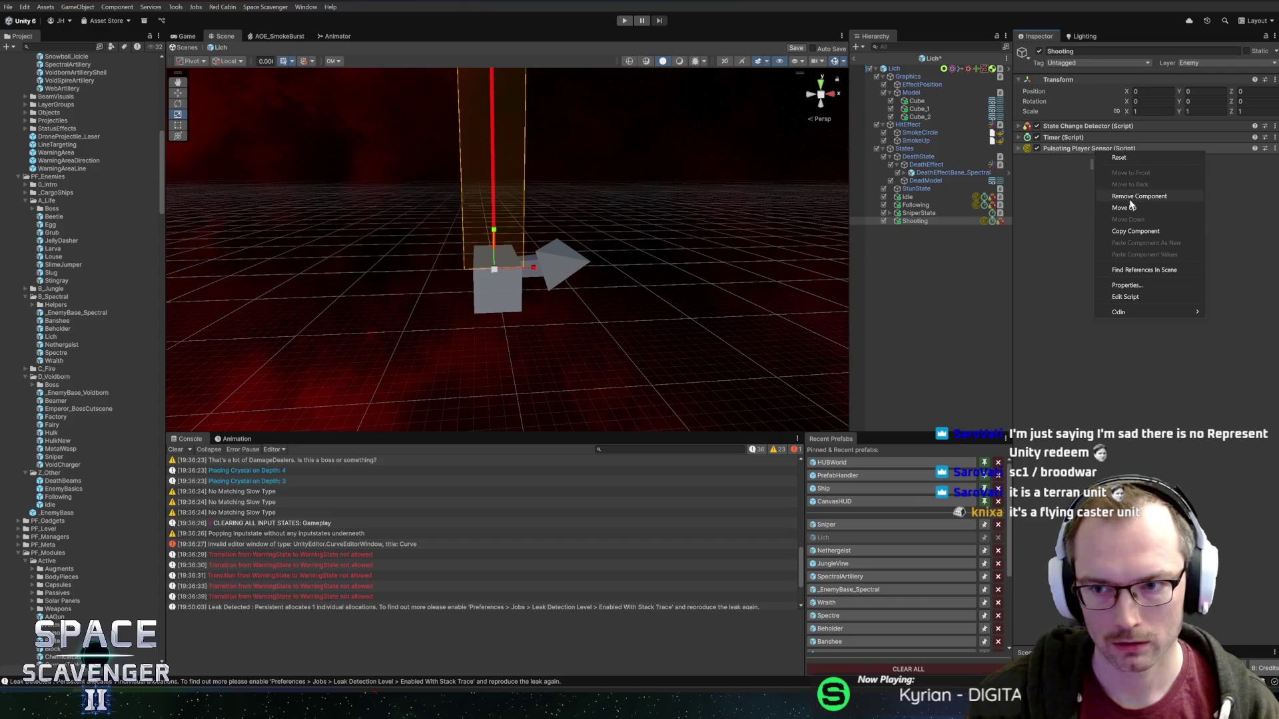
click(1126, 196)
- Add a Shooting State component, move it under Transform, and widen the Inspector
click(1117, 155)
text(shooting)
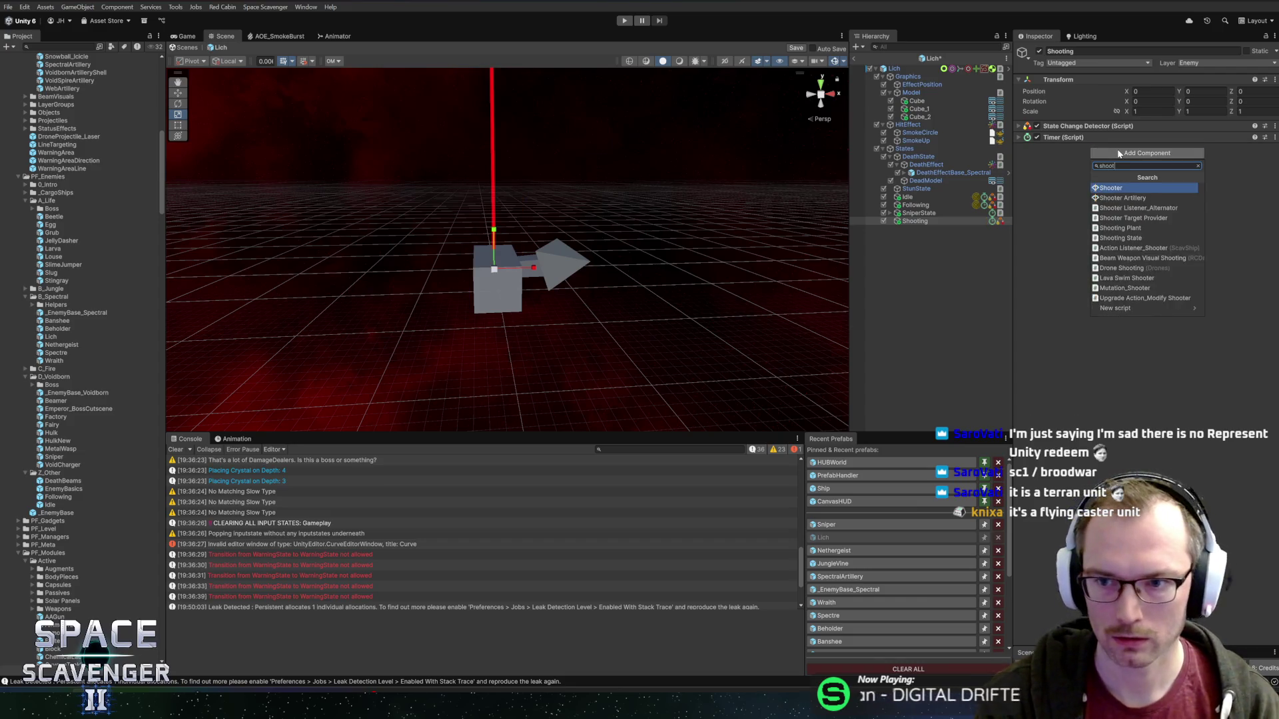
key(Down)
key(Return)
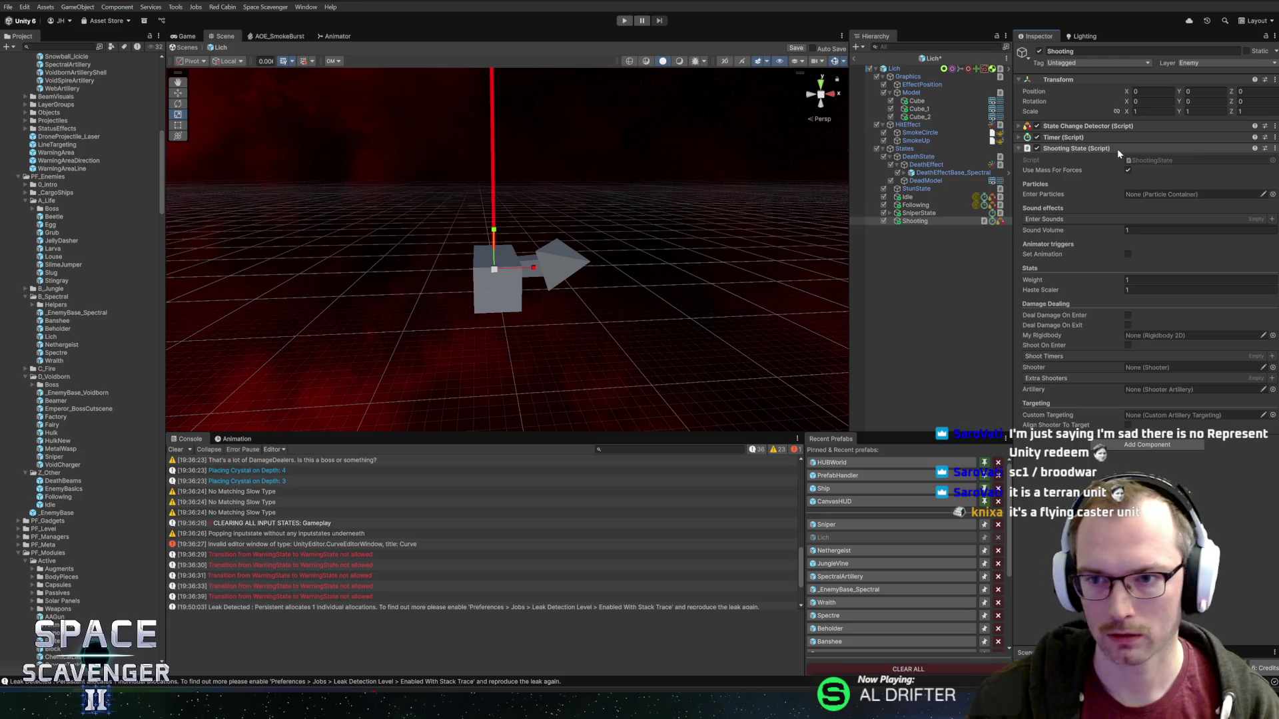
click(1066, 126)
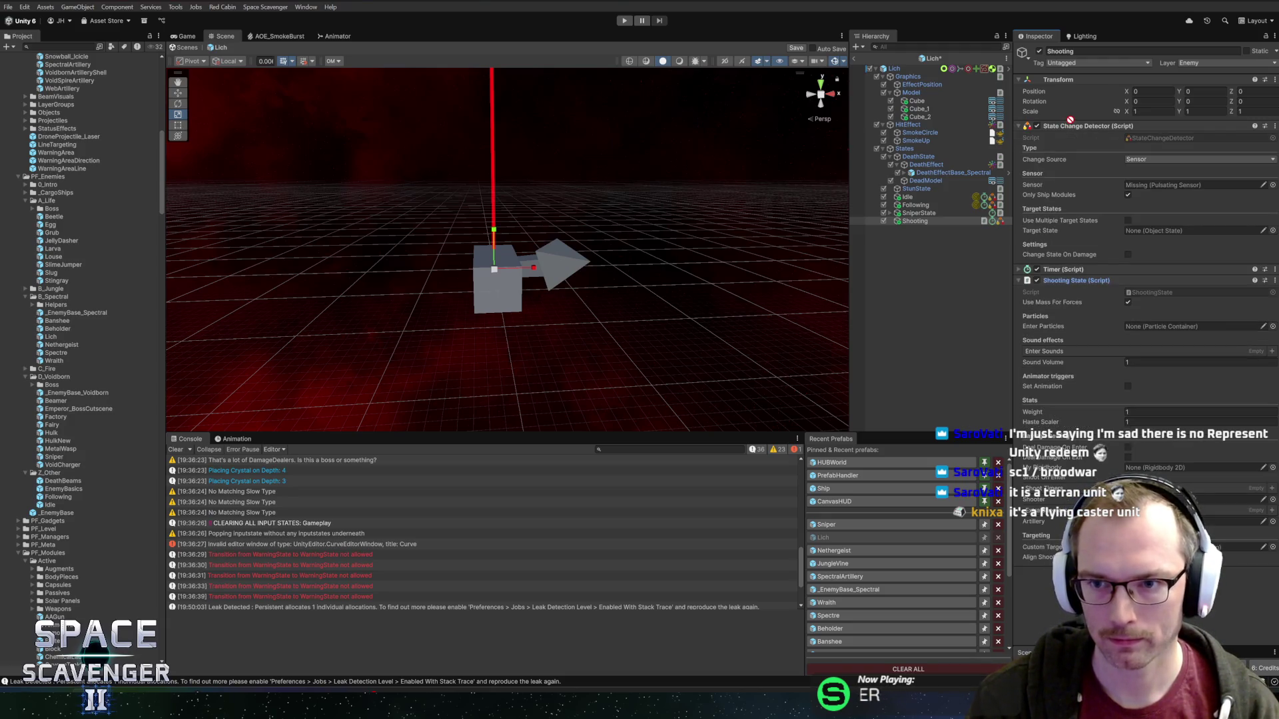
drag(1075, 123, 1074, 126)
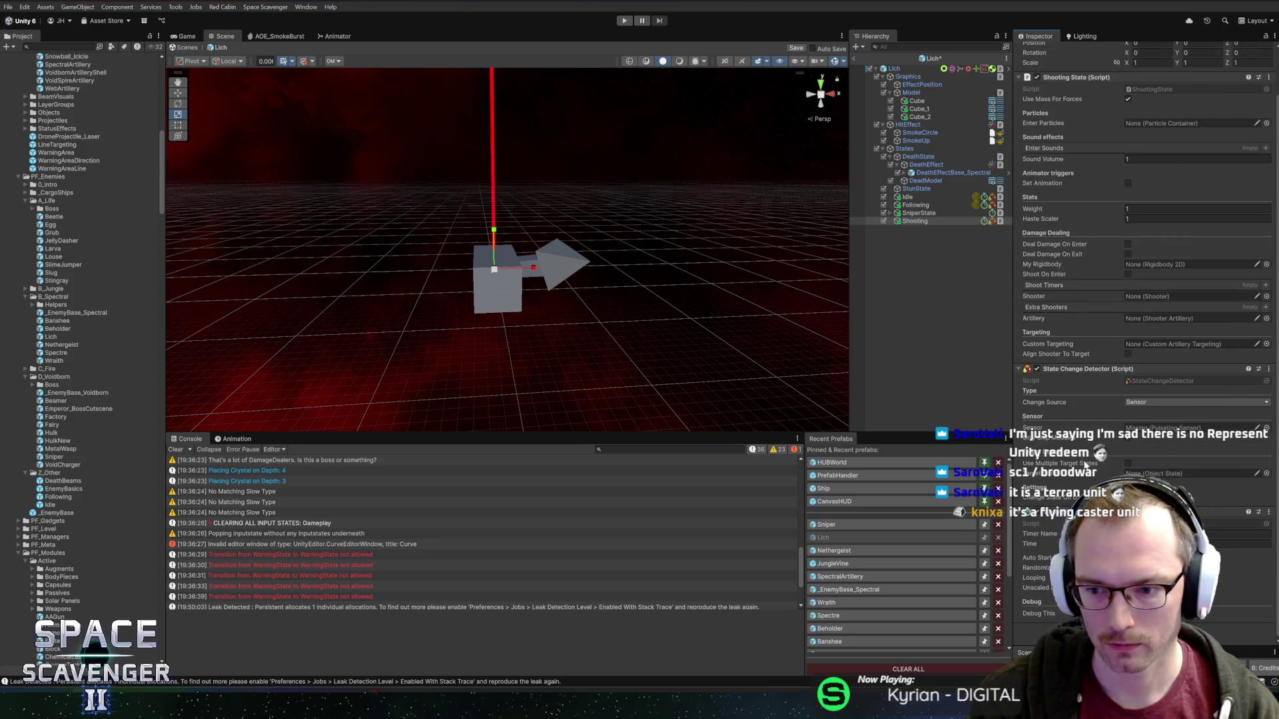
drag(1011, 335, 997, 336)
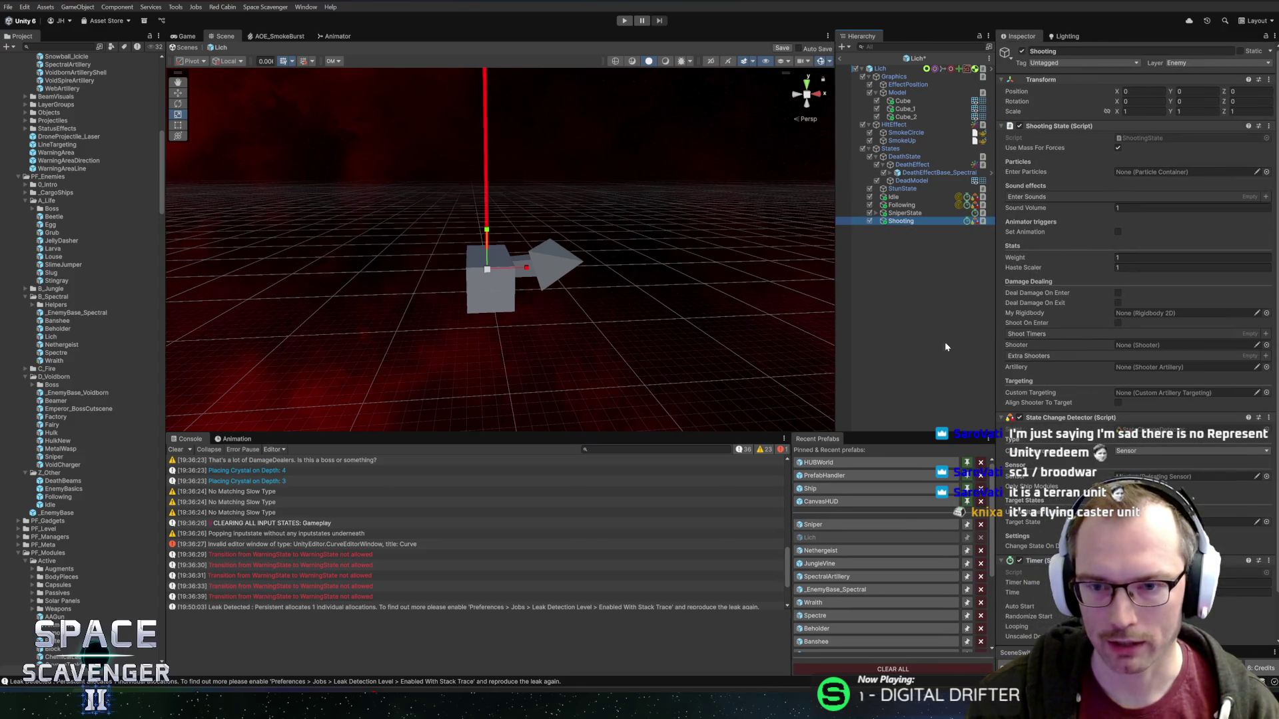
- Set SniperState as the Target State of Following's State Change Detector
drag(836, 337, 824, 346)
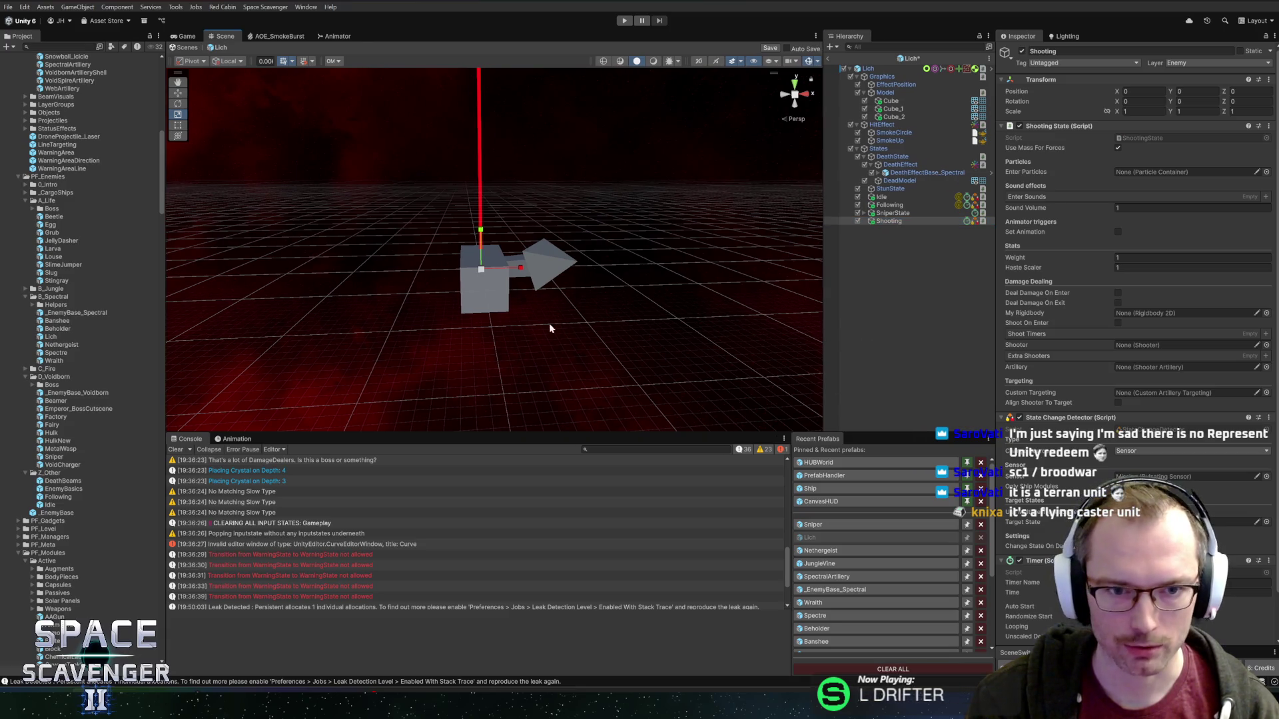
scroll(523, 313, down, 2)
mouse_move(542, 305)
mouse_down()
mouse_move(540, 214)
mouse_move(517, 314)
mouse_move(586, 271)
mouse_move(608, 300)
mouse_up()
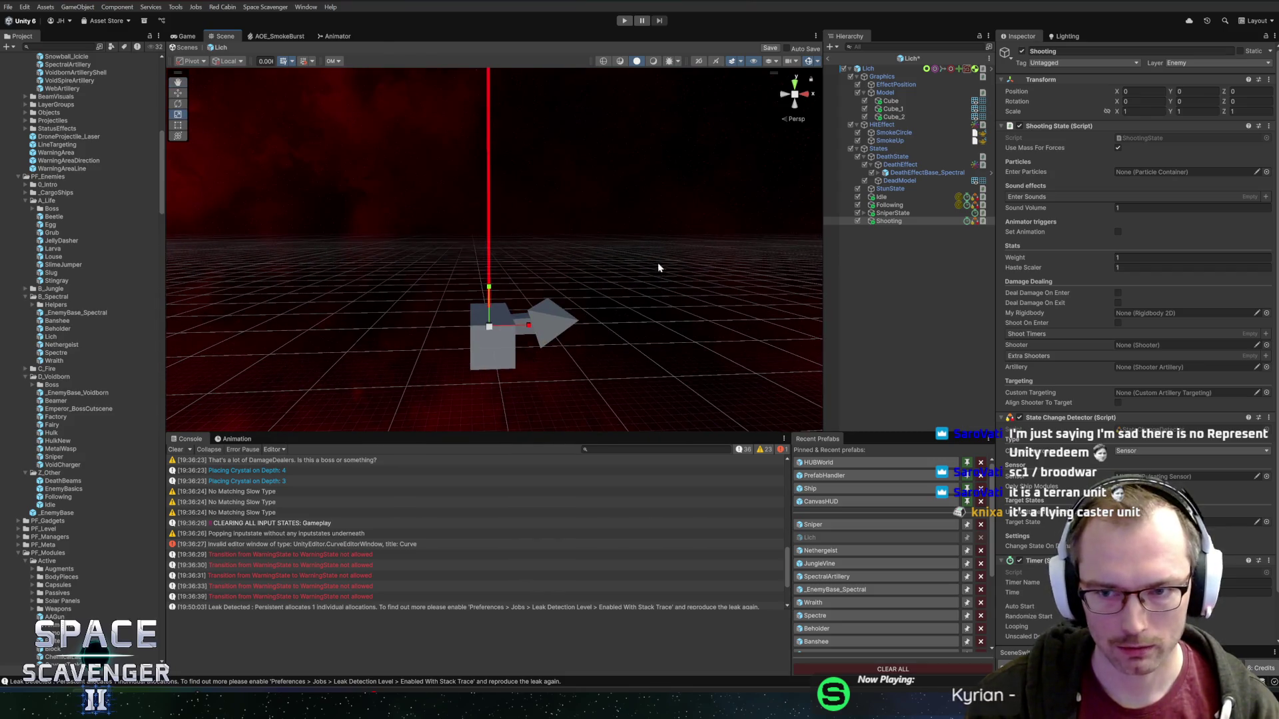
click(892, 212)
click(889, 205)
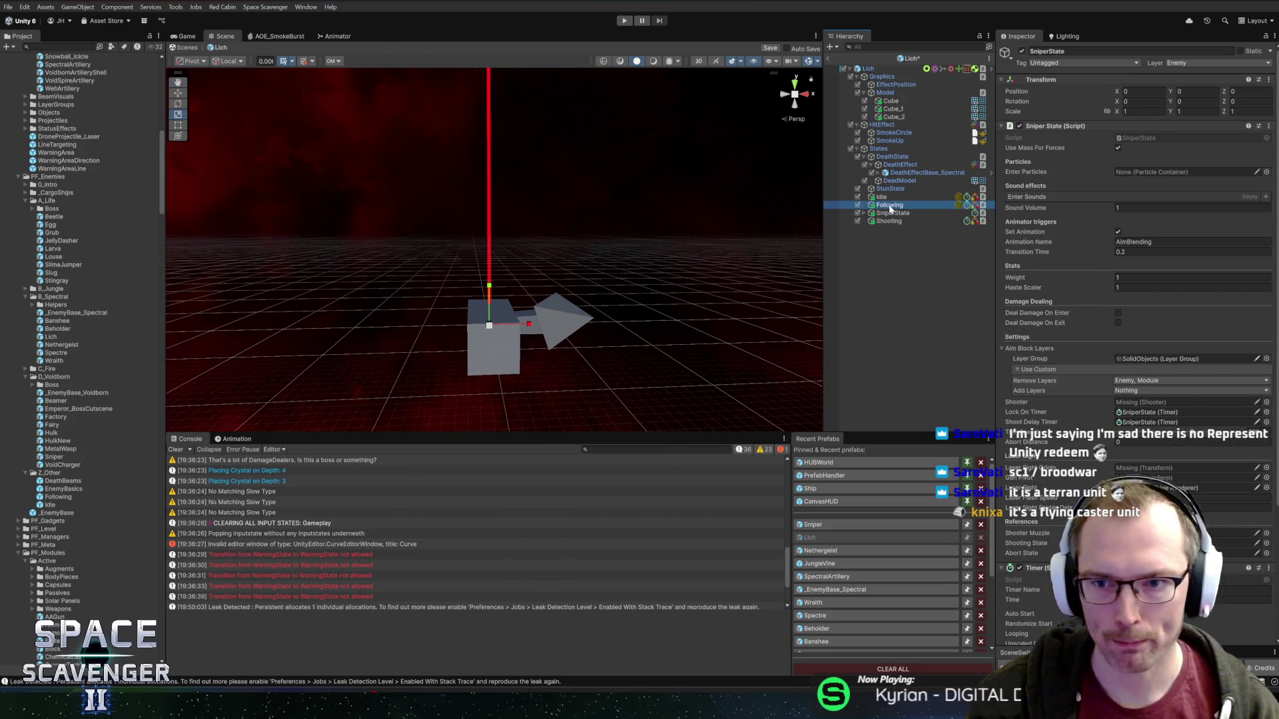
scroll(1087, 358, down, 2)
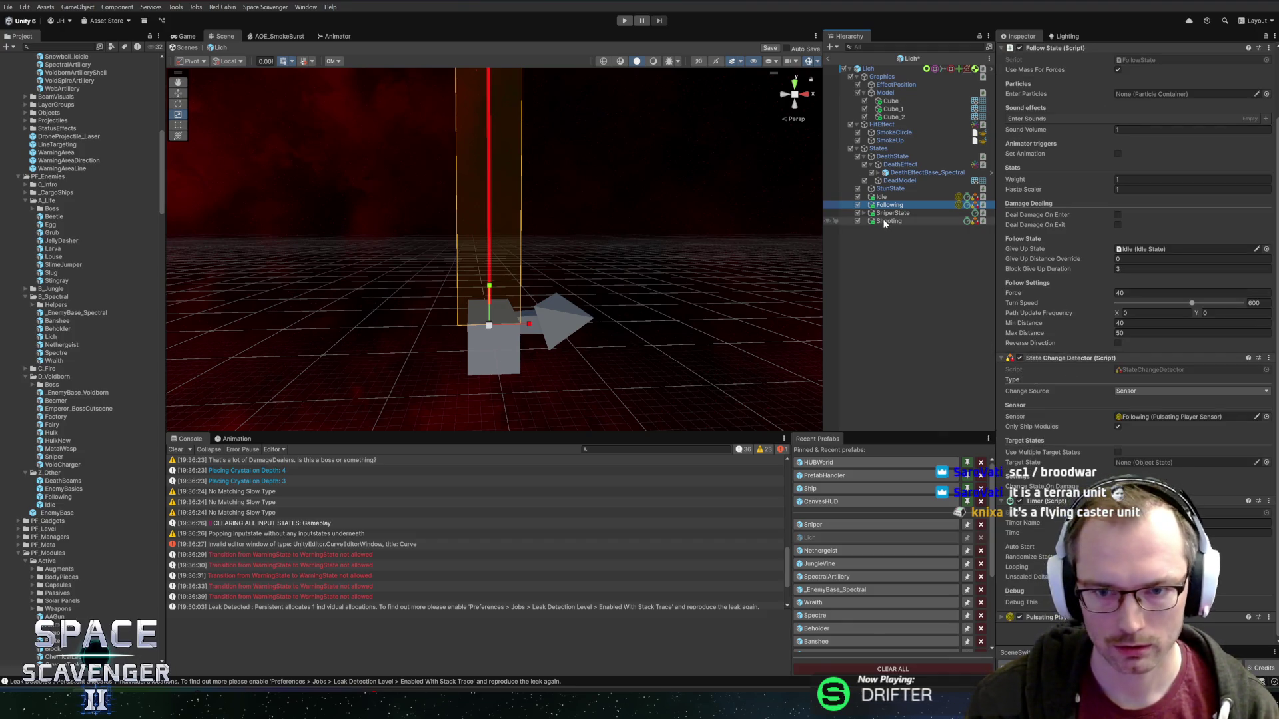
drag(885, 224, 1131, 441)
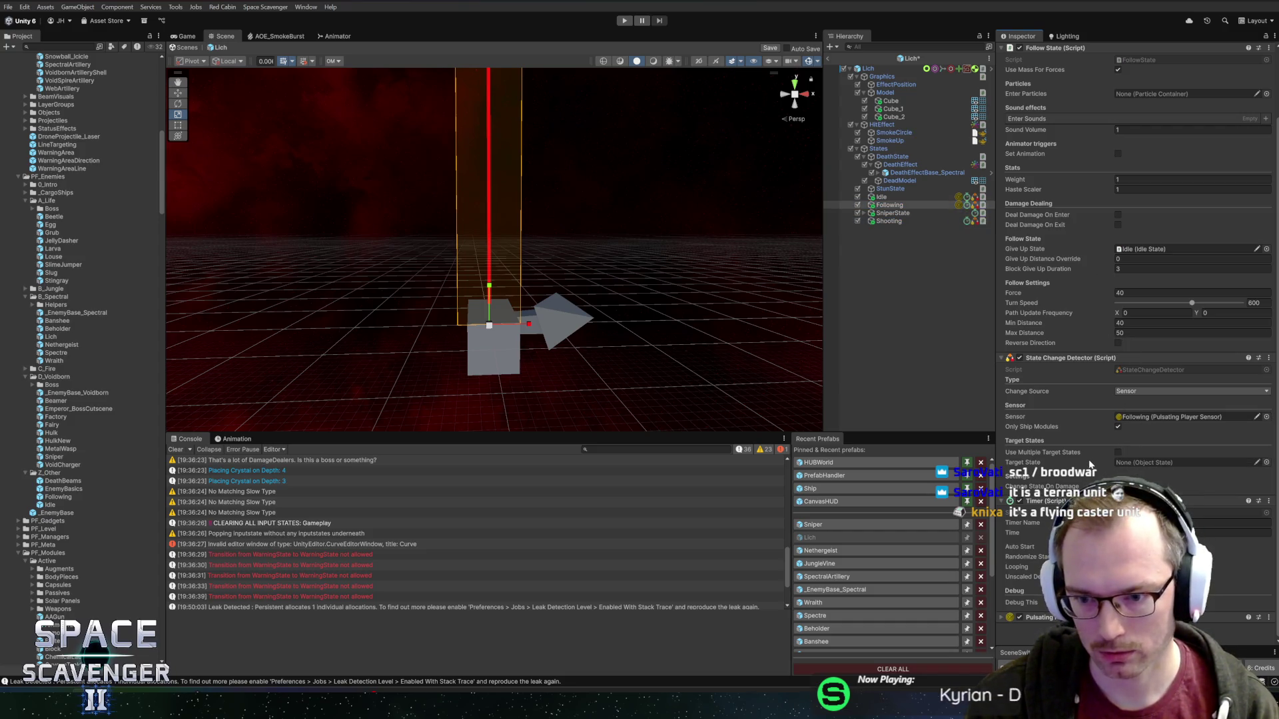
drag(891, 213, 1185, 463)
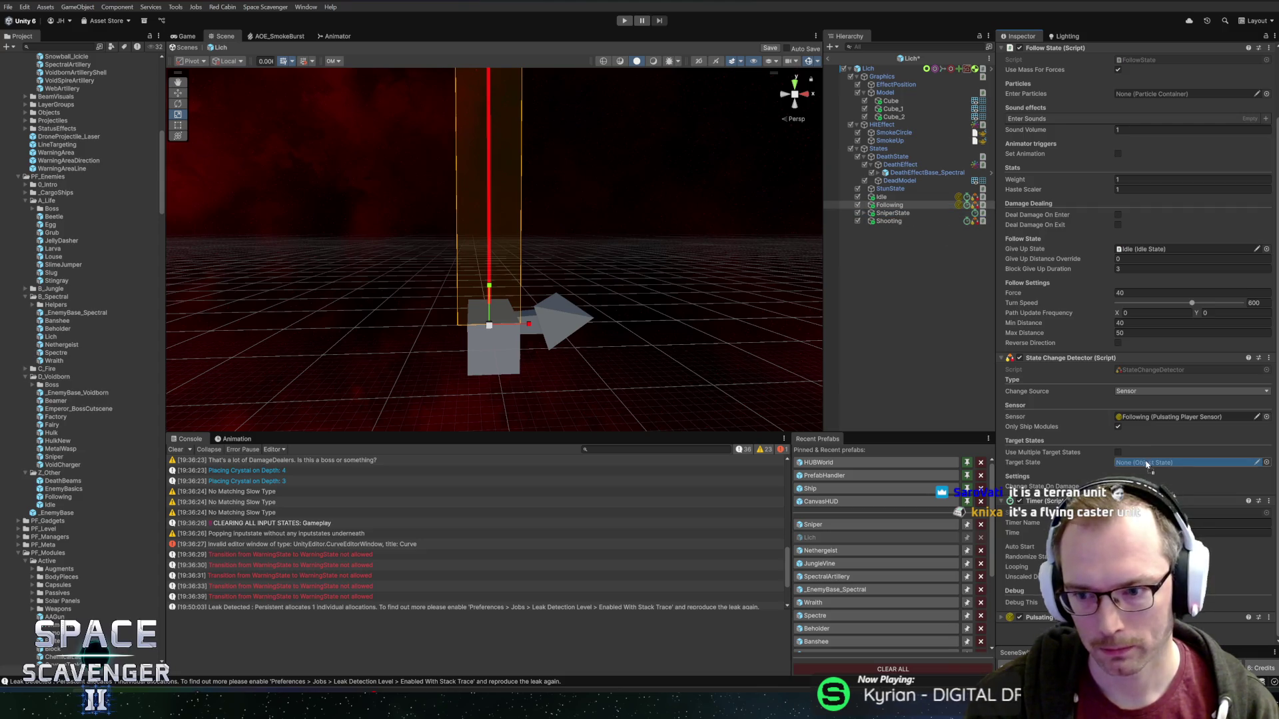
- Set Following's Min Distance to 30 and Max Distance to 80, and save the prefab
scroll(575, 206, down, 5)
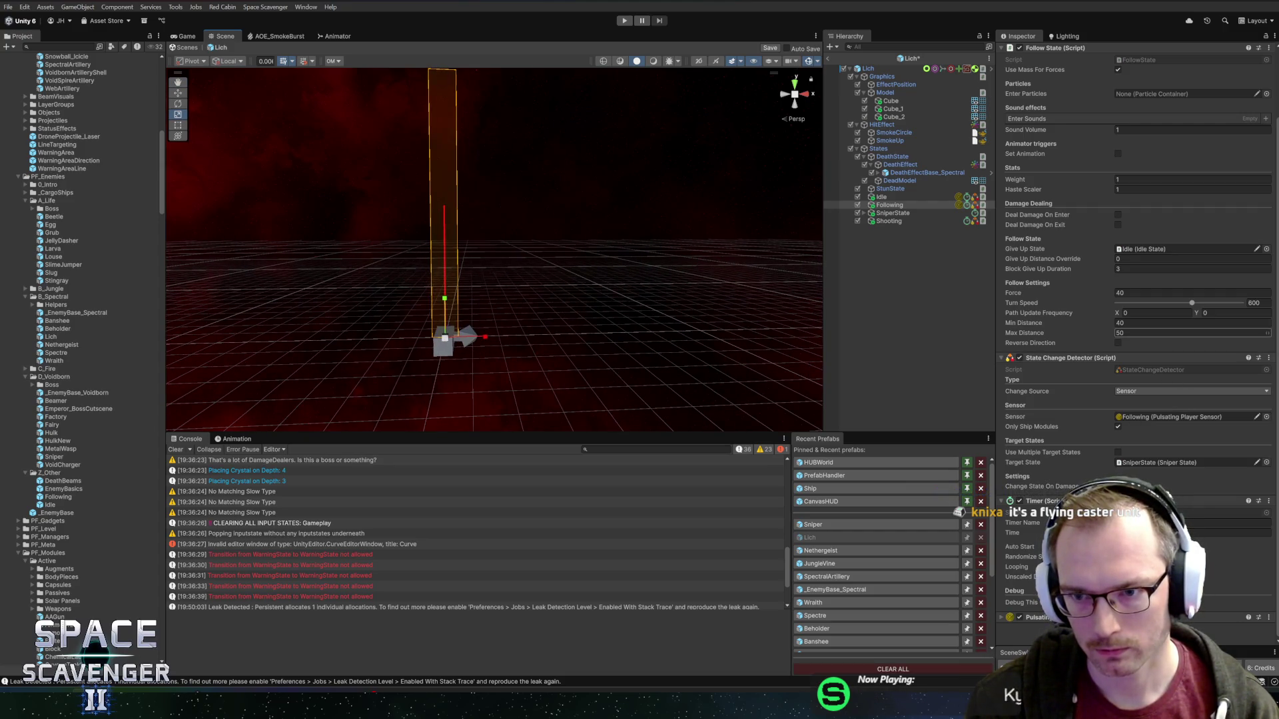
click(1193, 324)
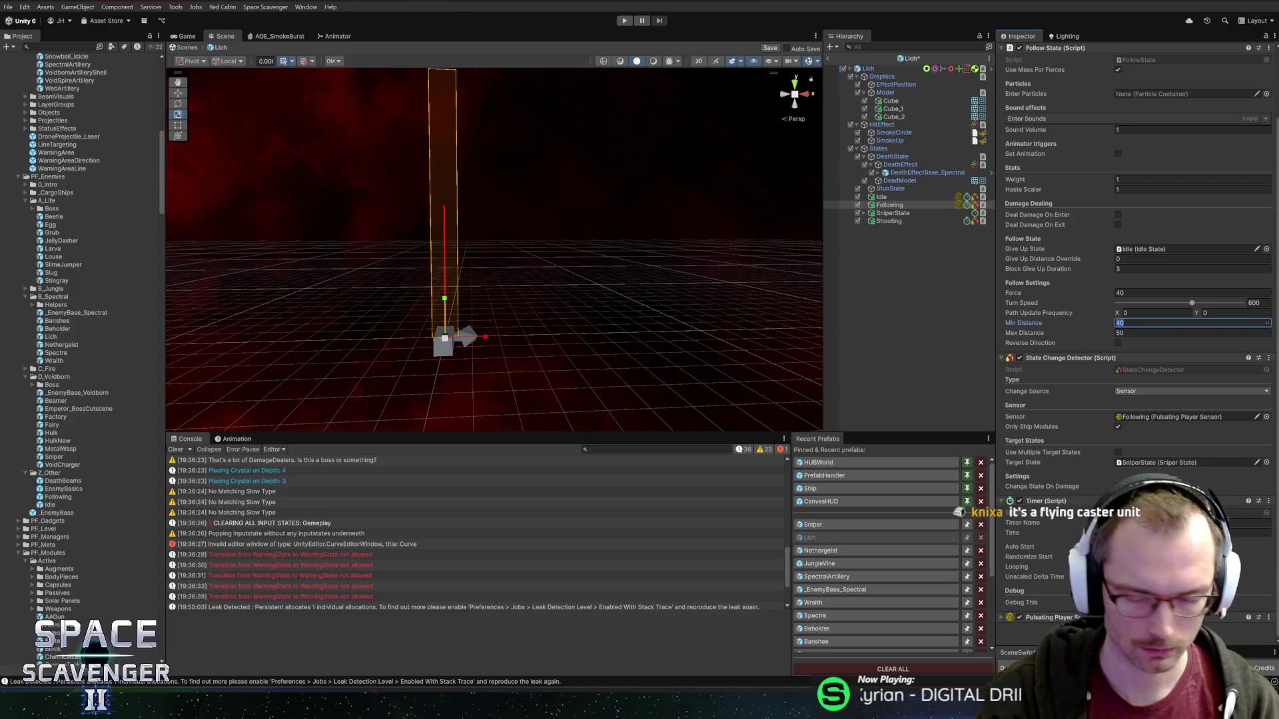
text(30)
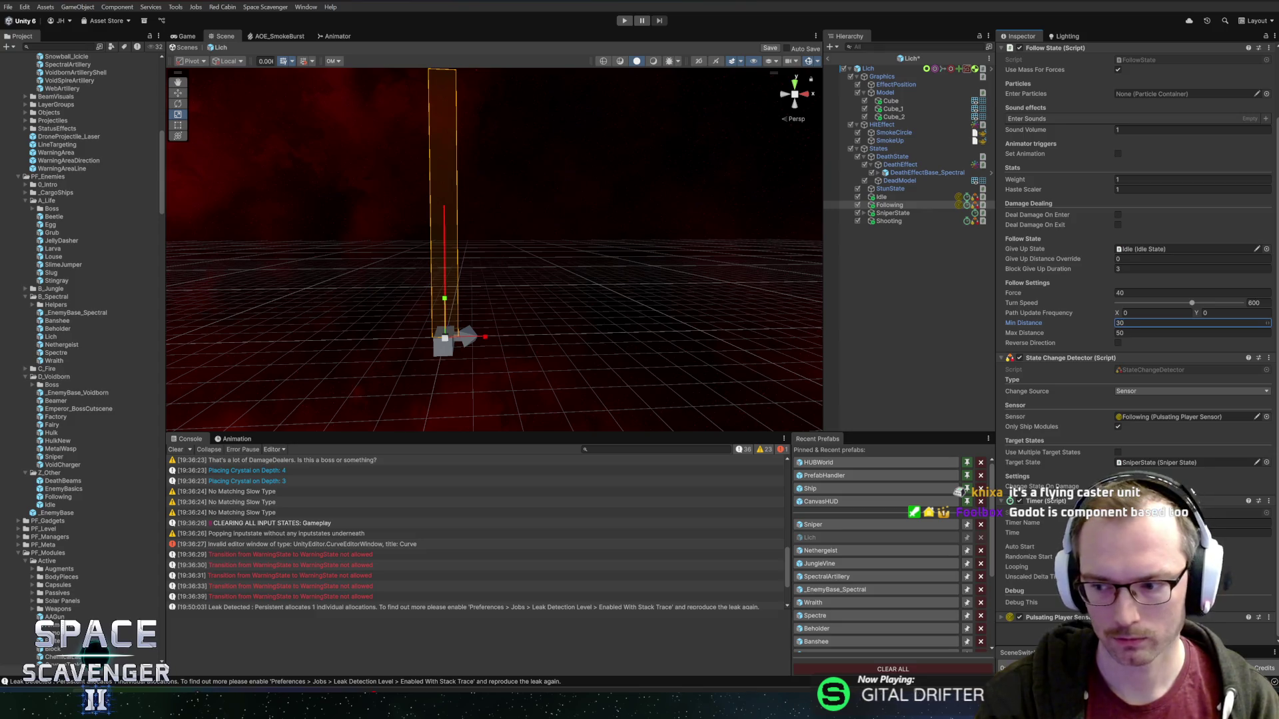
key(Tab)
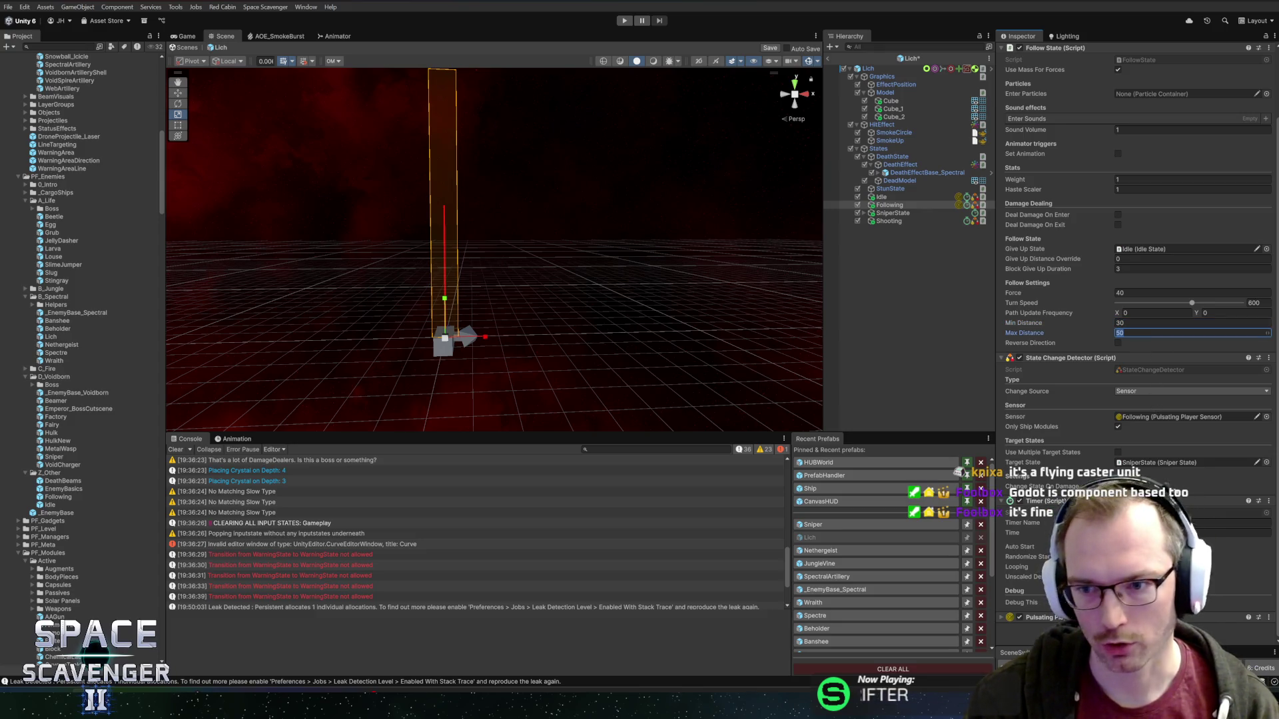
text(80)
key(ctrl+s)
- Widen the Inspector and locate the SniperState object referenced as target
drag(988, 359, 980, 360)
drag(812, 368, 802, 364)
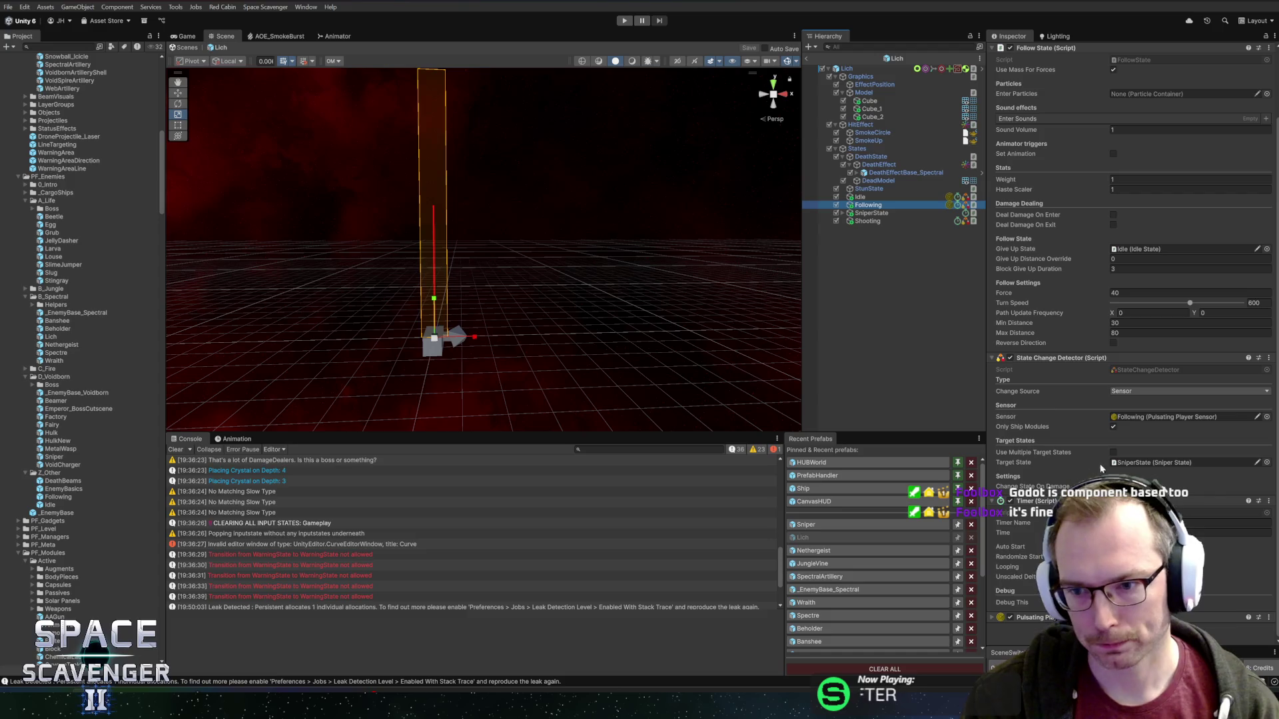
click(1133, 463)
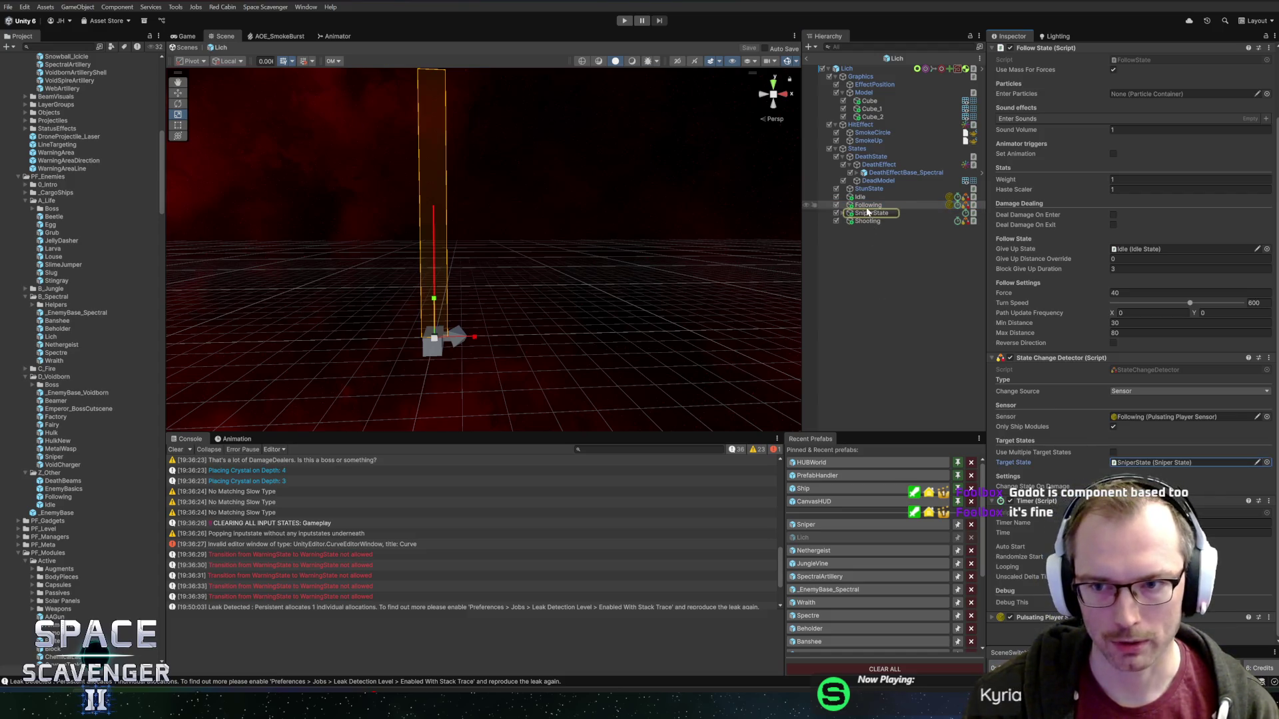
- Select the SniperState object and check its settings: Shooter missing, Turn Speed 600, Abort Distance 0
click(1028, 360)
click(1027, 361)
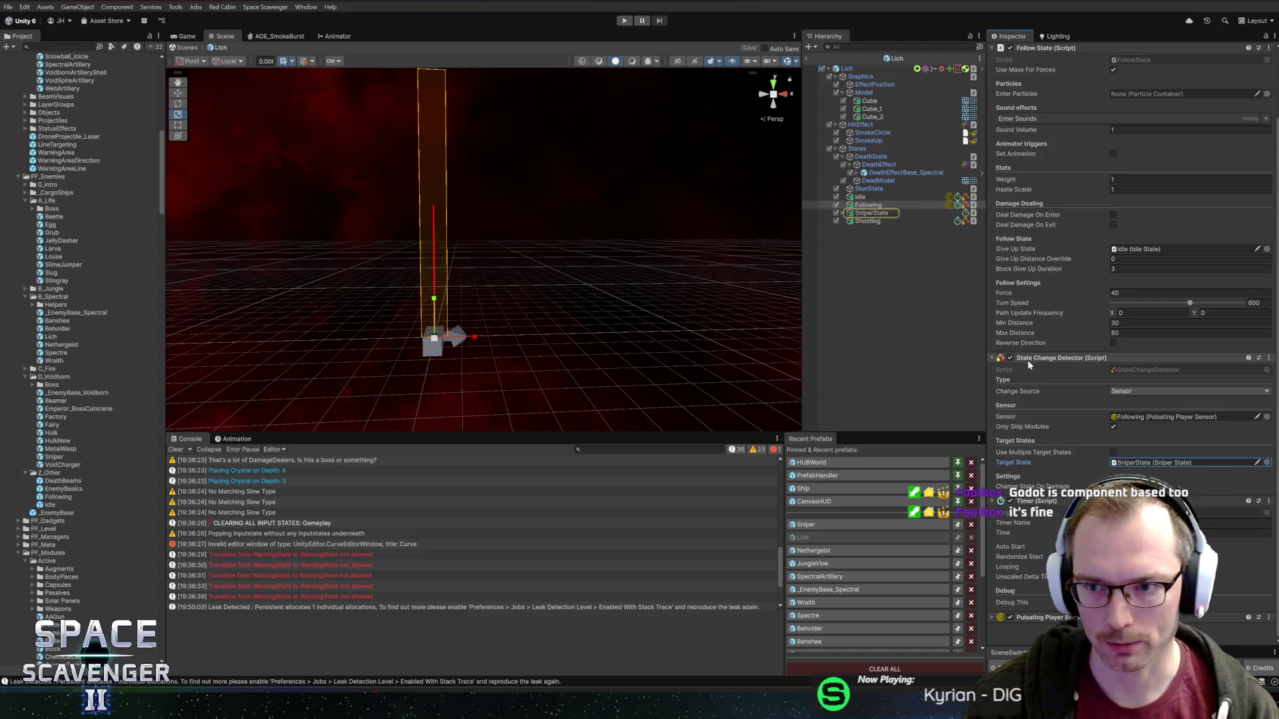
click(859, 213)
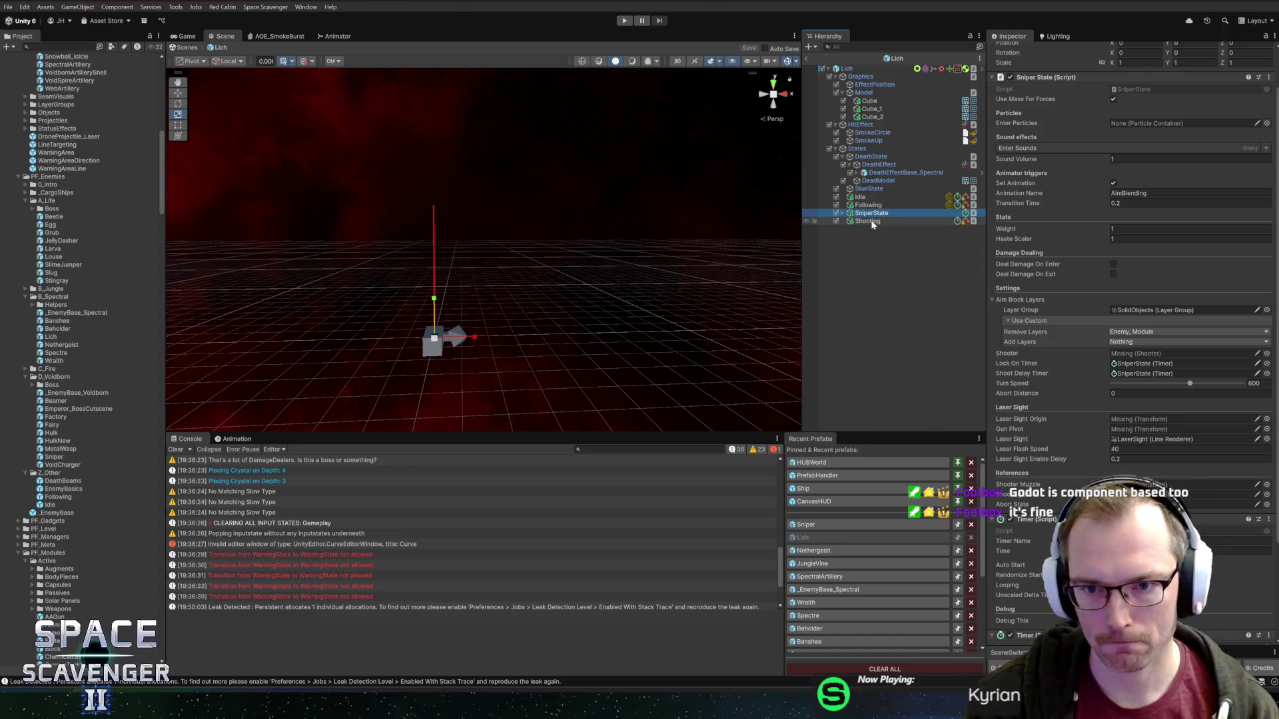
click(1116, 341)
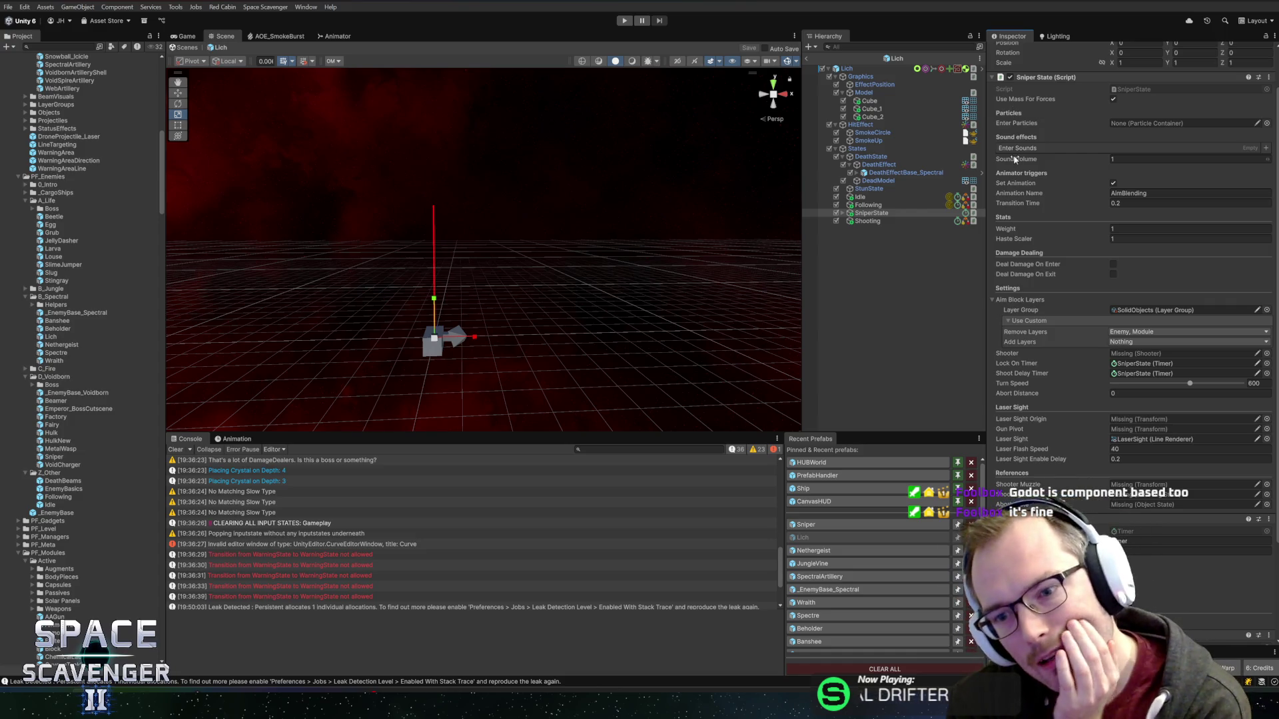
- Open the Sniper State script in the code editor via the component's Edit Script option
right_click(1049, 79)
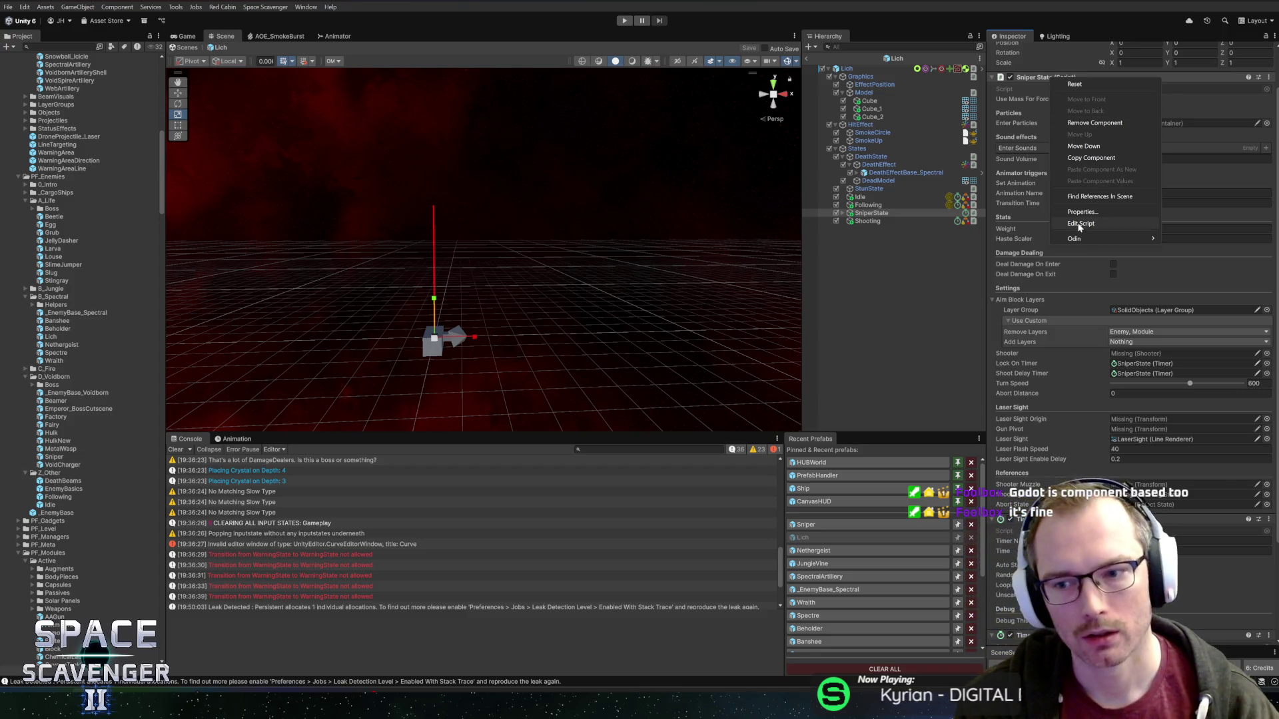
click(1079, 225)
right_click(1049, 80)
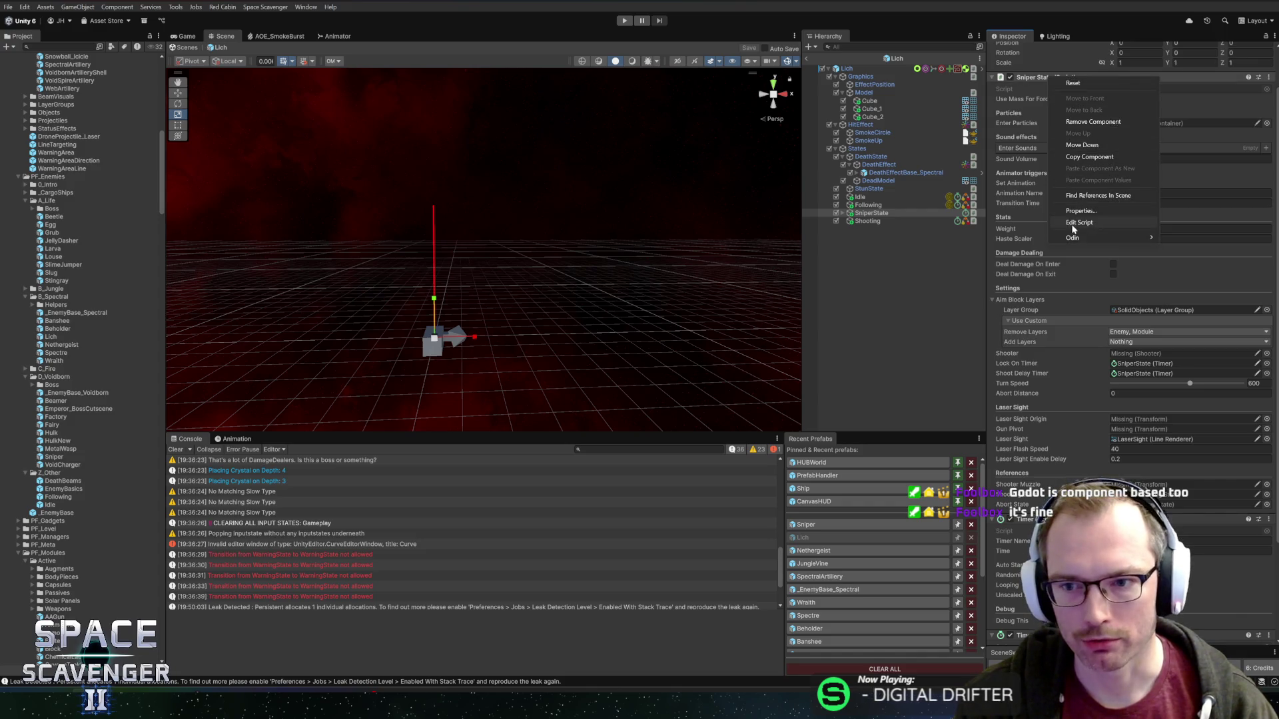
click(1073, 225)
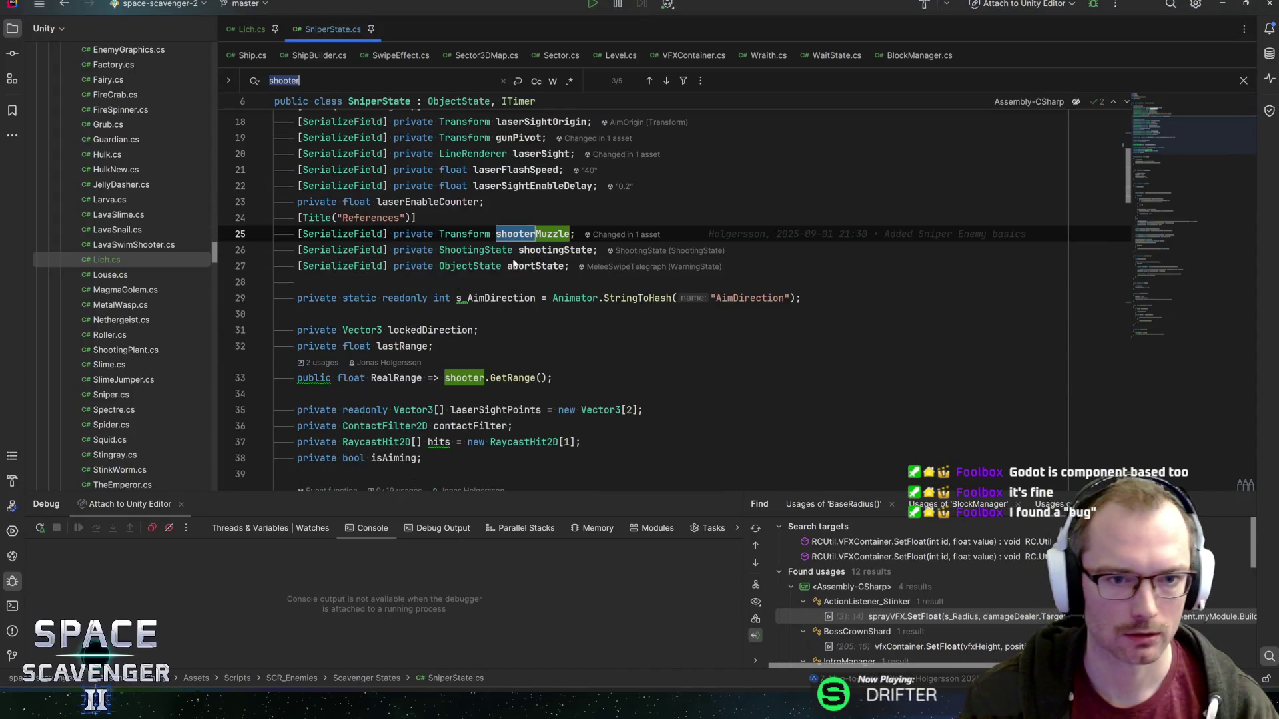
- Step through every use of shooter in SniperState.cs, including the one in shooterMuzzle
key(Return)
key(Return)
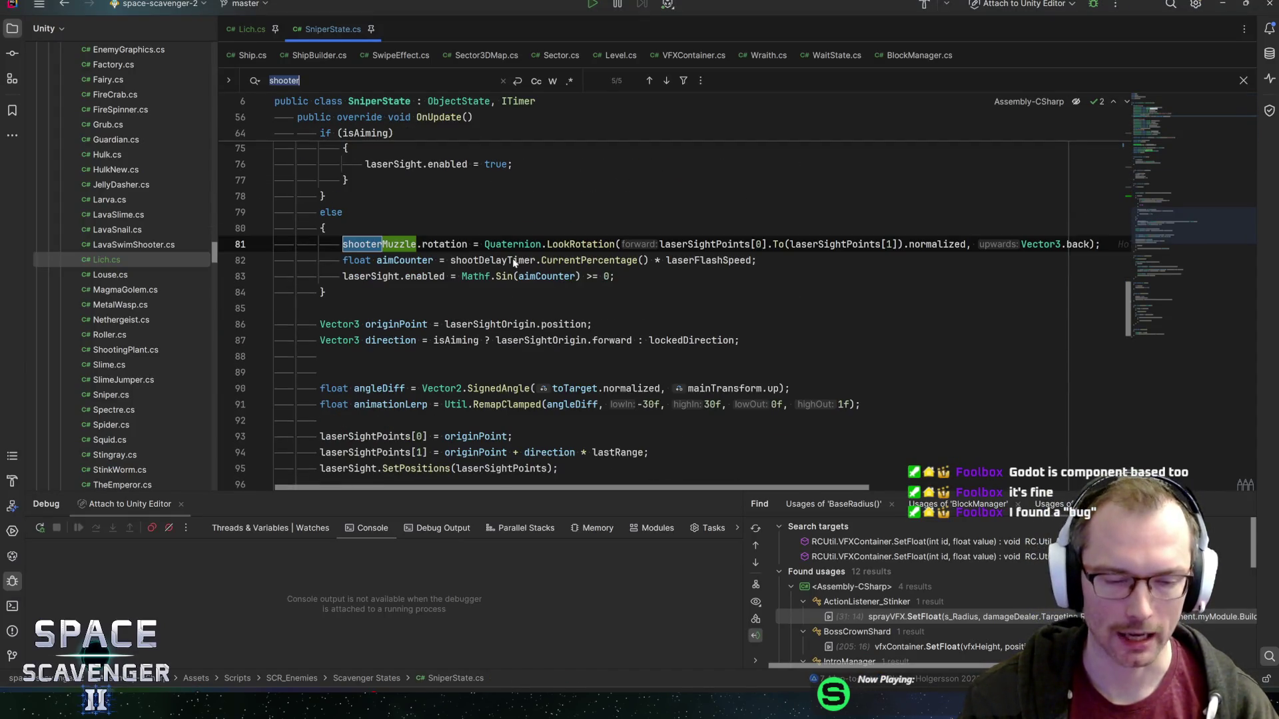
key(Return)
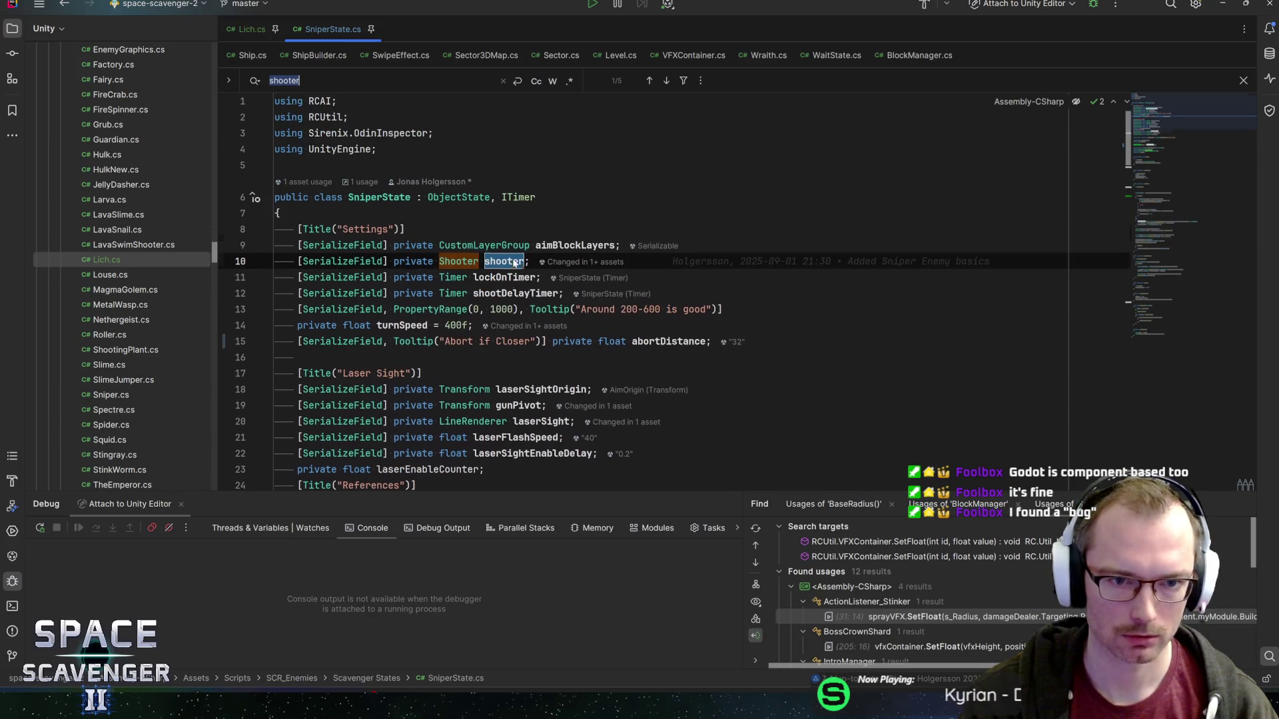
key(Return)
key(Return)
key(Return)
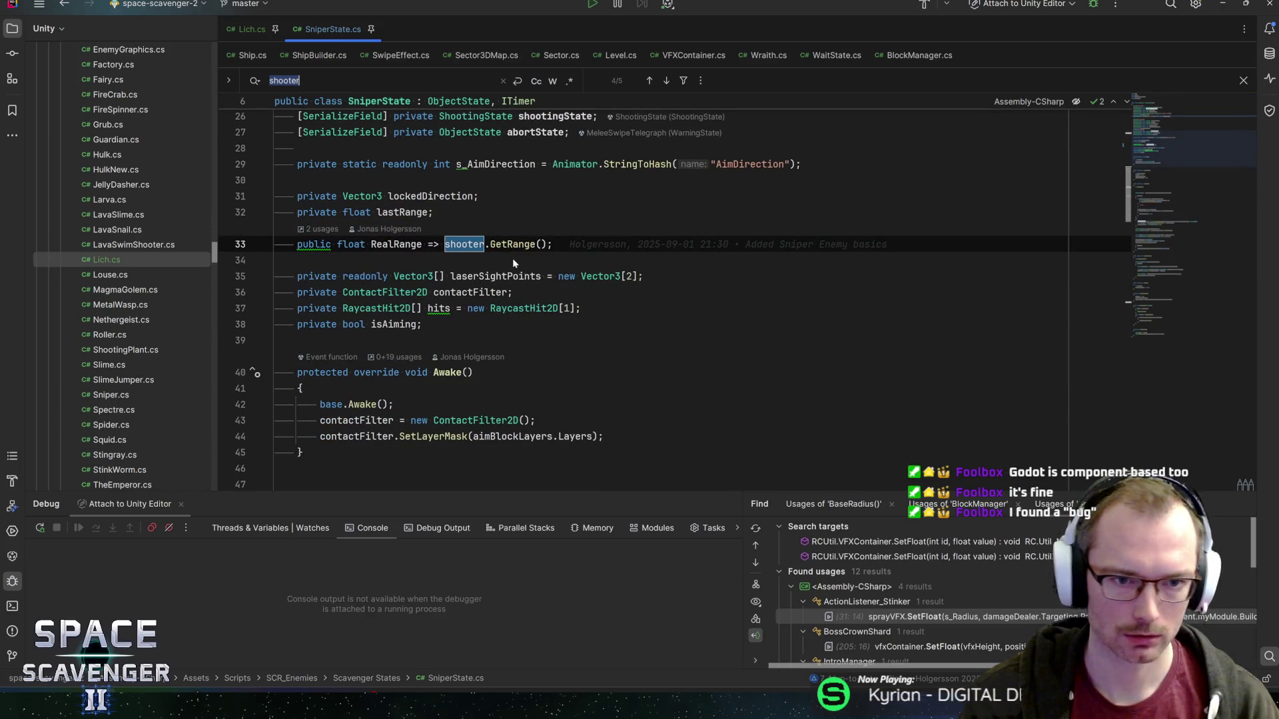
key(Return)
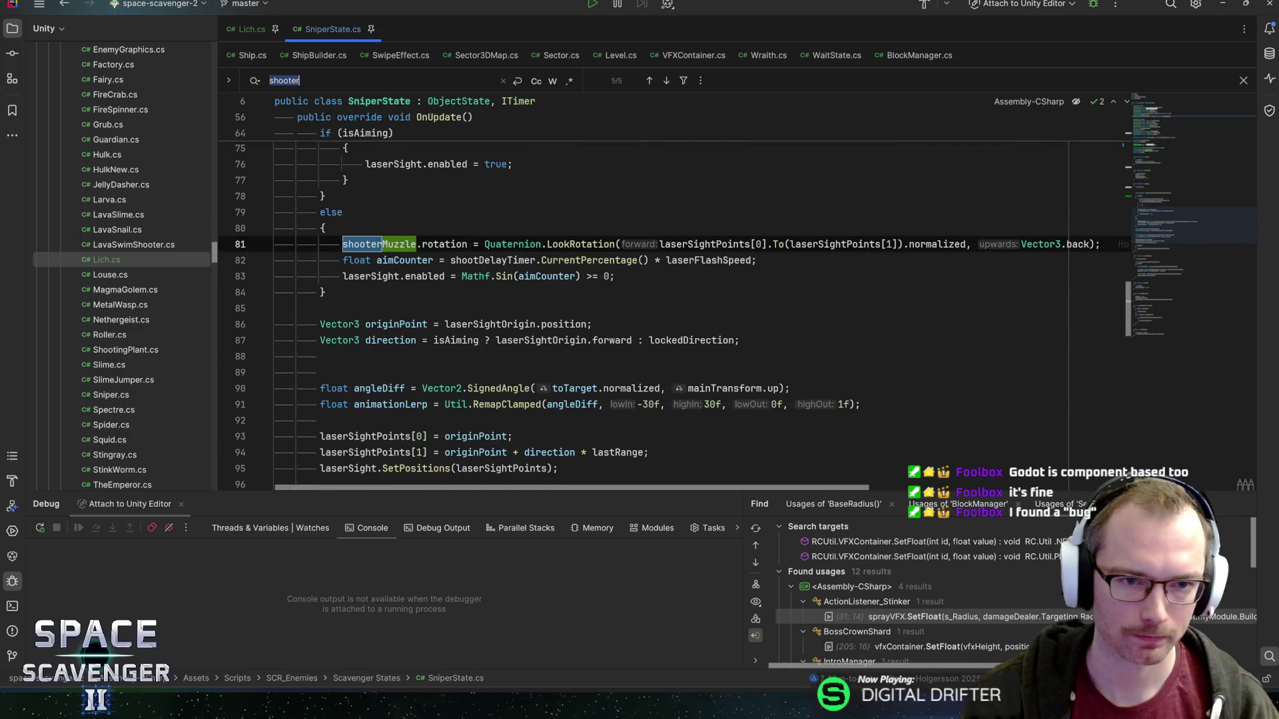
scroll(666, 293, up, 10)
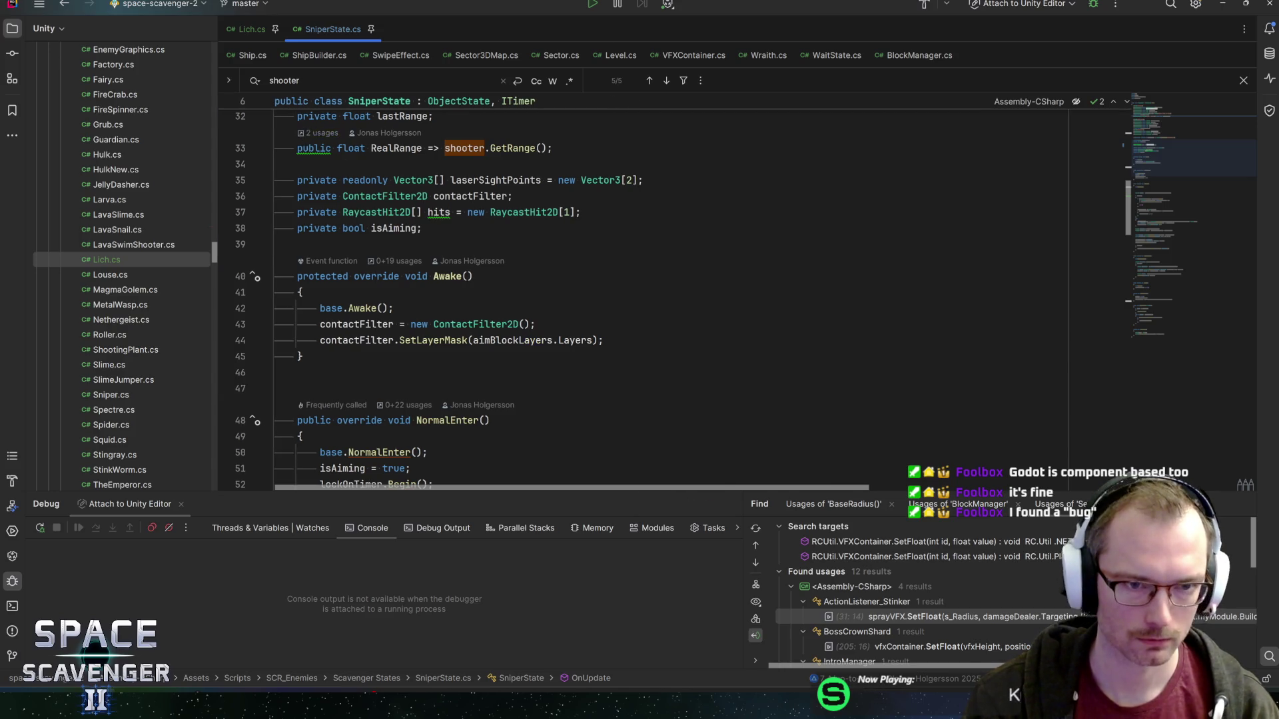
- Find the uses of RealRange, jump back to the top of the file, and return to Unity
double_click(411, 148)
key(ctrl+f)
key(Return)
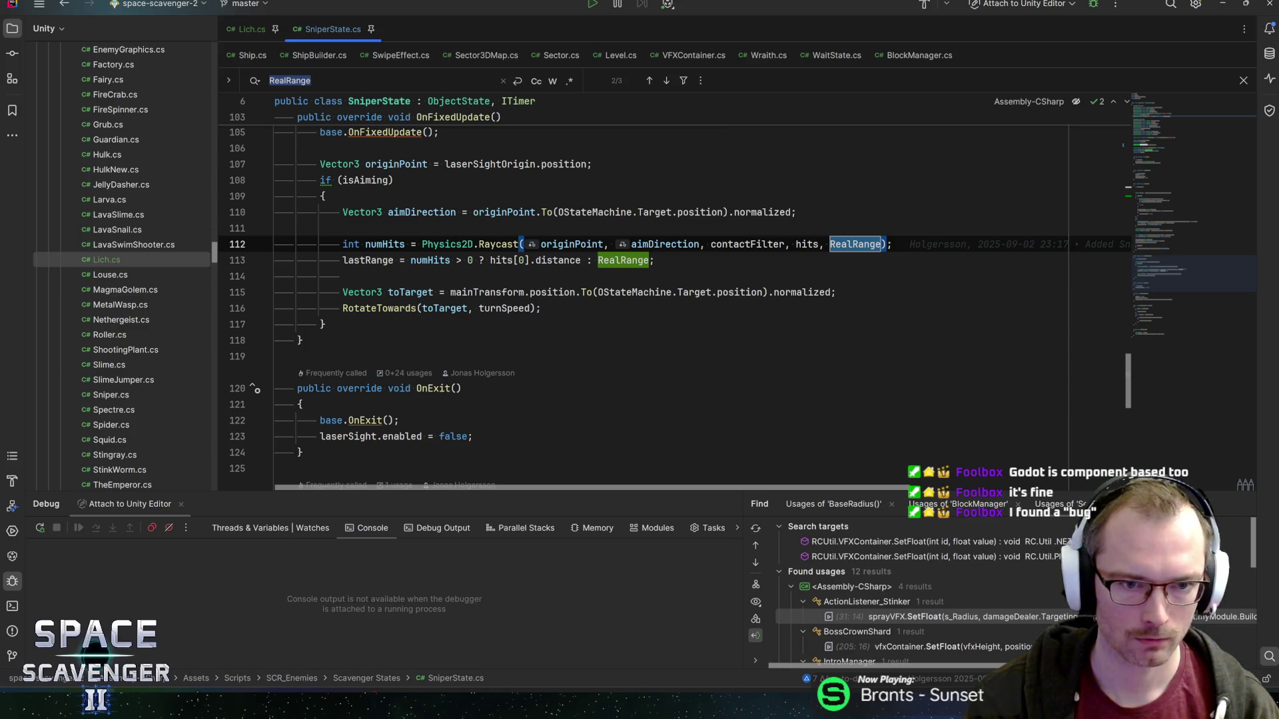
key(ctrl+Home)
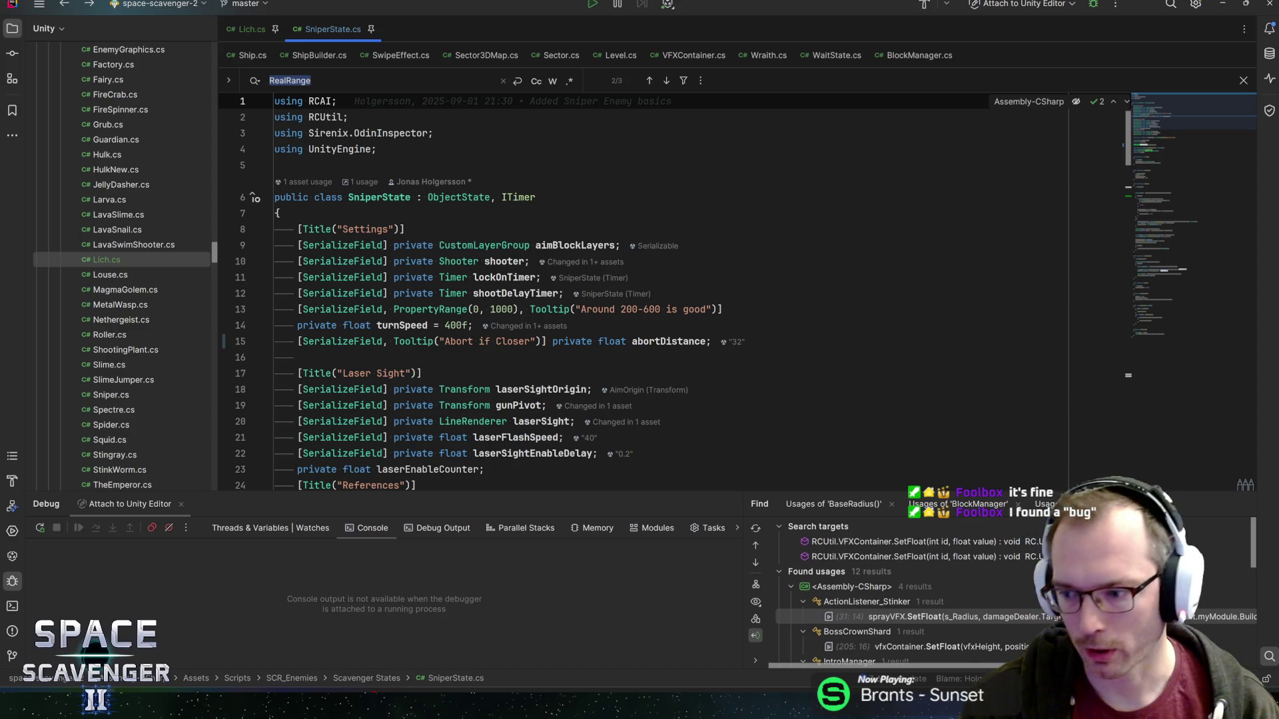
key(alt+Tab)
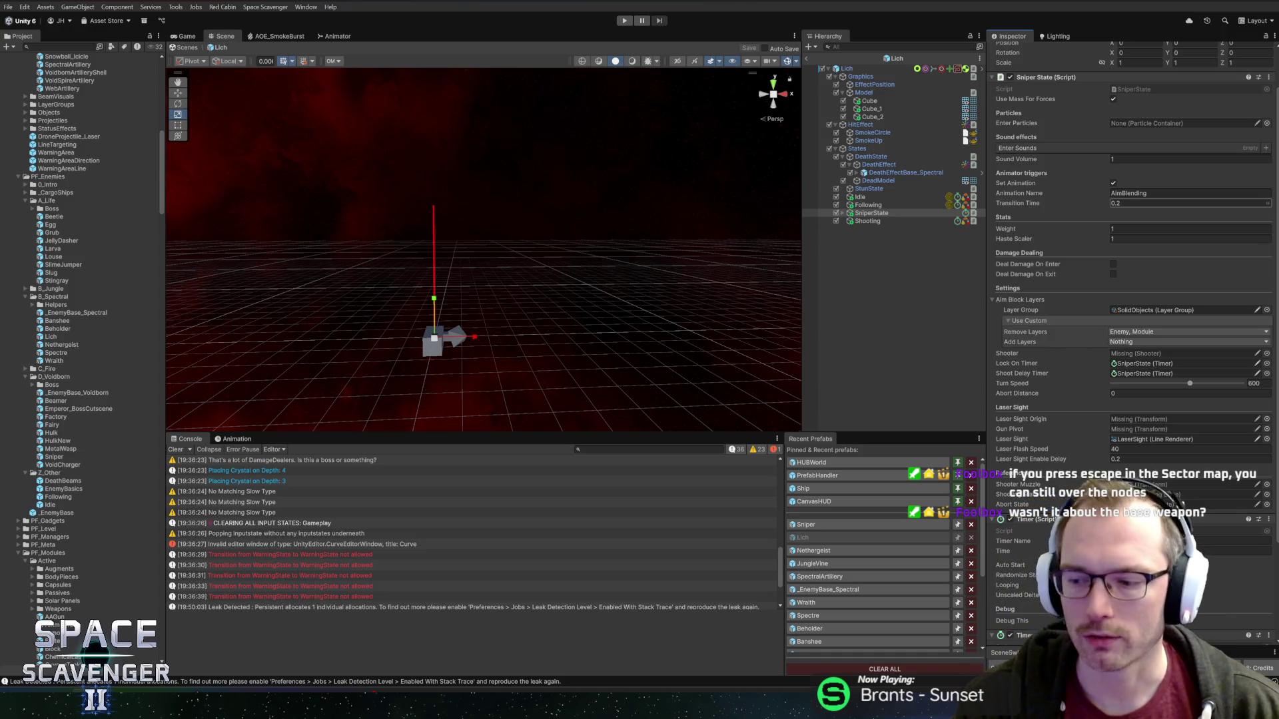
mouse_move(548, 251)
mouse_down()
mouse_move(591, 240)
mouse_move(572, 204)
mouse_up()
scroll(571, 203, up, 3)
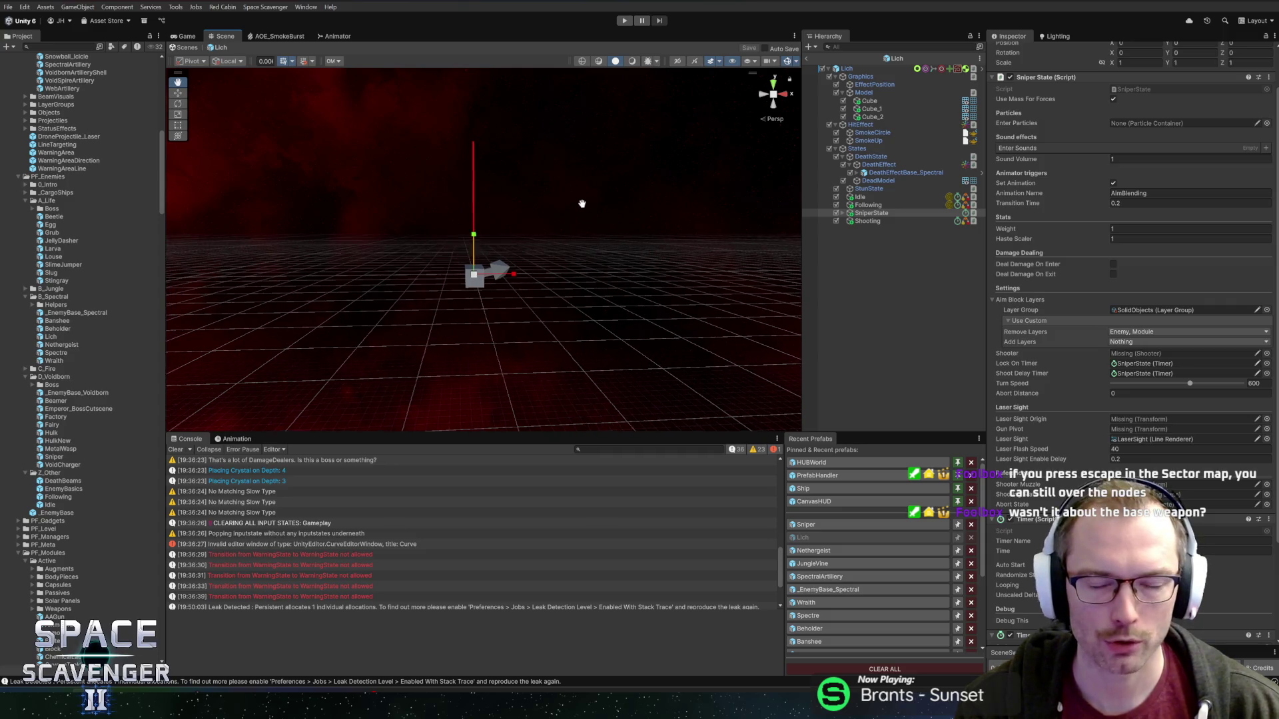
drag(590, 256, 566, 187)
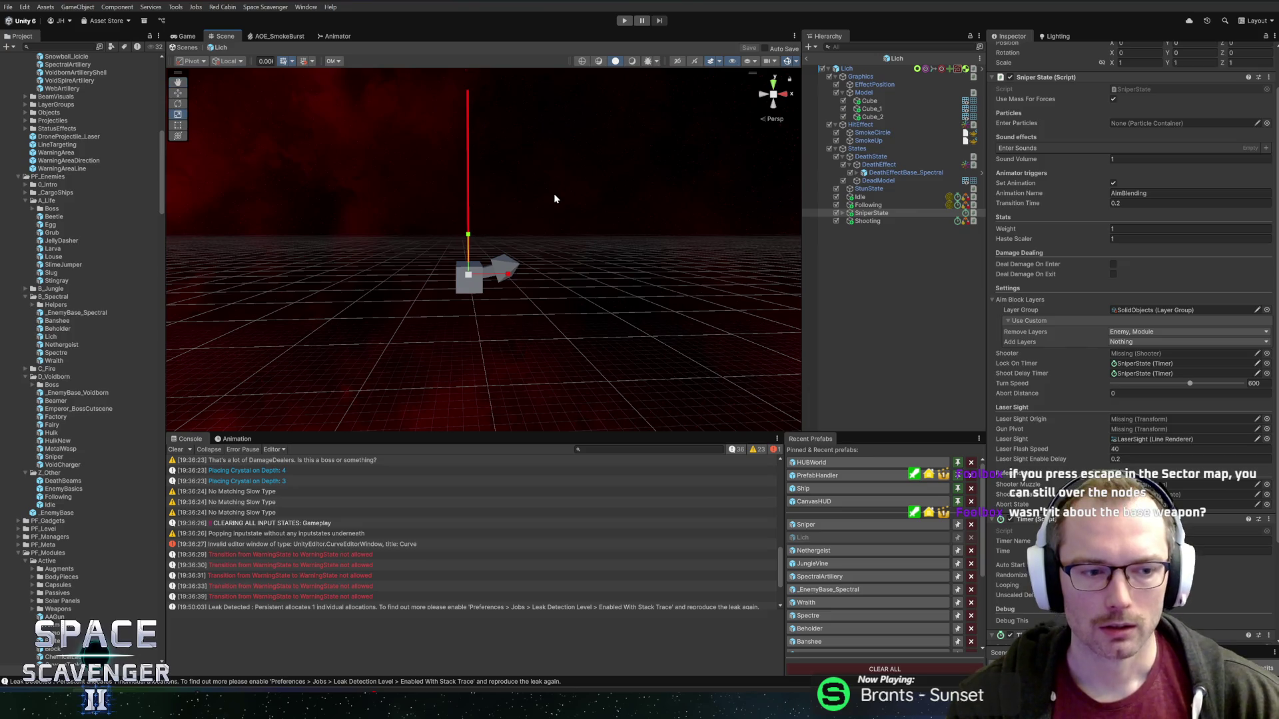
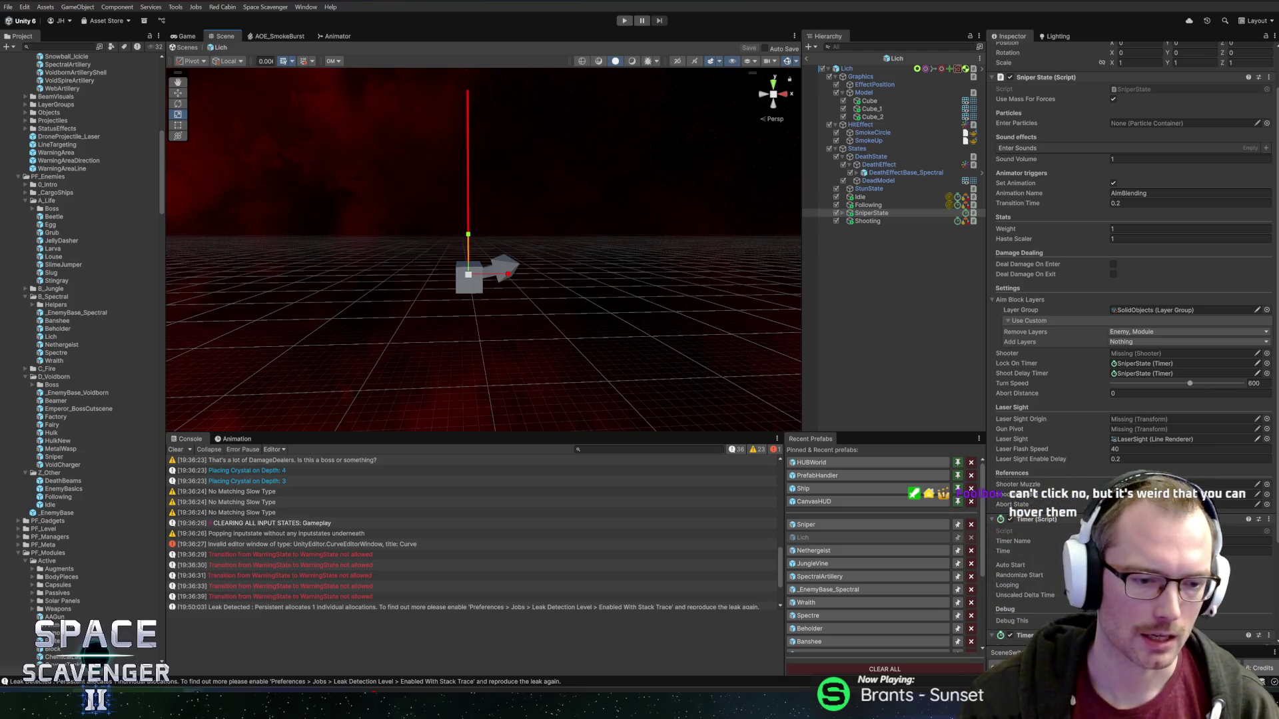
- Draft a HacknPlan Gameplay task titled 'Block Sector Node focus', then go back to Unity
key(alt+Tab)
key(n)
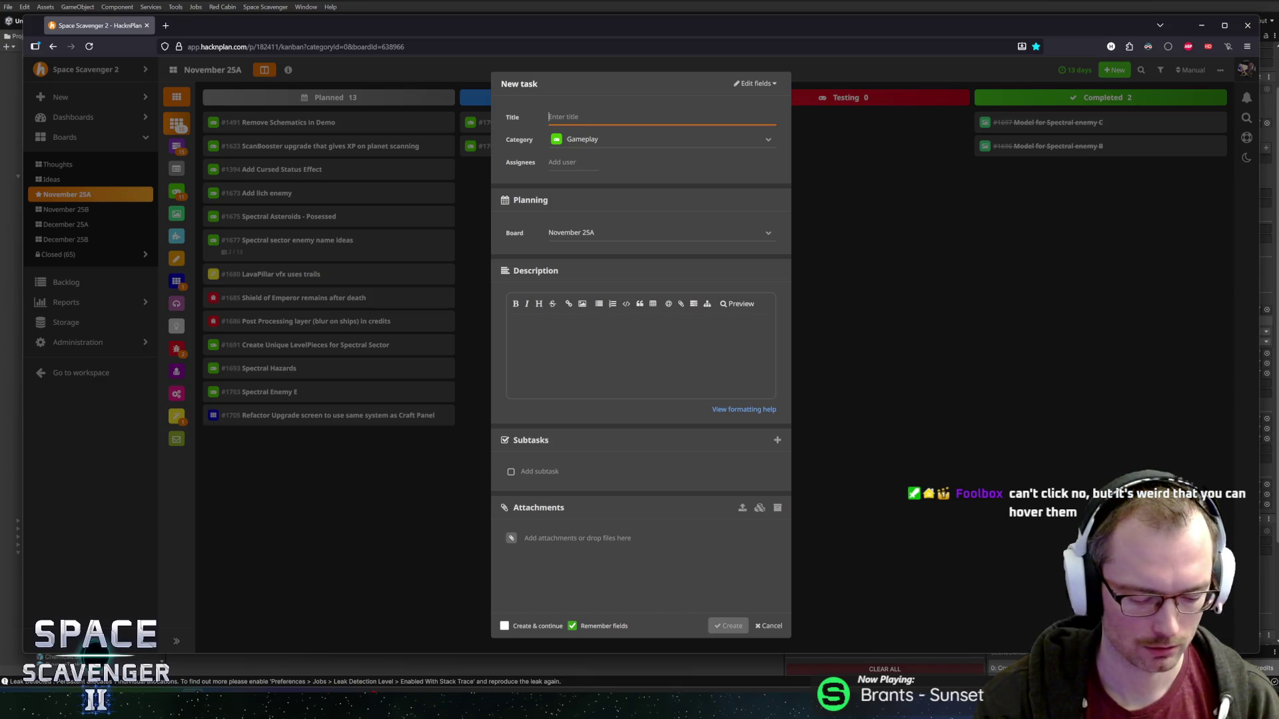
text(Block )
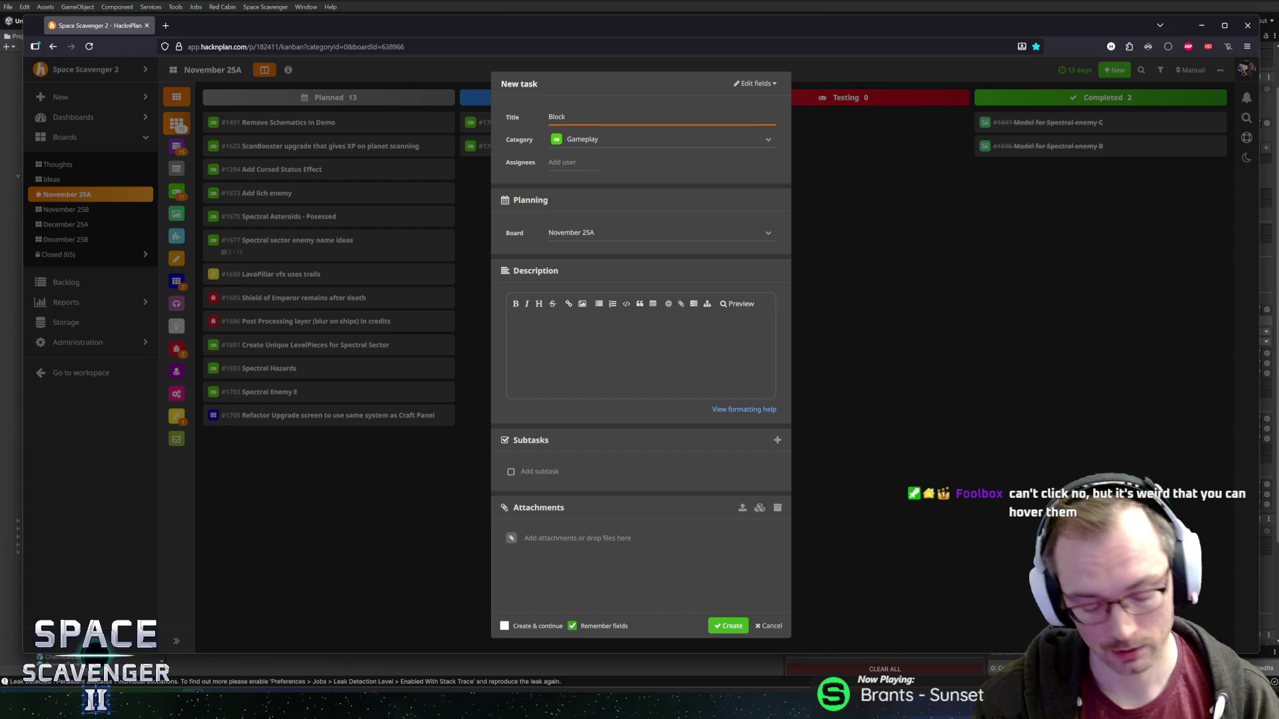
text(Sector Node focus)
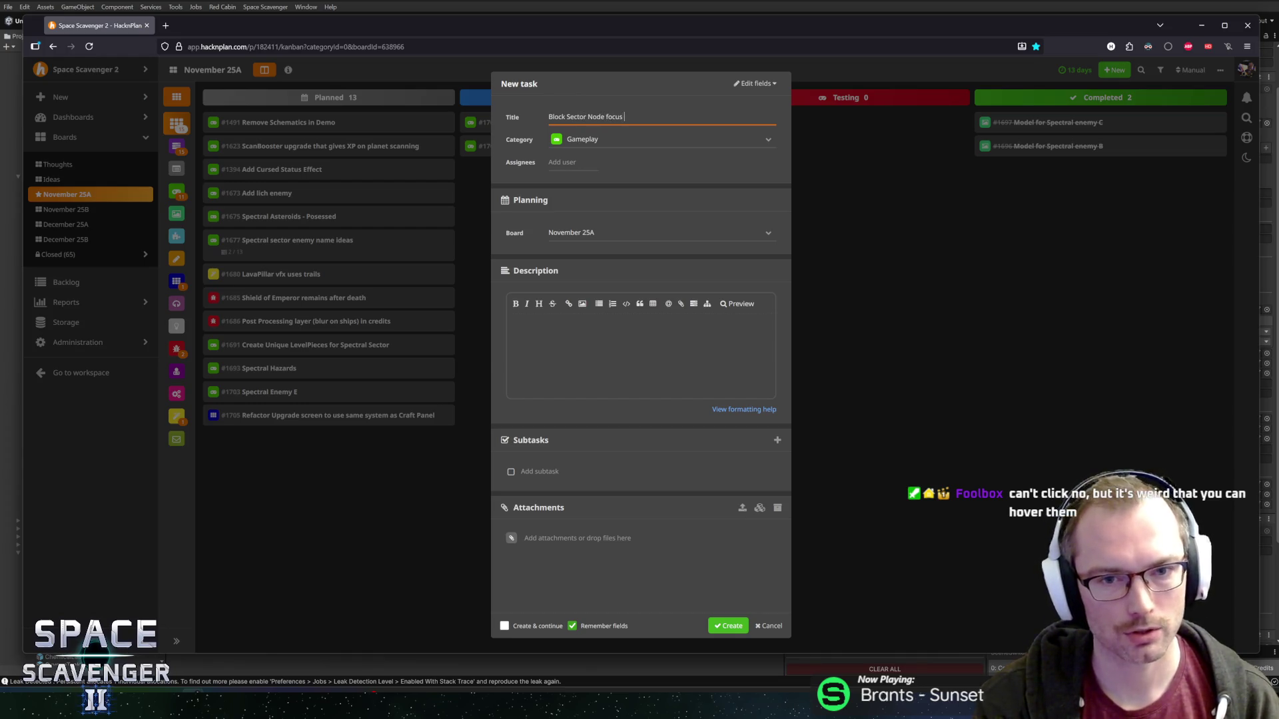
key(alt+Tab)
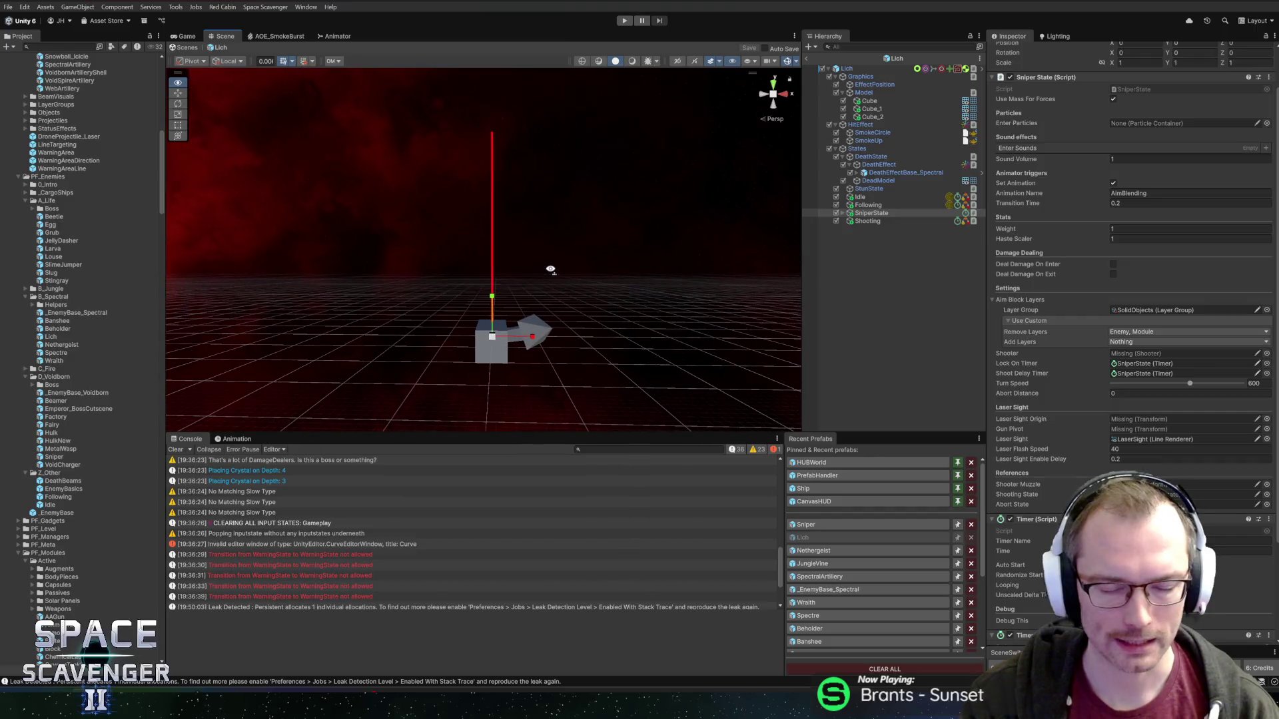
mouse_move(545, 267)
mouse_down()
mouse_move(554, 260)
mouse_move(551, 277)
mouse_up()
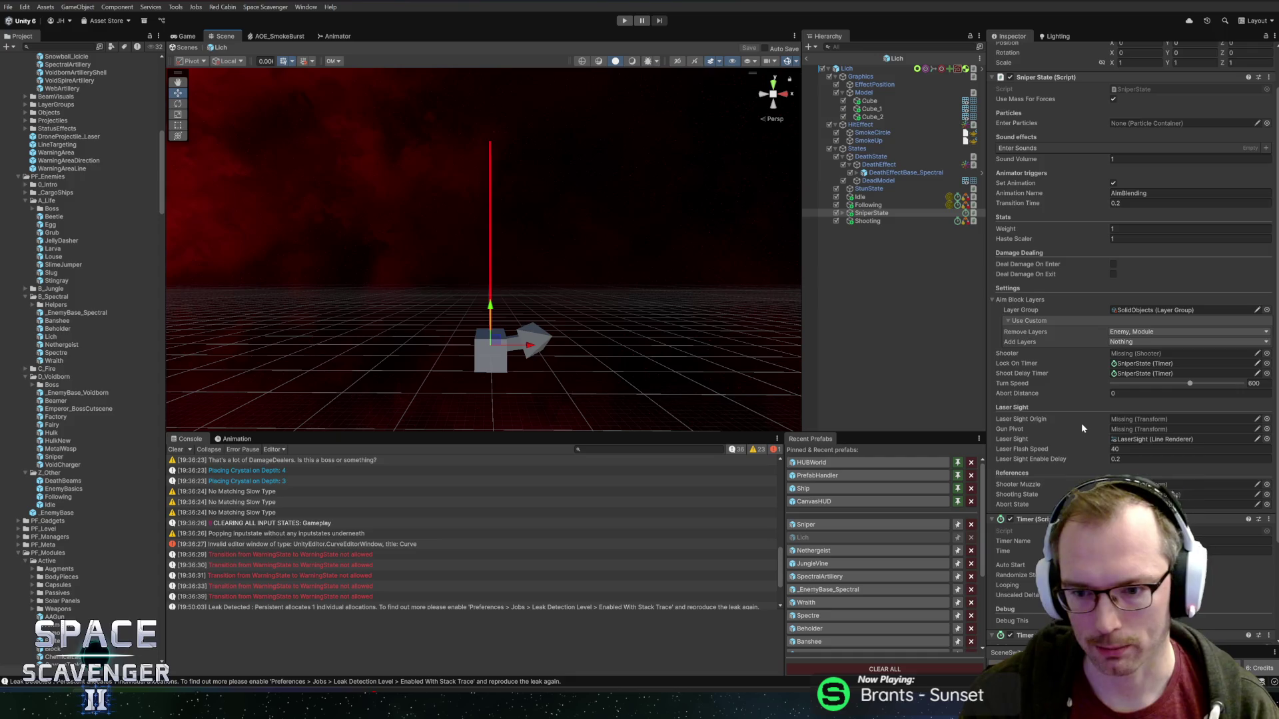
scroll(1081, 422, down, 3)
scroll(1075, 427, up, 4)
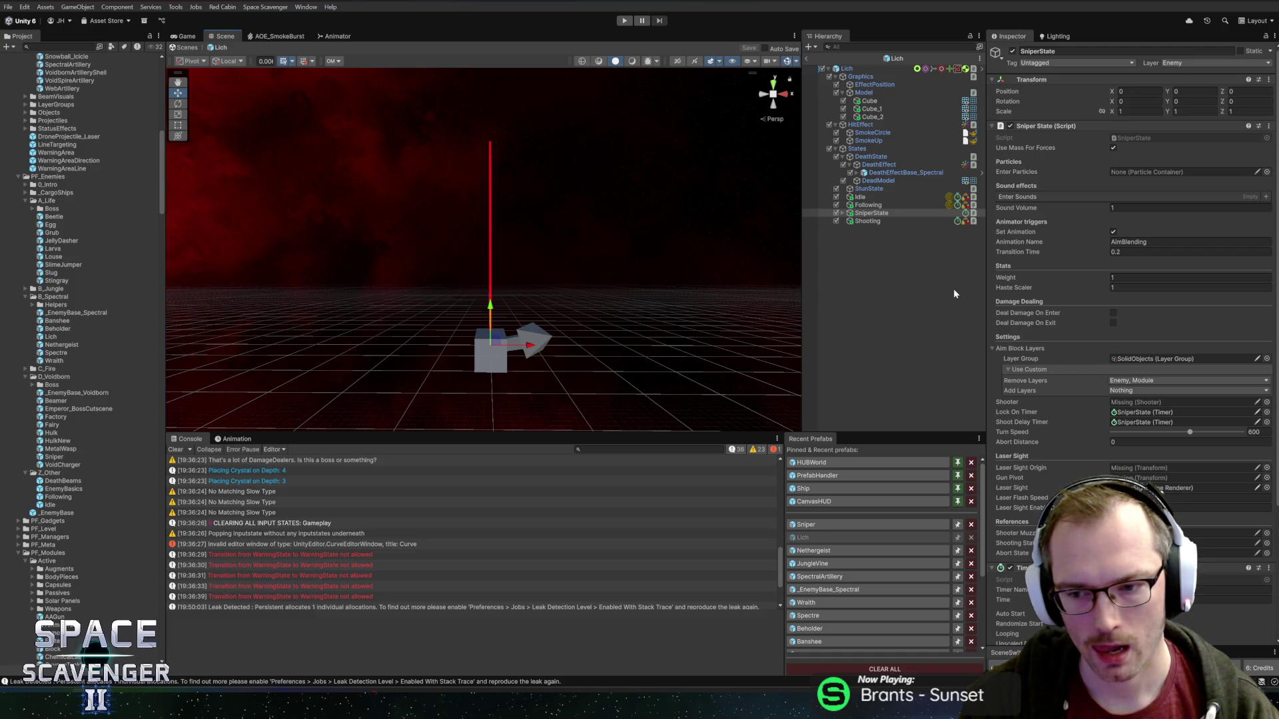
click(859, 525)
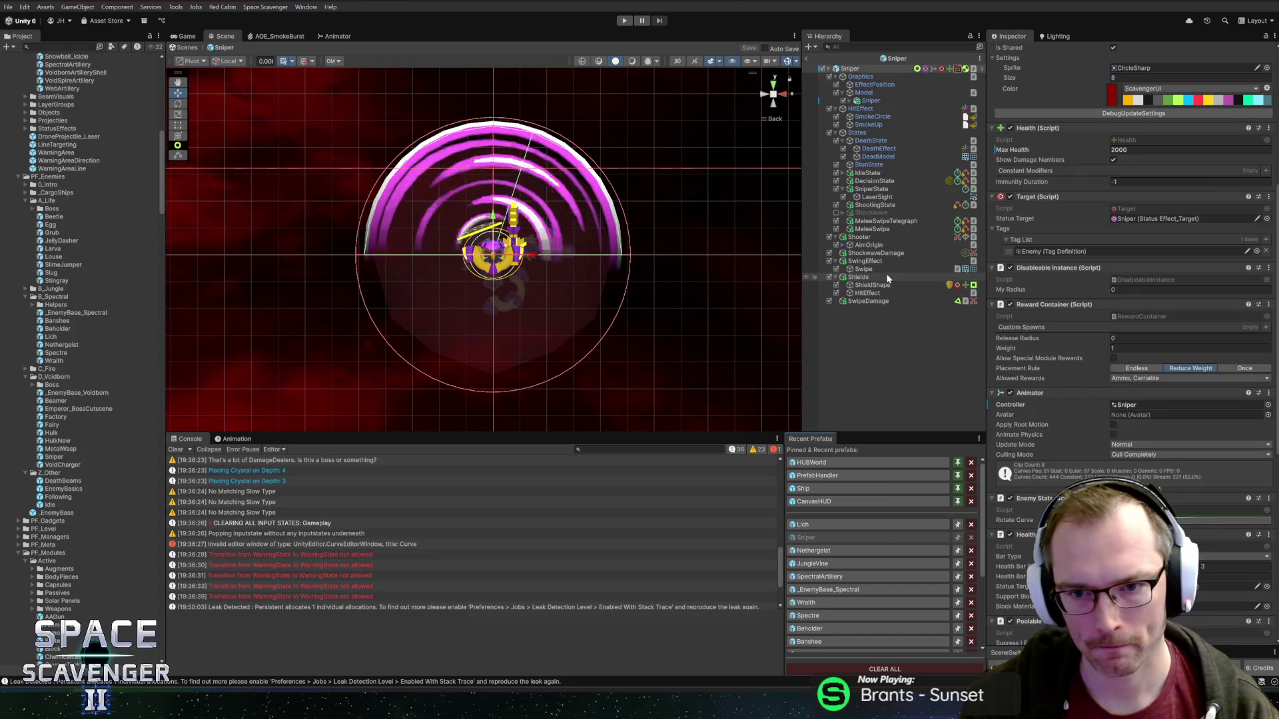
click(859, 277)
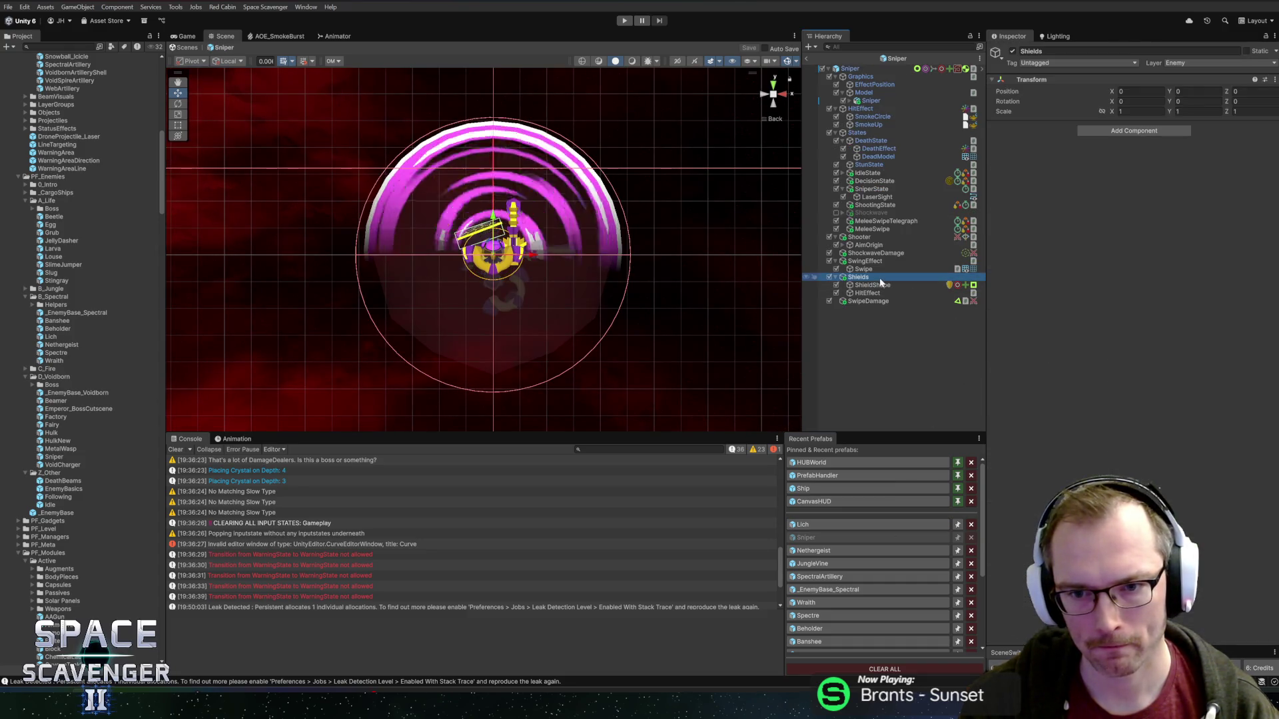
click(877, 206)
click(873, 189)
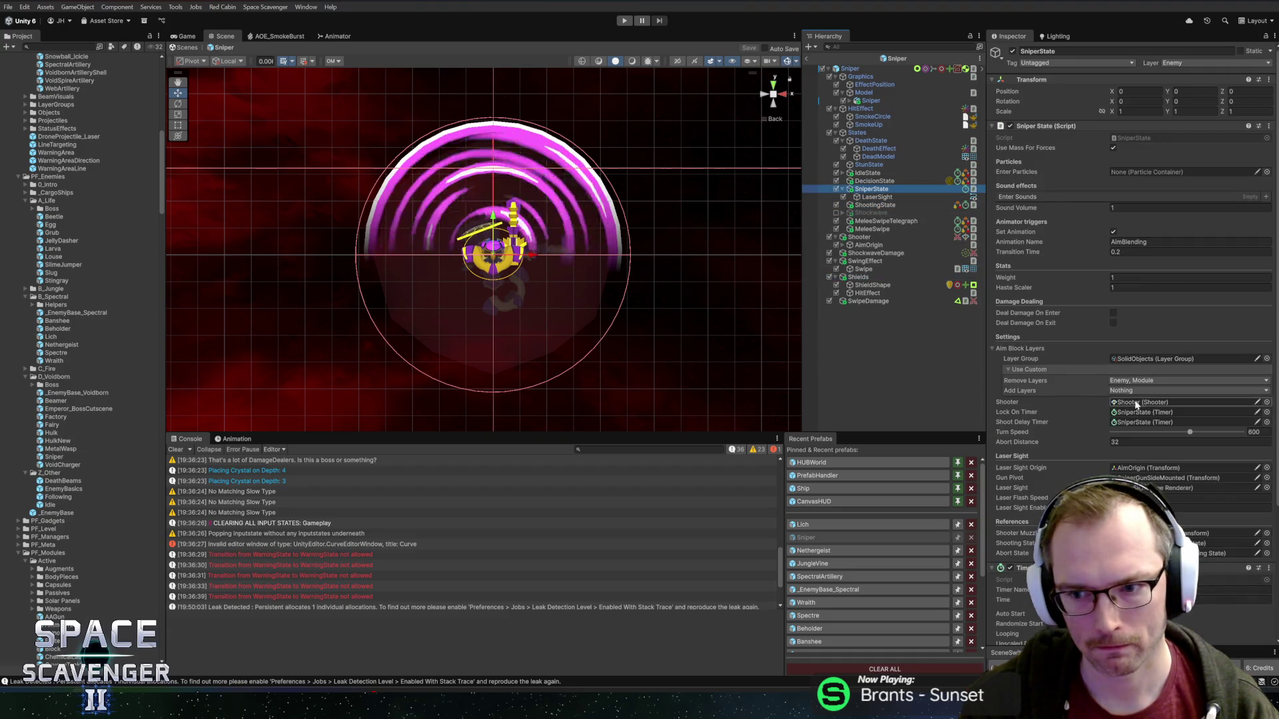
click(1141, 468)
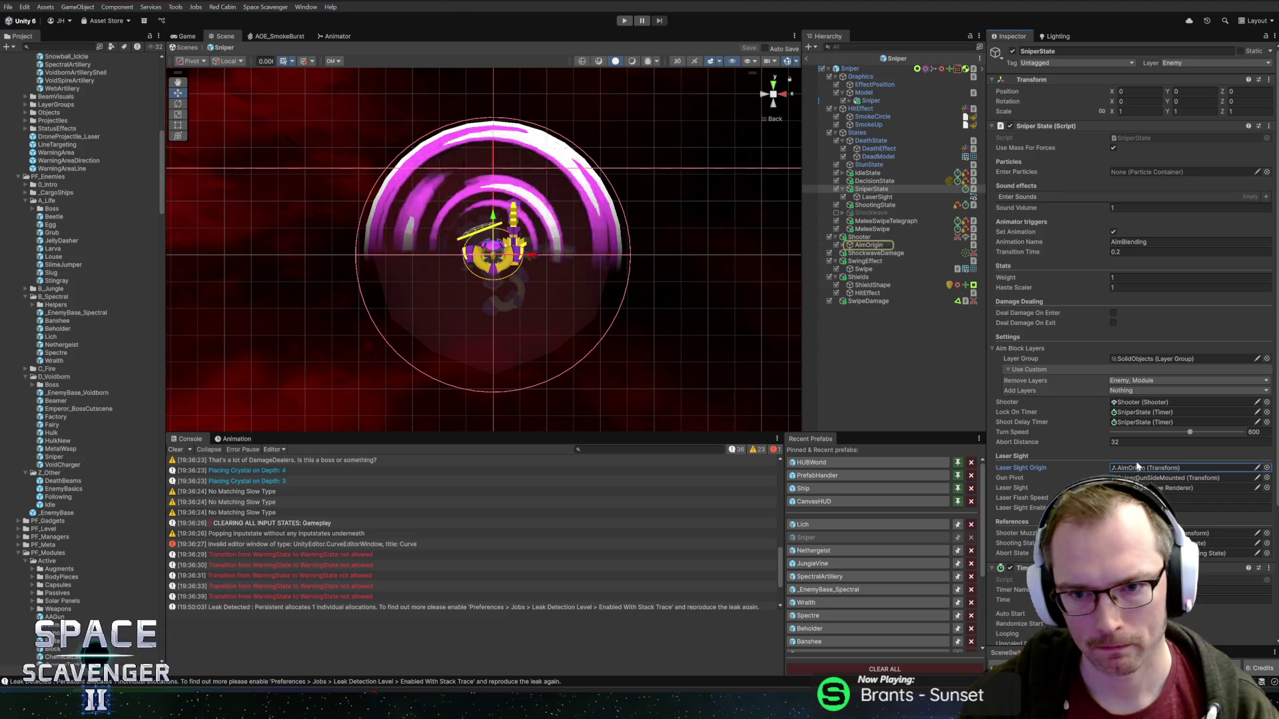
click(1143, 478)
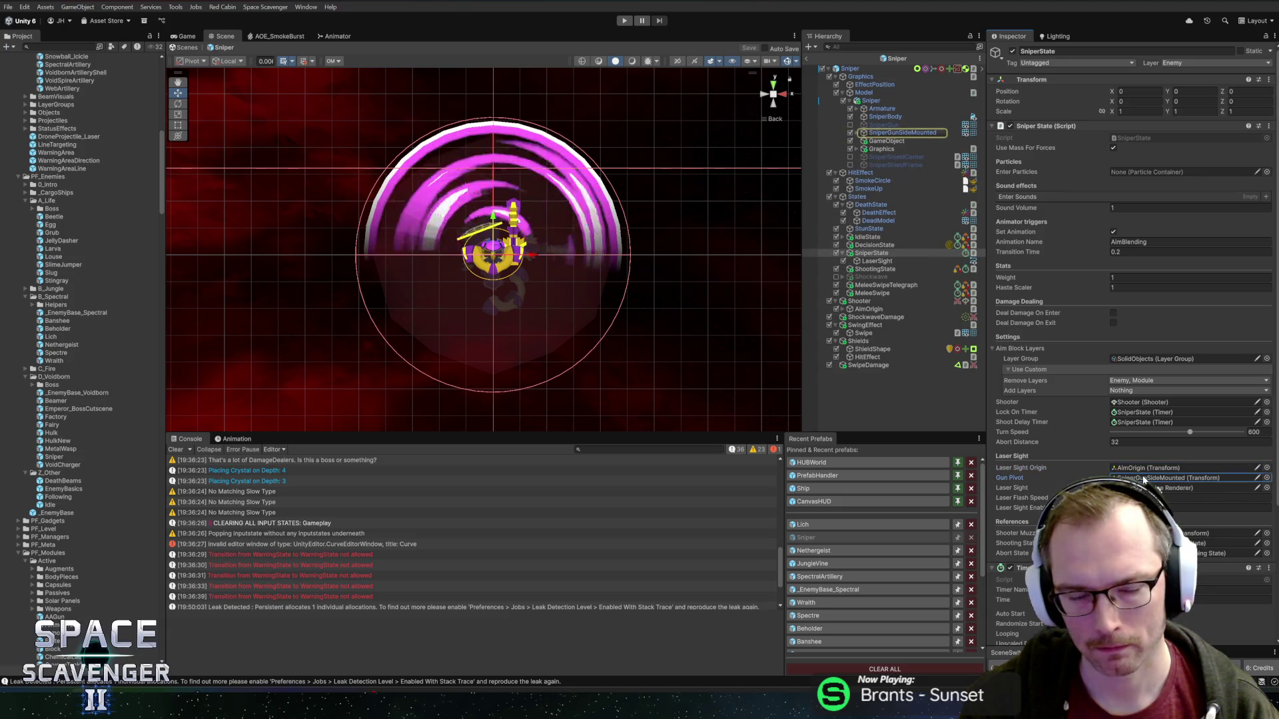
click(895, 133)
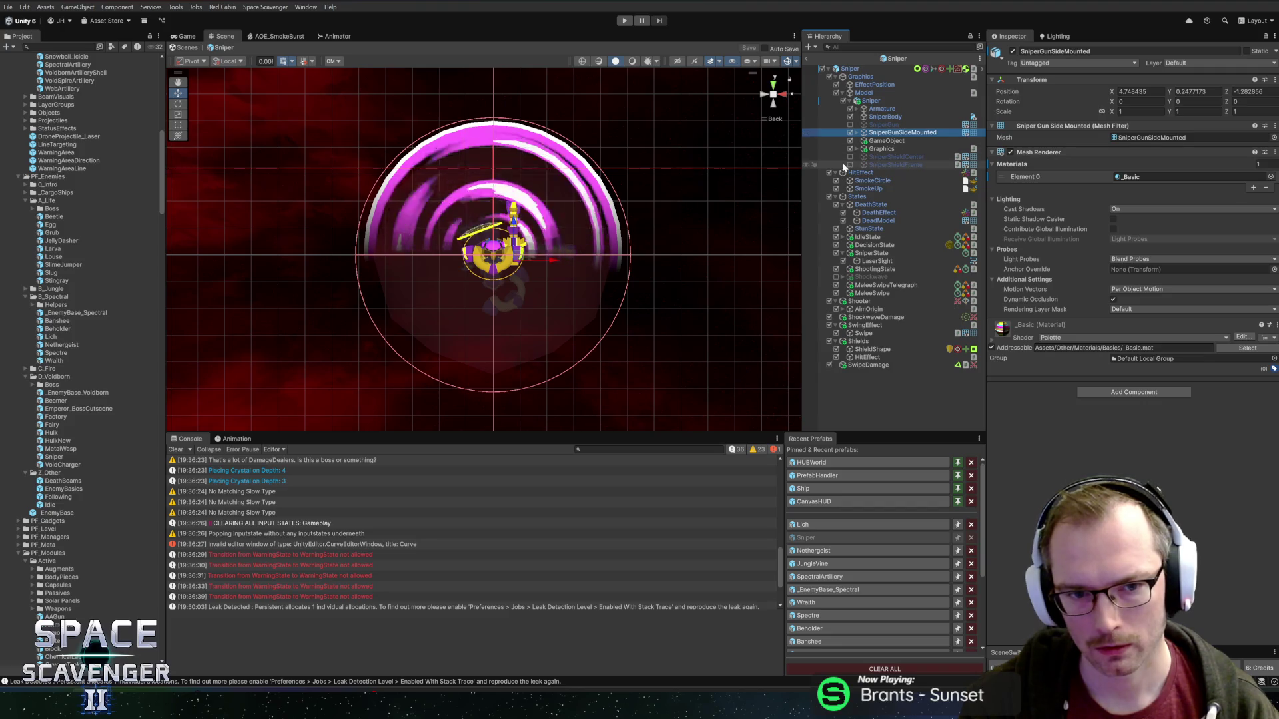
click(872, 253)
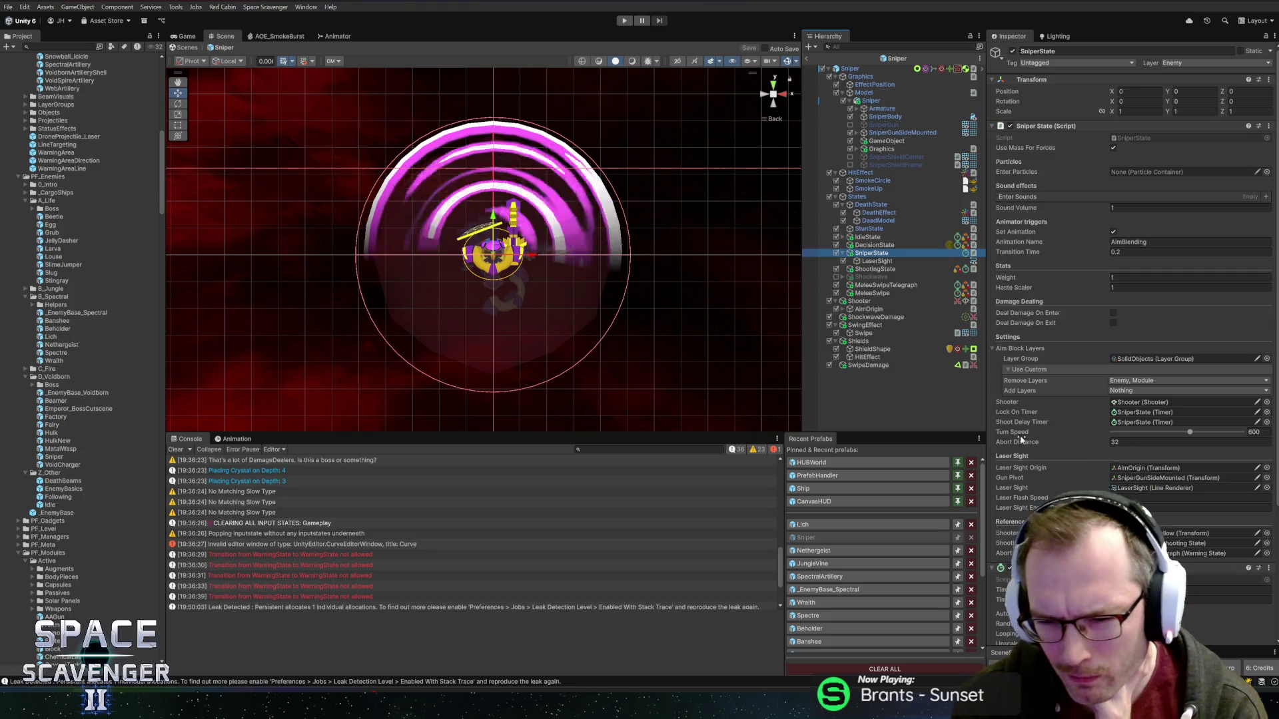
click(1141, 467)
click(867, 309)
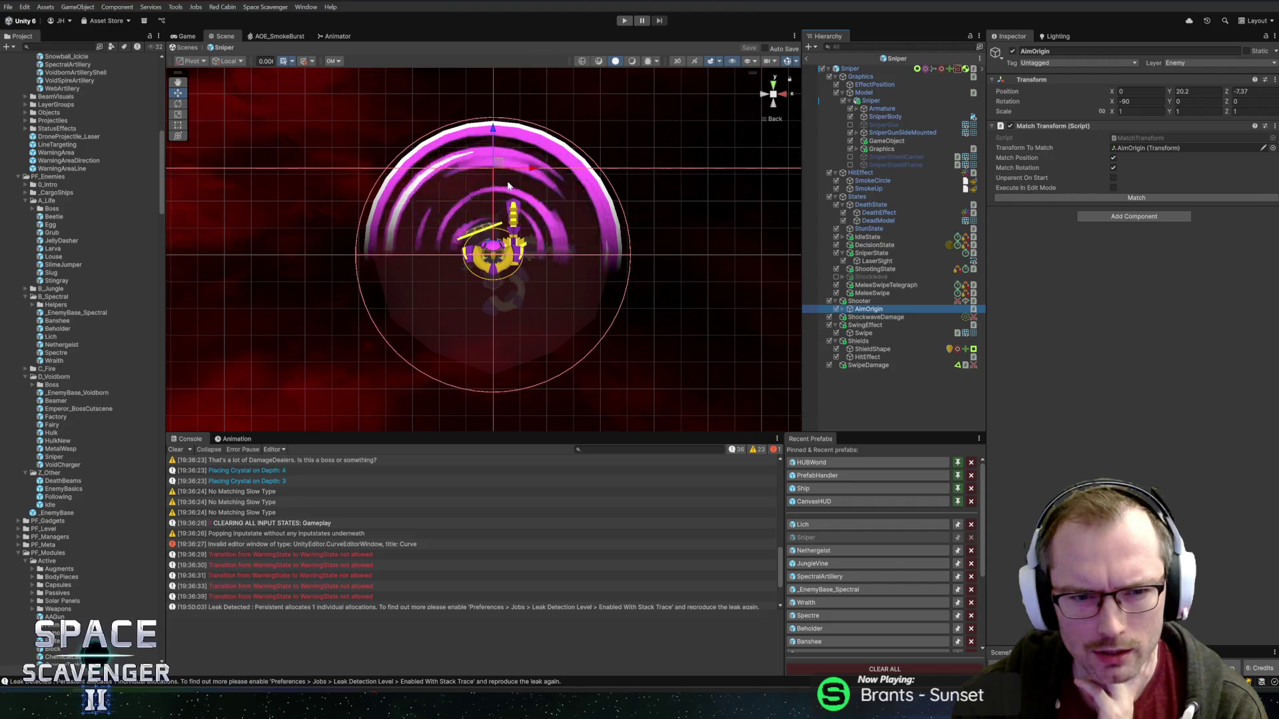
mouse_move(555, 245)
mouse_down()
mouse_move(728, 343)
mouse_move(665, 323)
mouse_move(679, 322)
mouse_up()
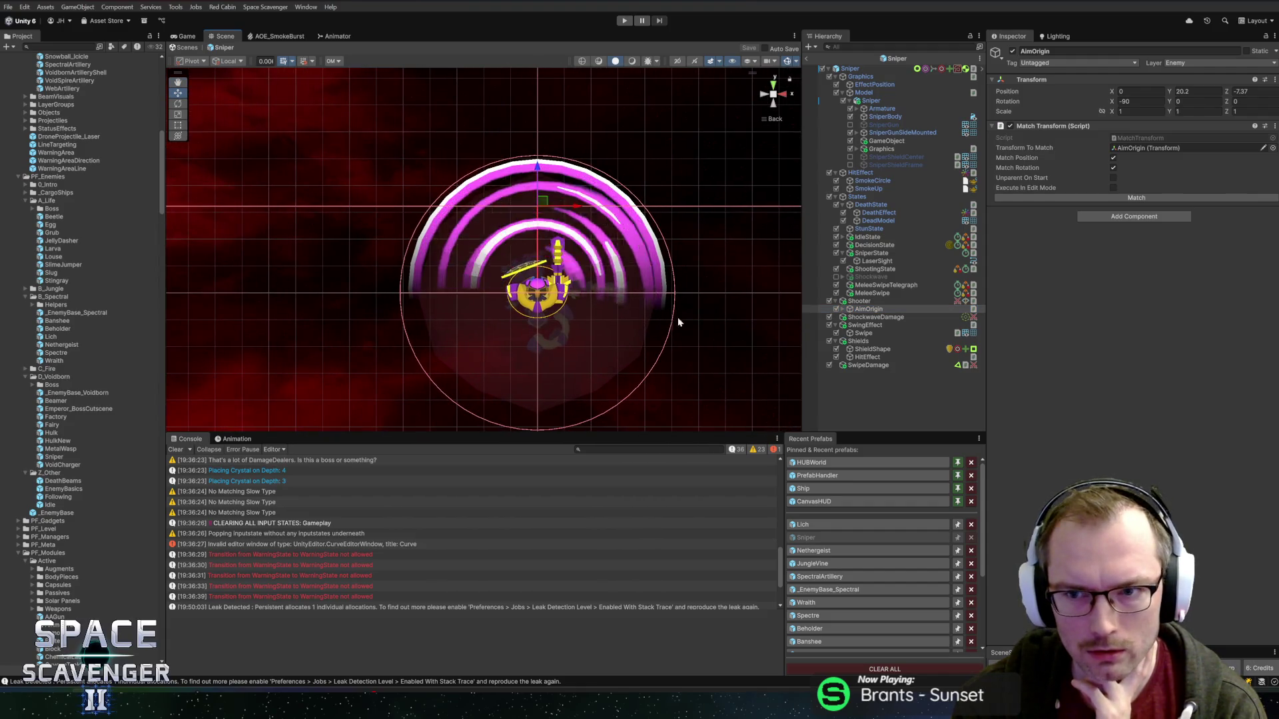
click(1128, 147)
click(890, 141)
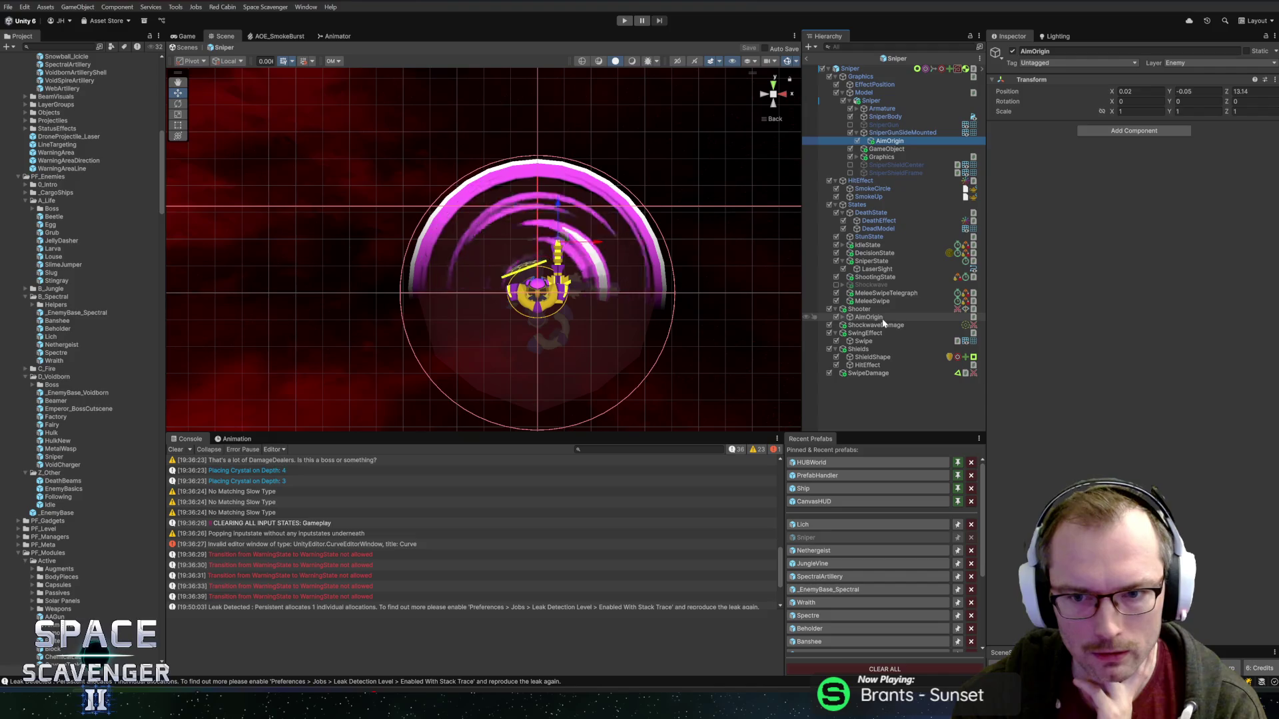
click(877, 269)
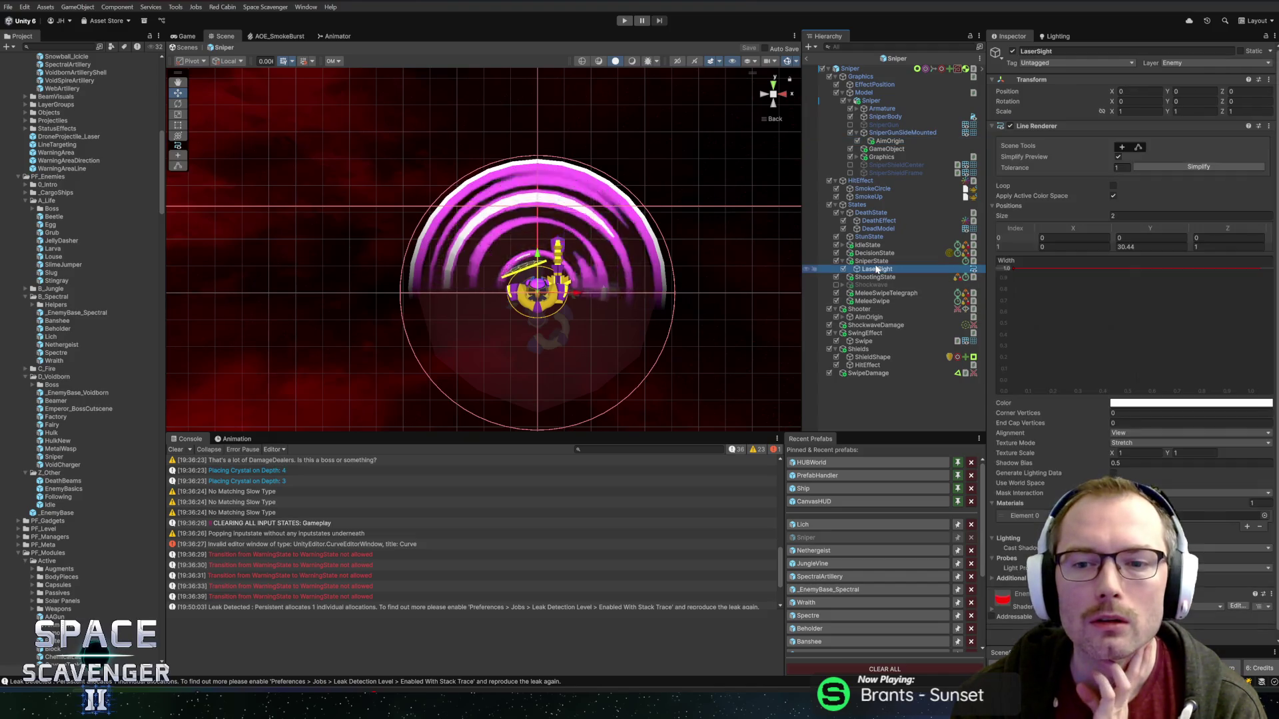
click(873, 261)
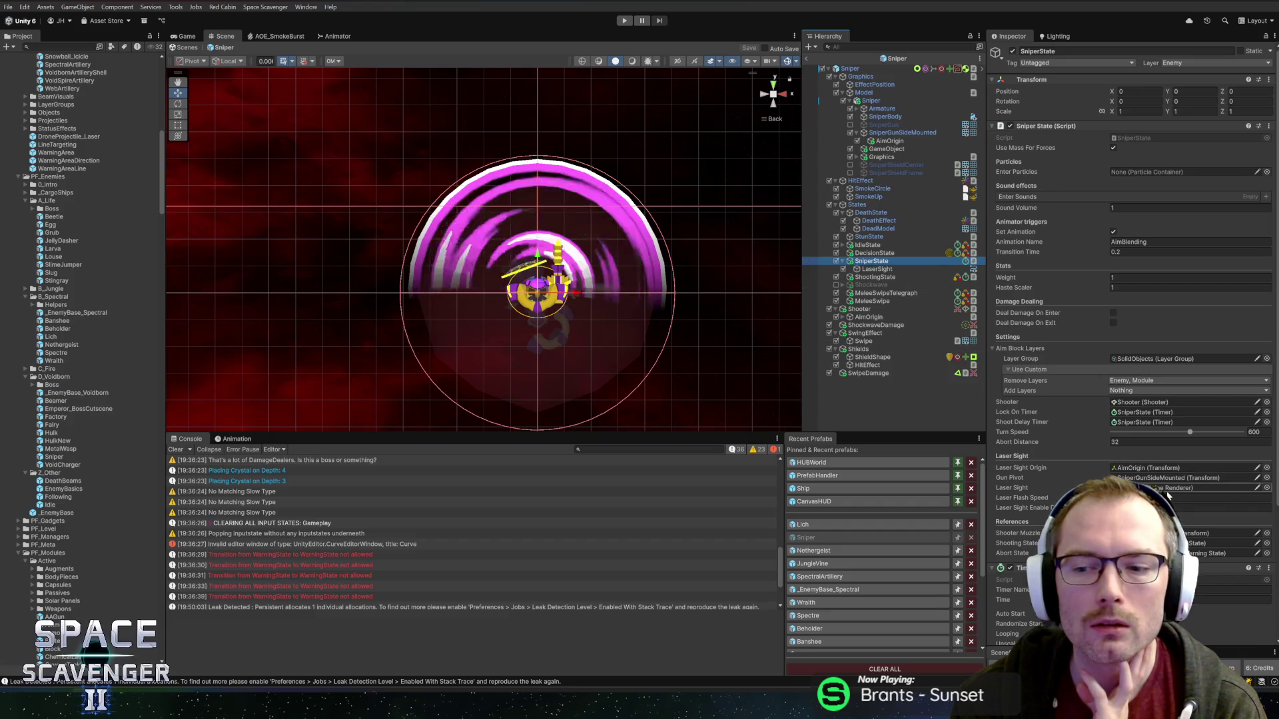
click(1136, 478)
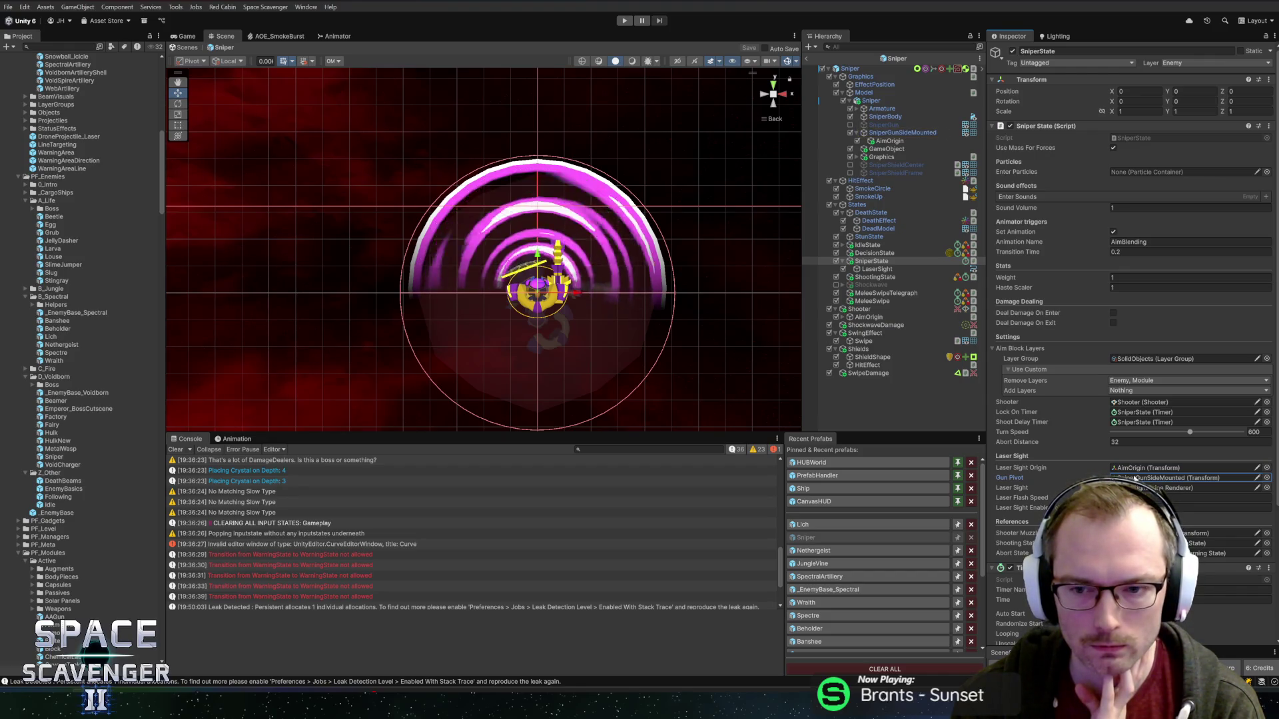
click(859, 309)
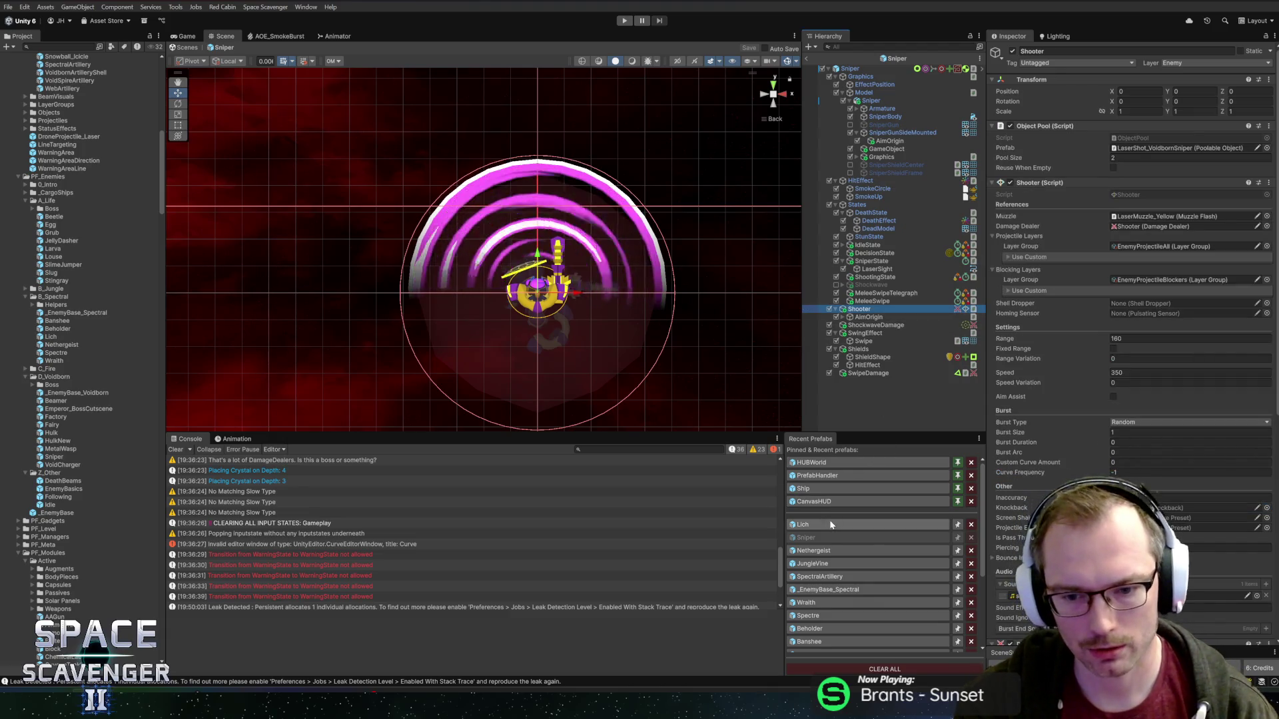
click(879, 524)
click(875, 233)
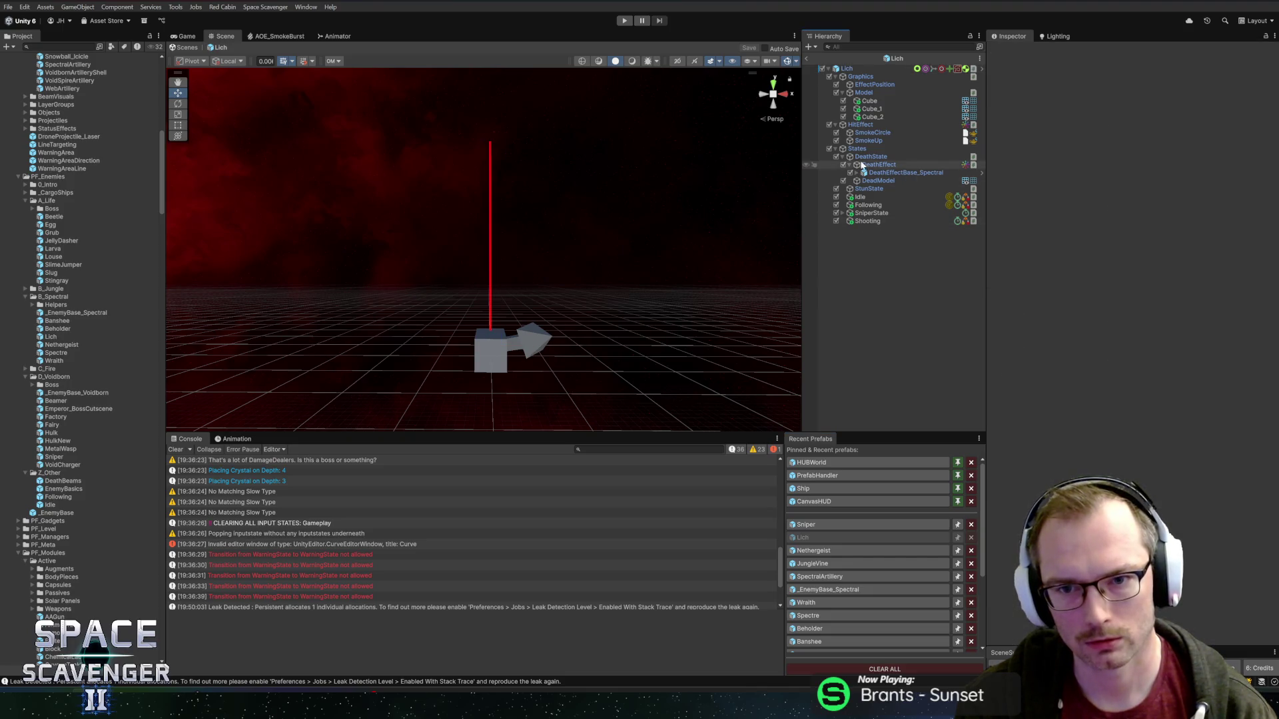
- Paste a Shooter into the Lich and assign it to the Shooting and SniperState Shooter fields
key(ctrl+v)
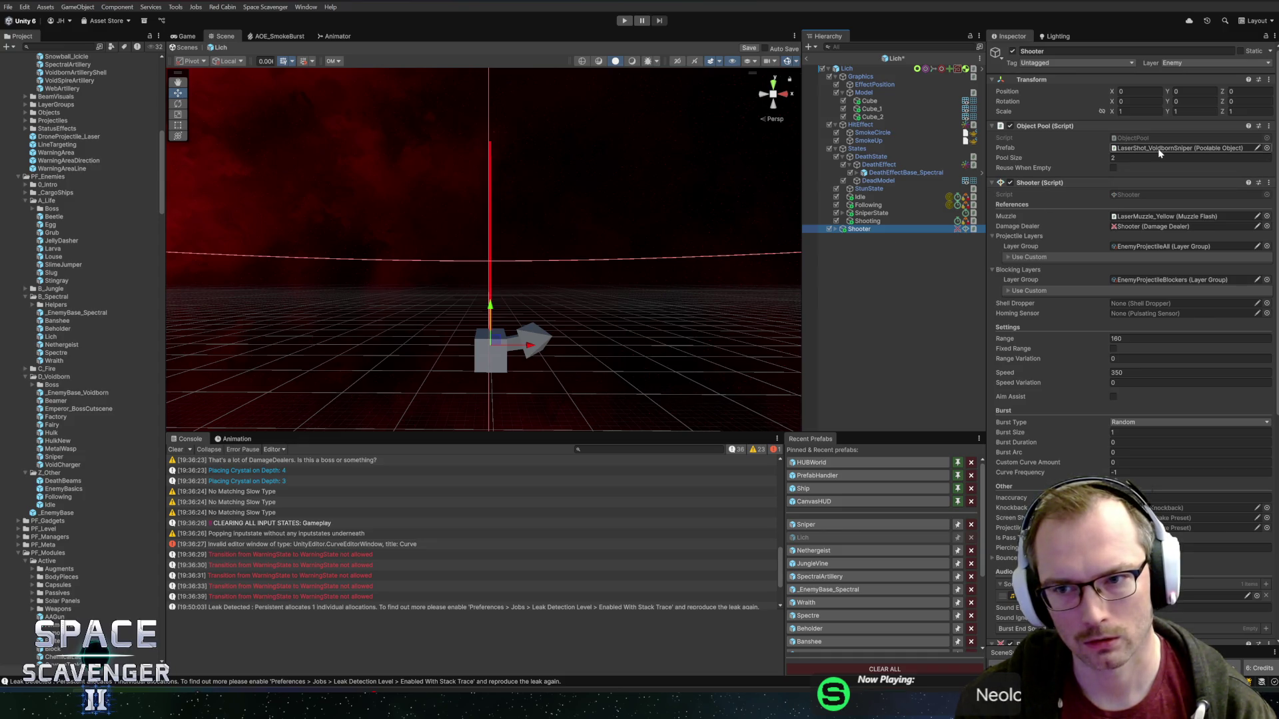
click(868, 220)
mouse_move(859, 230)
mouse_down()
mouse_move(1144, 270)
mouse_move(1148, 346)
mouse_up()
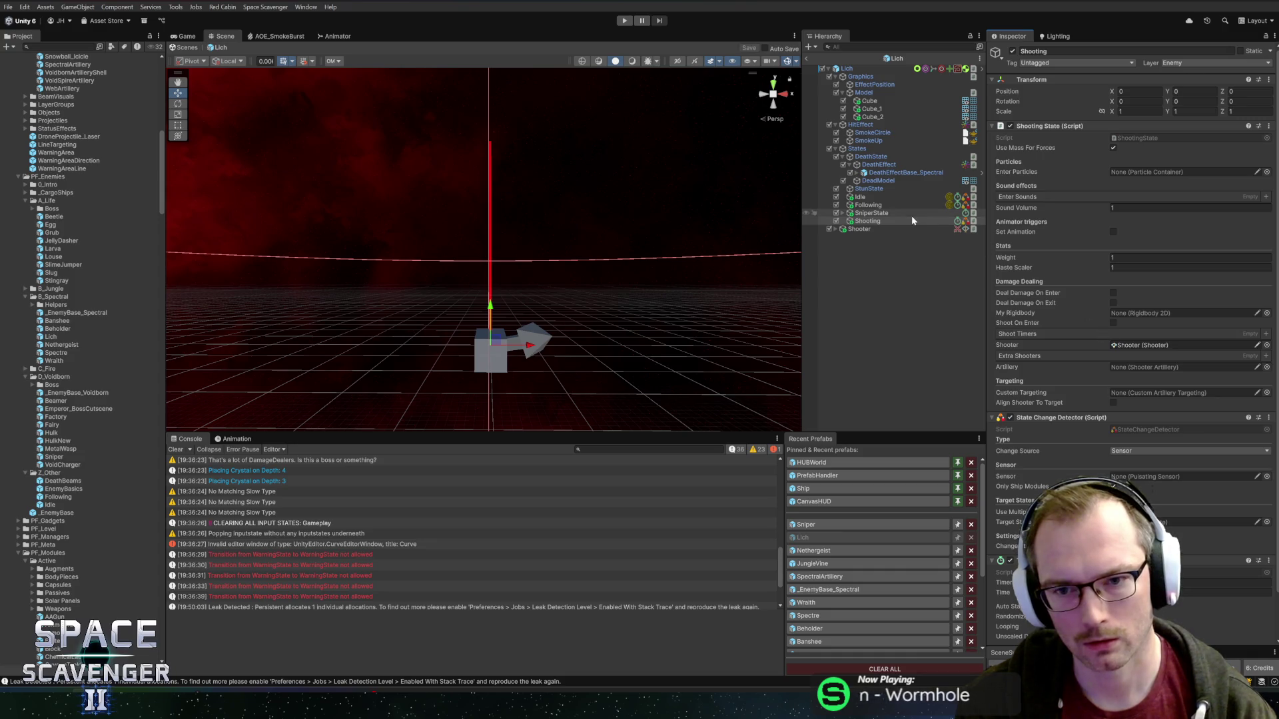
click(872, 212)
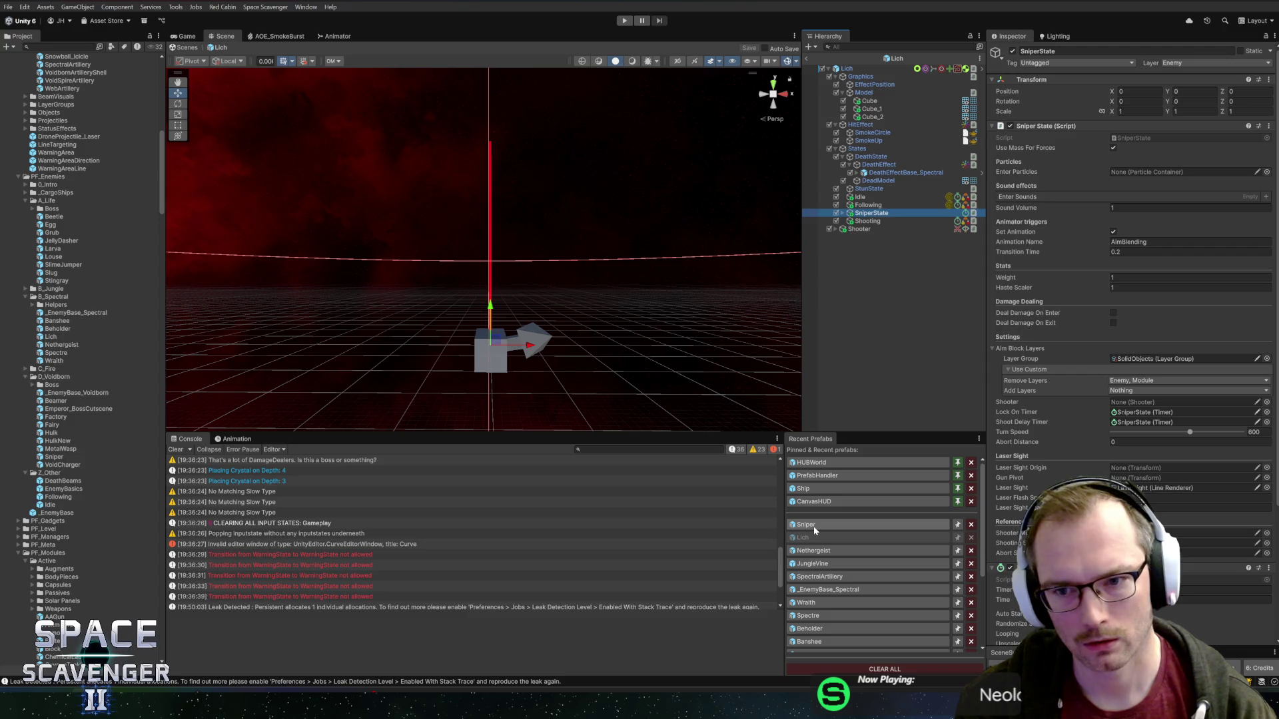
drag(1019, 388, 1148, 401)
- Set the Shooter's Range to 100, save the prefab, and set Speed to 150
click(860, 228)
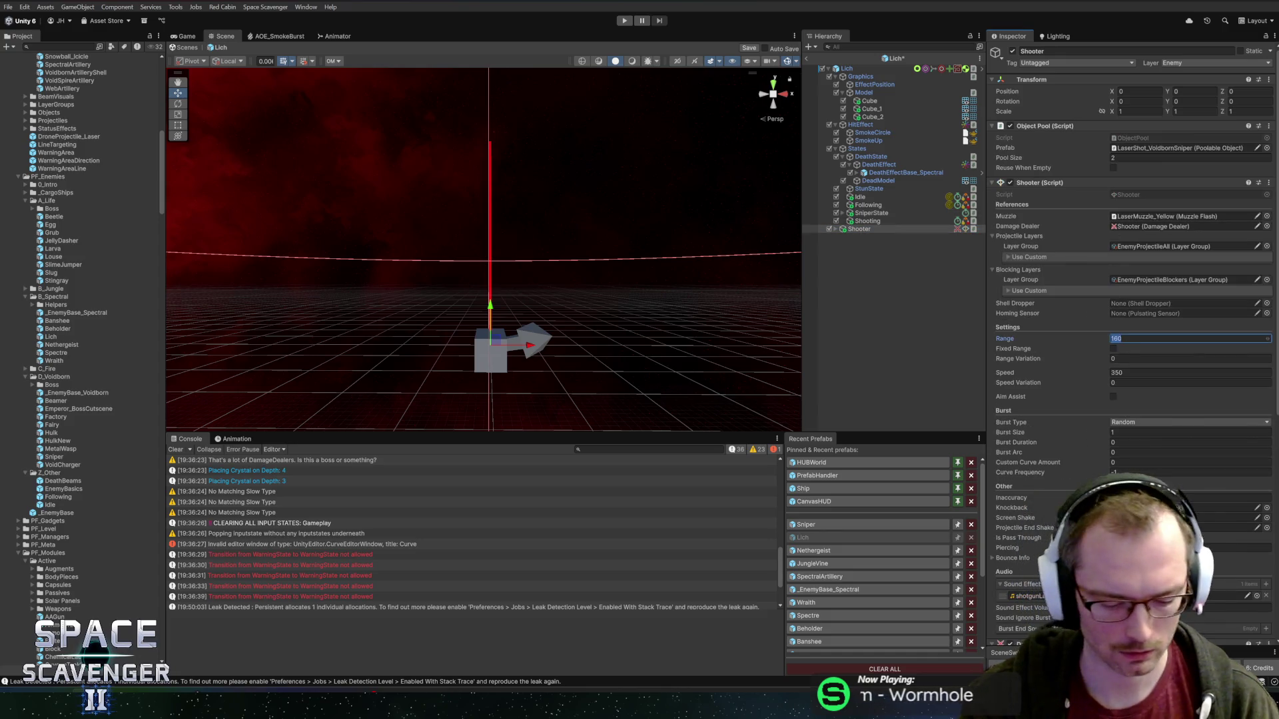
text(100)
key(ctrl+s)
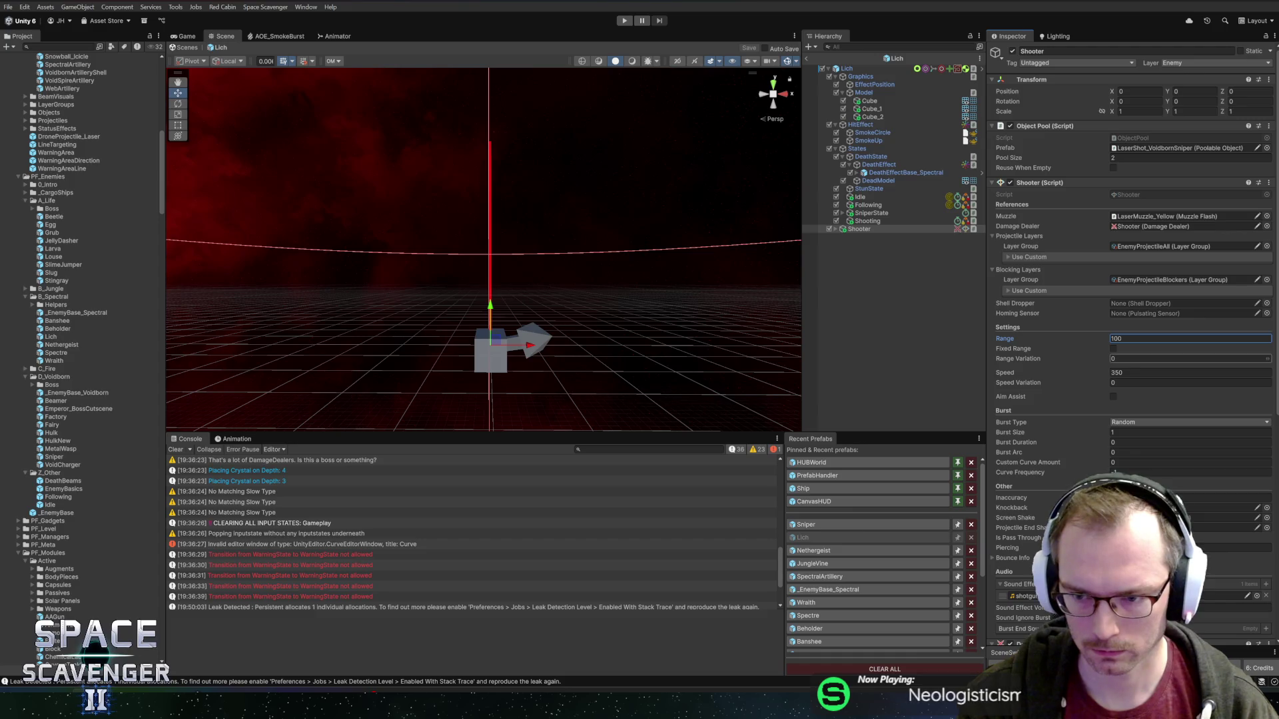
click(1190, 372)
text(150)
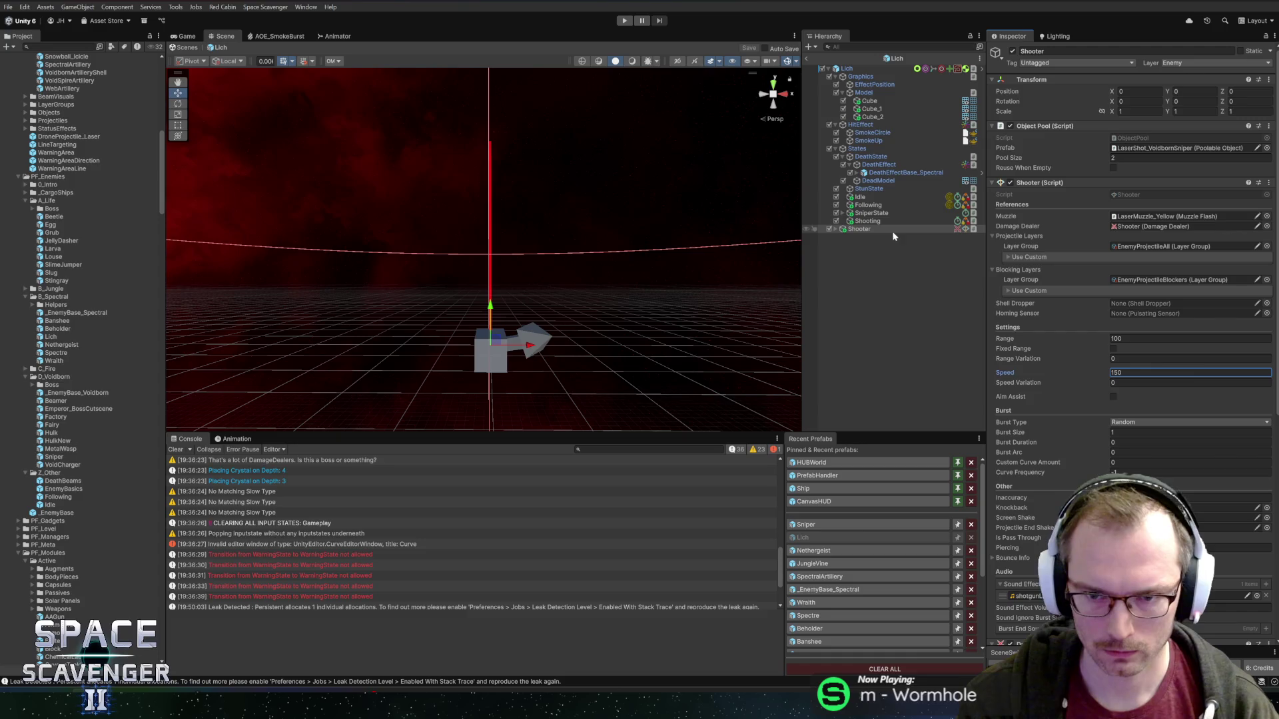
click(865, 198)
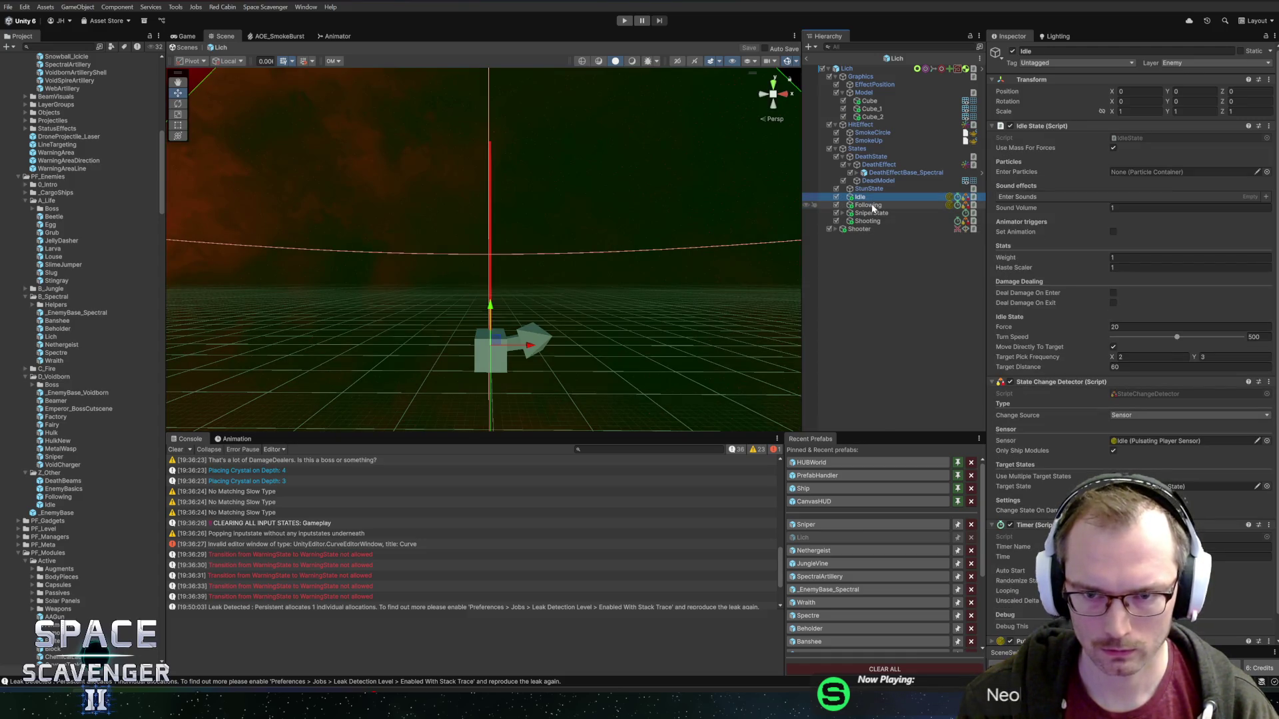
- Review the SniperState and Following state settings, including the player sensor radius
click(869, 205)
click(873, 213)
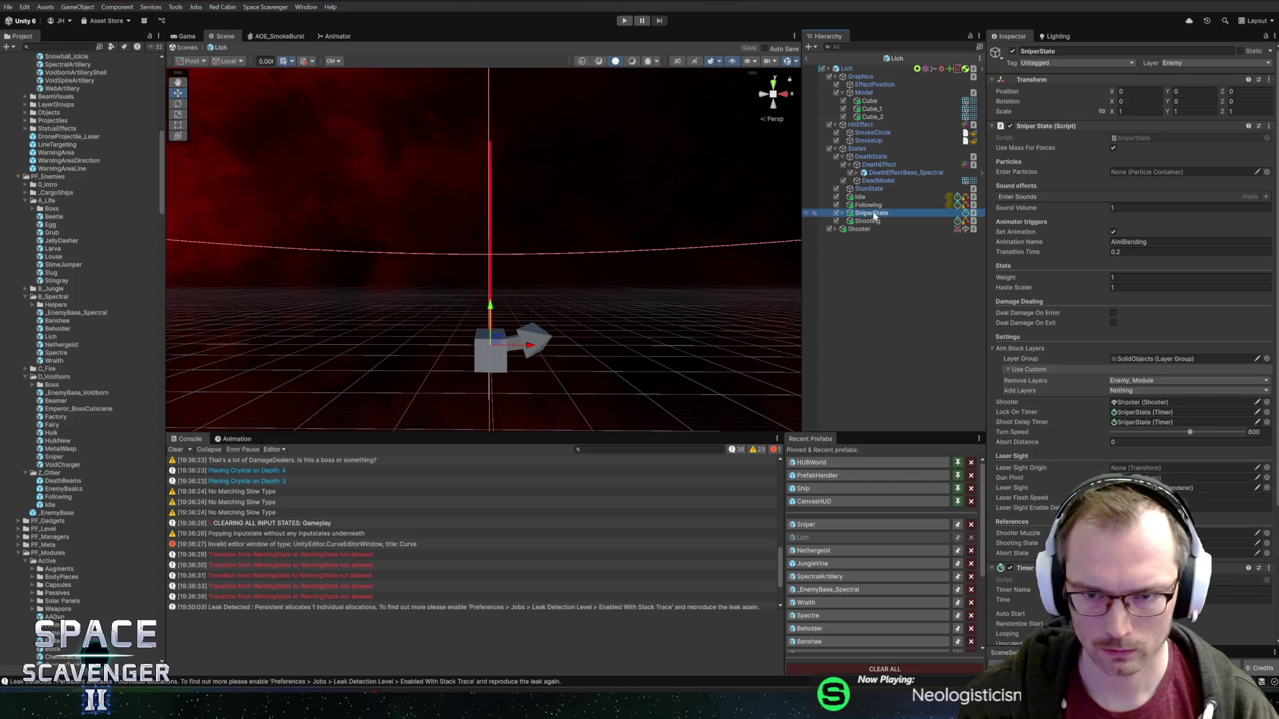
click(869, 205)
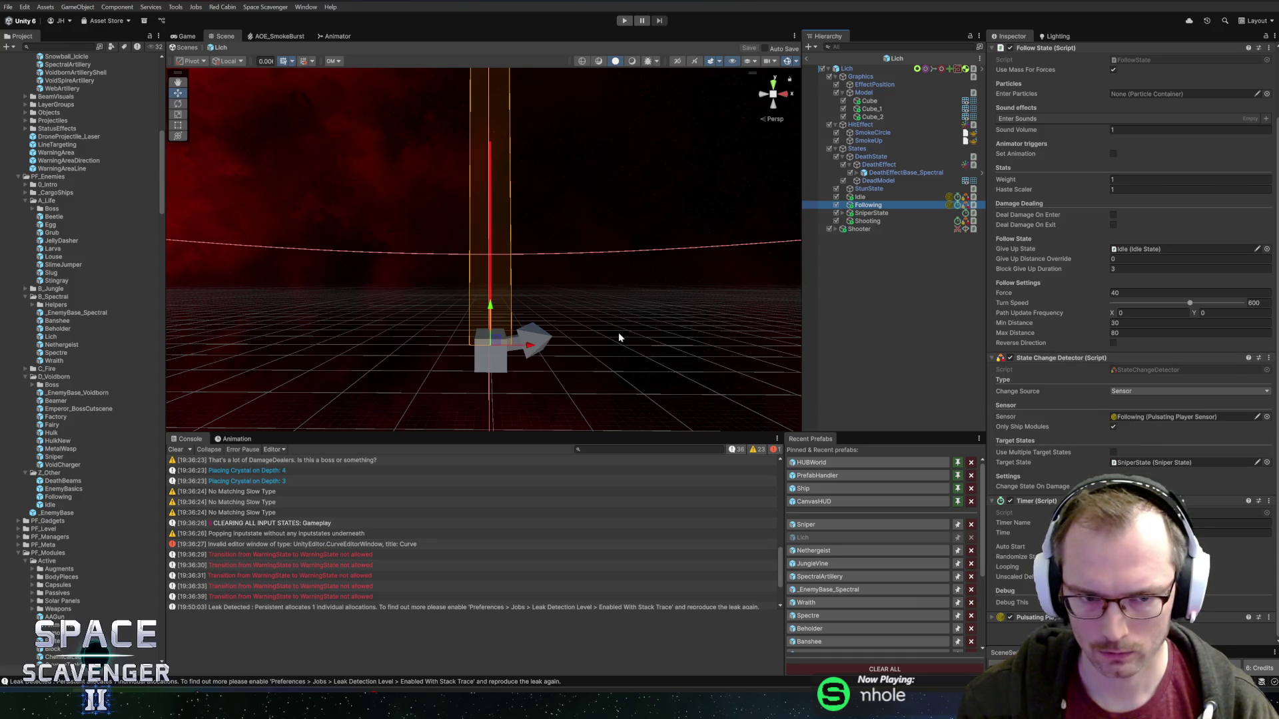
scroll(619, 338, down, 3)
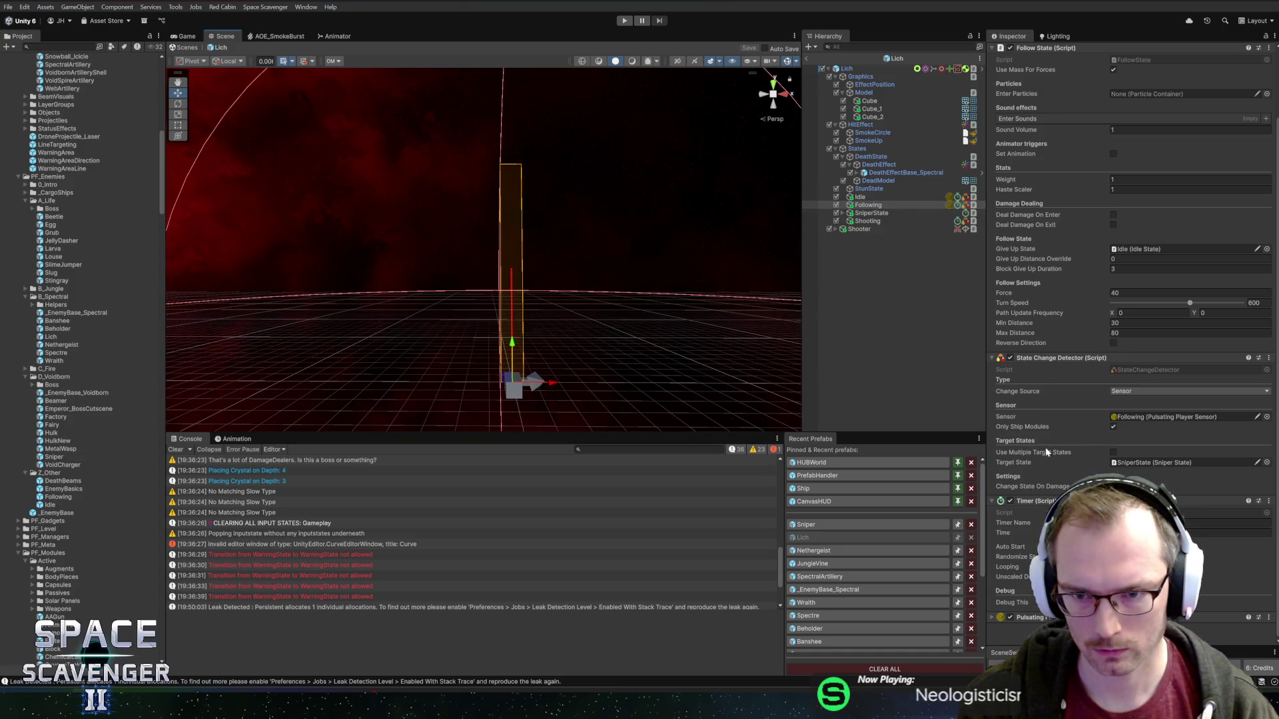
scroll(1133, 333, down, 5)
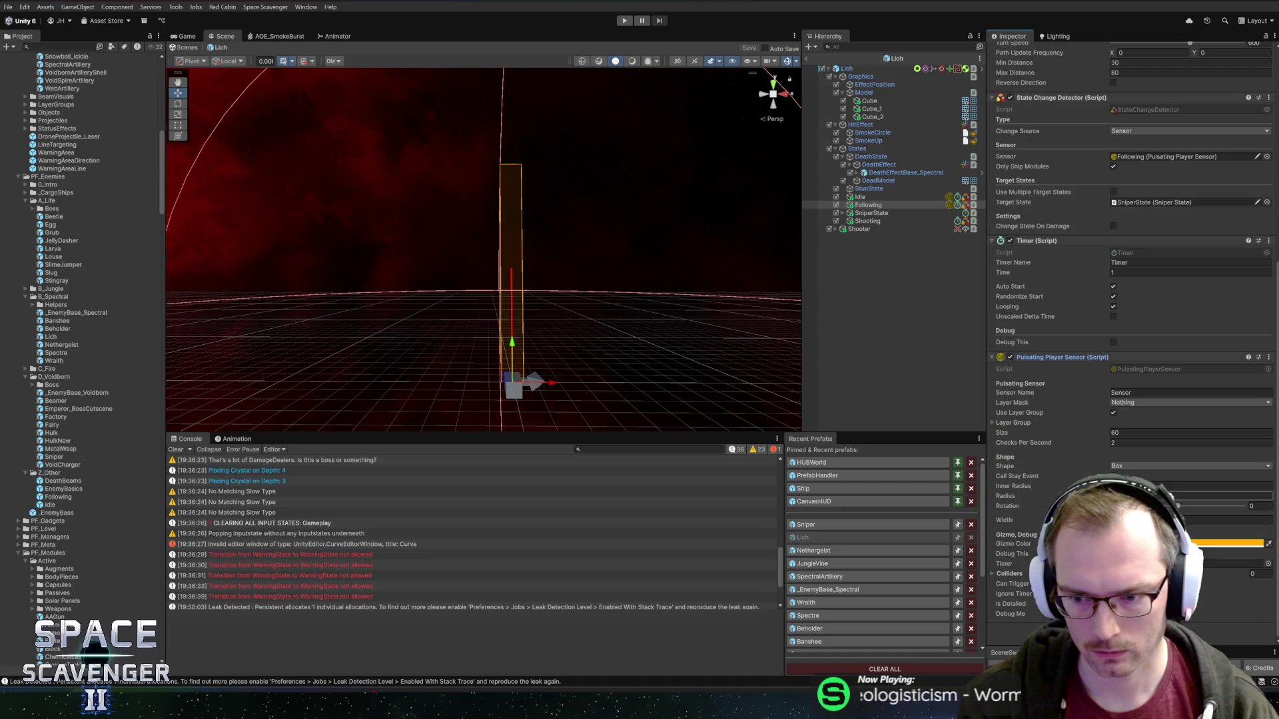
click(1189, 496)
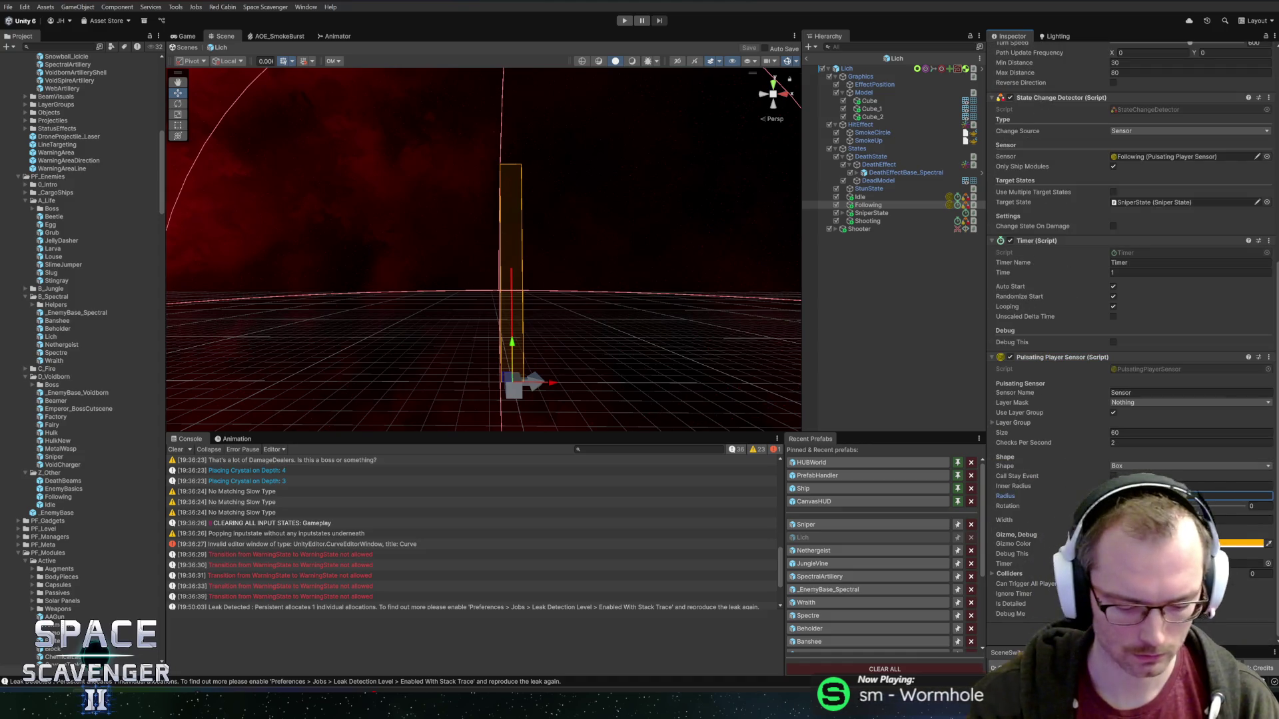
scroll(664, 302, up, 2)
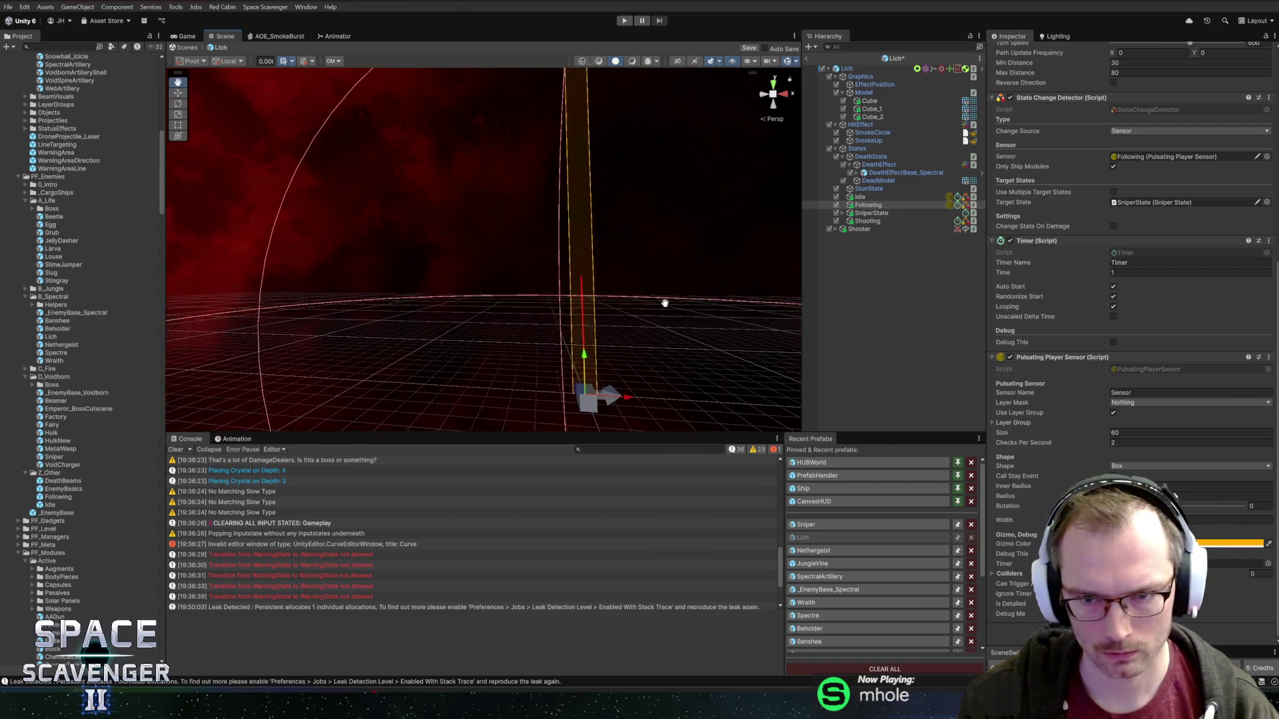
click(863, 213)
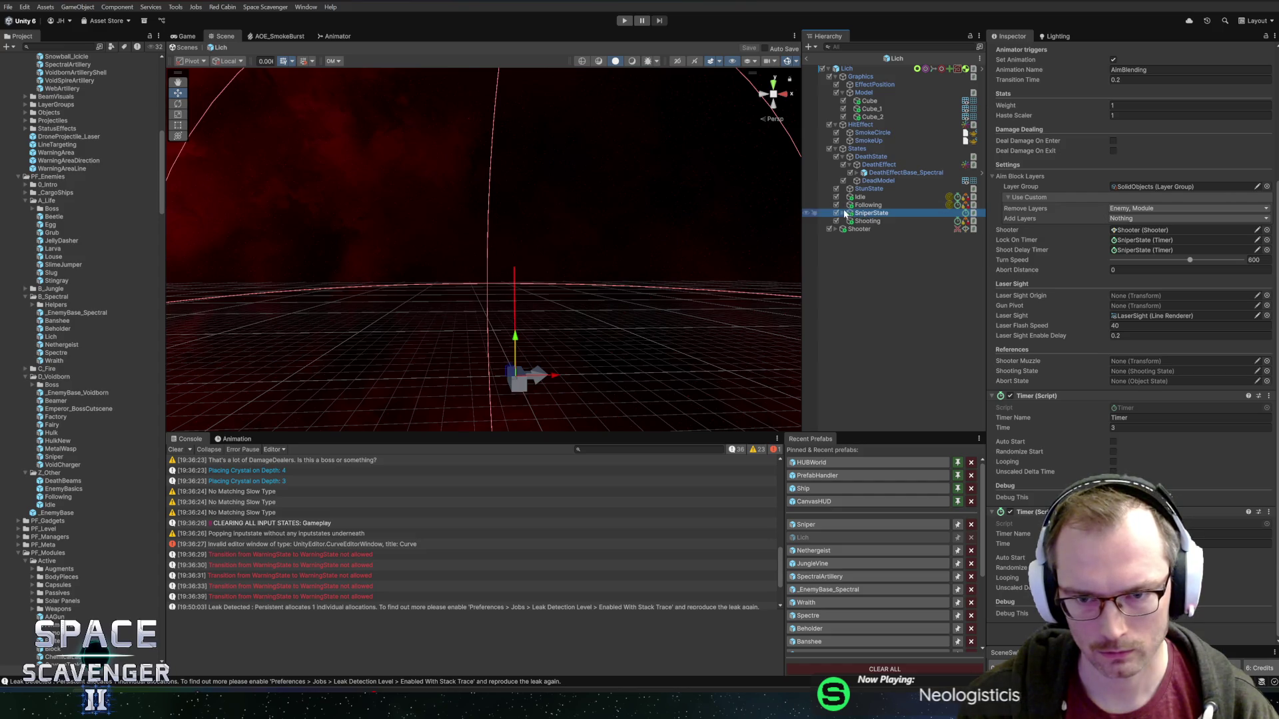
click(843, 213)
click(843, 213)
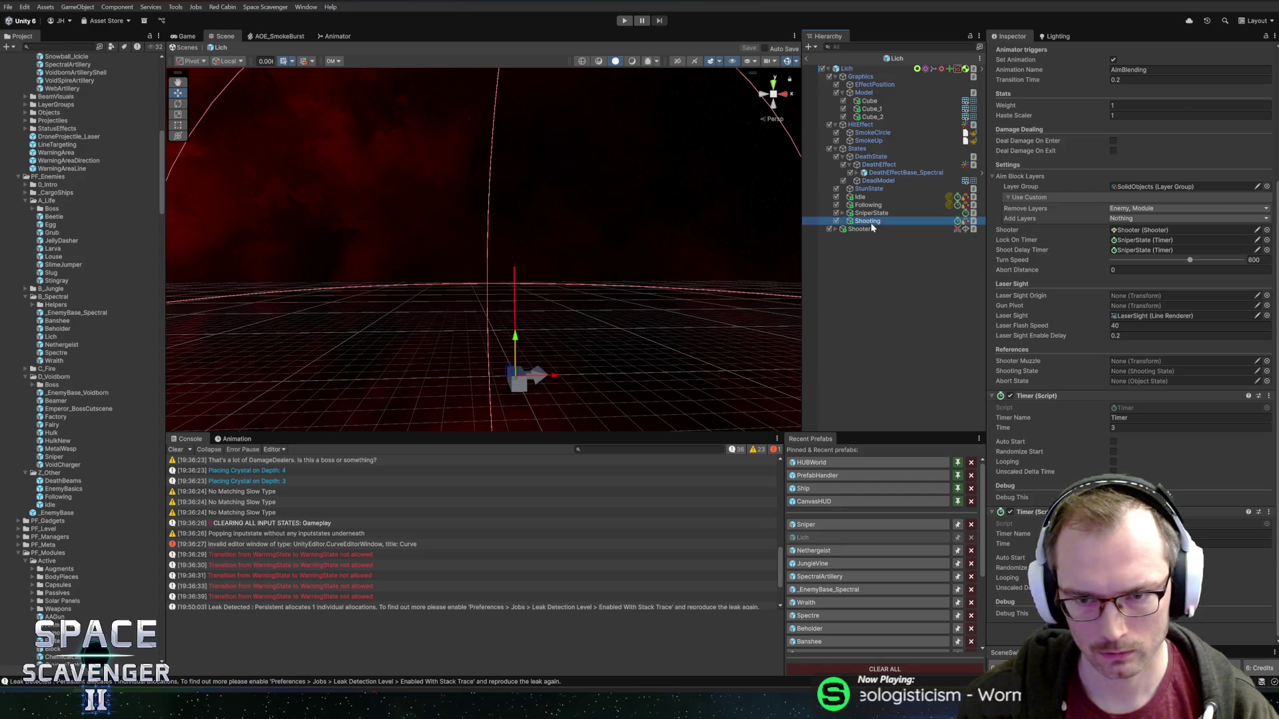
- Set SniperState's Shooting State to Shooting and Shooter Muzzle to LaserMuzzle_Yellow, then save
scroll(1063, 426, down, 3)
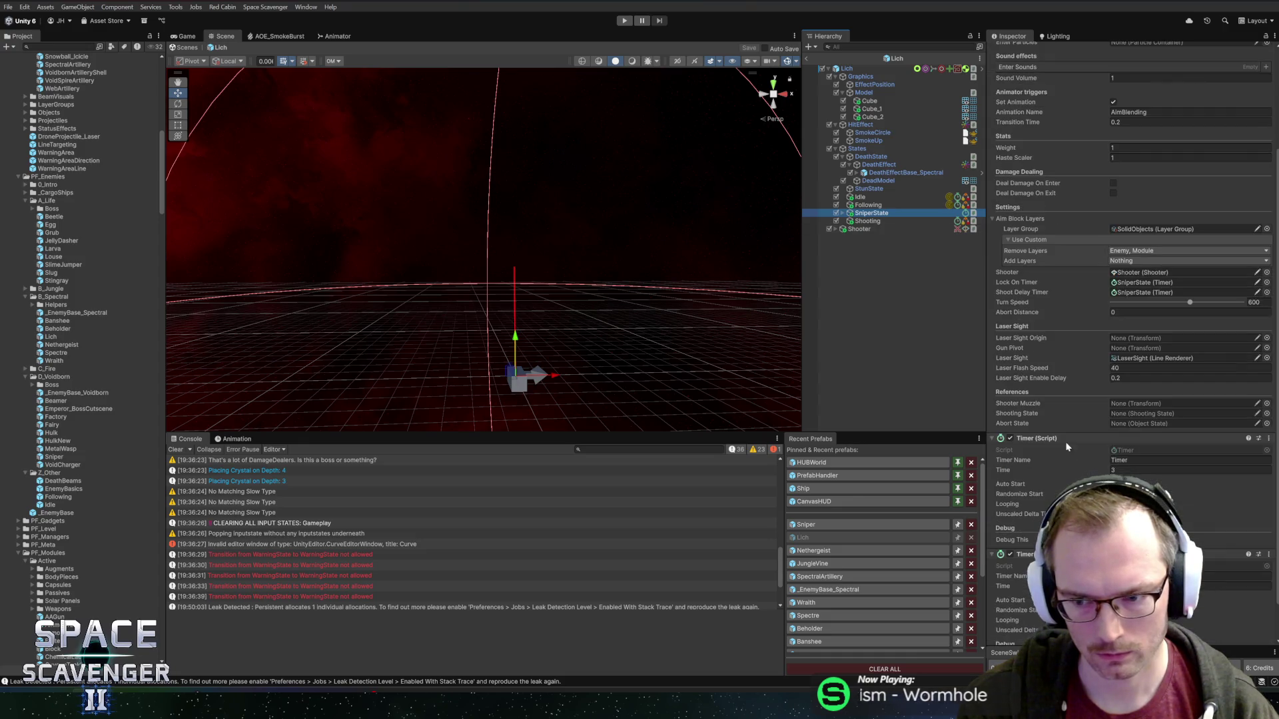
drag(861, 222, 1147, 416)
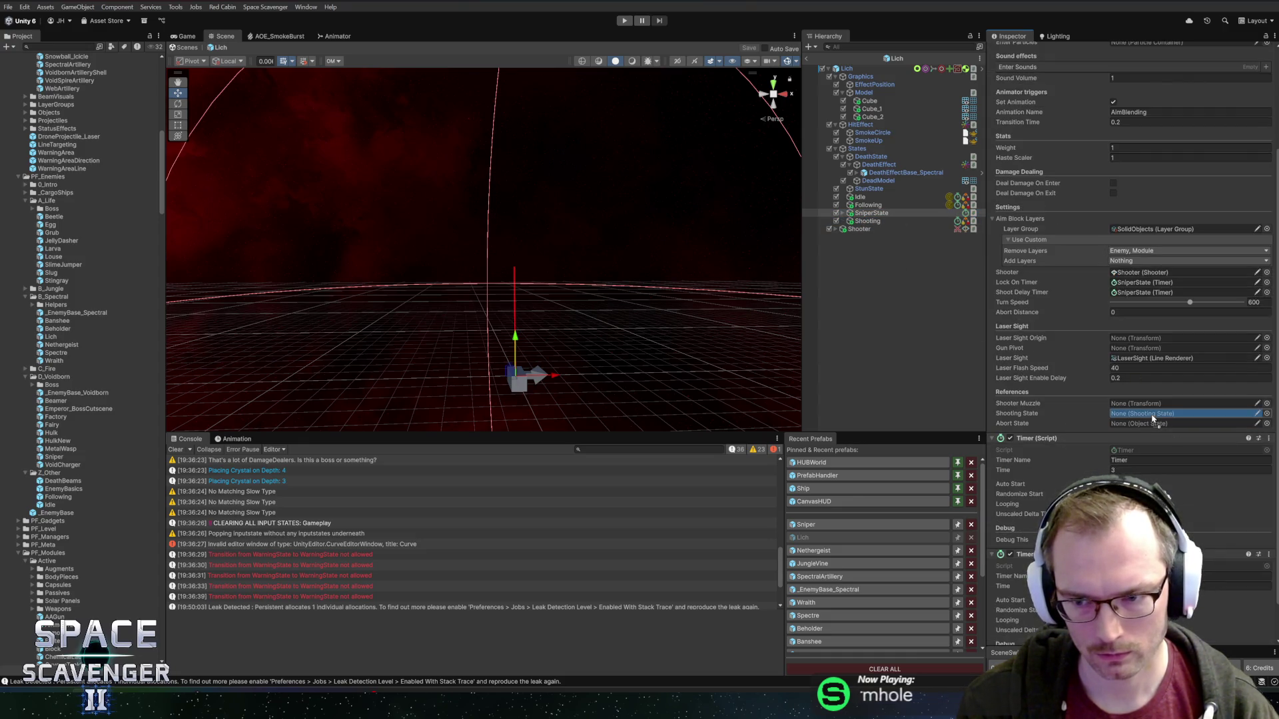
click(834, 229)
mouse_move(865, 237)
mouse_down()
mouse_move(942, 266)
mouse_move(1150, 408)
mouse_move(1124, 408)
mouse_up()
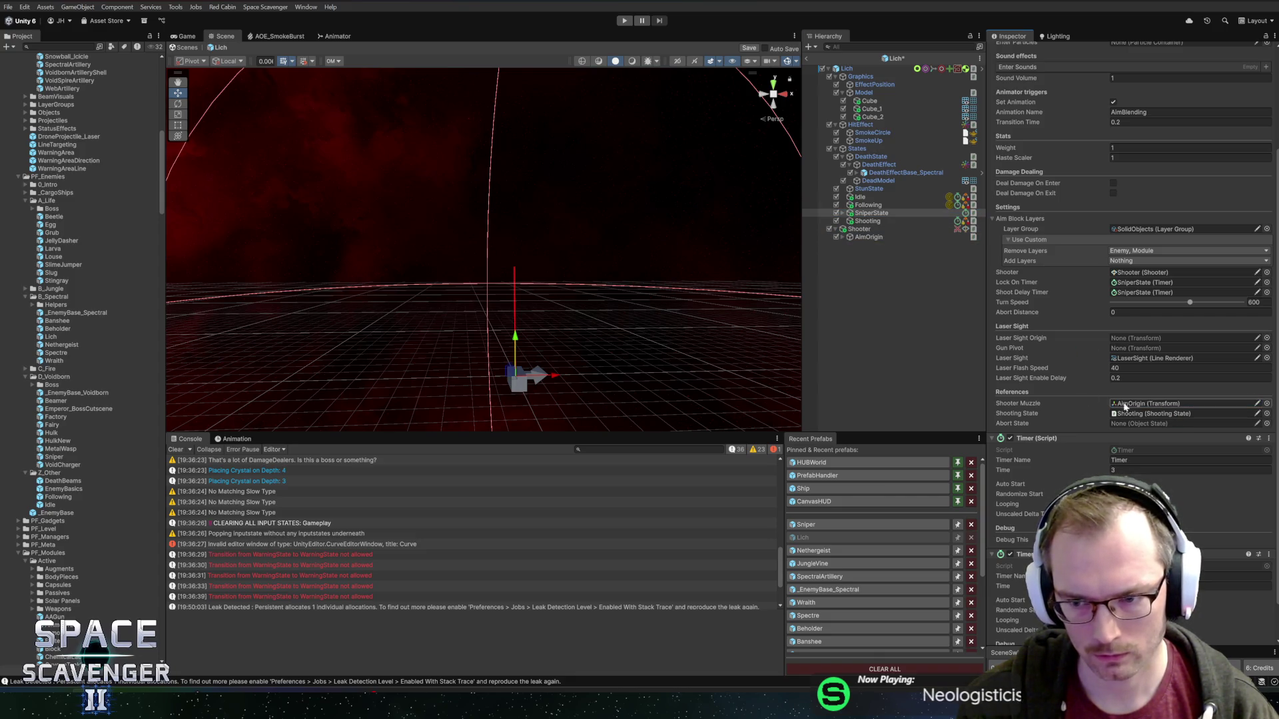
click(842, 236)
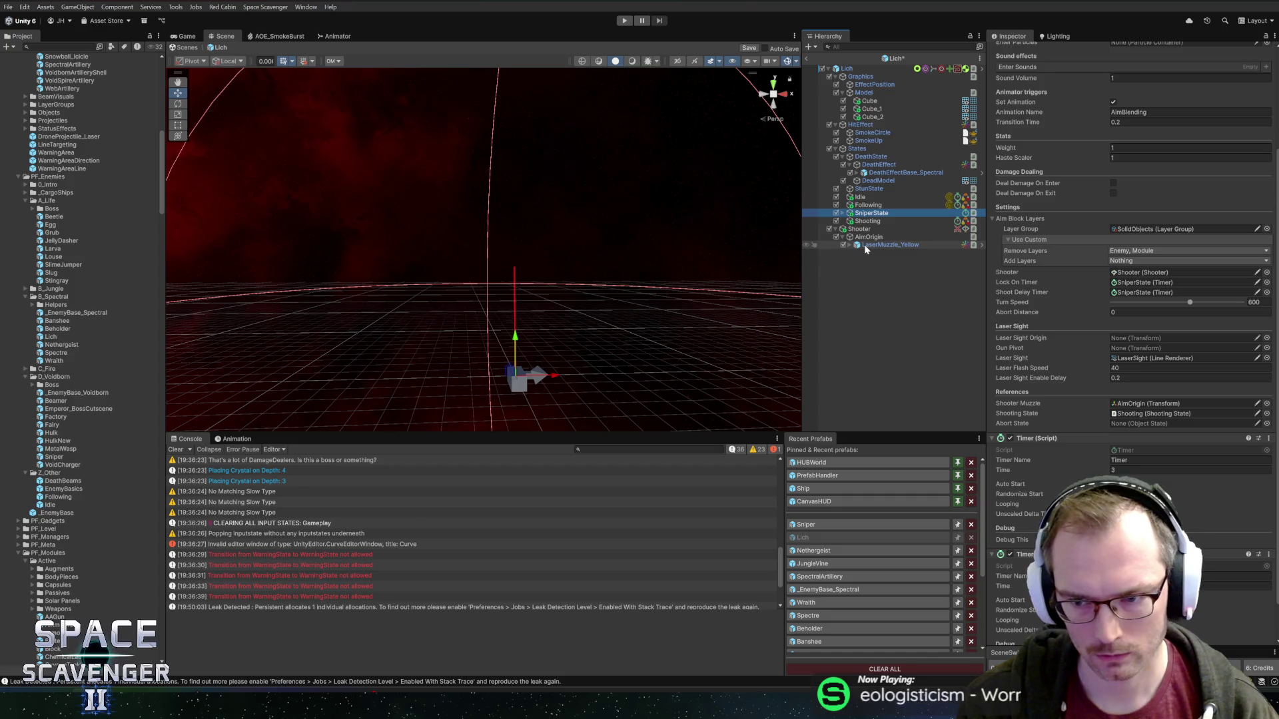
drag(864, 245, 1138, 403)
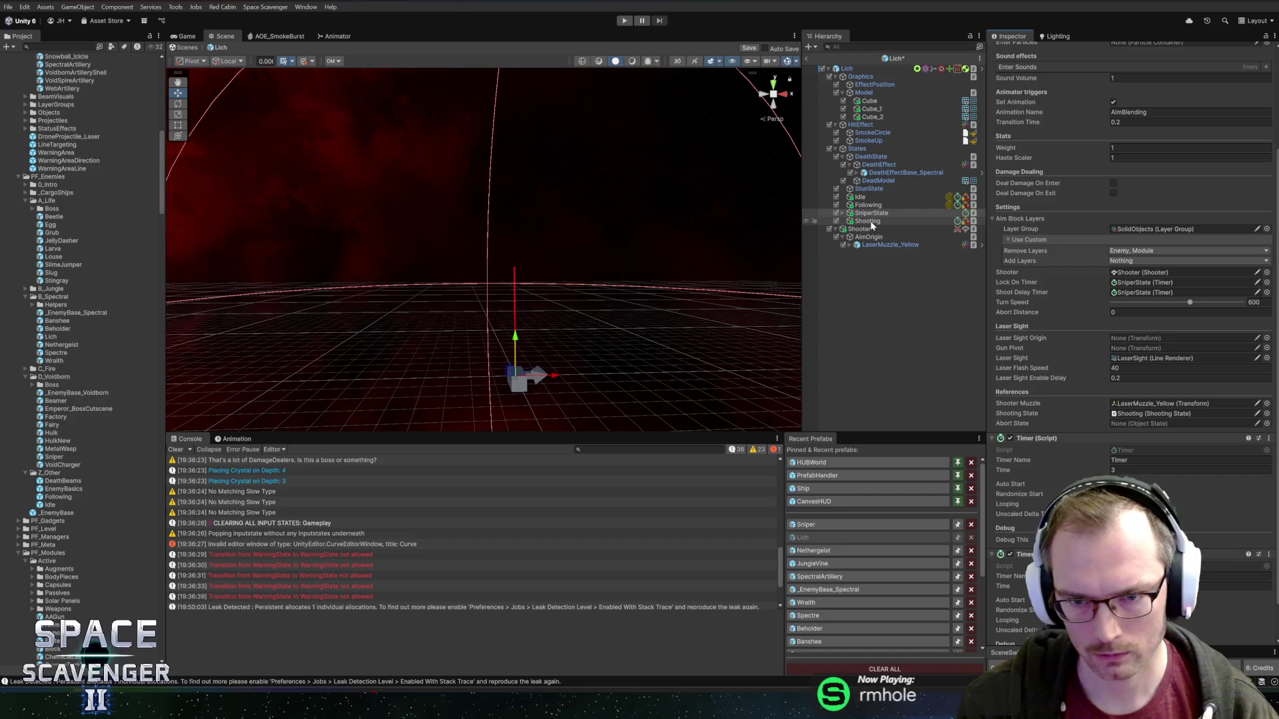
key(ctrl+s)
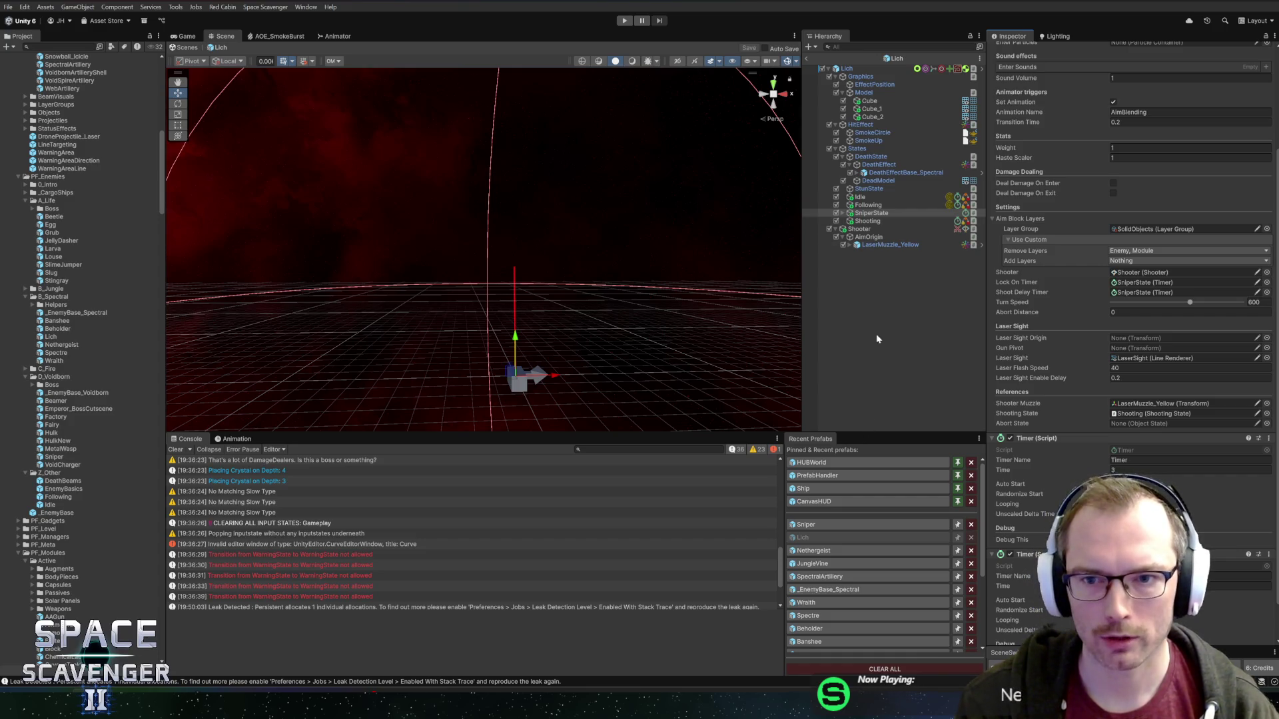
click(818, 524)
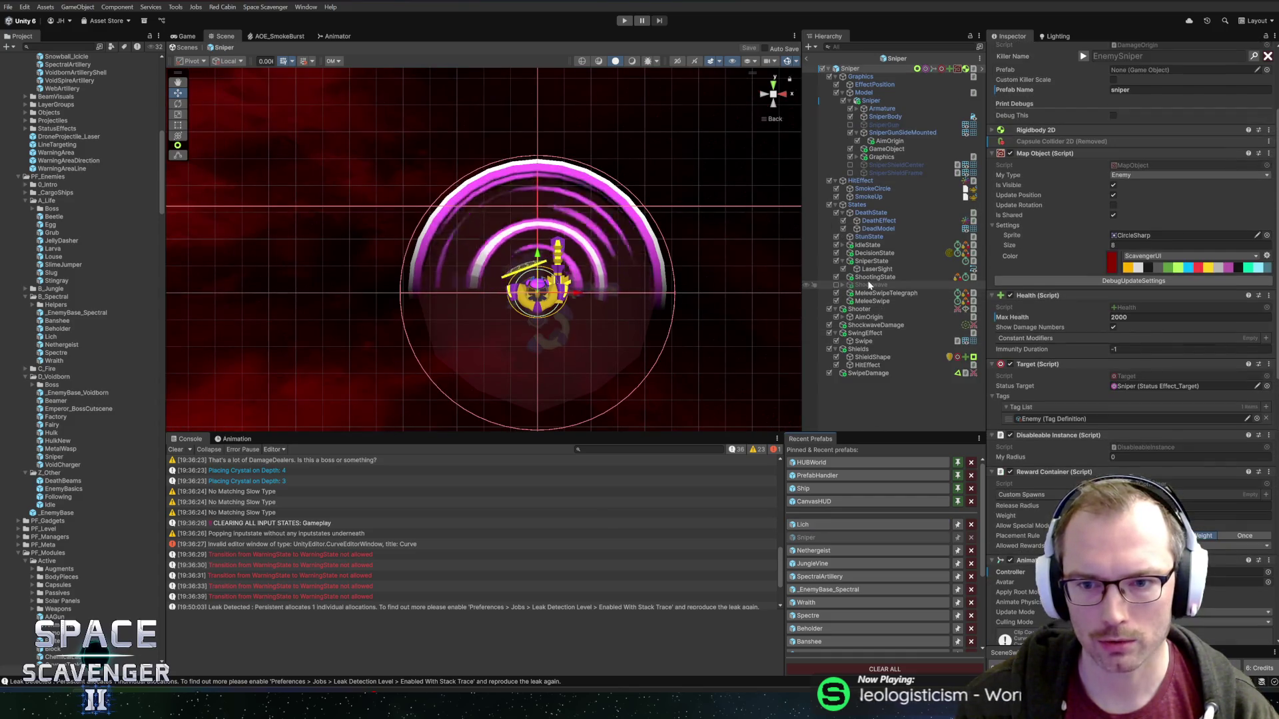
click(871, 261)
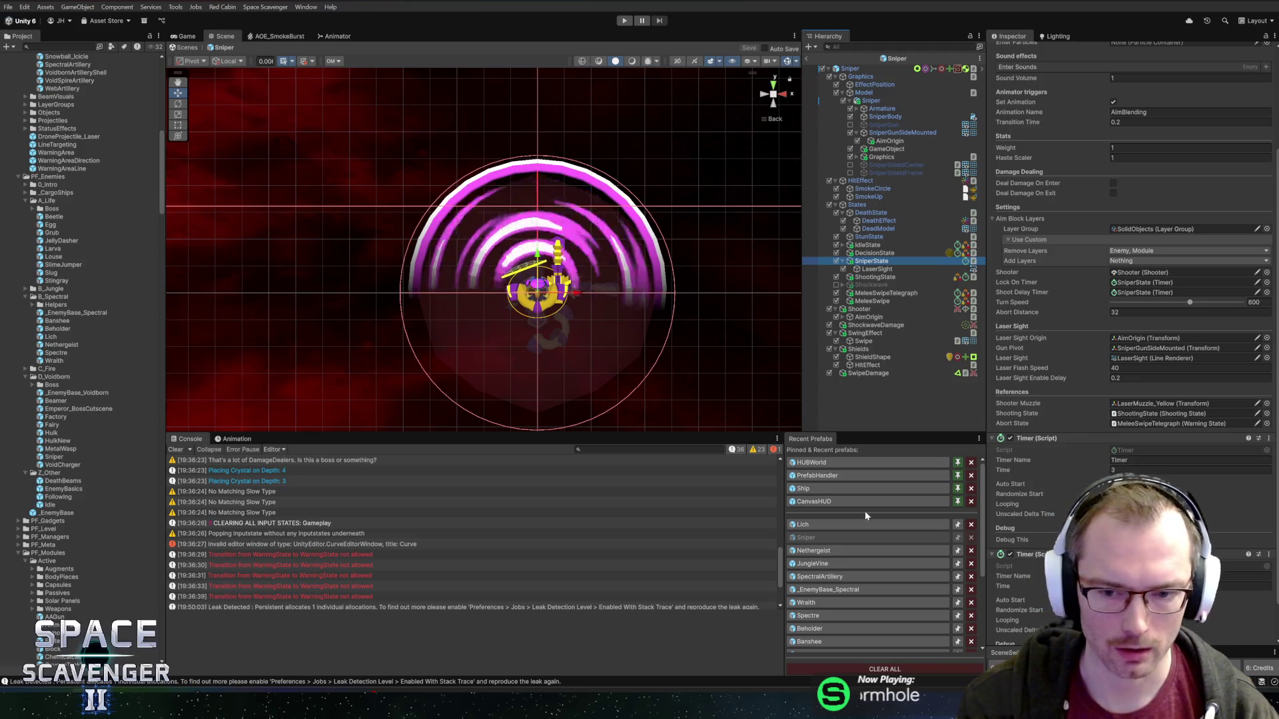
click(822, 526)
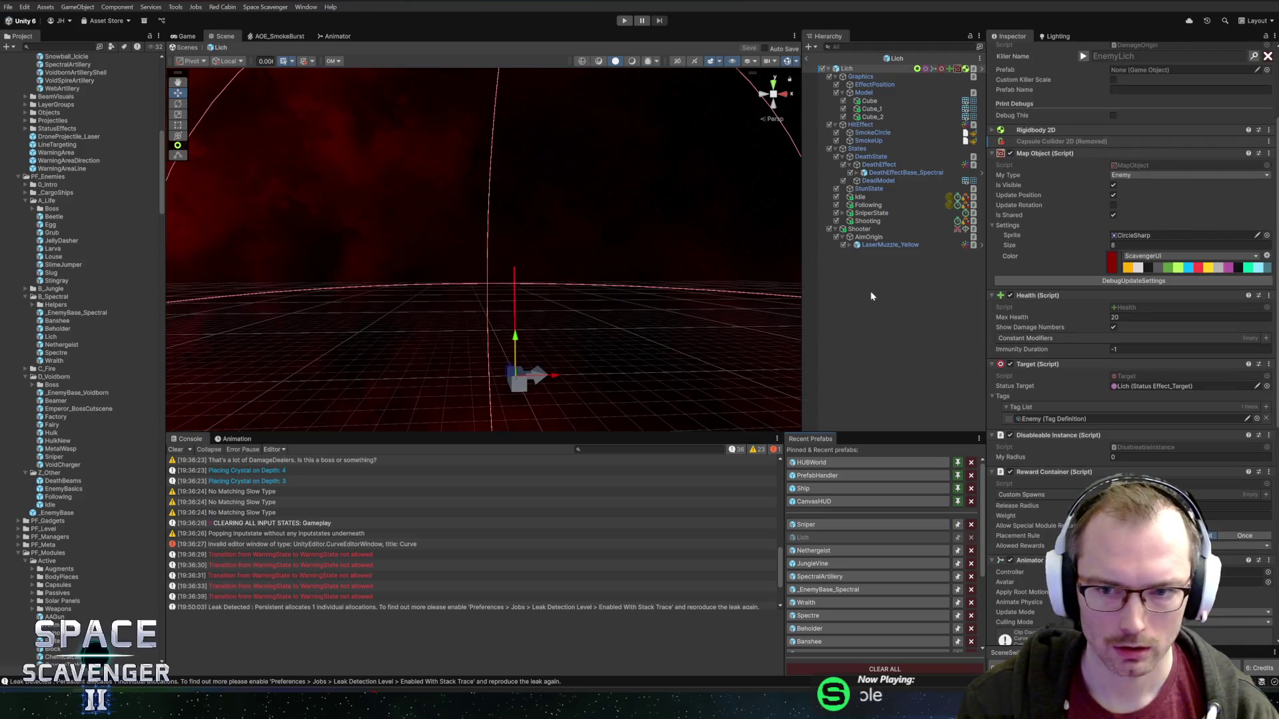
click(859, 229)
click(872, 213)
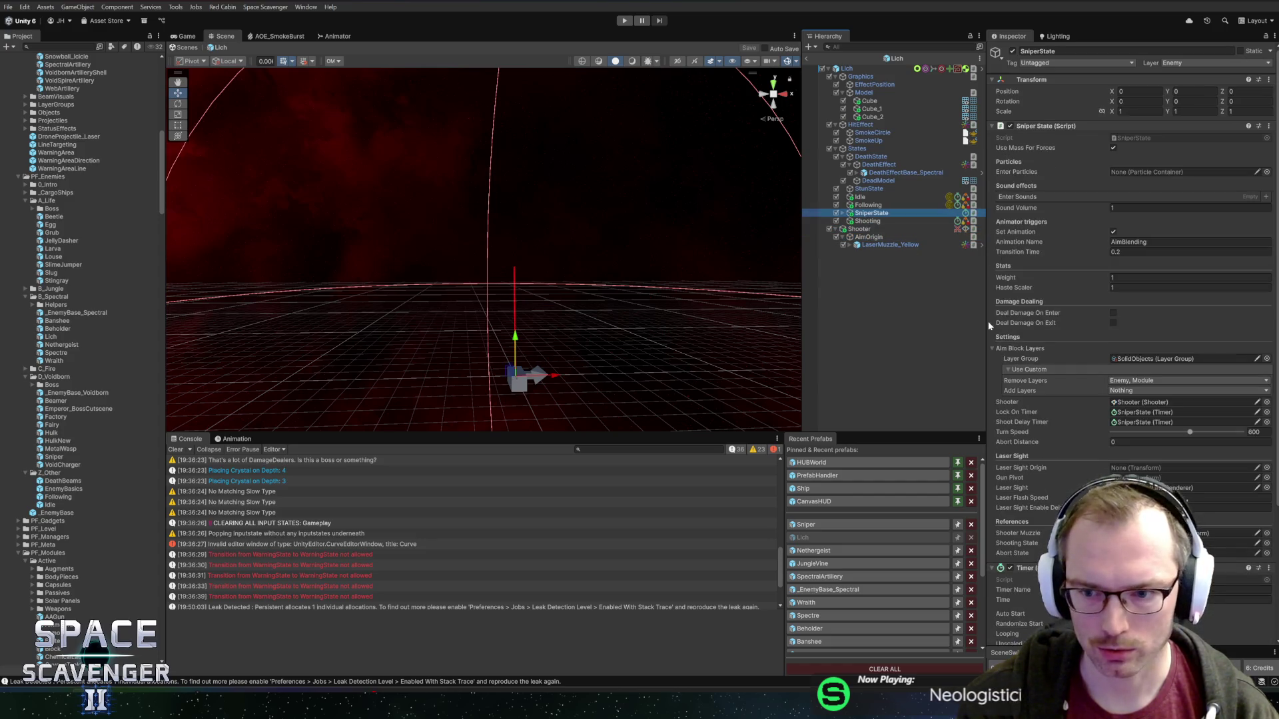
click(1132, 478)
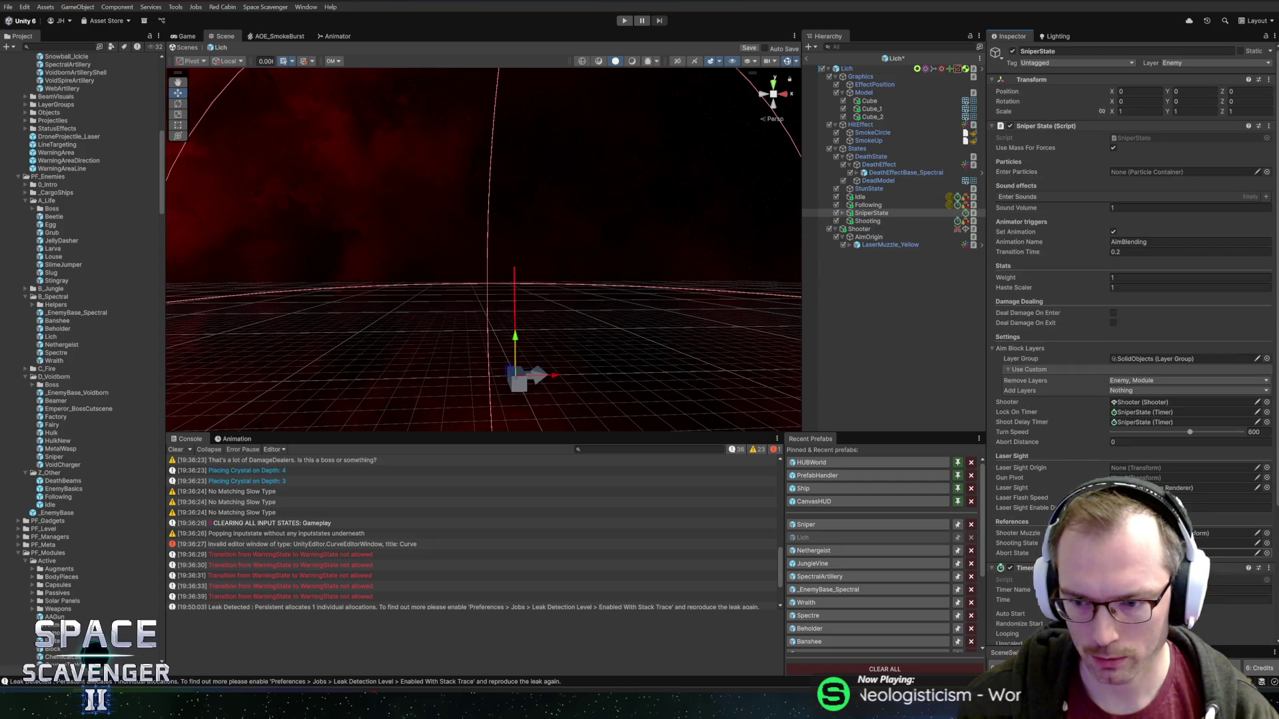
key(ctrl+s)
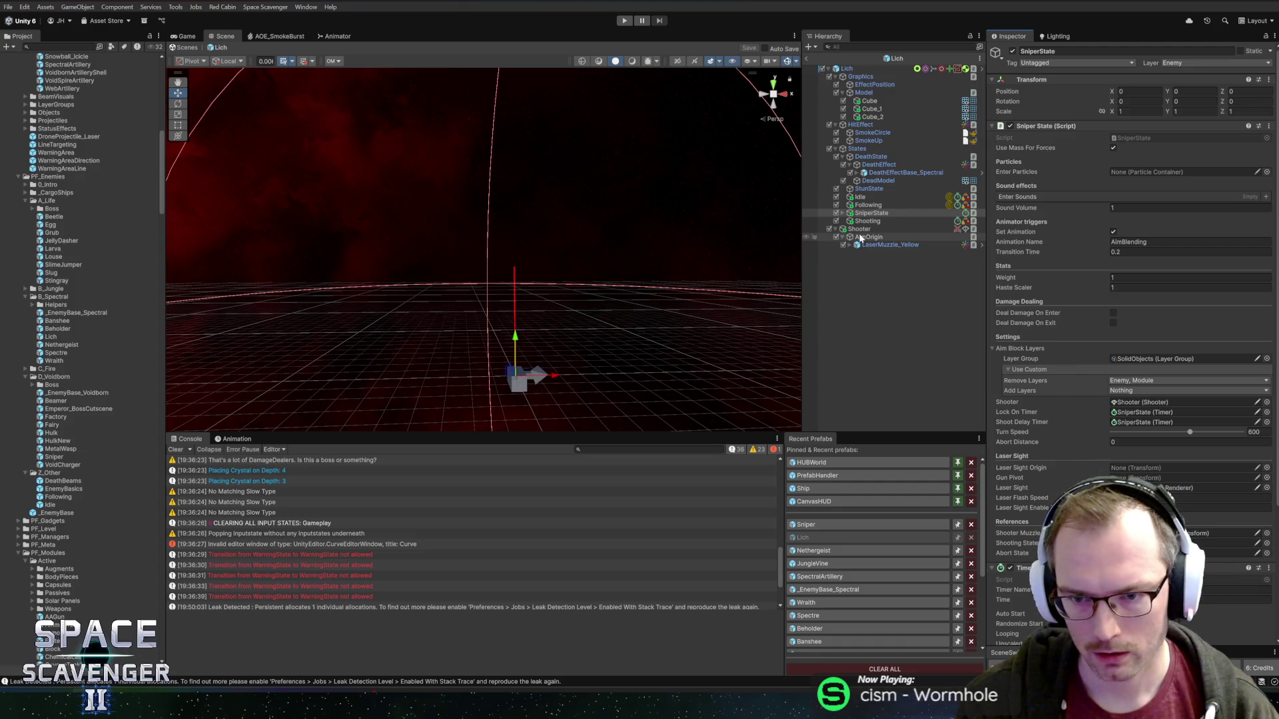
mouse_move(513, 313)
mouse_down()
mouse_move(506, 278)
mouse_move(525, 244)
mouse_move(510, 226)
mouse_move(515, 237)
mouse_up()
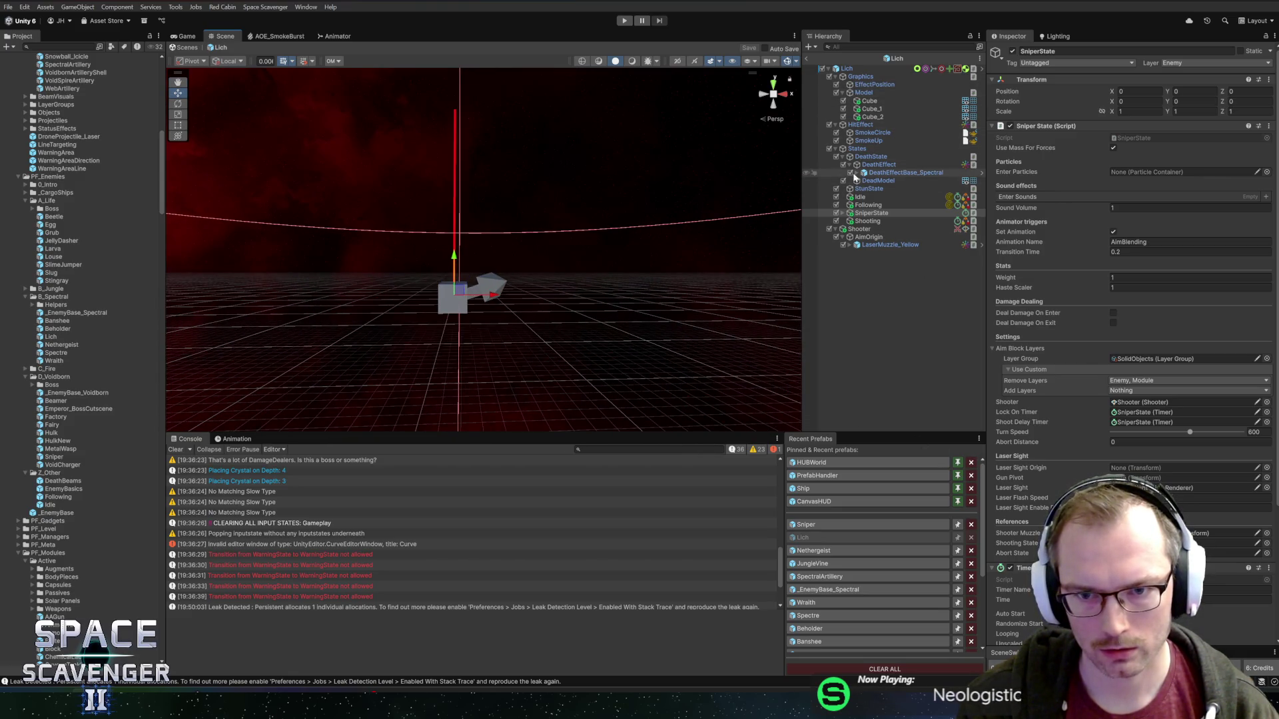
right_click(852, 149)
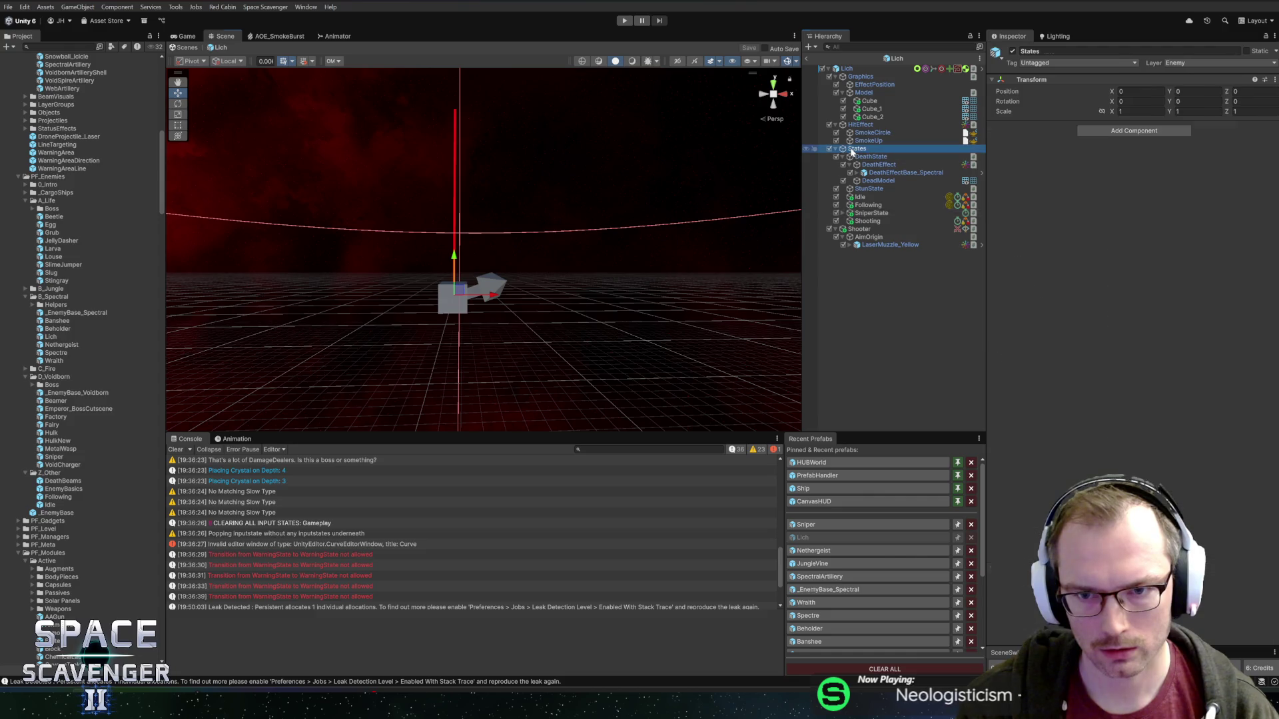
- Create an empty child named Test under the Lich root, then reopen SniperState's script options
click(847, 69)
right_click(848, 70)
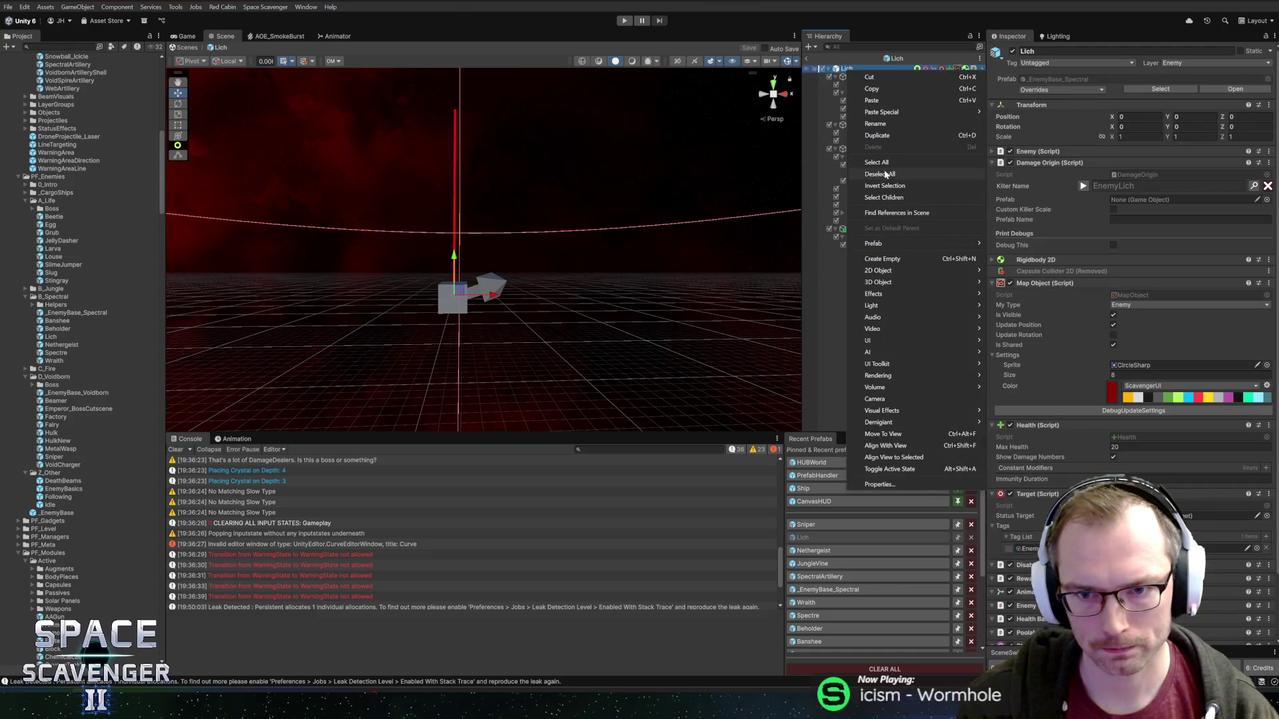
click(882, 259)
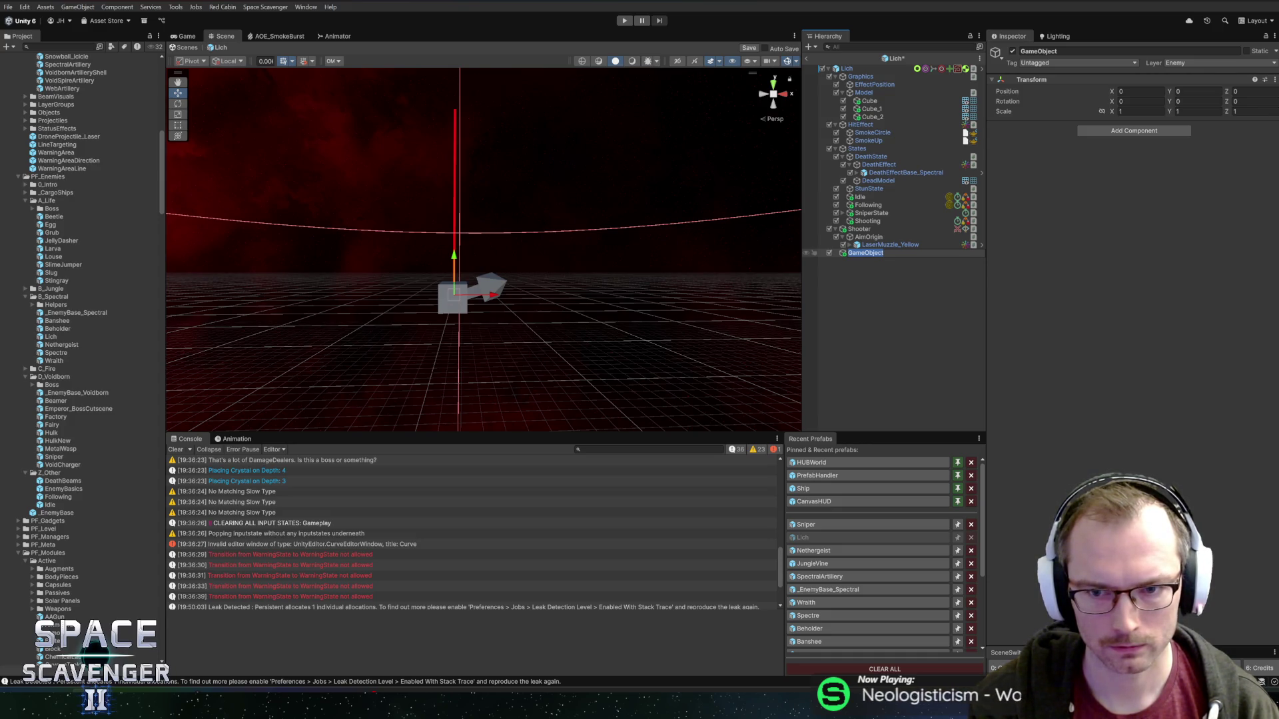
click(886, 214)
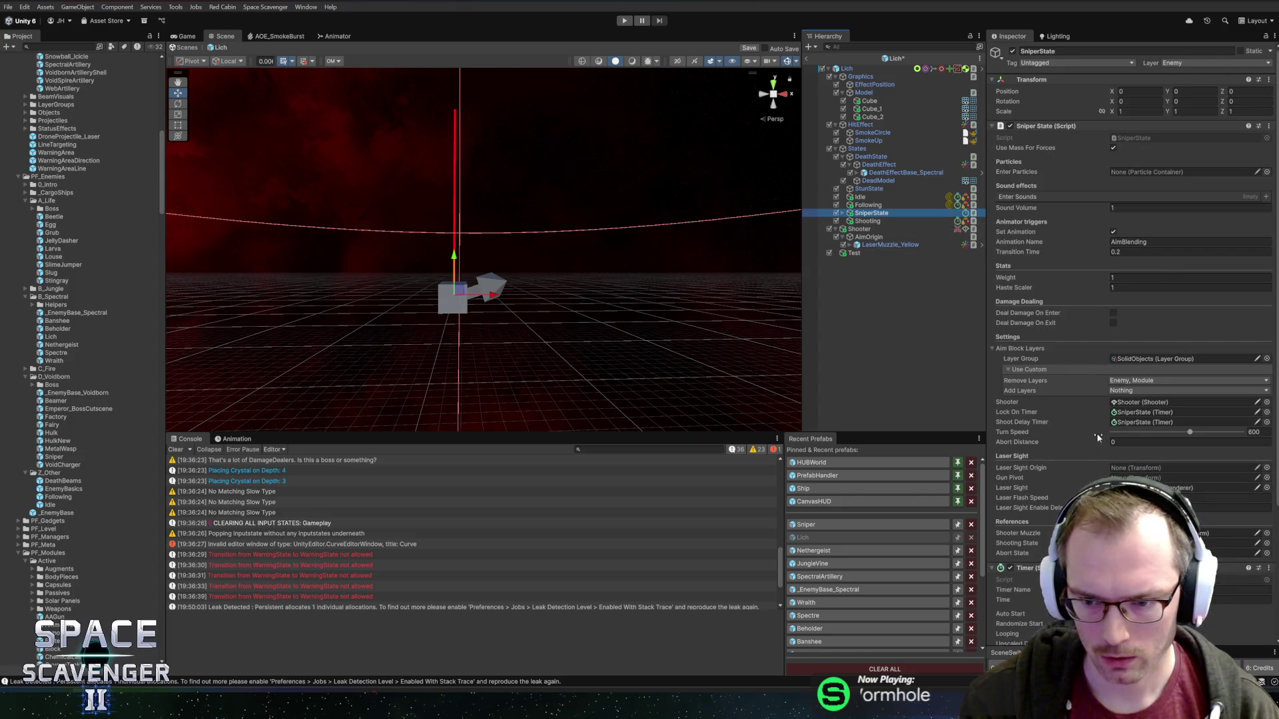
right_click(1049, 127)
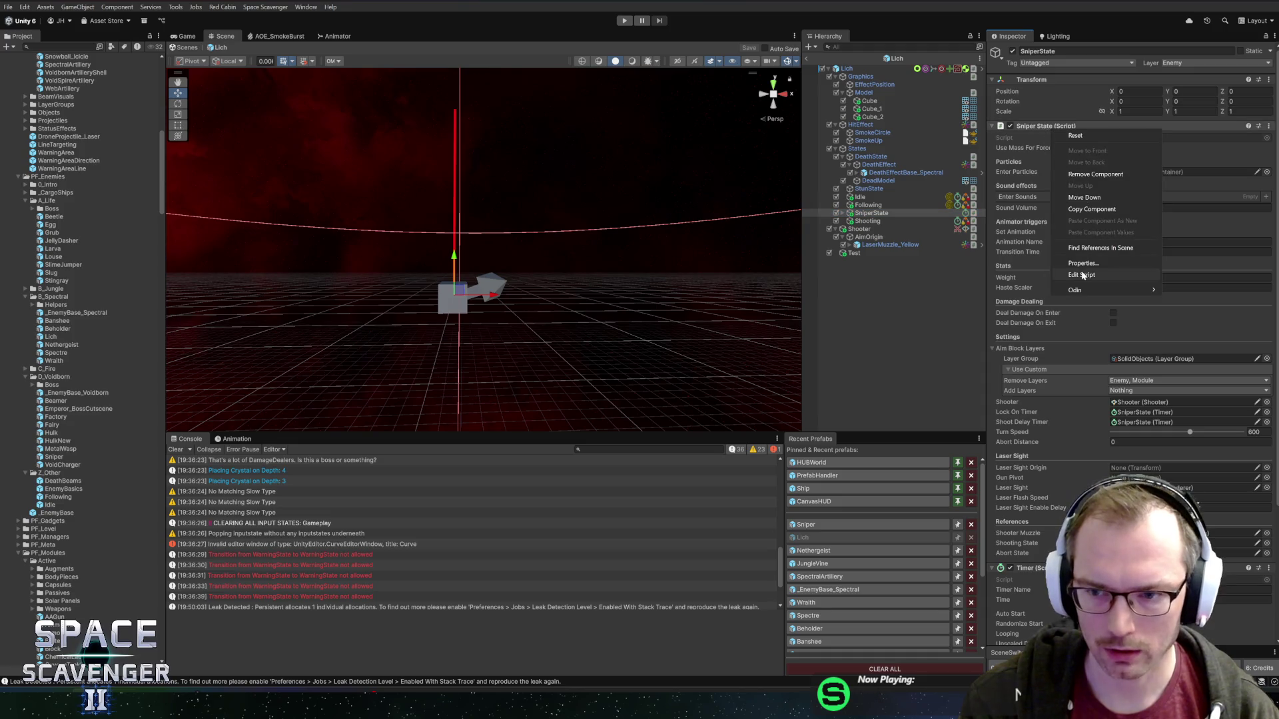
click(1084, 274)
scroll(630, 305, down, 2)
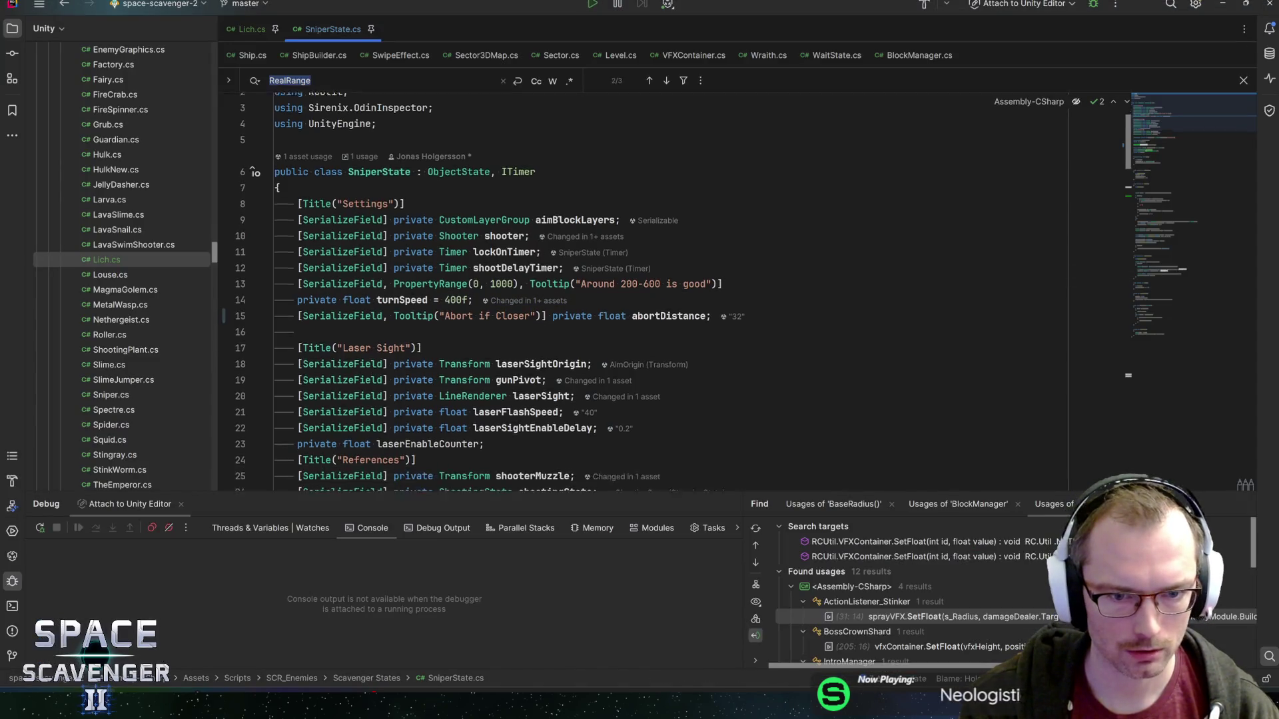
double_click(520, 309)
key(F3)
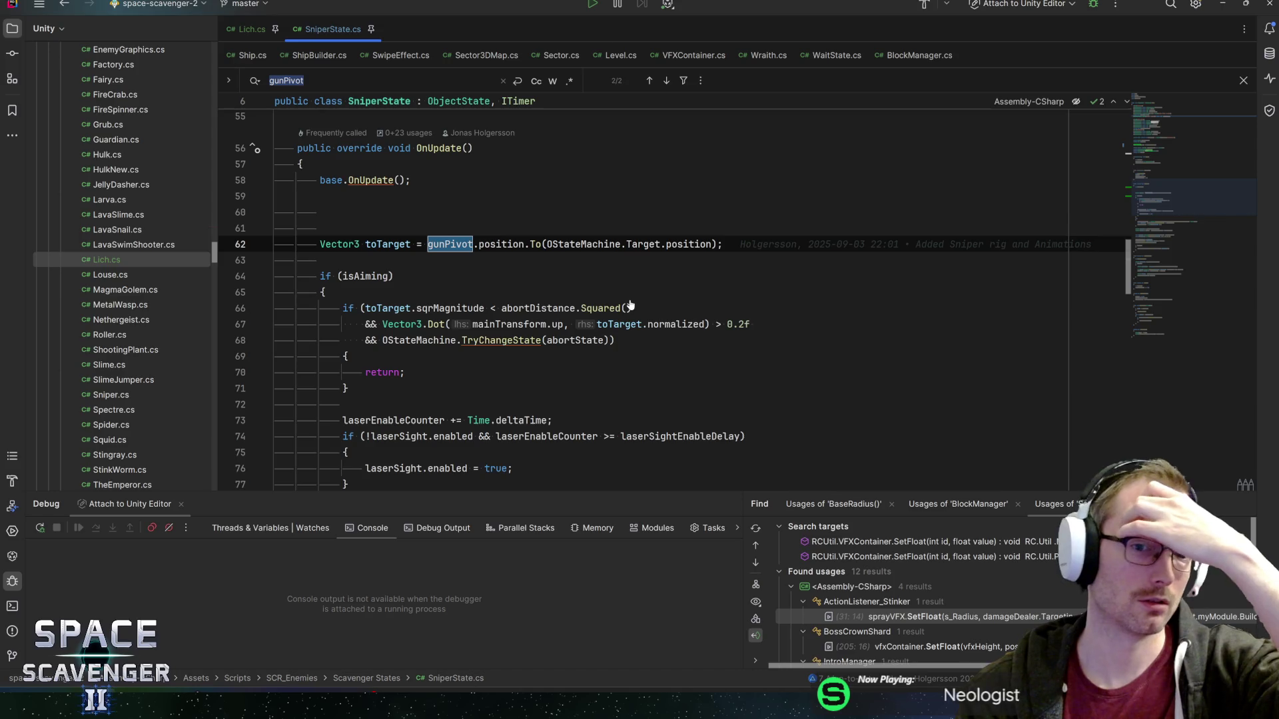
key(Return)
key(Return)
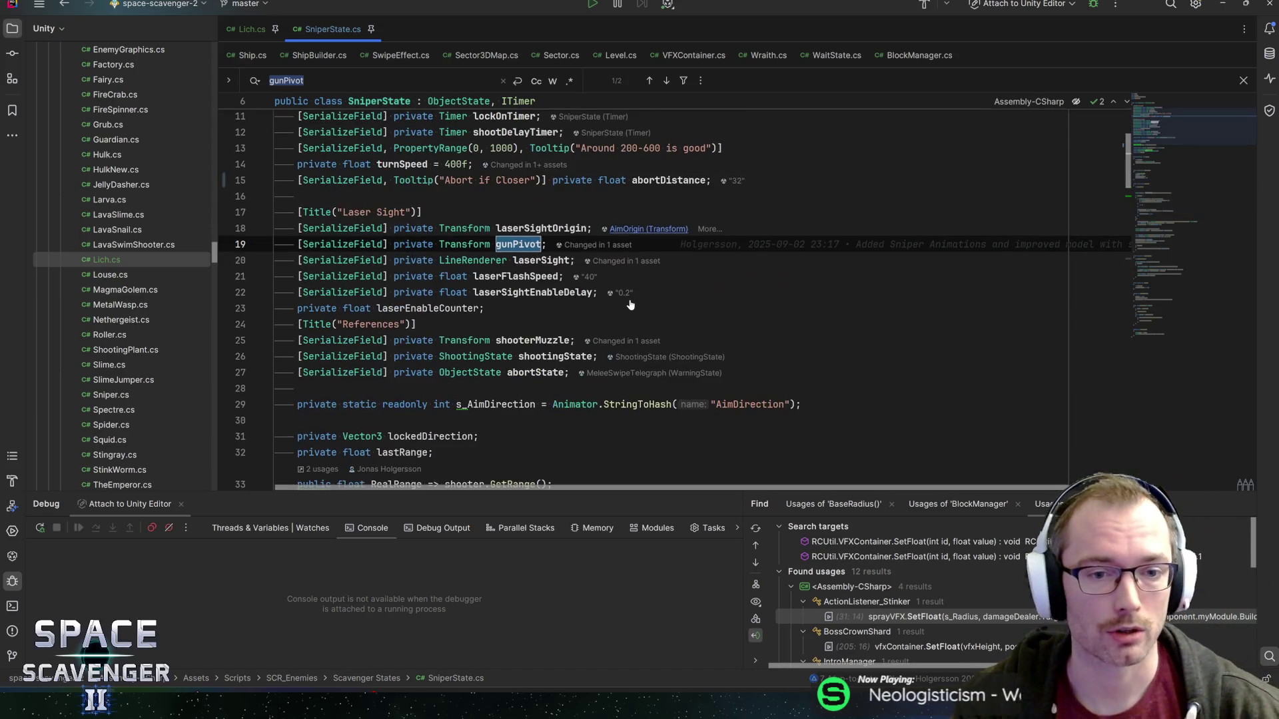
key(Return)
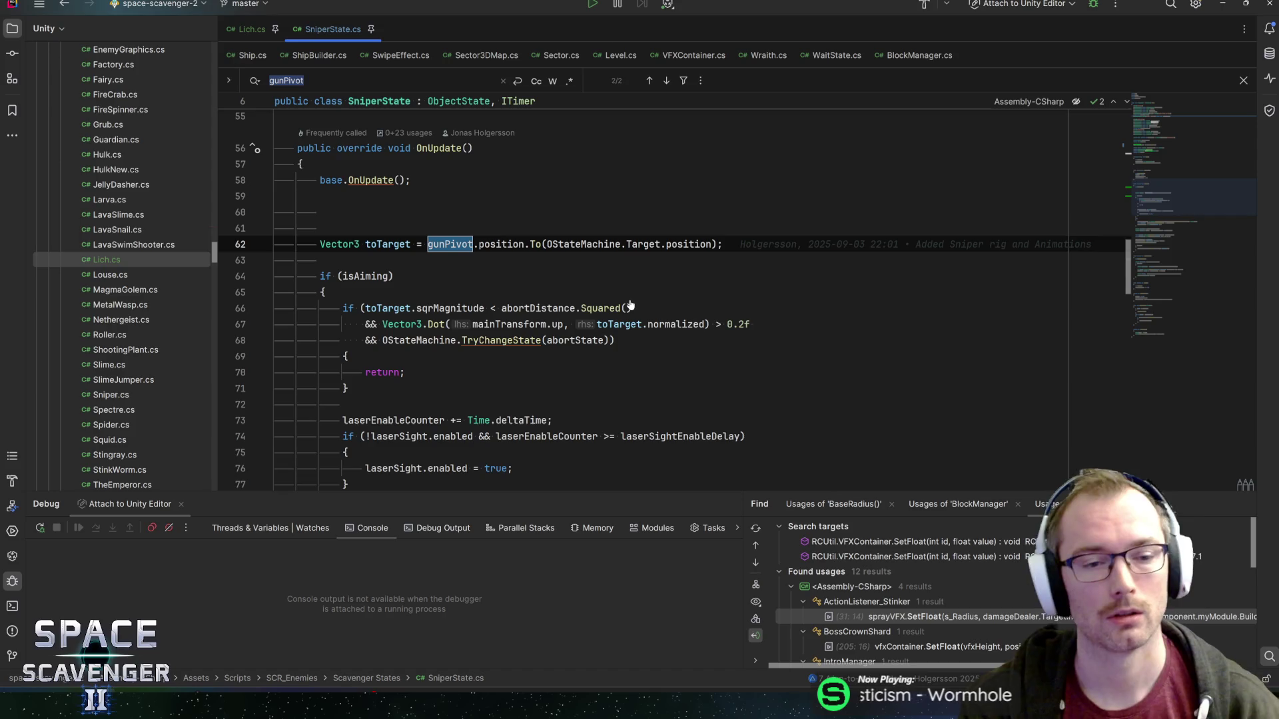
click(368, 244)
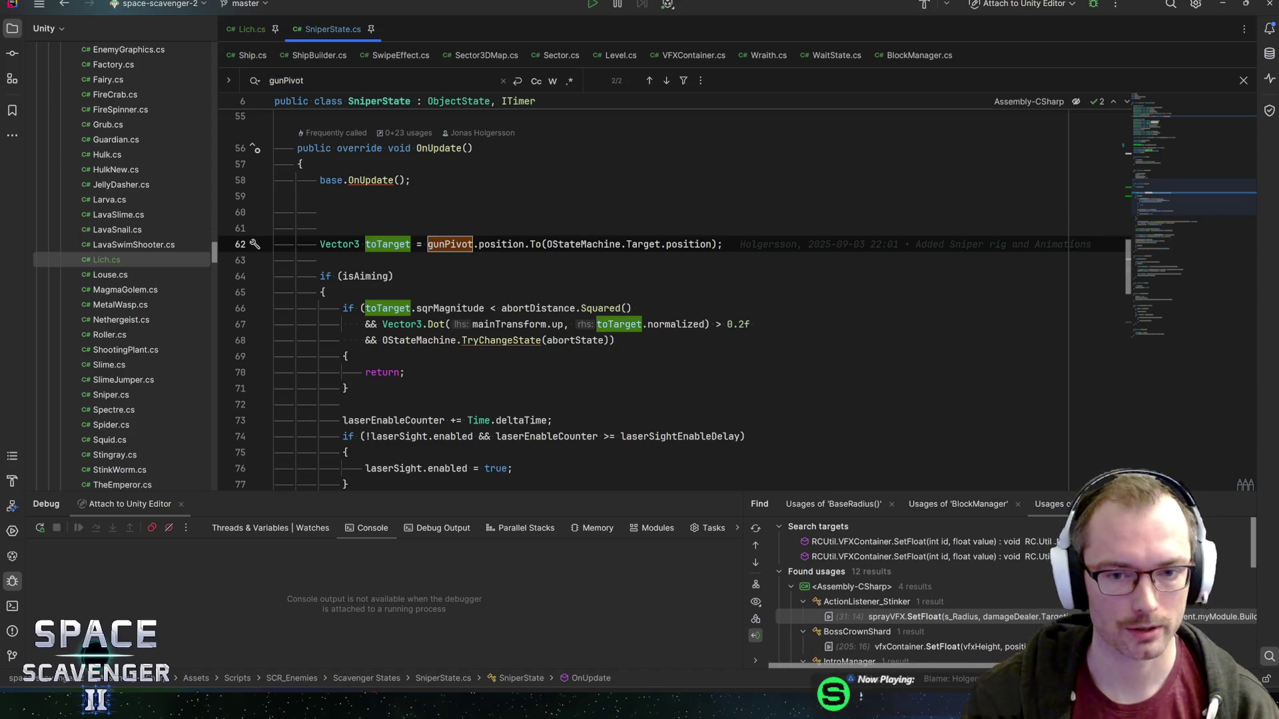
scroll(413, 341, down, 7)
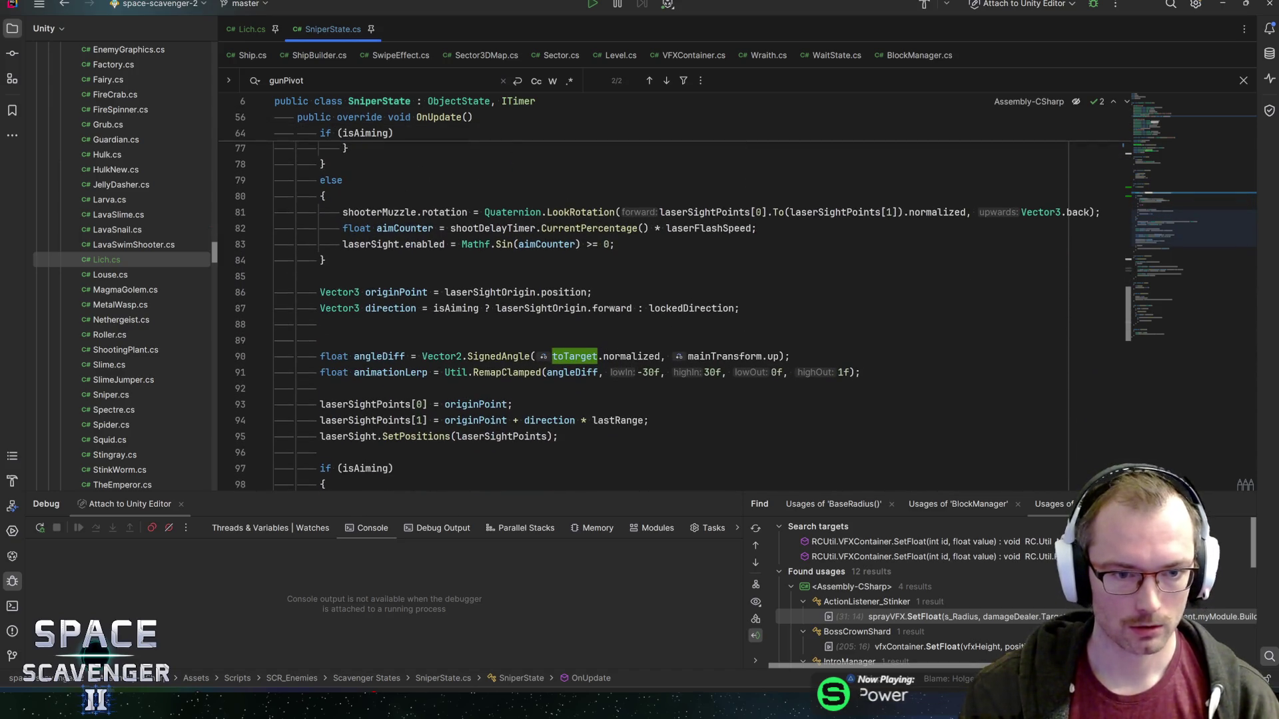
scroll(674, 308, down, 2)
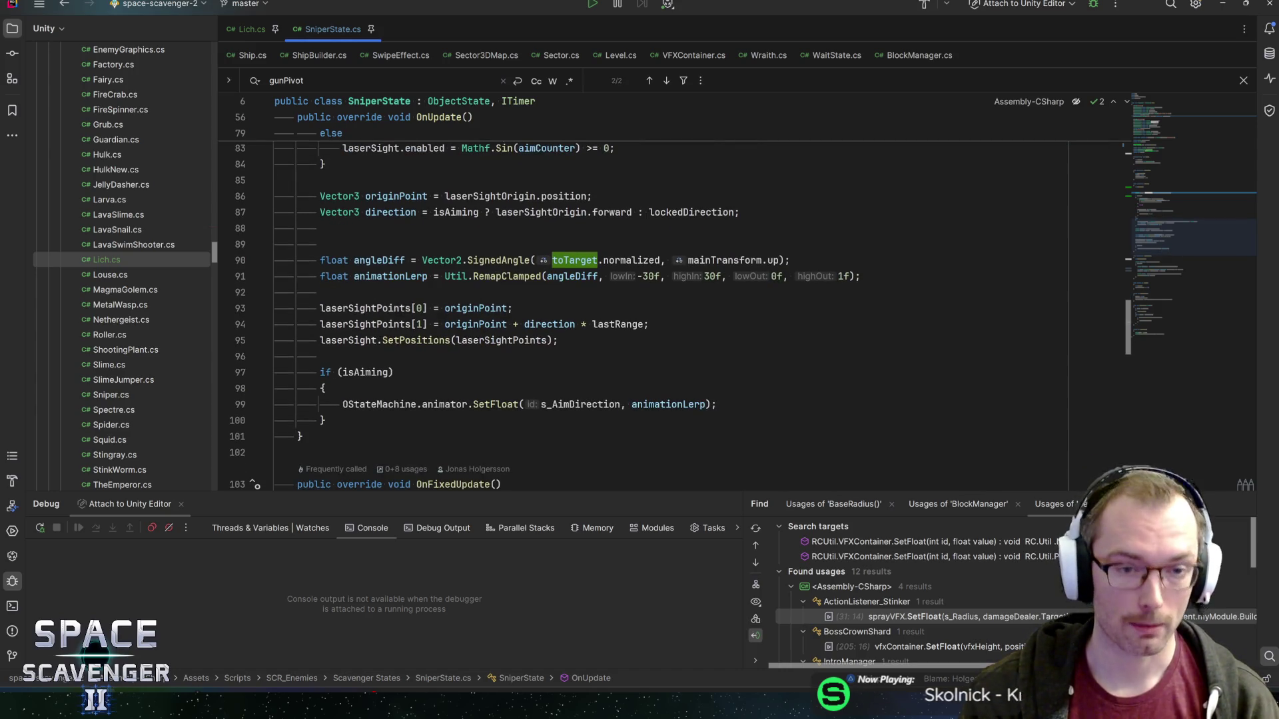
click(376, 275)
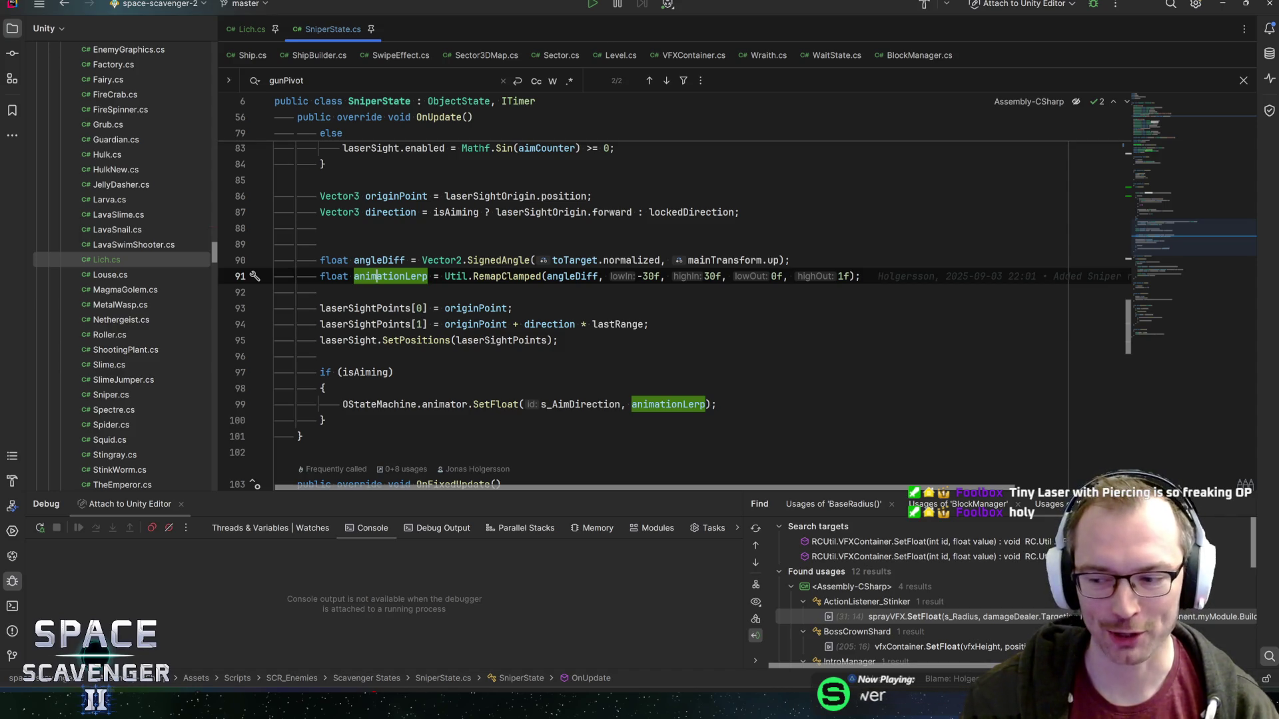
scroll(666, 300, down, 1)
scroll(666, 299, up, 2)
scroll(666, 299, down, 1)
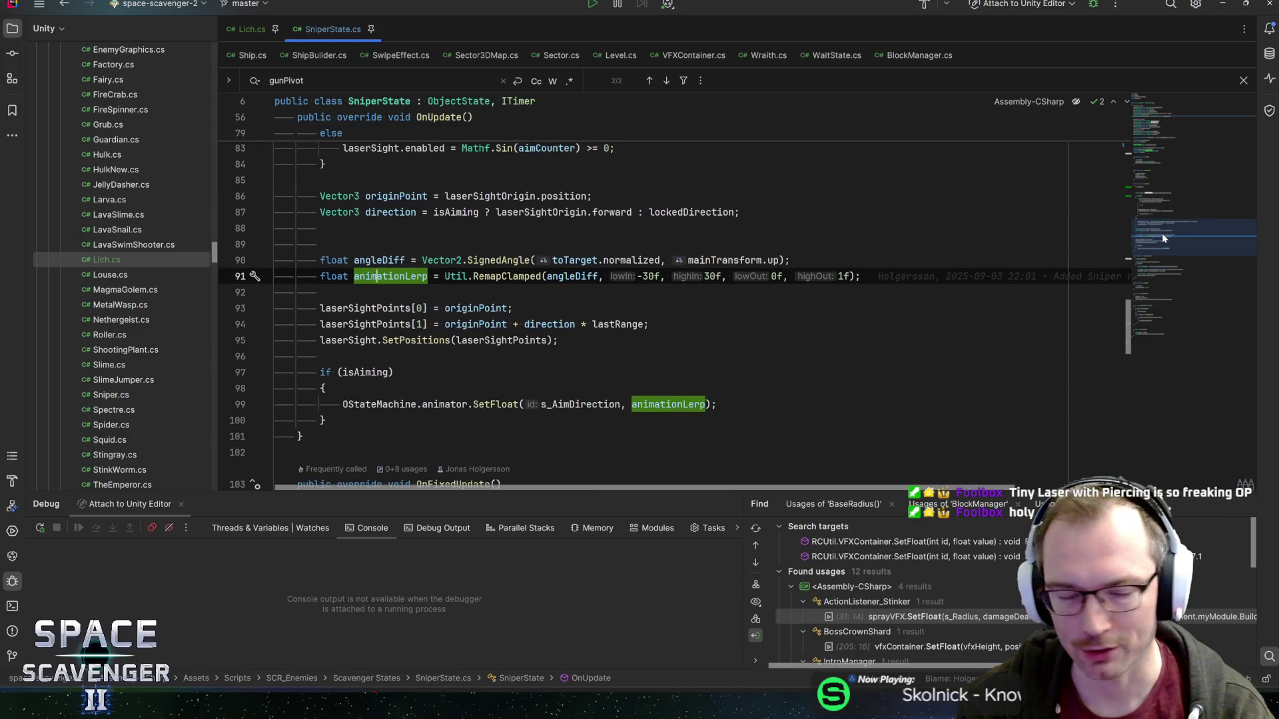
mouse_move(1162, 234)
mouse_down()
mouse_move(1147, 249)
mouse_move(1146, 166)
mouse_move(1172, 110)
mouse_up()
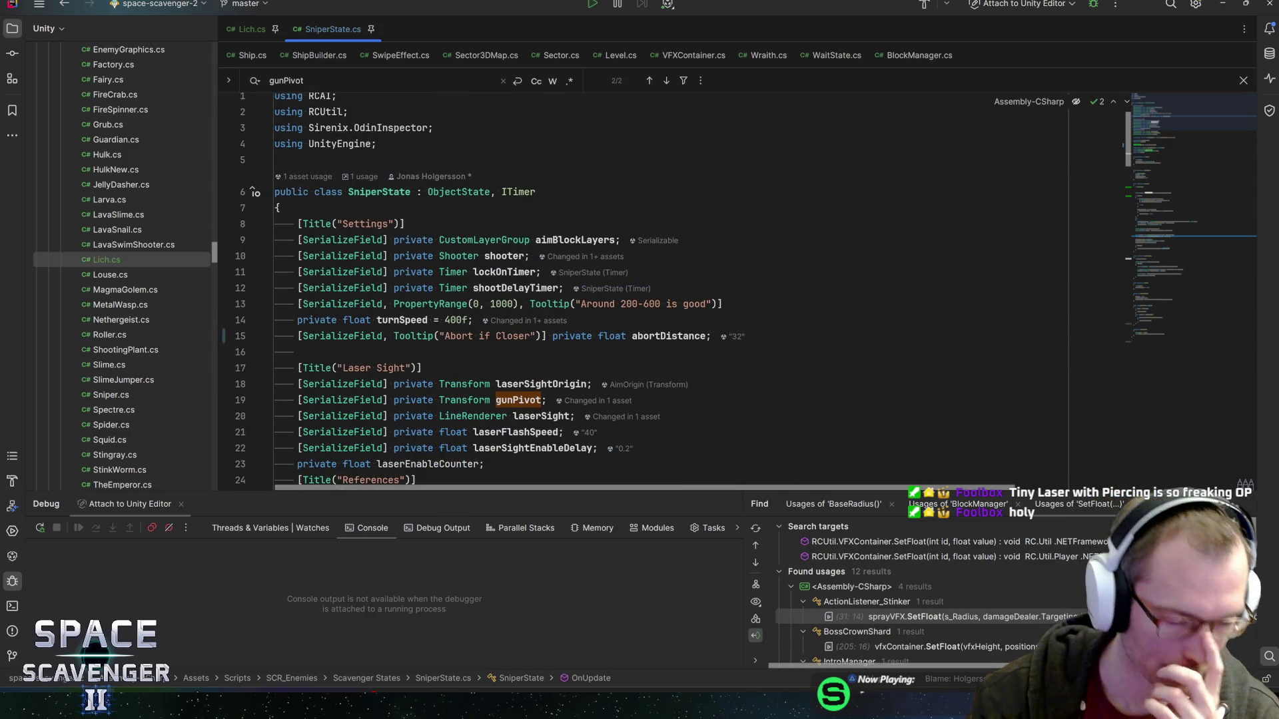
- Inspect the laserSightOrigin, laserSightEnableDelay and laserFlashSpeed fields in SniperState.cs, then go back to Unity
click(507, 383)
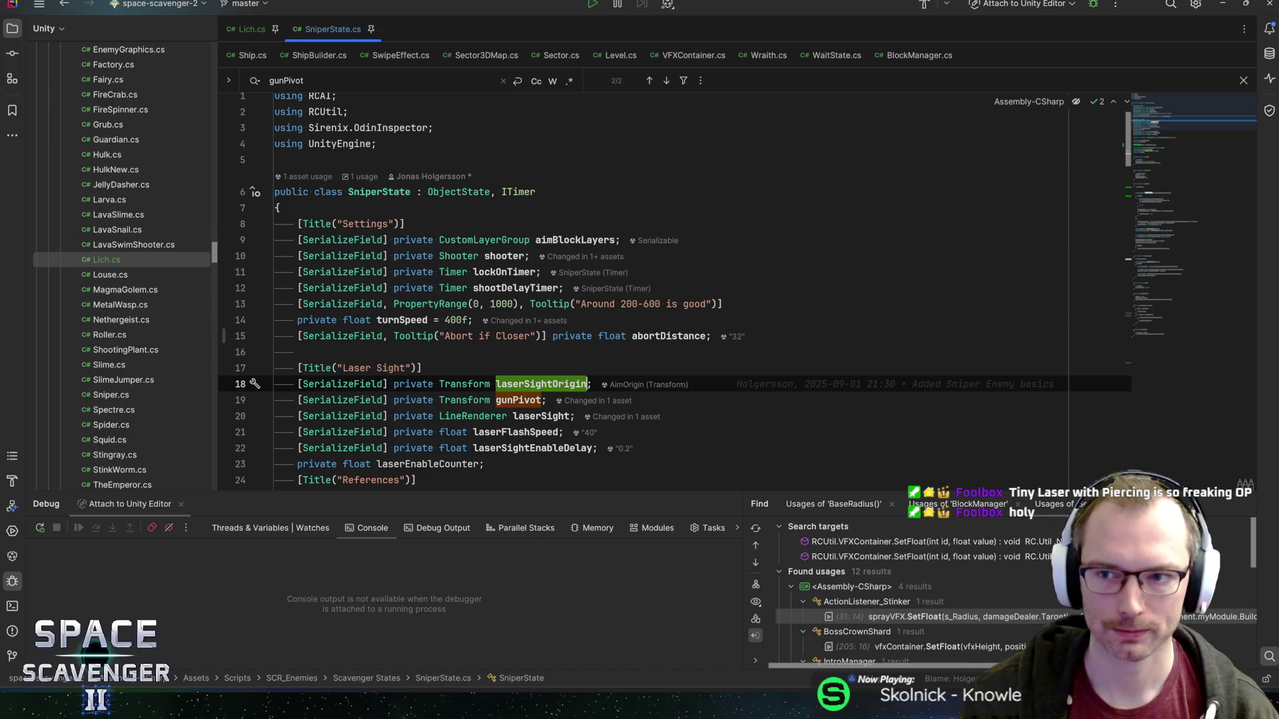
scroll(620, 367, down, 3)
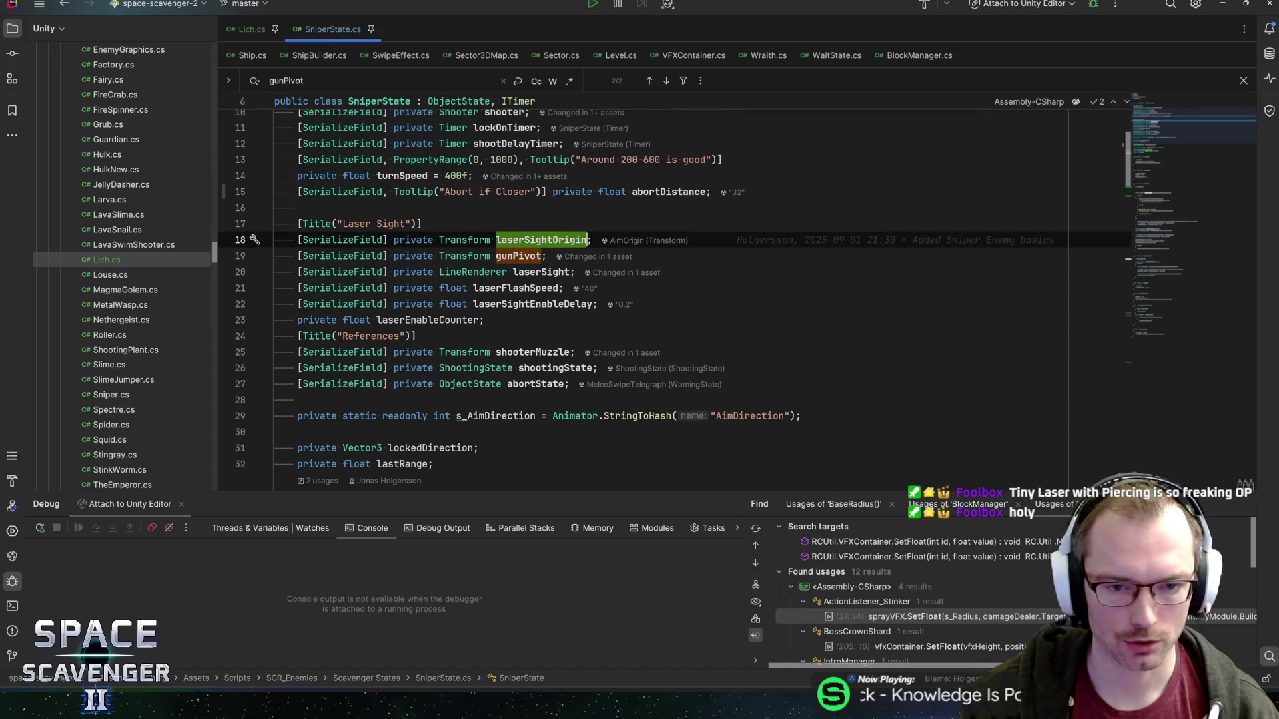
click(427, 320)
click(513, 288)
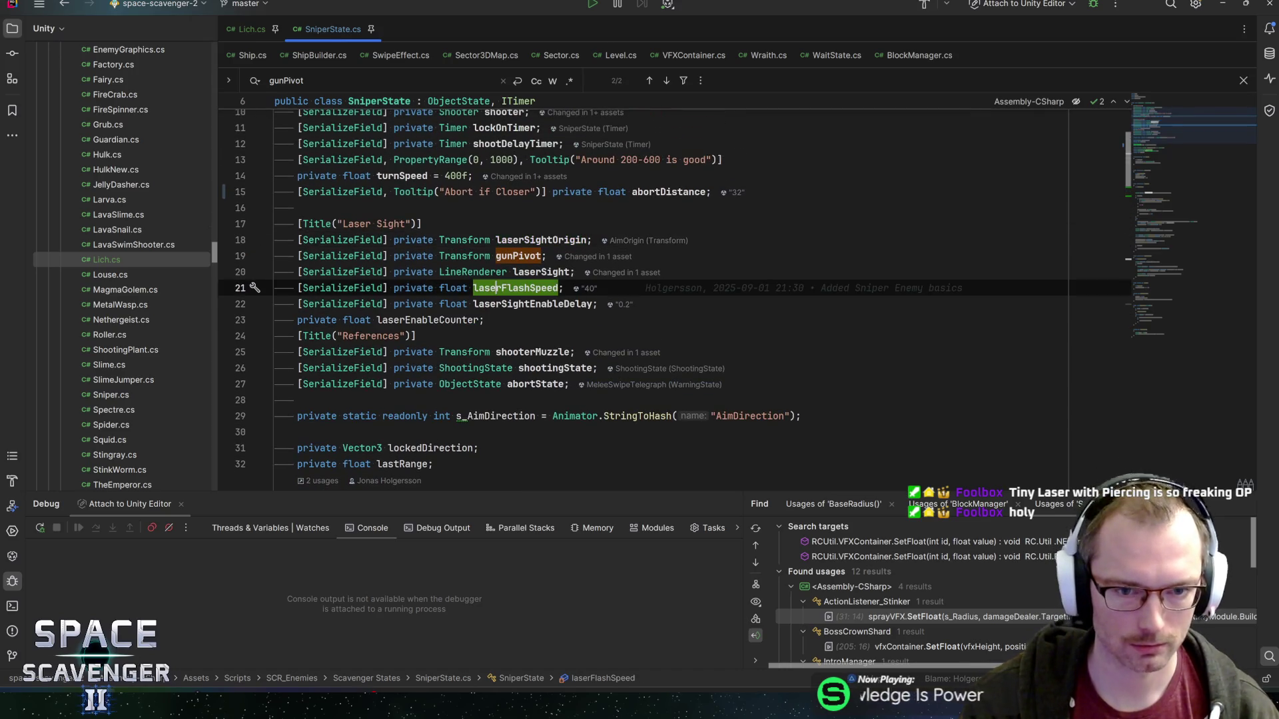
click(513, 304)
click(506, 288)
click(513, 304)
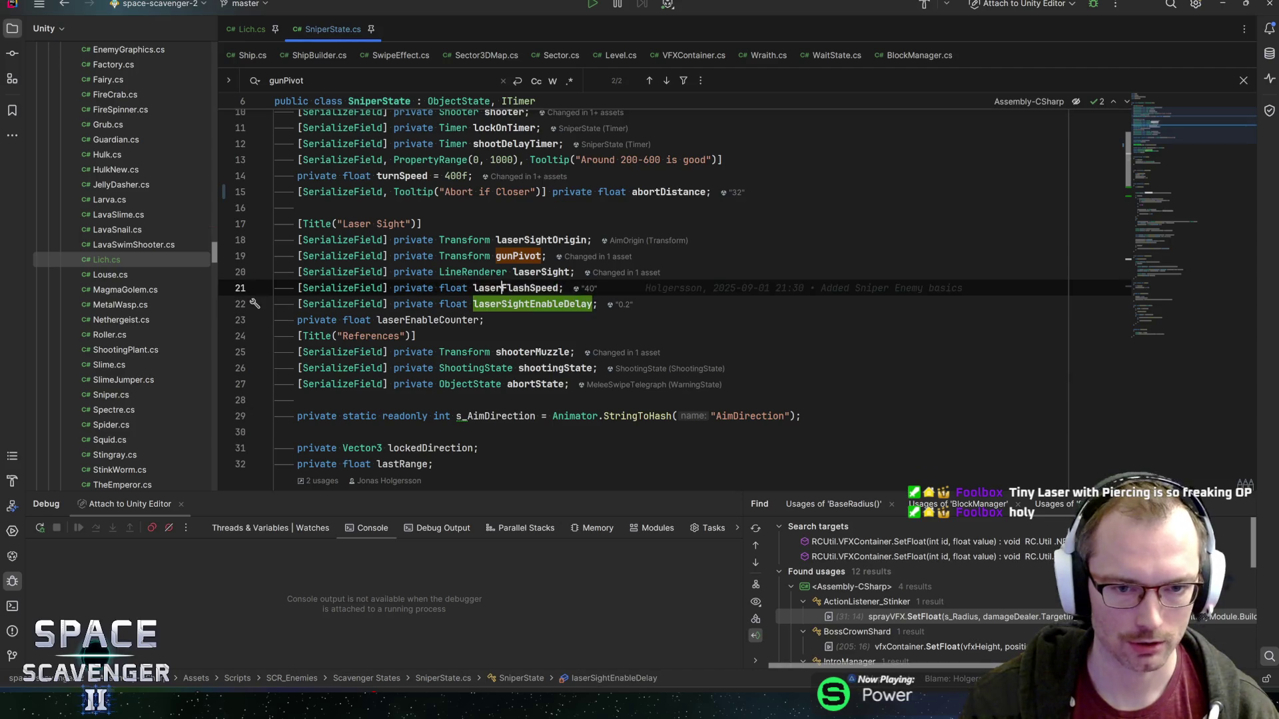
click(500, 288)
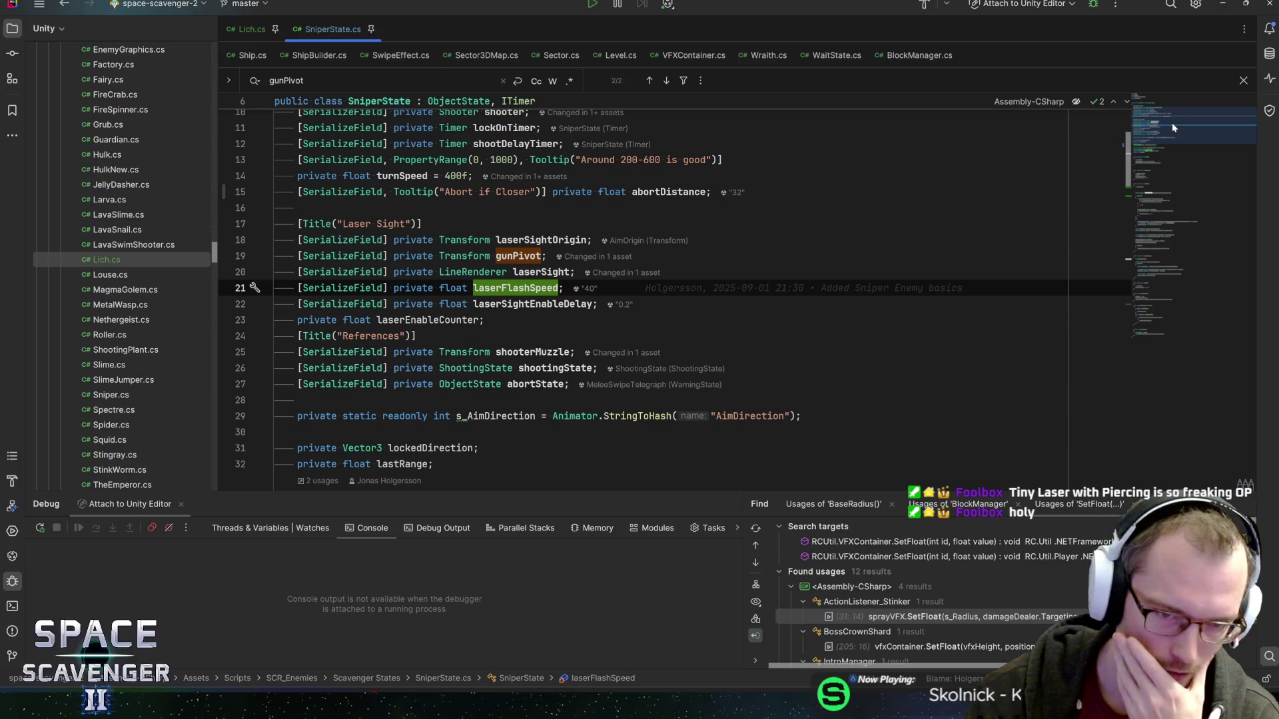
drag(1168, 125, 1204, 147)
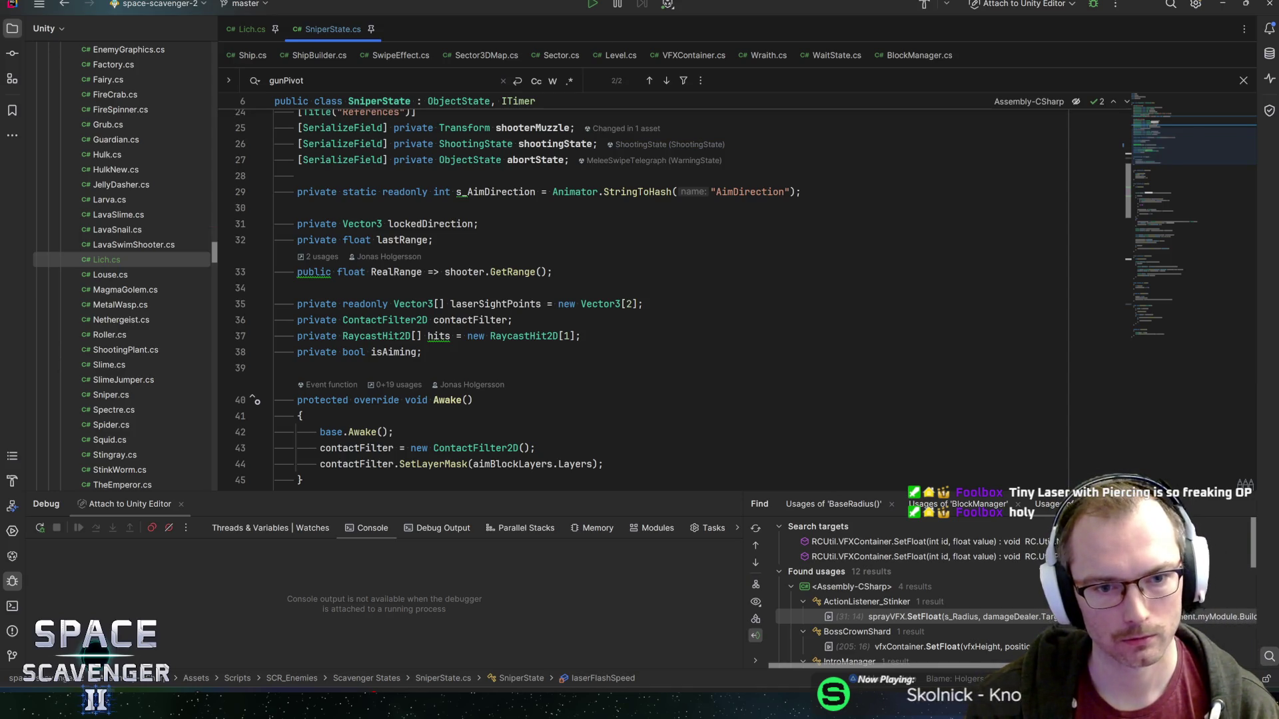
key(alt+Tab)
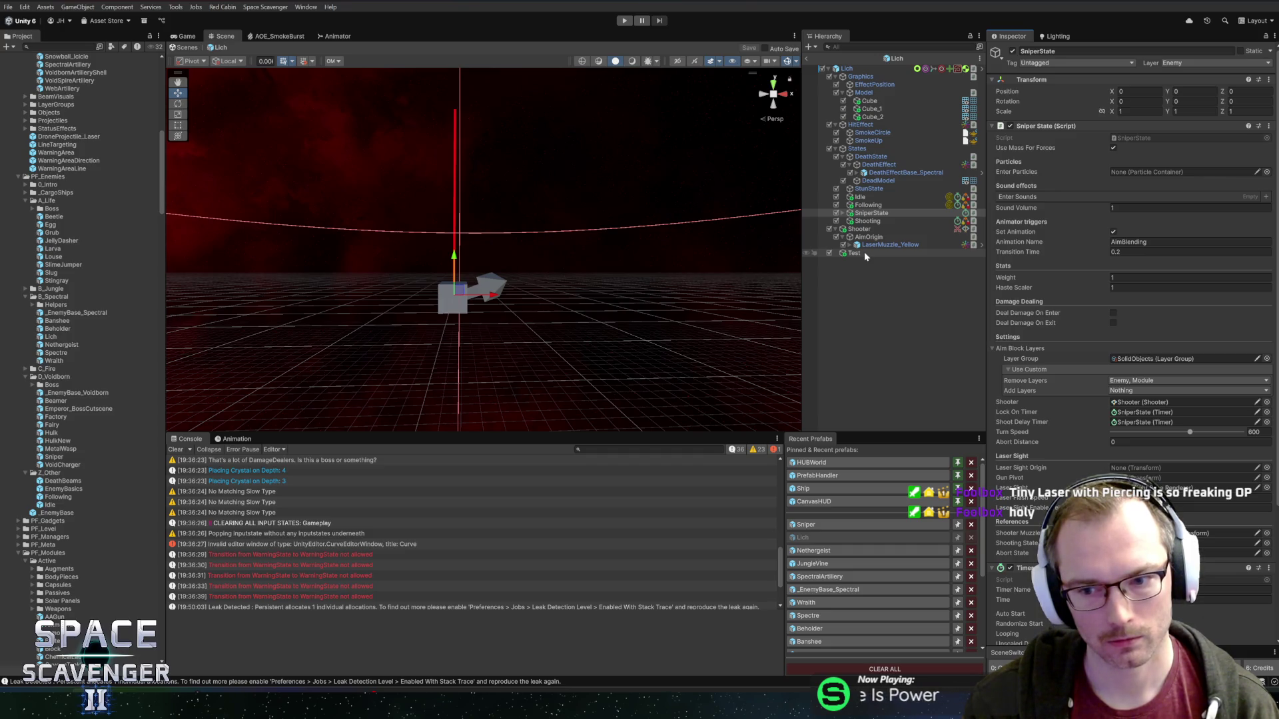
- Rename Test to SightOrigin and assign it as SniperState's Laser Sight Origin
click(859, 254)
key(F2)
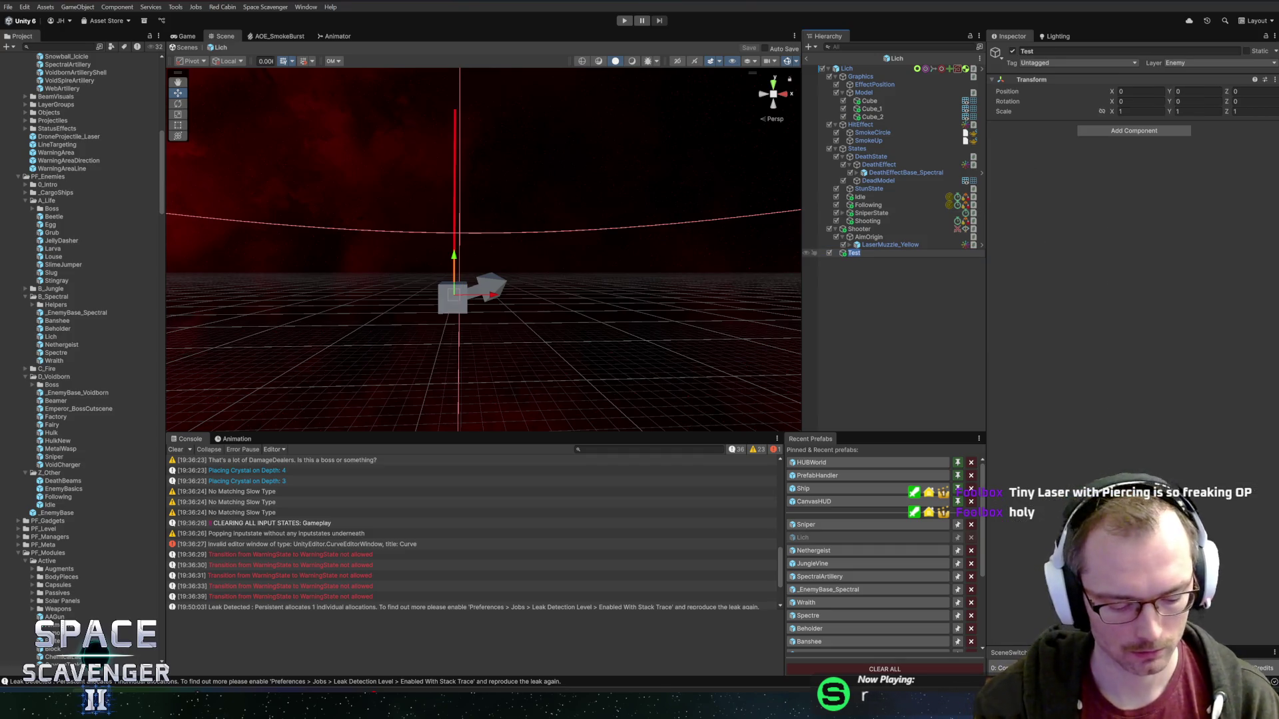
text(SightOrigin)
key(Return)
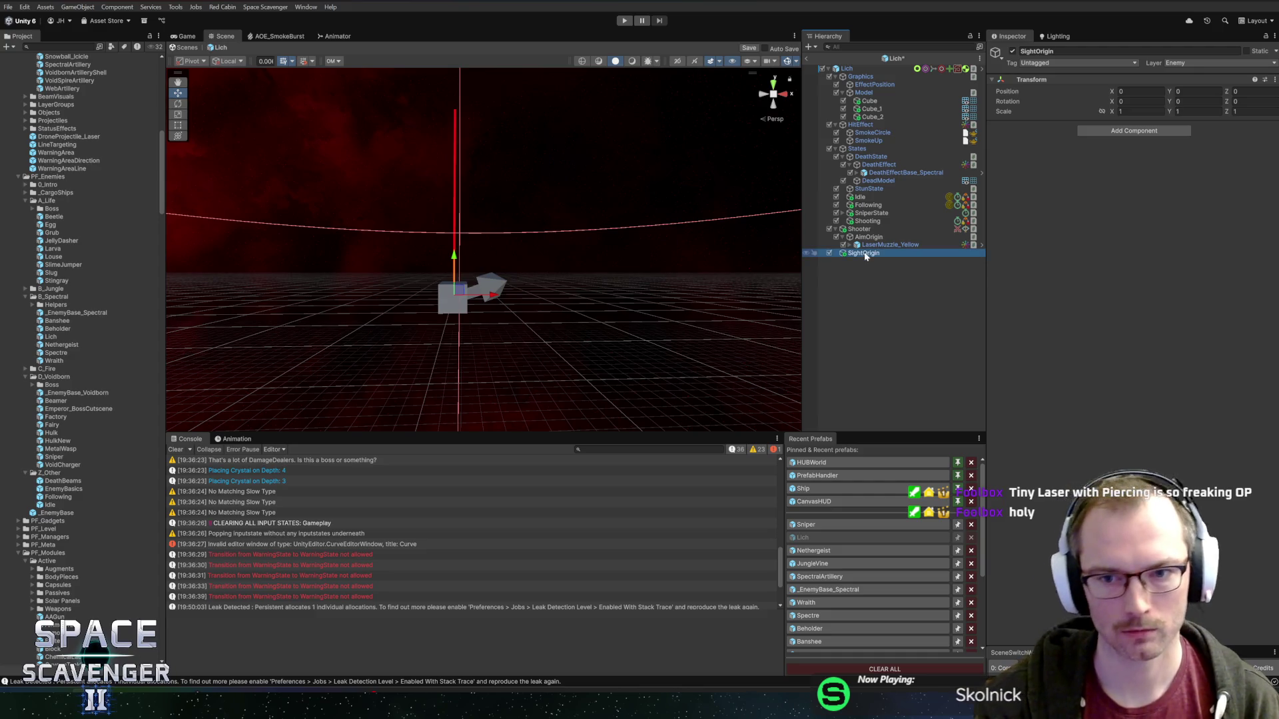
click(872, 213)
mouse_move(863, 254)
mouse_down()
mouse_move(1142, 393)
mouse_move(1128, 469)
mouse_up()
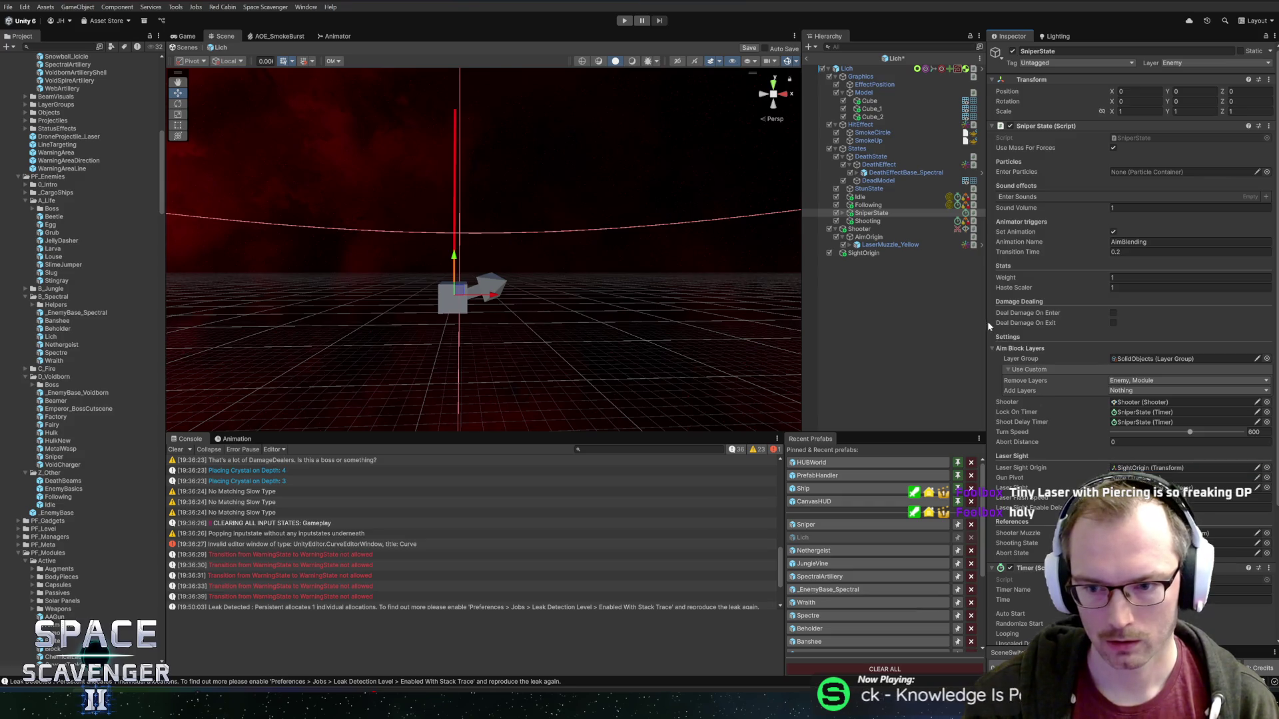
click(860, 254)
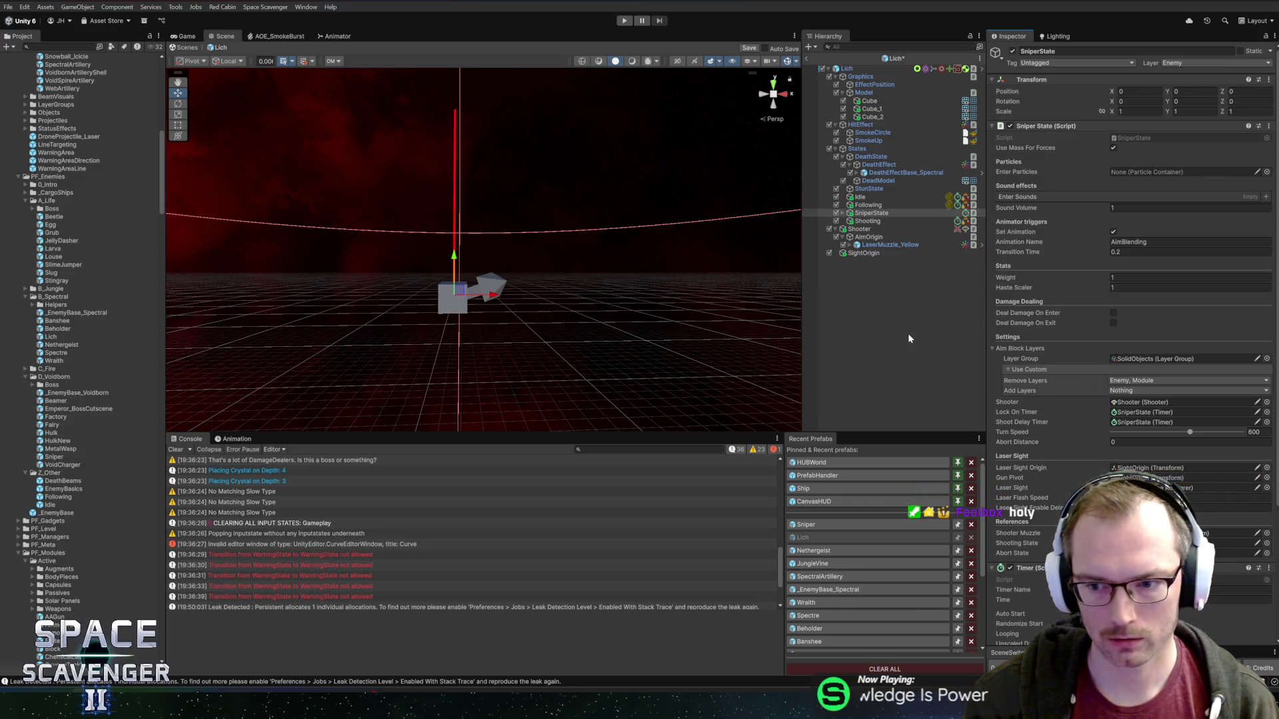
key(alt+Tab)
scroll(674, 293, up, 7)
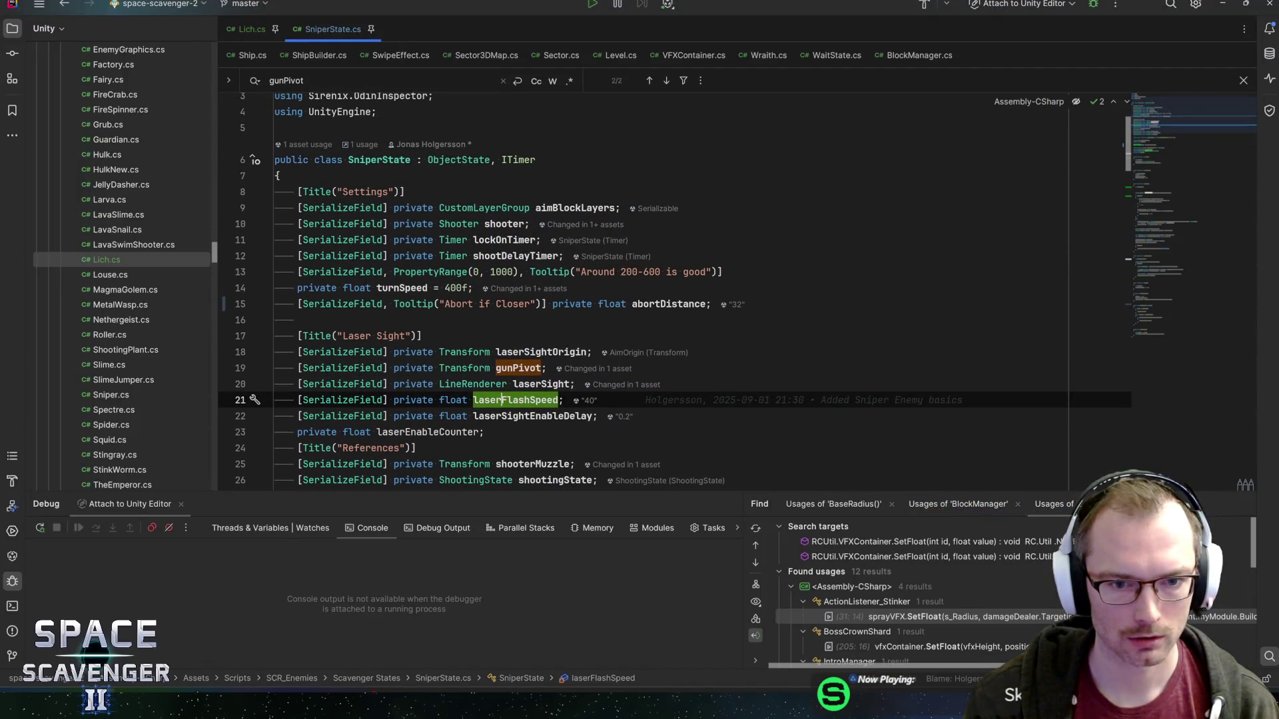
- Search SniperState.cs for every use of laserSightOrigin, including OnFixedUpdate and line 87
click(543, 351)
key(ctrl+f)
key(Return)
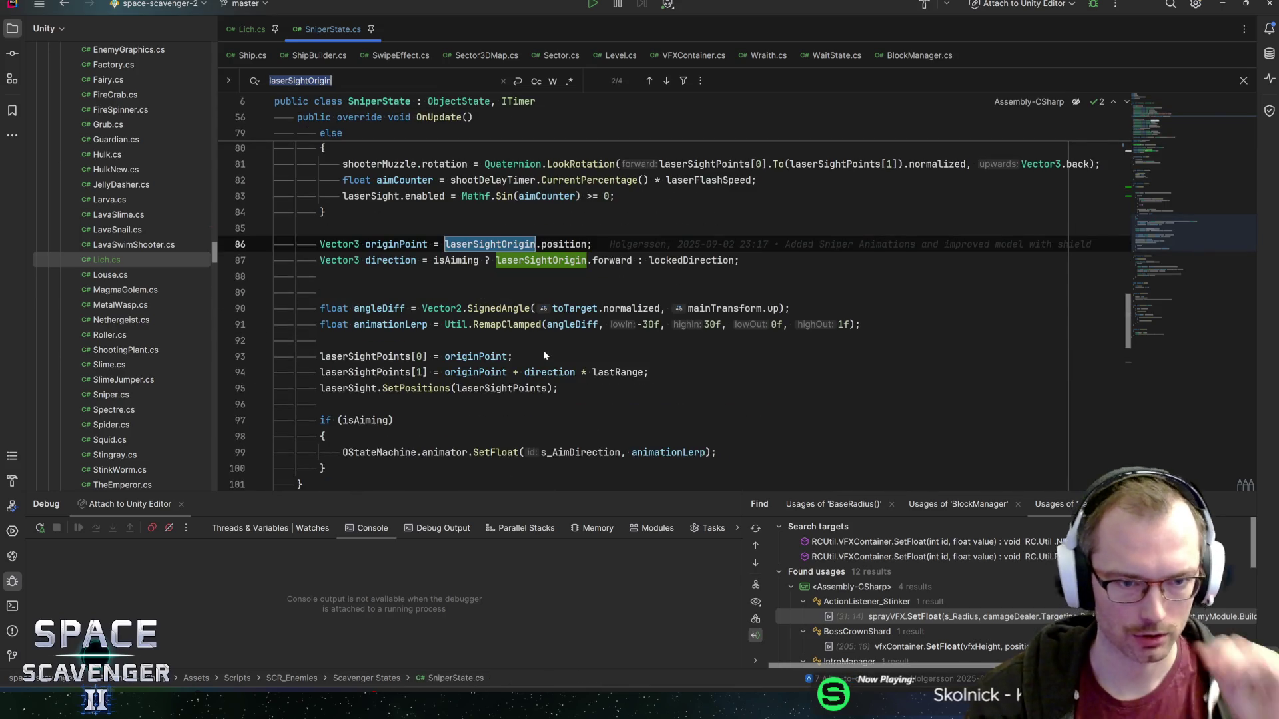
key(Return)
key(Return)
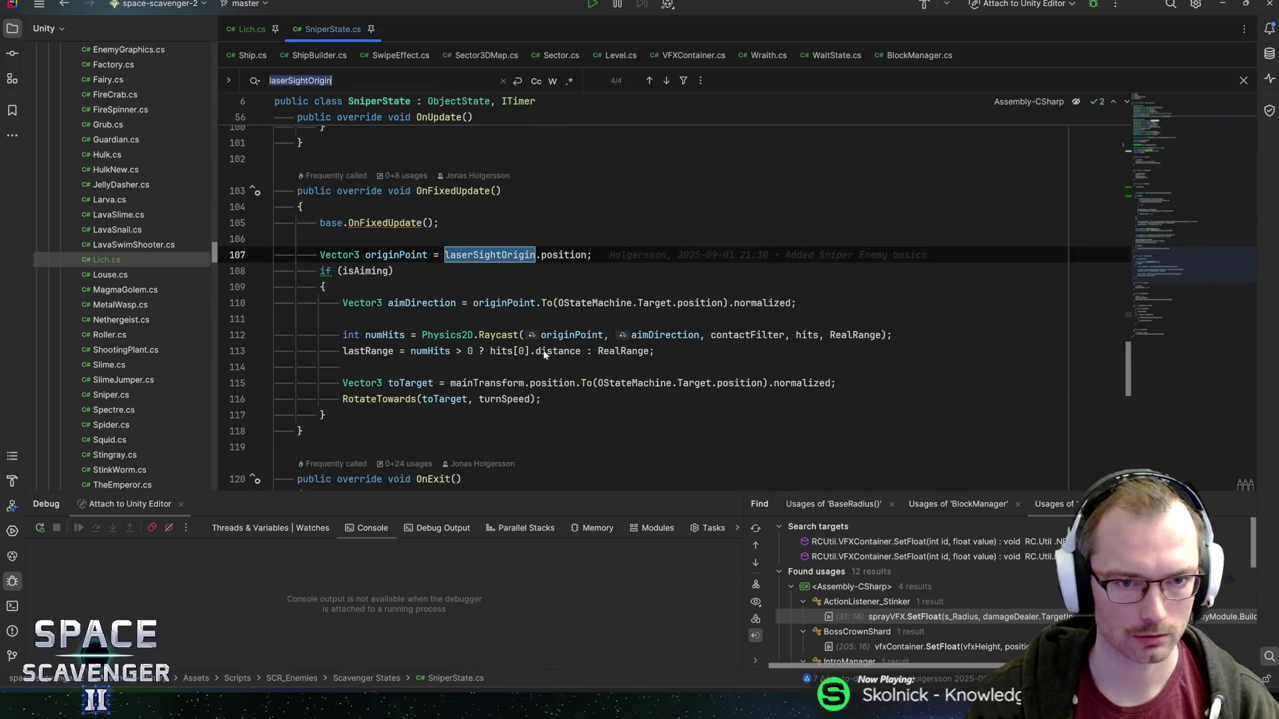
key(Return)
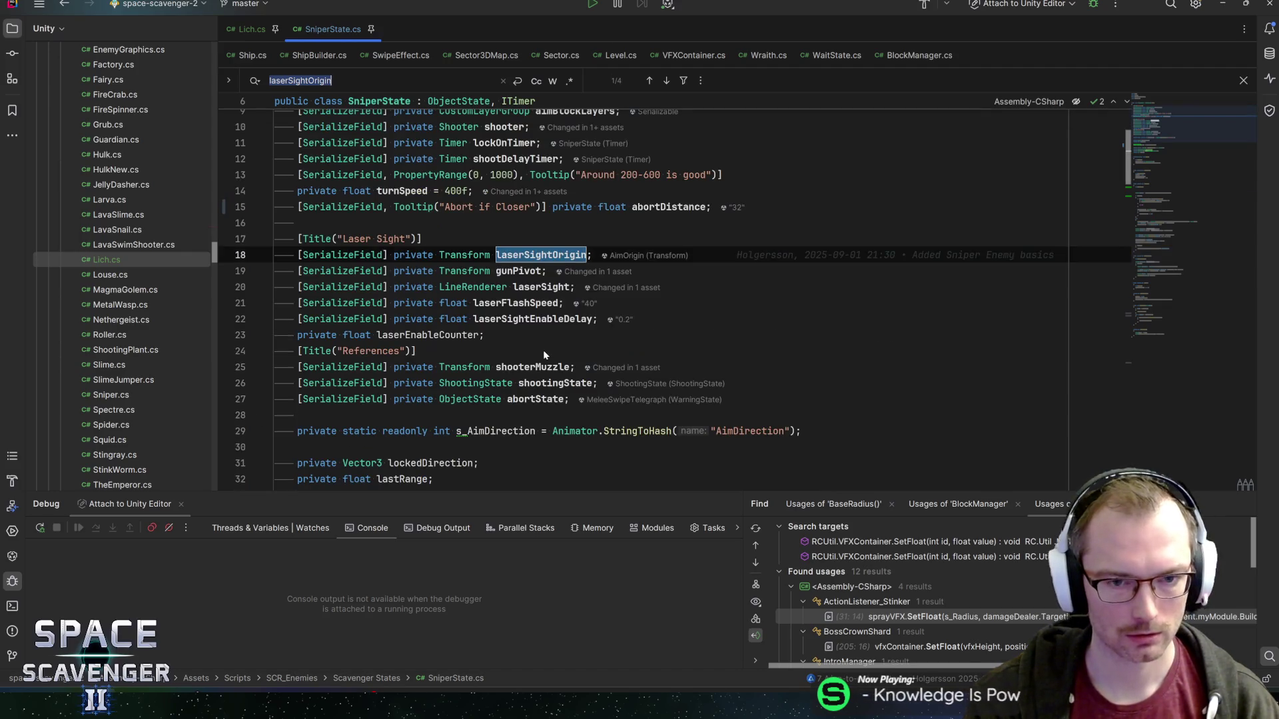
key(alt+Tab)
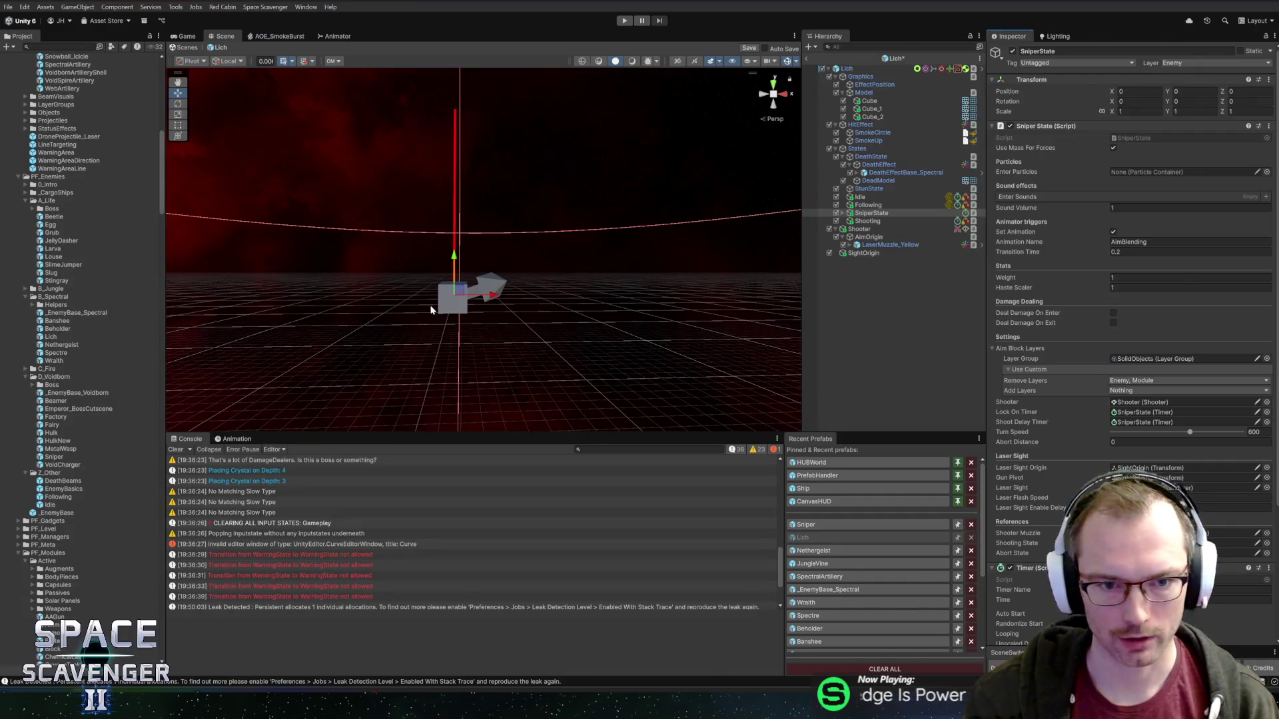
key(alt+Tab)
key(Return)
key(Return)
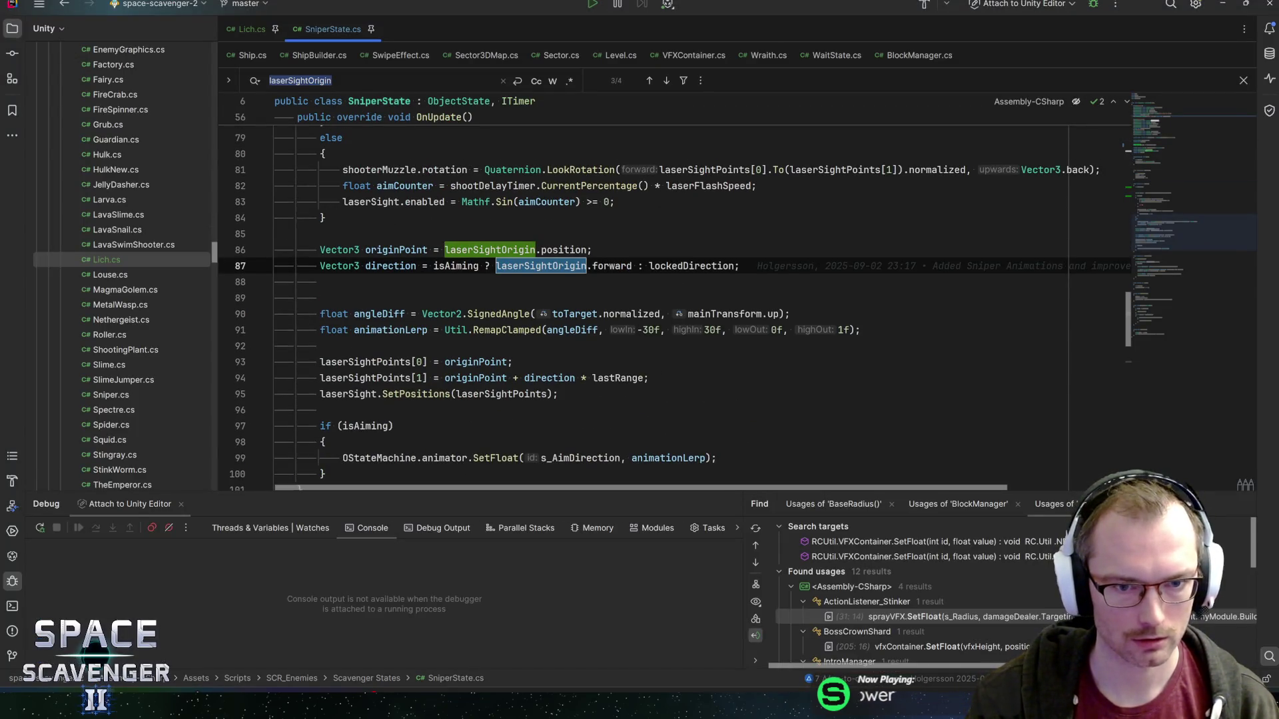
- Trace how originPoint feeds the raycast and numHits in OnFixedUpdate
double_click(396, 249)
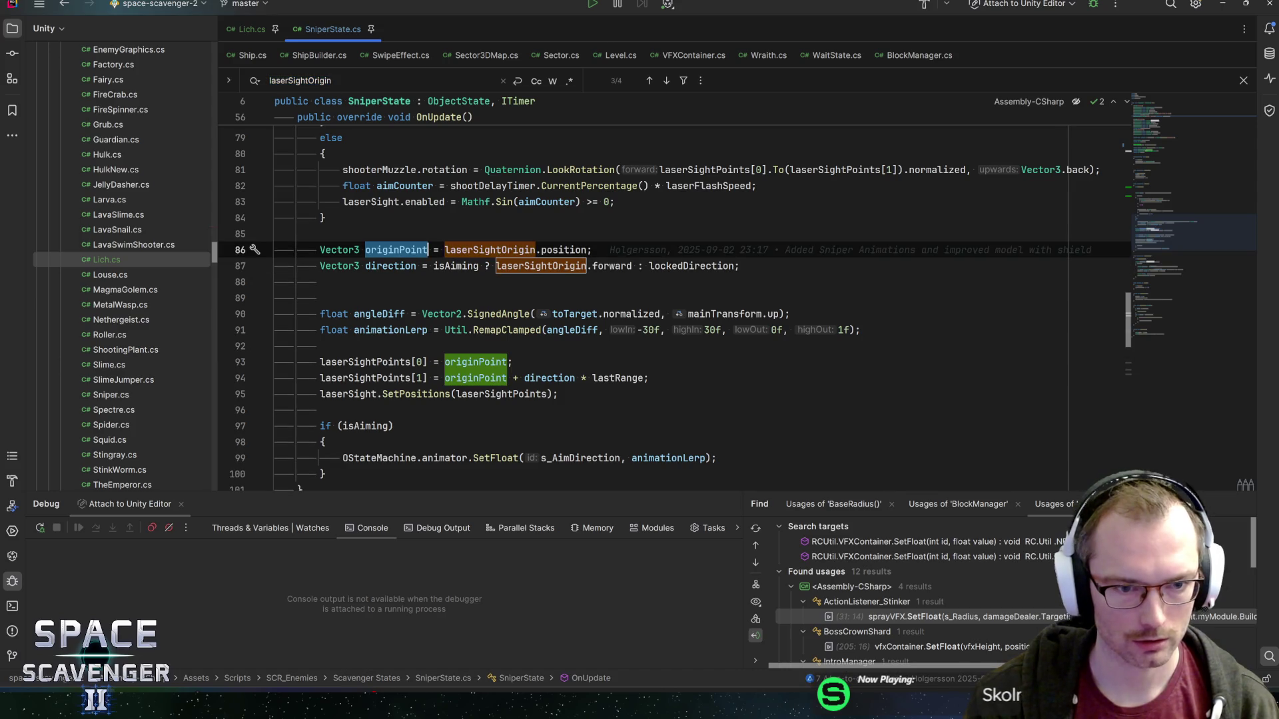
scroll(599, 299, down, 6)
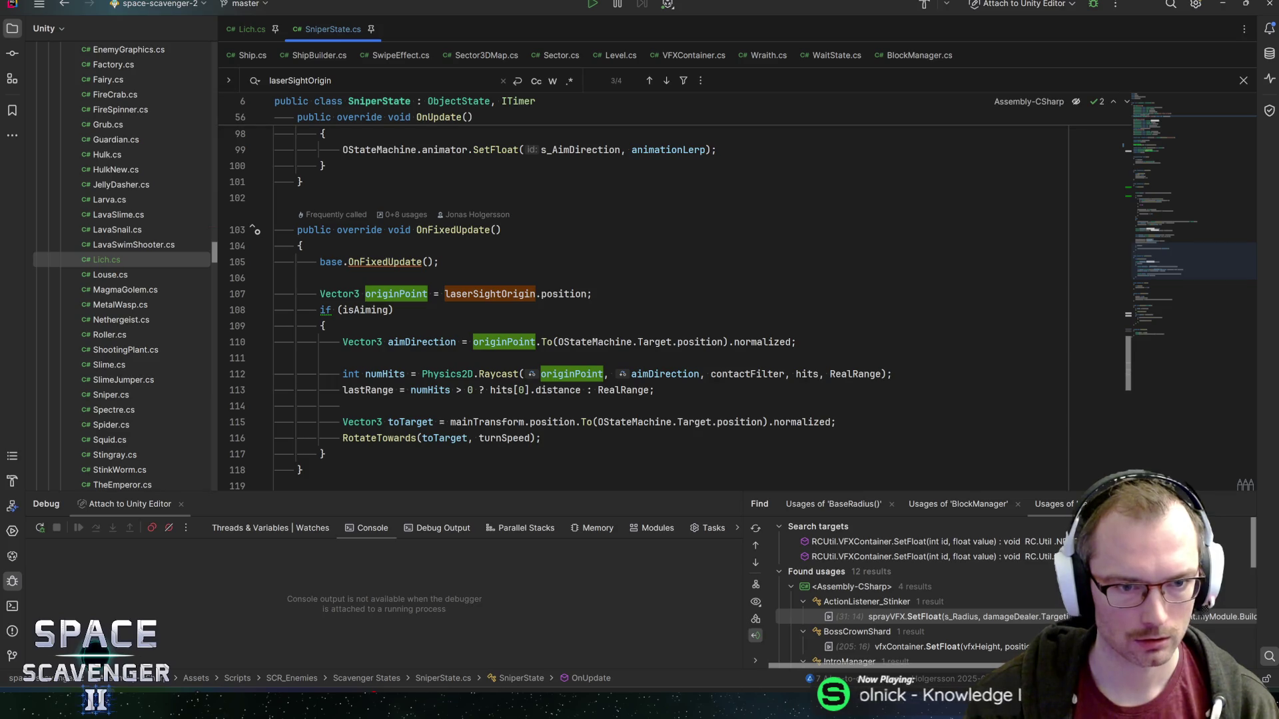
click(389, 294)
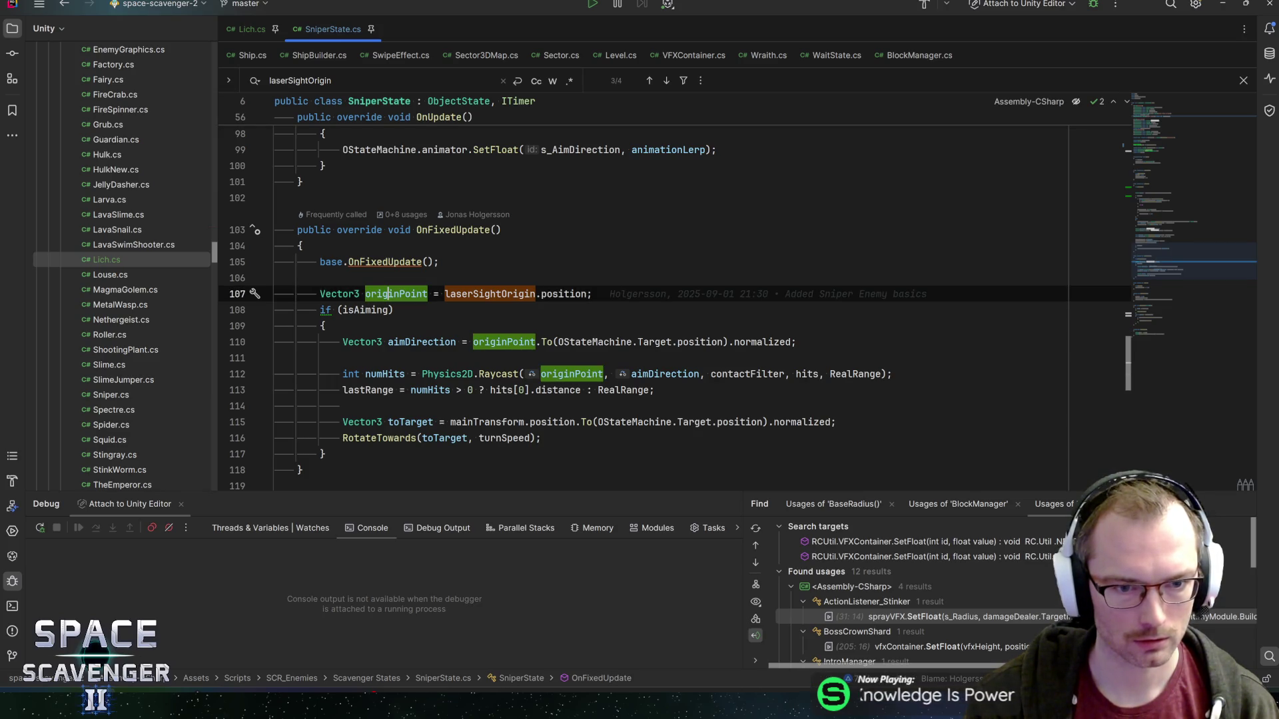
click(475, 342)
click(556, 374)
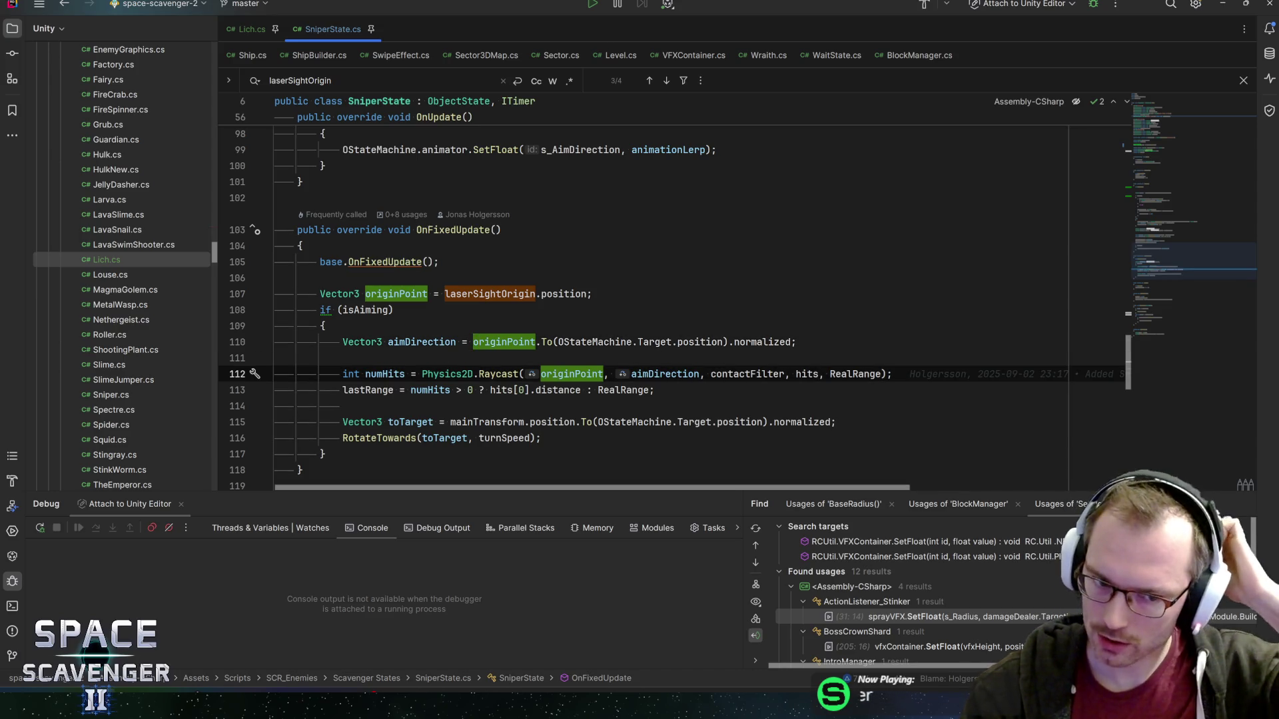
click(383, 374)
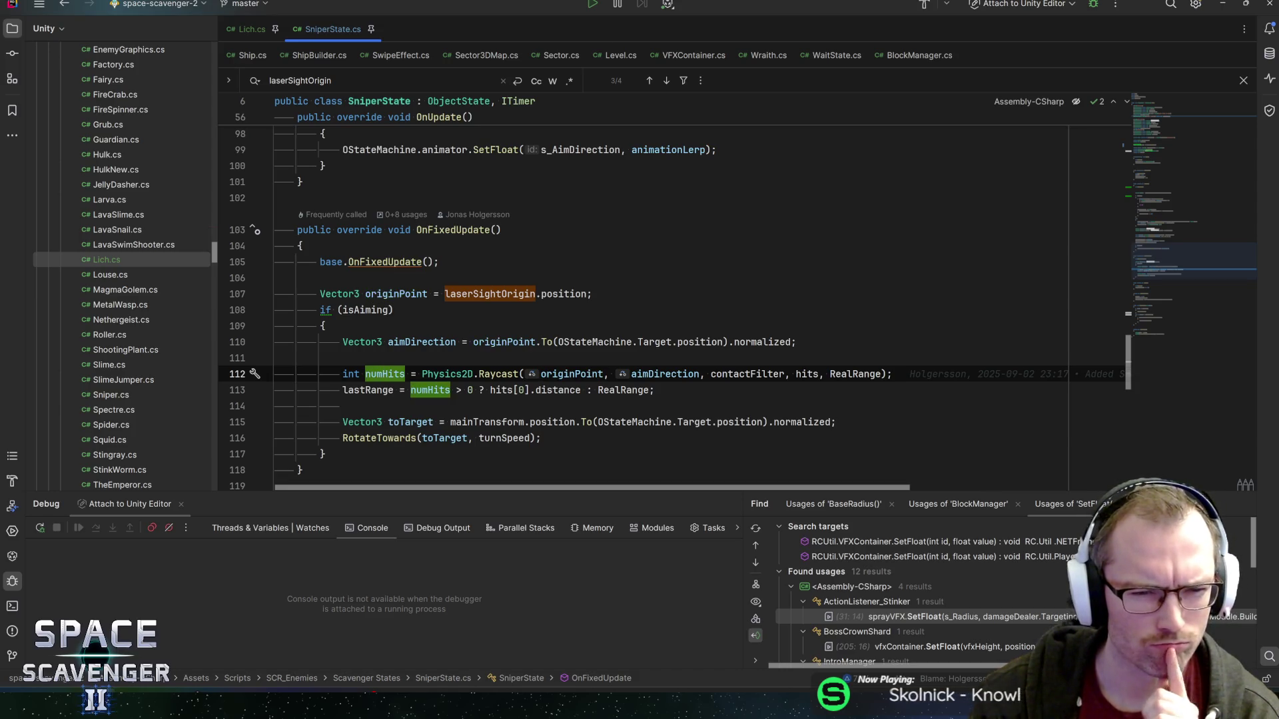
scroll(735, 308, down, 2)
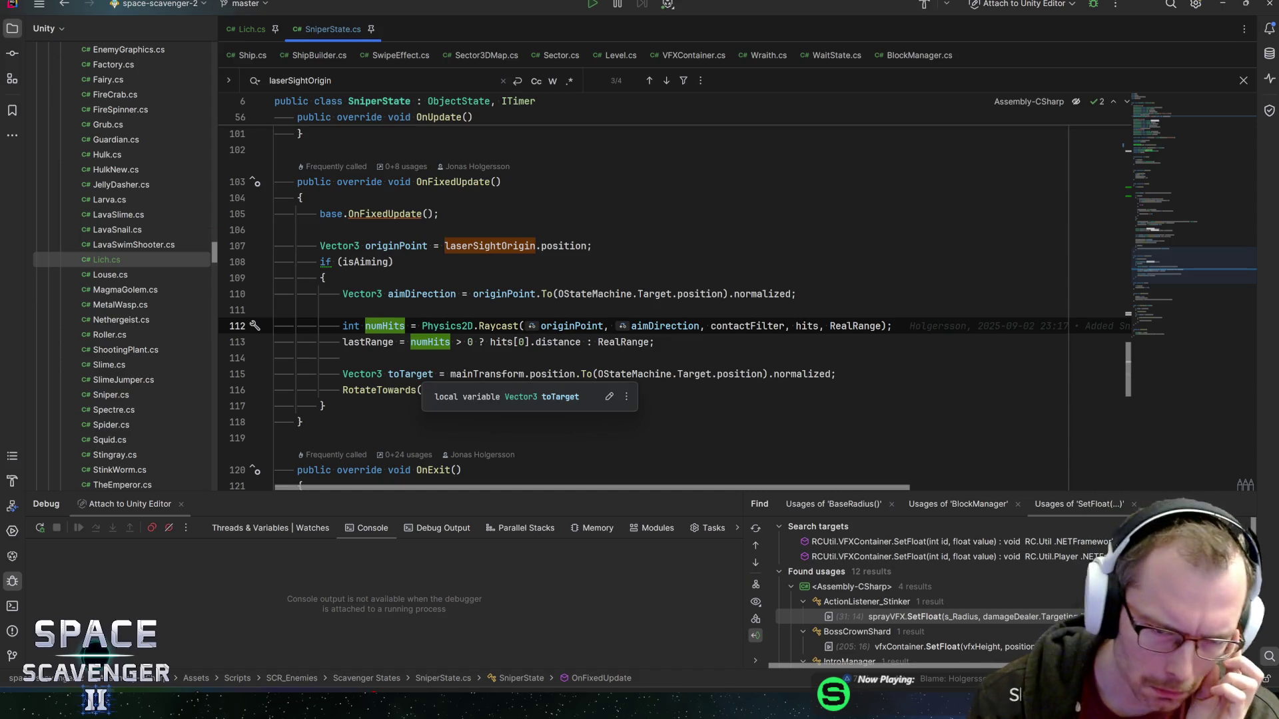
click(592, 326)
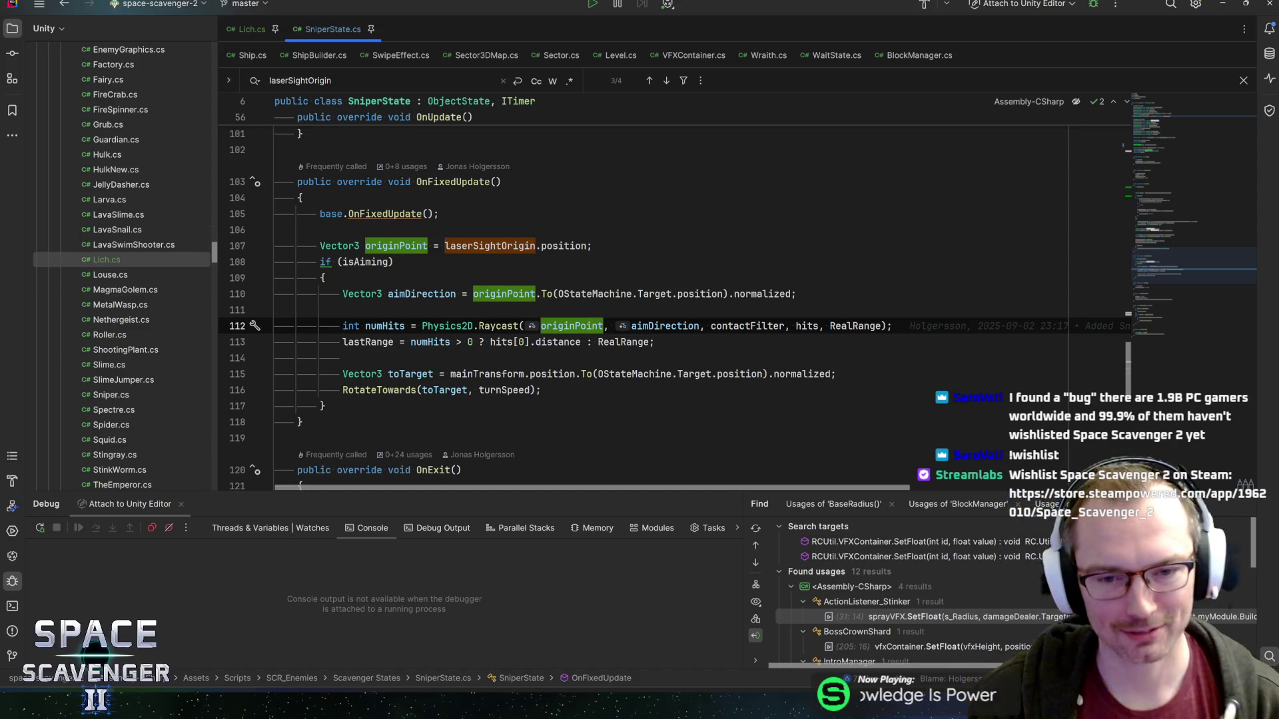
- Read the toTarget line of the aiming code, then return to Unity
key(Down)
key(Down)
key(Down)
key(Up)
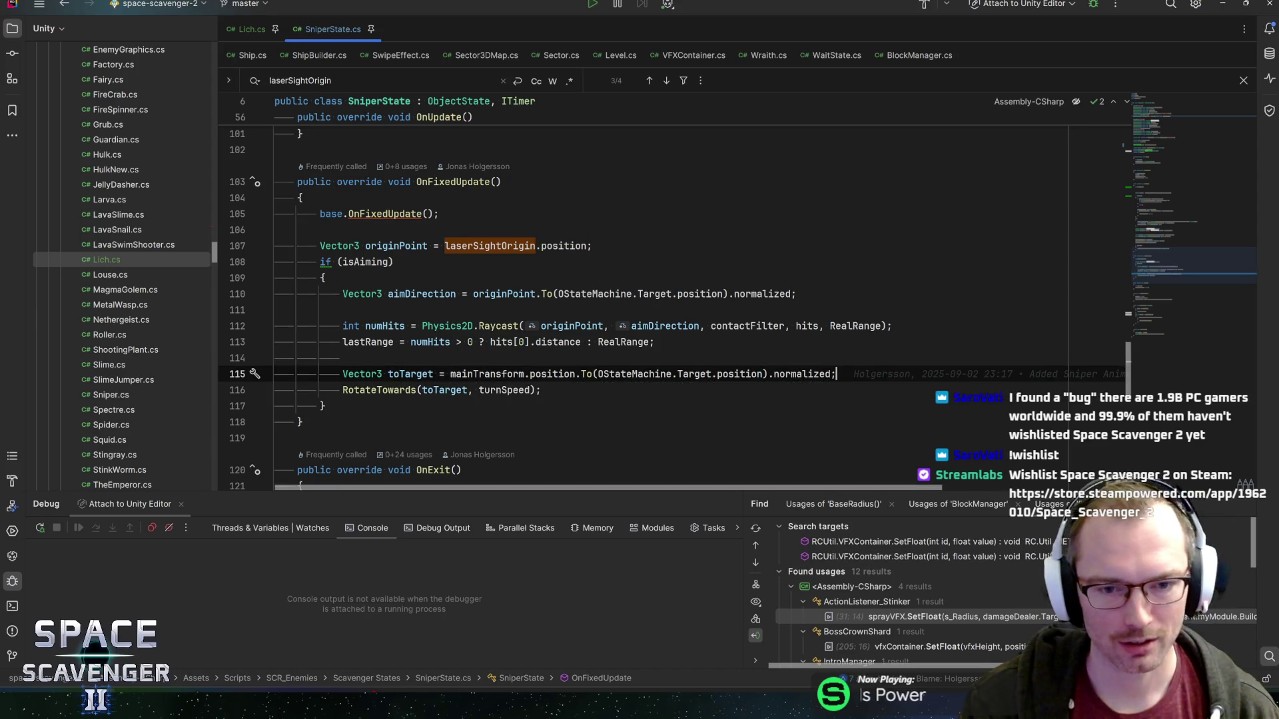
key(Home)
key(End)
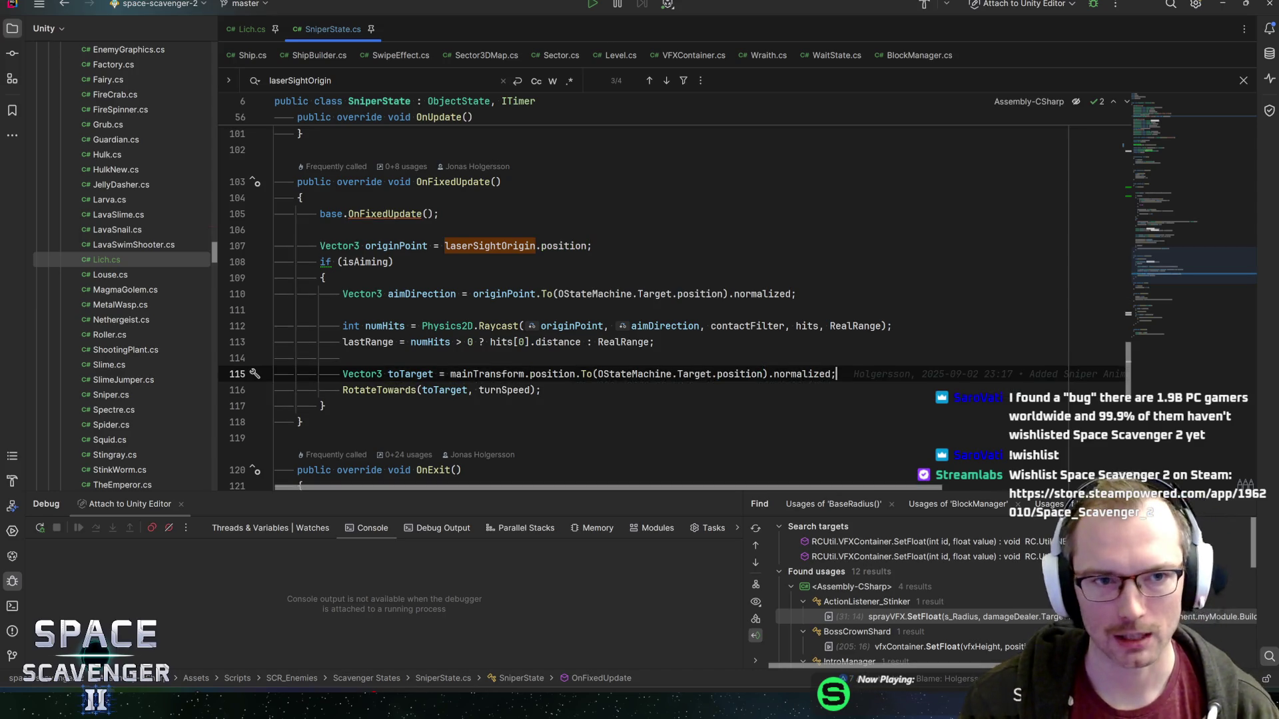
key(alt+Tab)
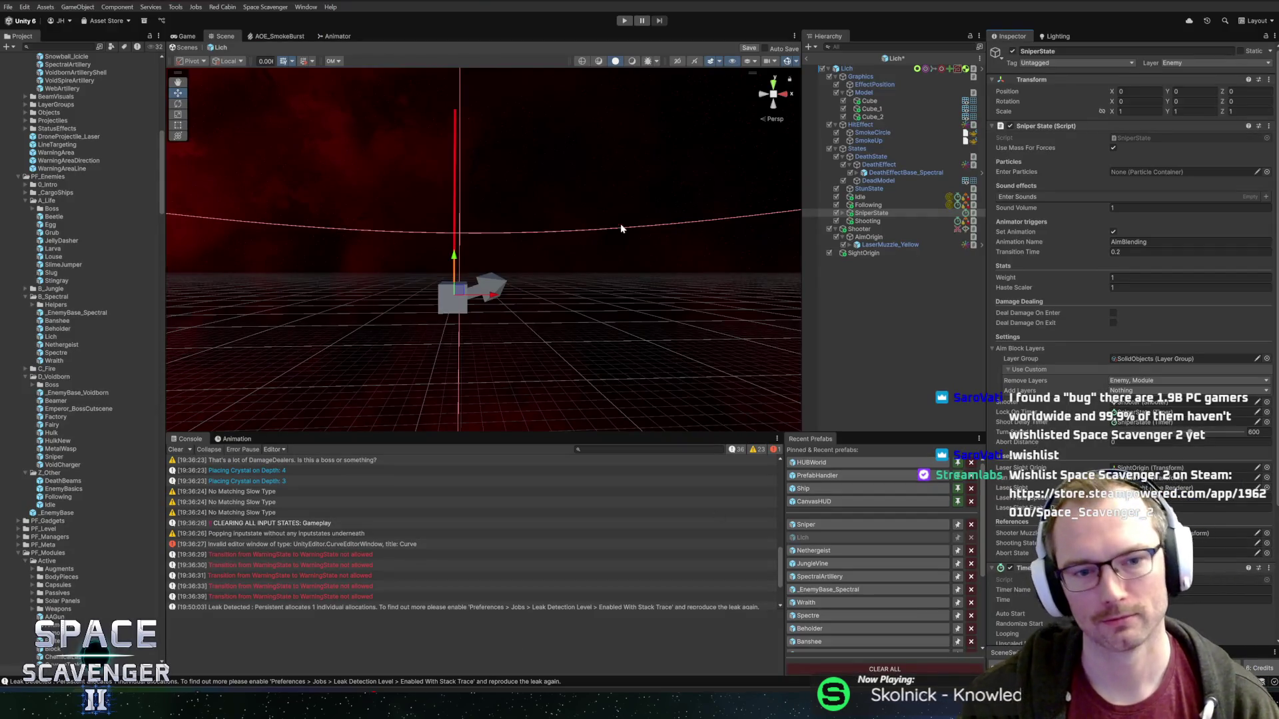
scroll(591, 303, up, 3)
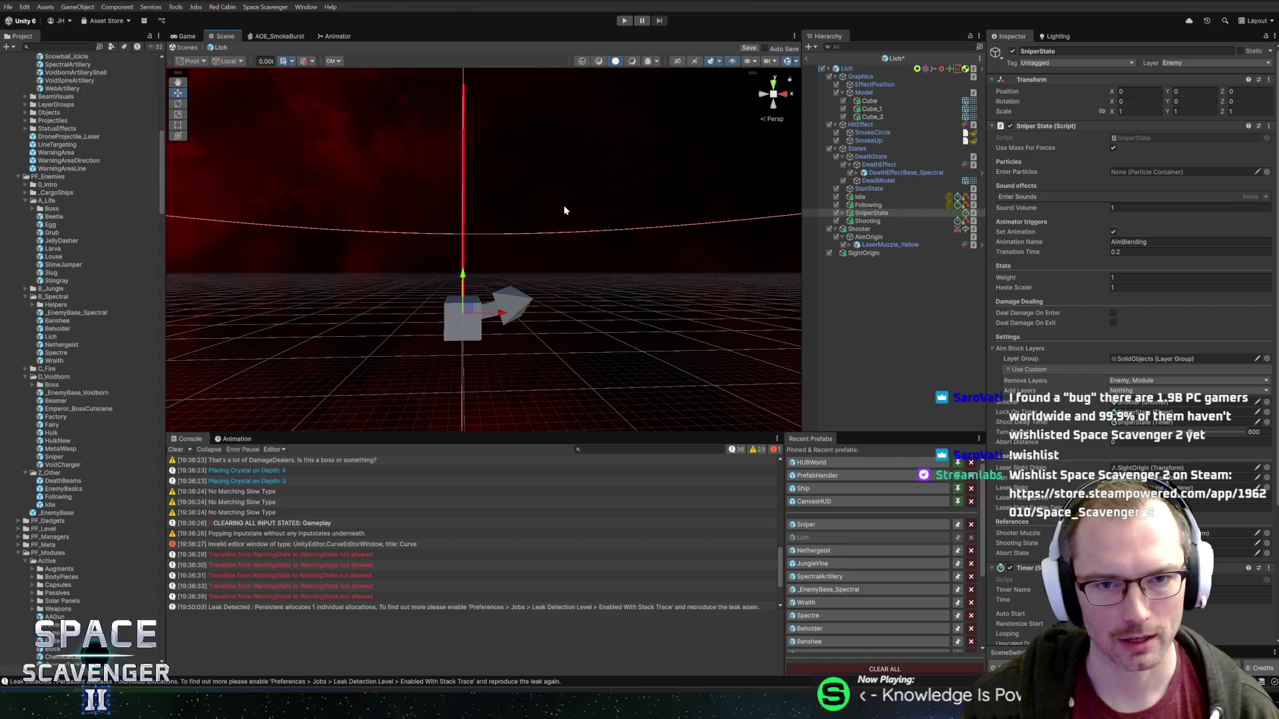
mouse_move(668, 268)
mouse_down()
mouse_move(593, 305)
mouse_move(553, 193)
mouse_up()
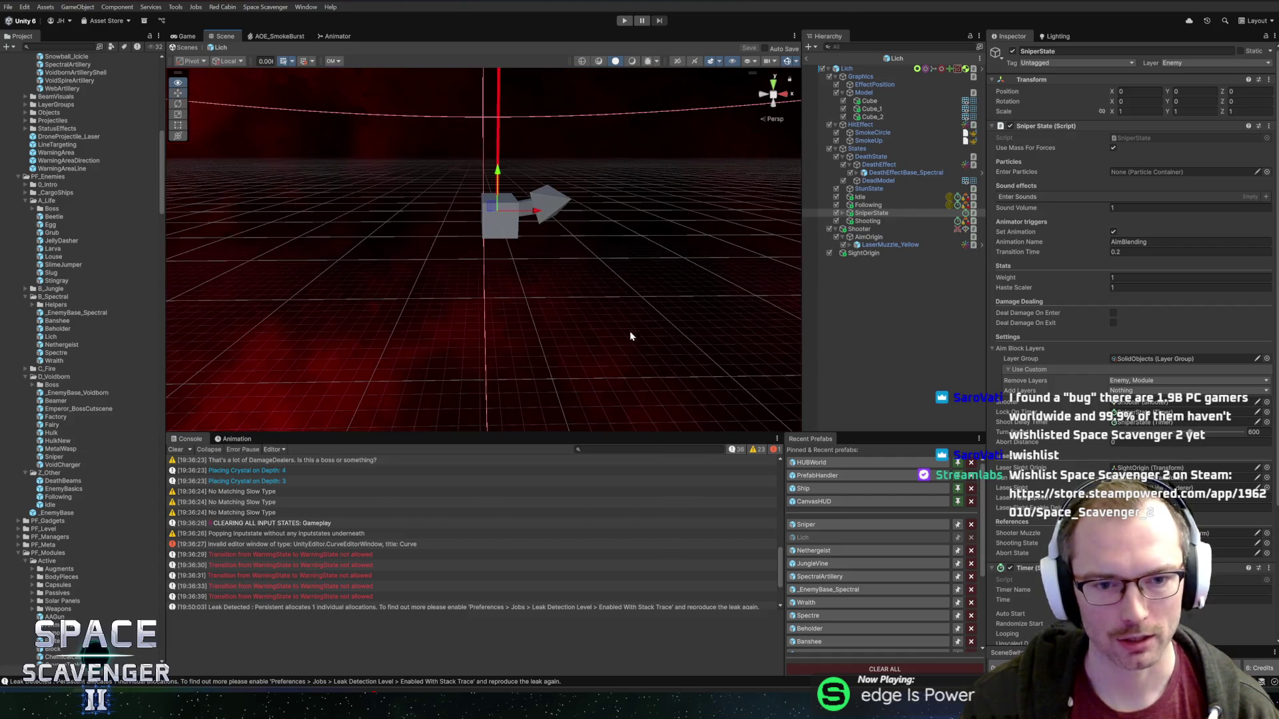
mouse_move(515, 243)
mouse_down()
mouse_move(575, 245)
mouse_move(511, 248)
mouse_move(587, 294)
mouse_move(513, 262)
mouse_move(530, 279)
mouse_move(542, 252)
mouse_move(565, 280)
mouse_move(582, 240)
mouse_move(583, 252)
mouse_up()
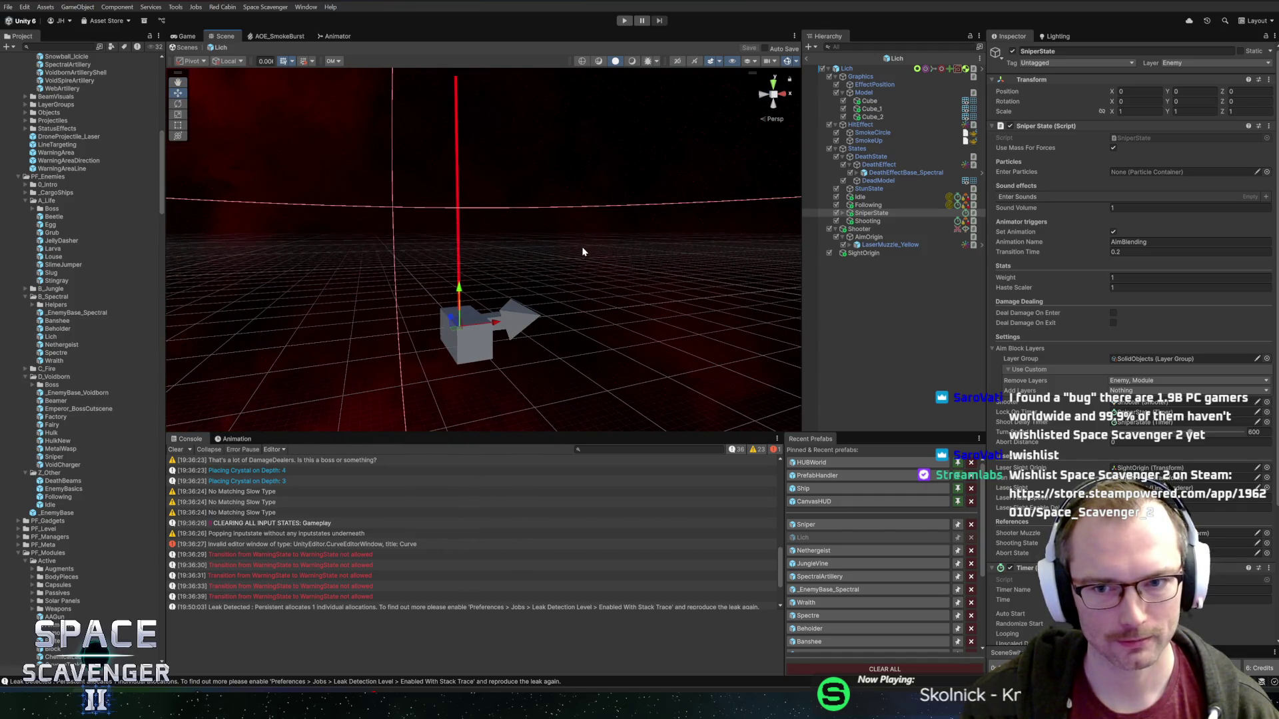
scroll(1024, 360, down, 5)
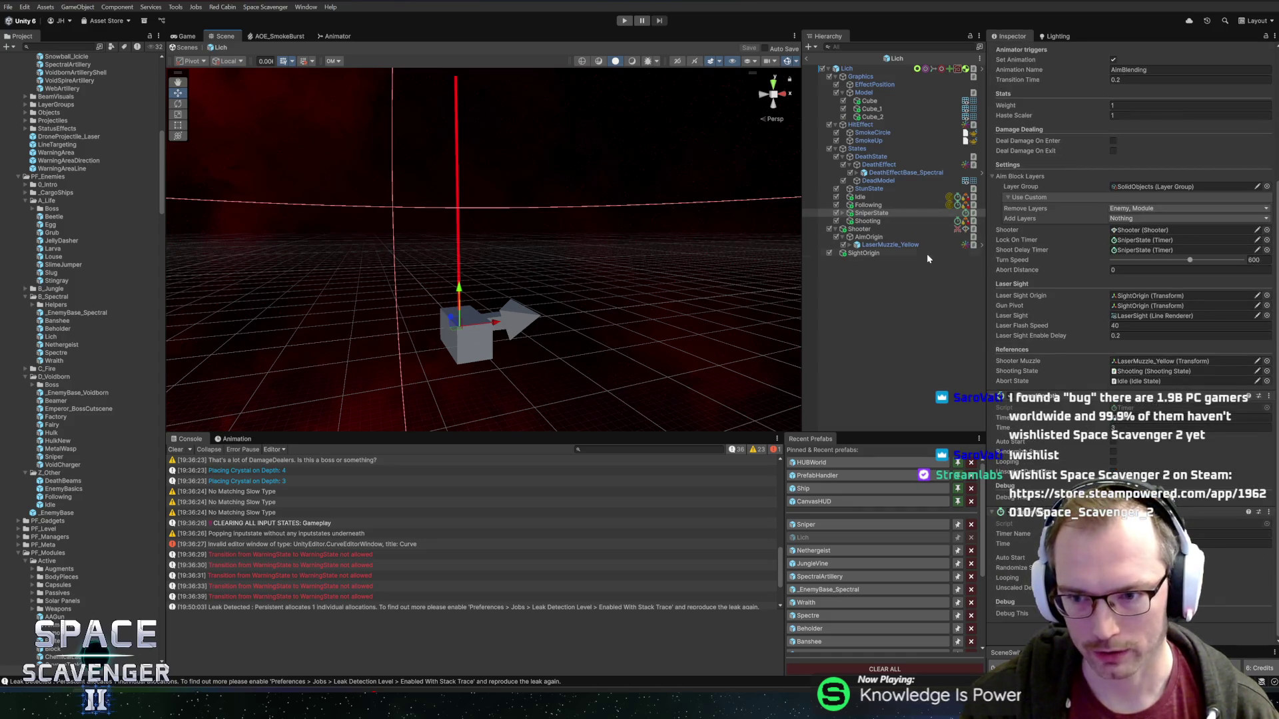
click(870, 222)
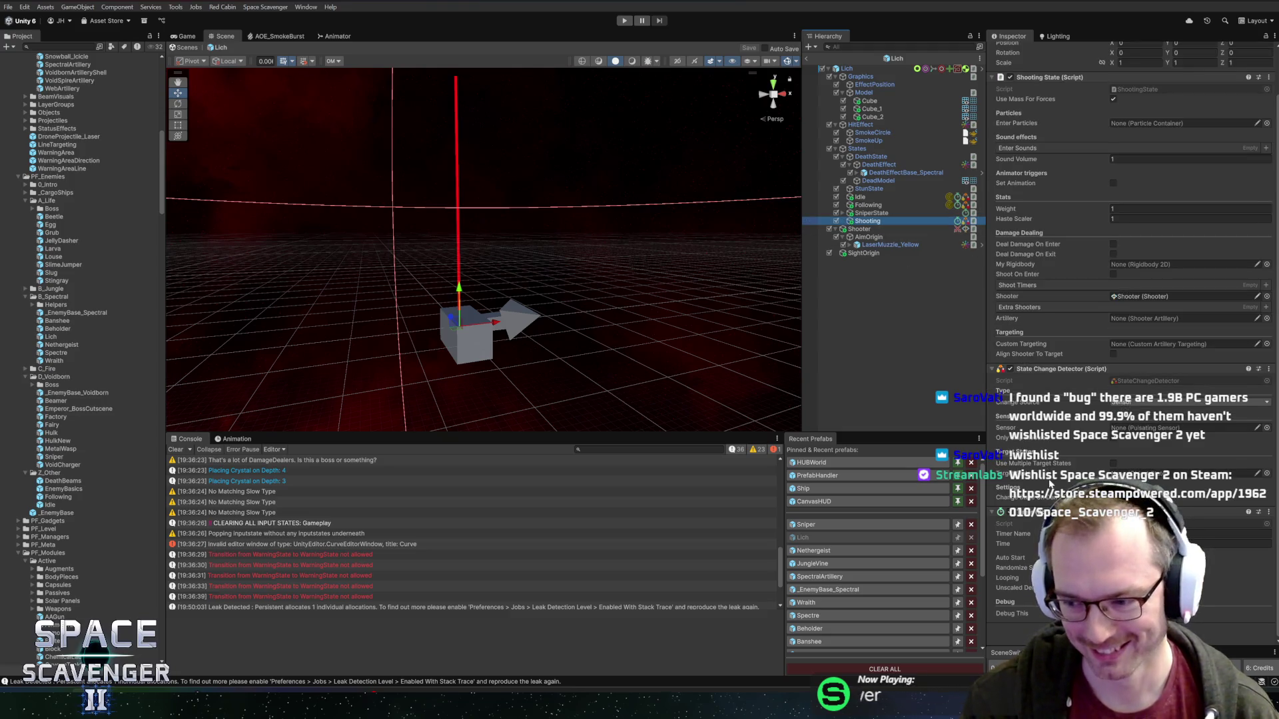
scroll(1051, 485, up, 2)
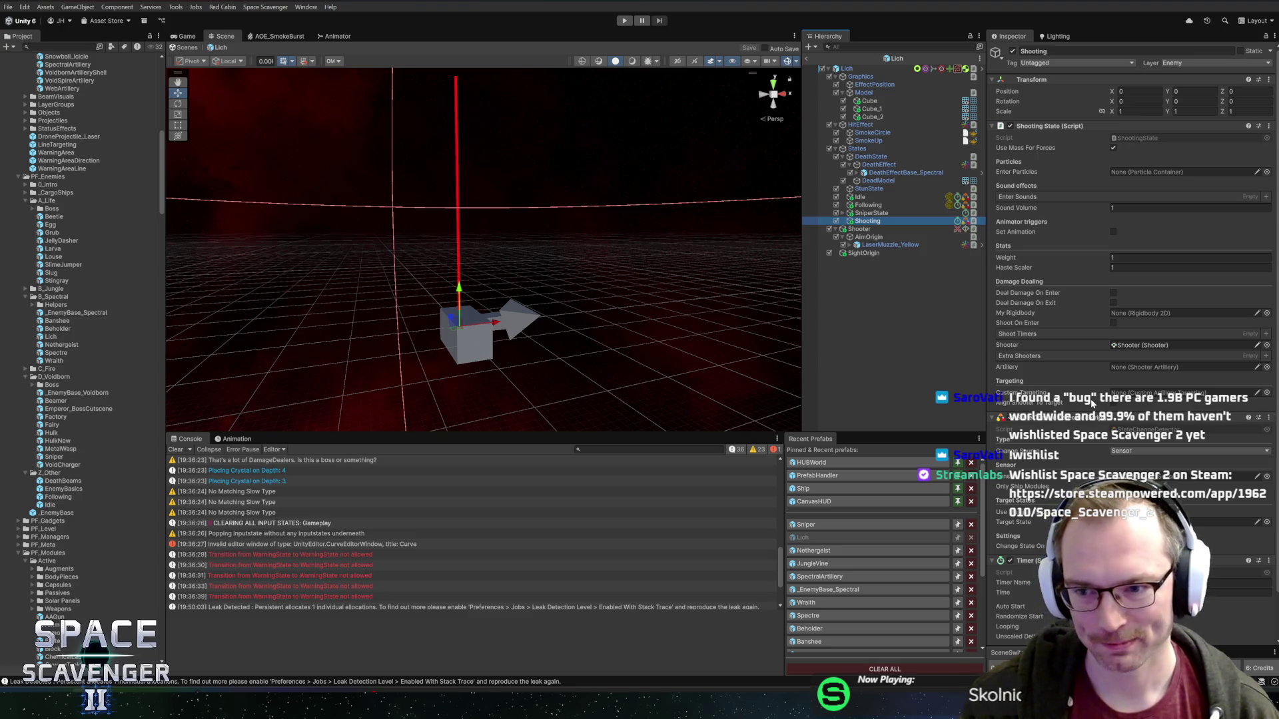
click(873, 214)
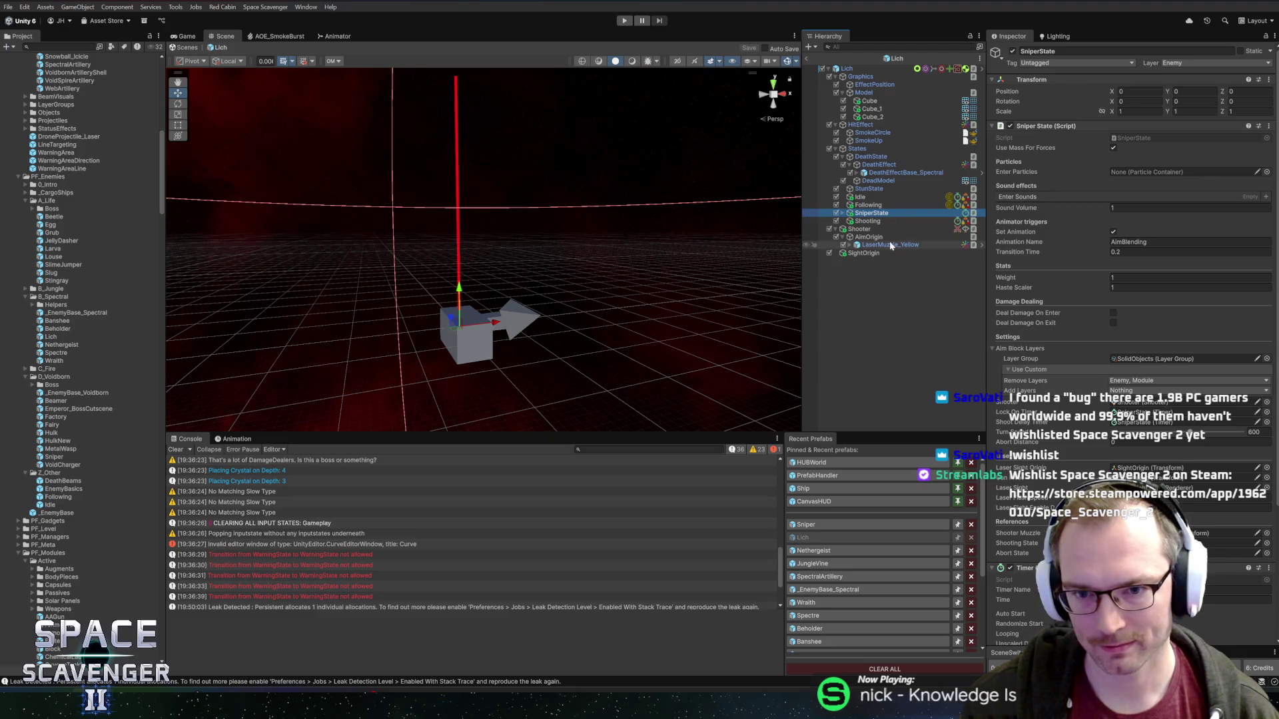
click(867, 254)
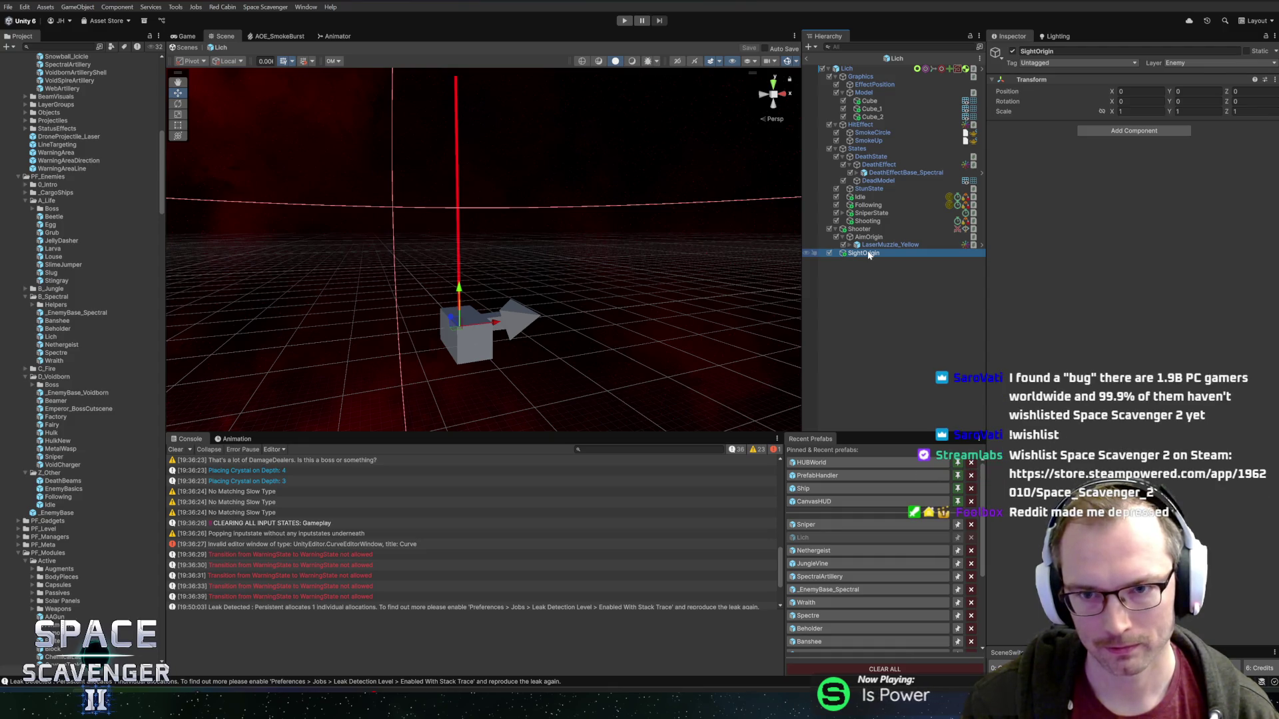
- Rename the staff's Cube_2 piece to StaffTip
click(879, 118)
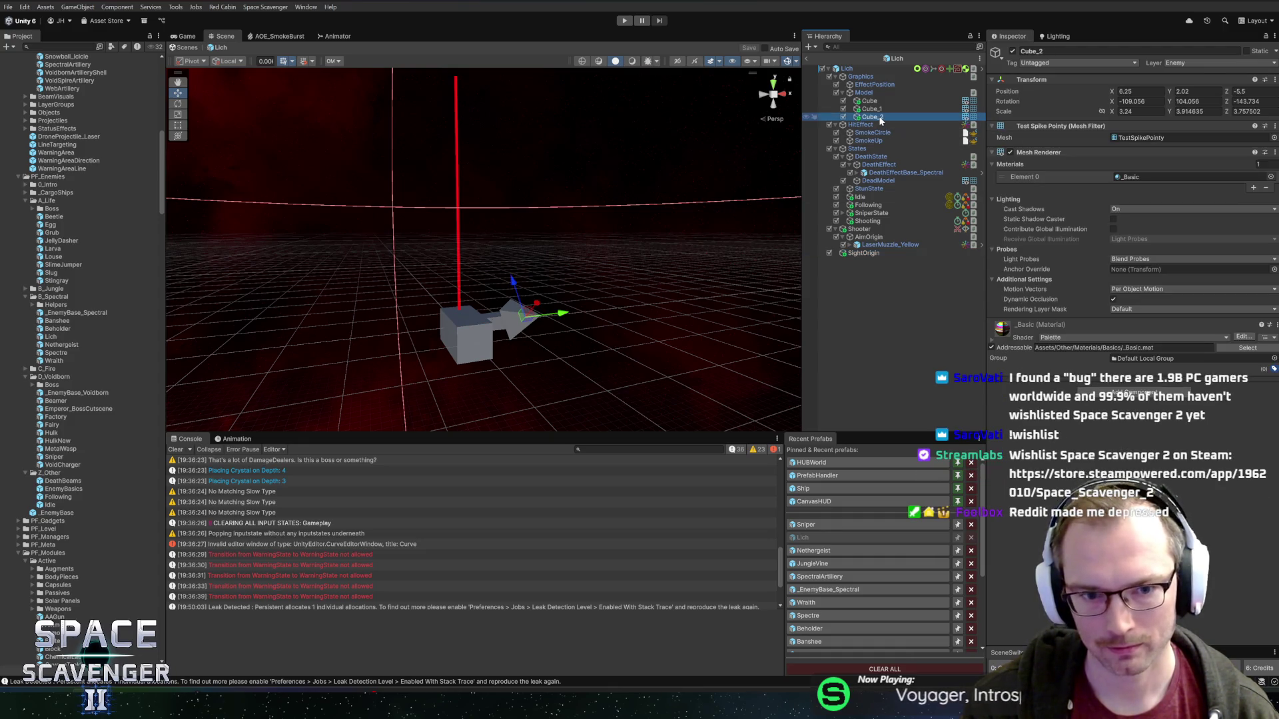
key(F2)
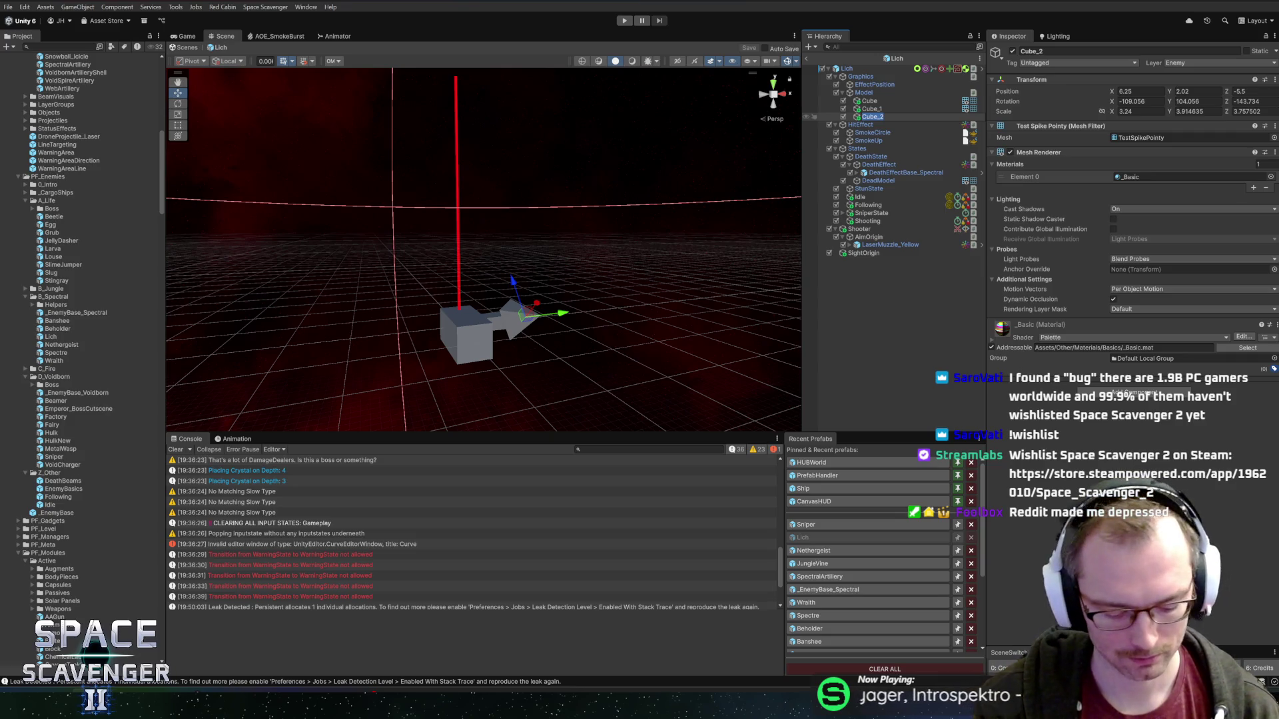
text(StaffTip)
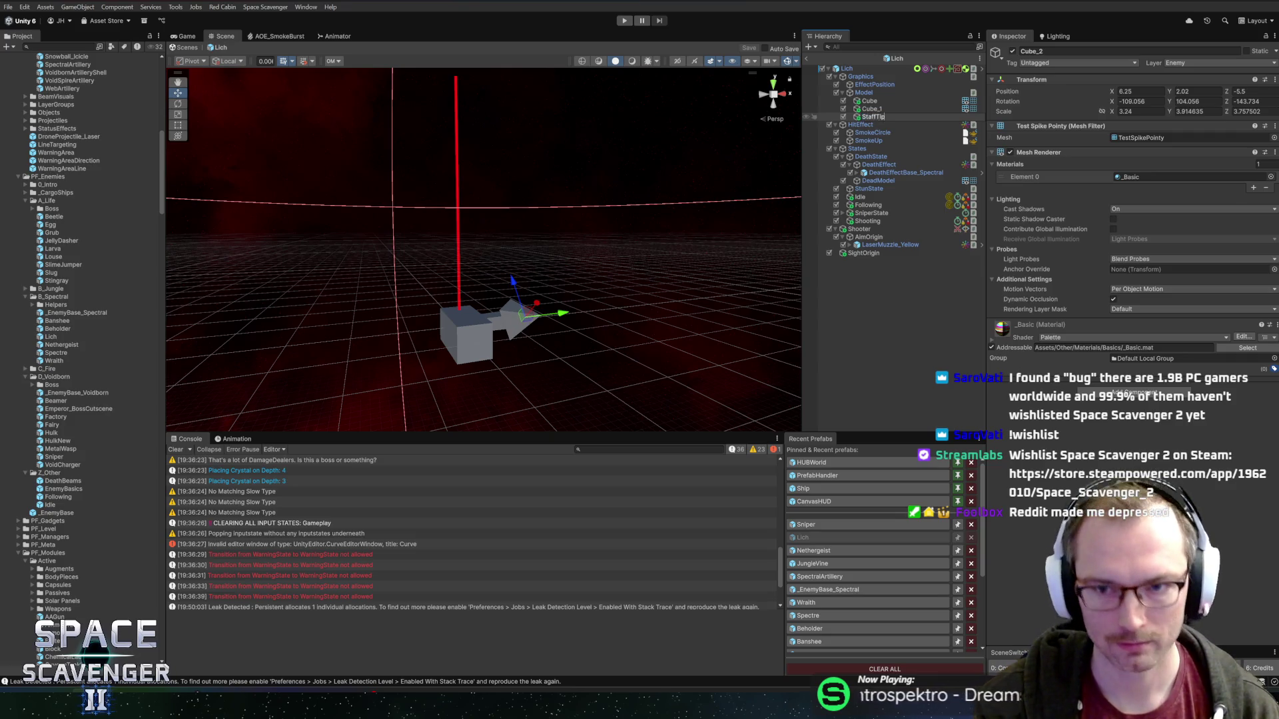
key(Return)
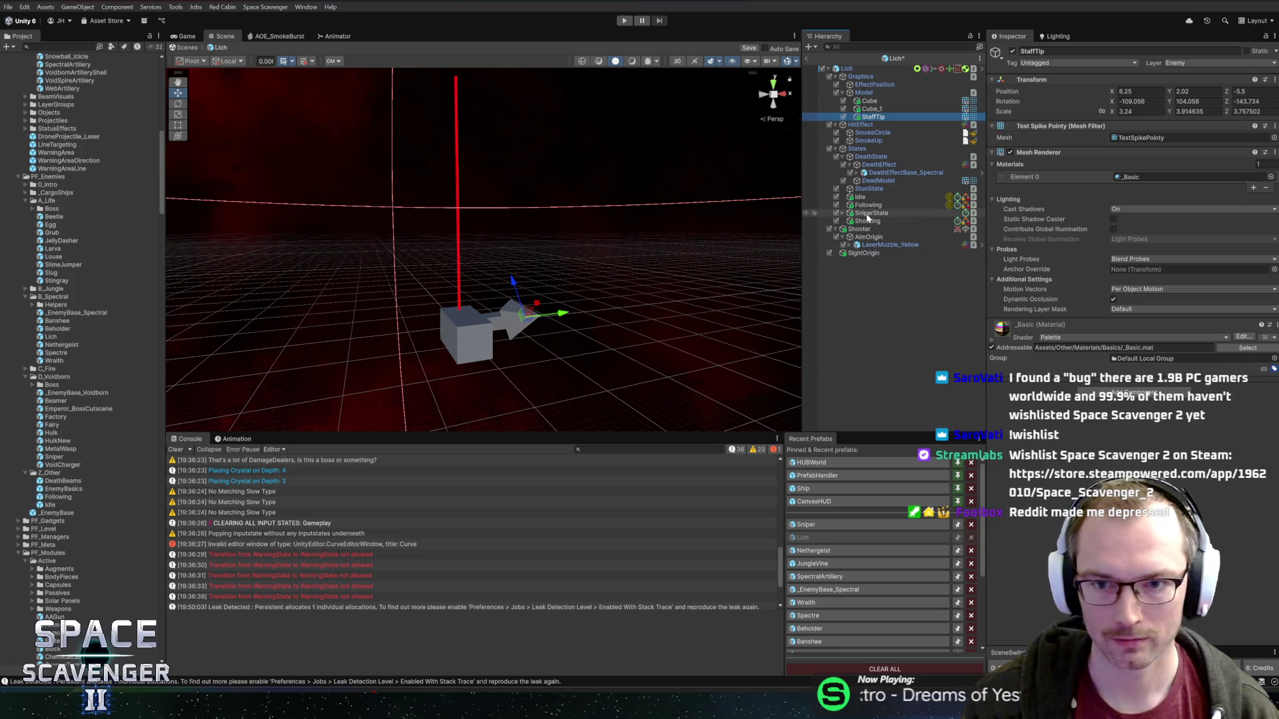
- Point SniperState's Laser Sight Origin at StaffTip and check its Gun Pivot reference
click(870, 213)
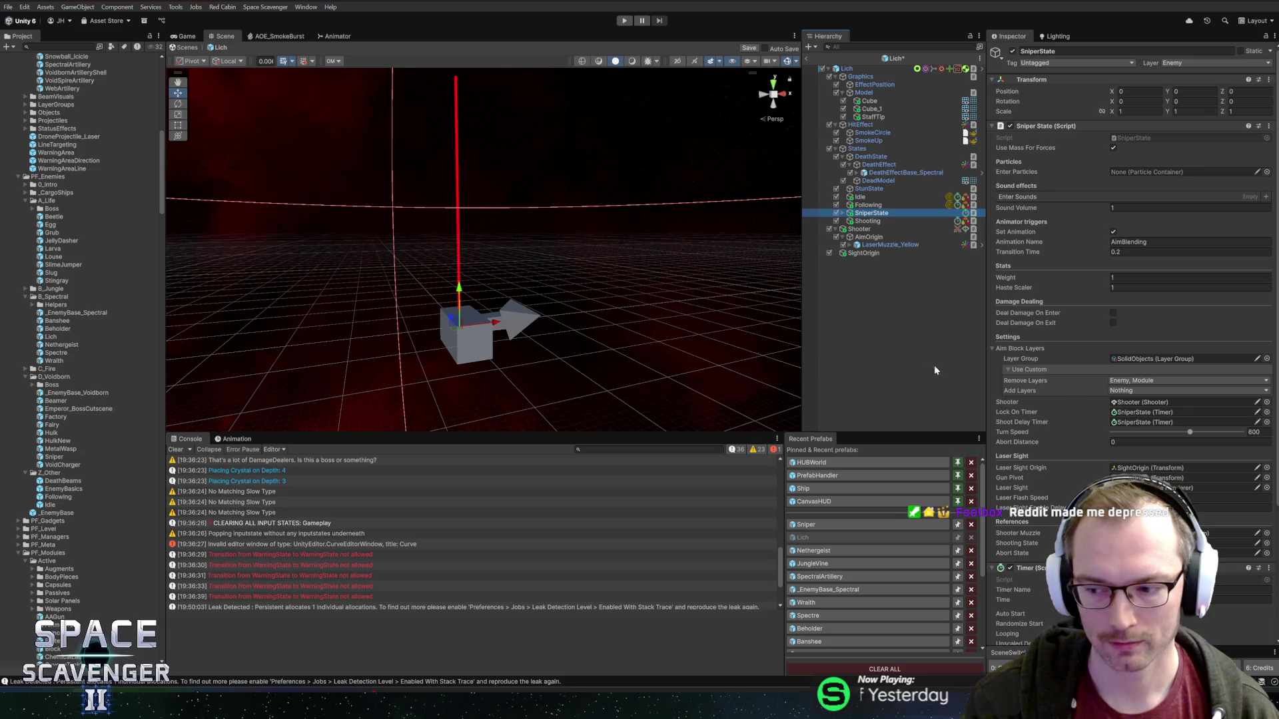
scroll(1066, 400, down, 1)
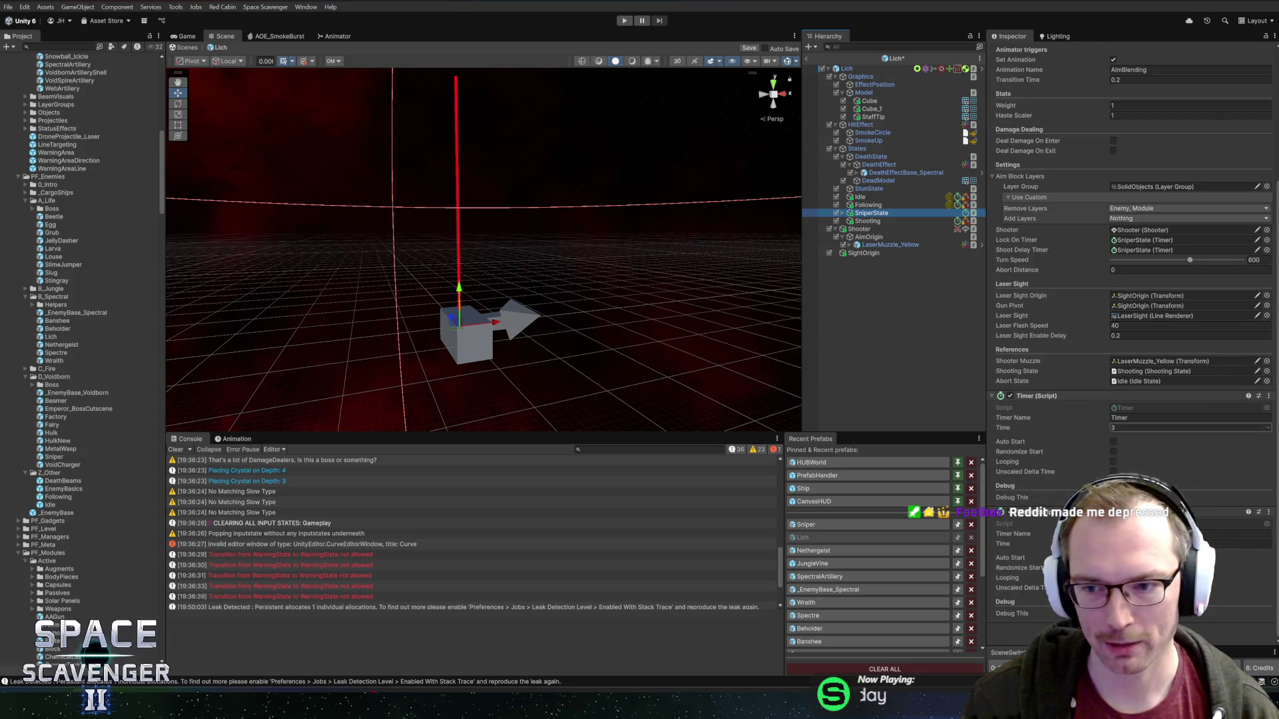
scroll(1104, 409, up, 1)
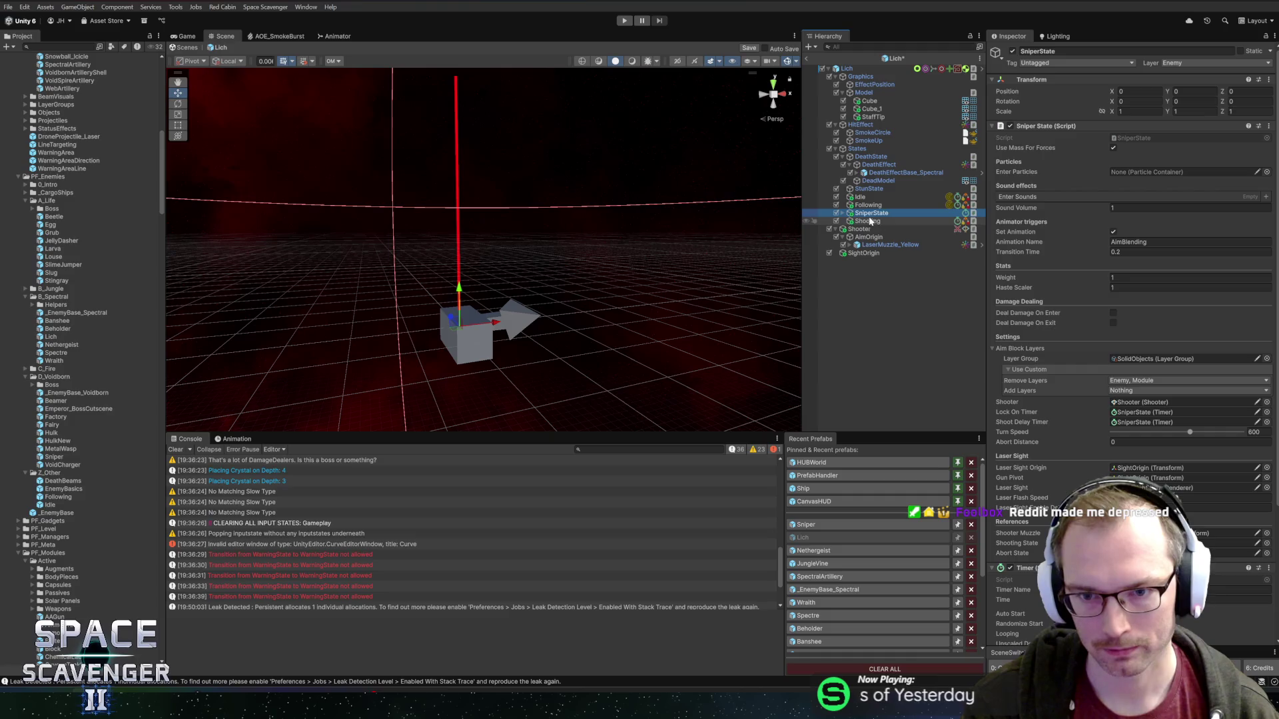
click(1133, 478)
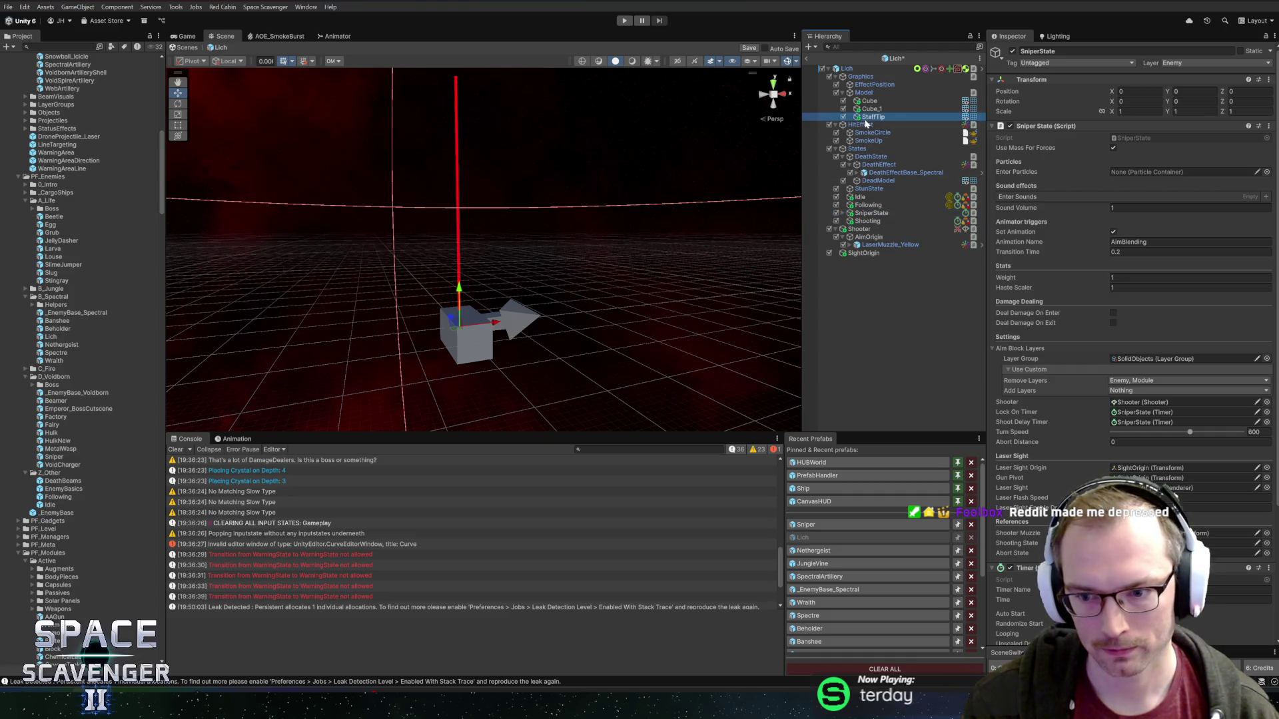
key(ctrl+z)
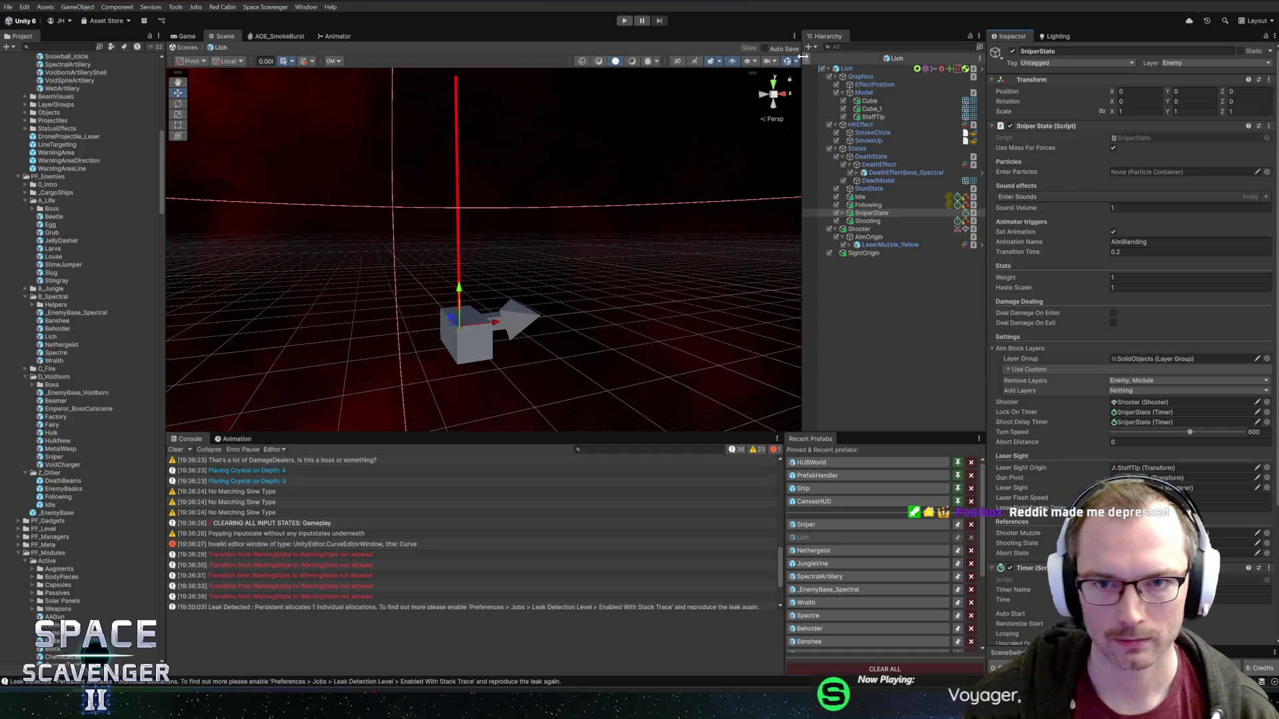
key(alt+Tab)
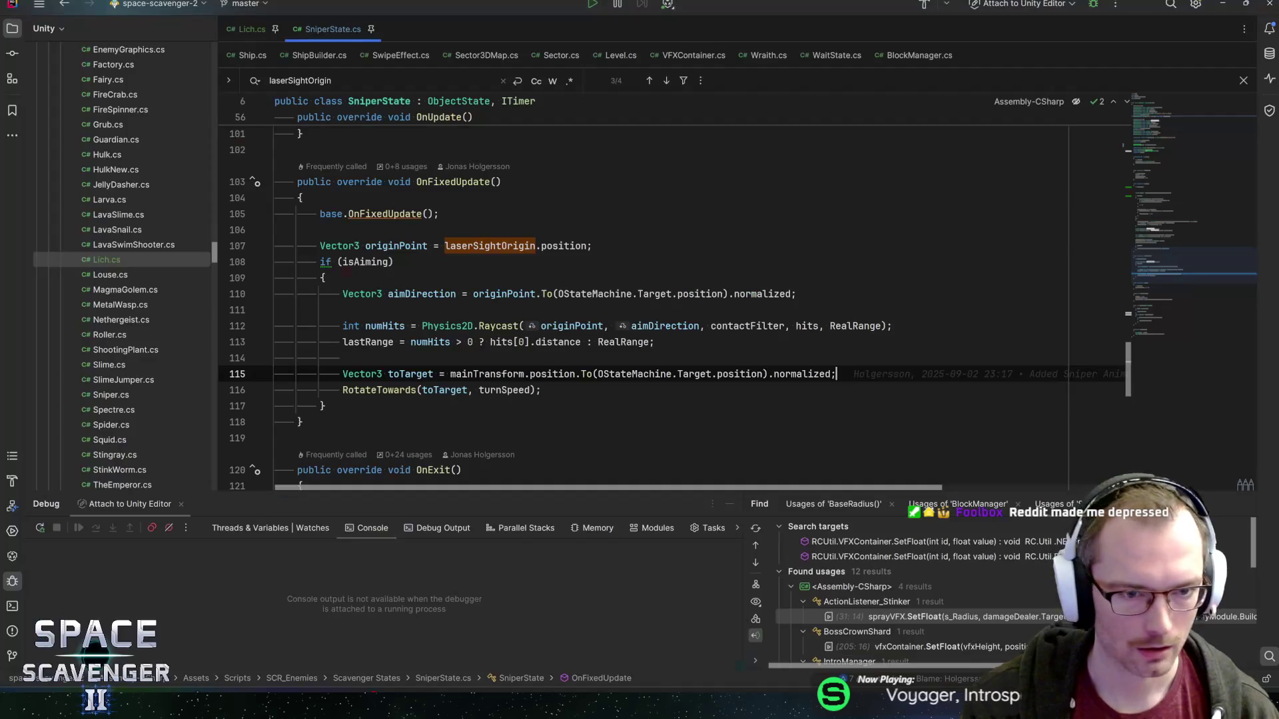
- In Lich.cs, duplicate the followState field into new sniperState and shootingState fields
click(246, 30)
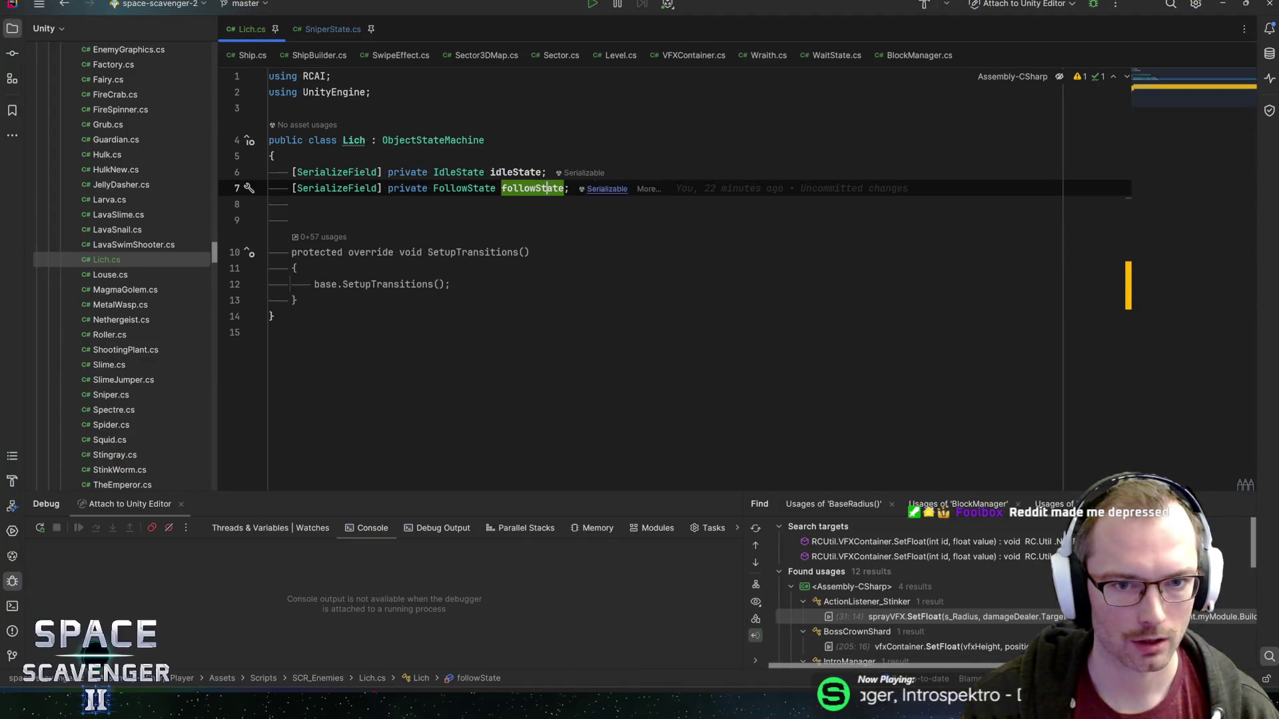
key(ctrl+d)
key(ctrl+d)
key(Up)
key(ctrl+w)
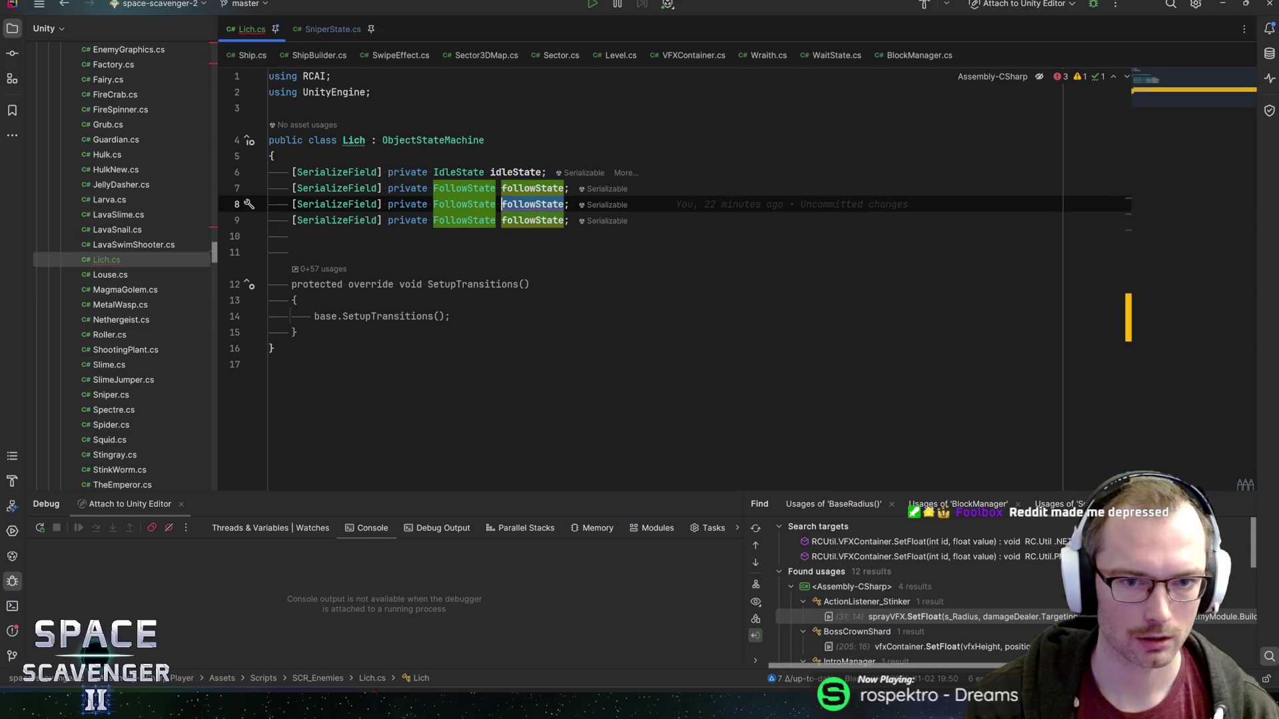
text(sniper)
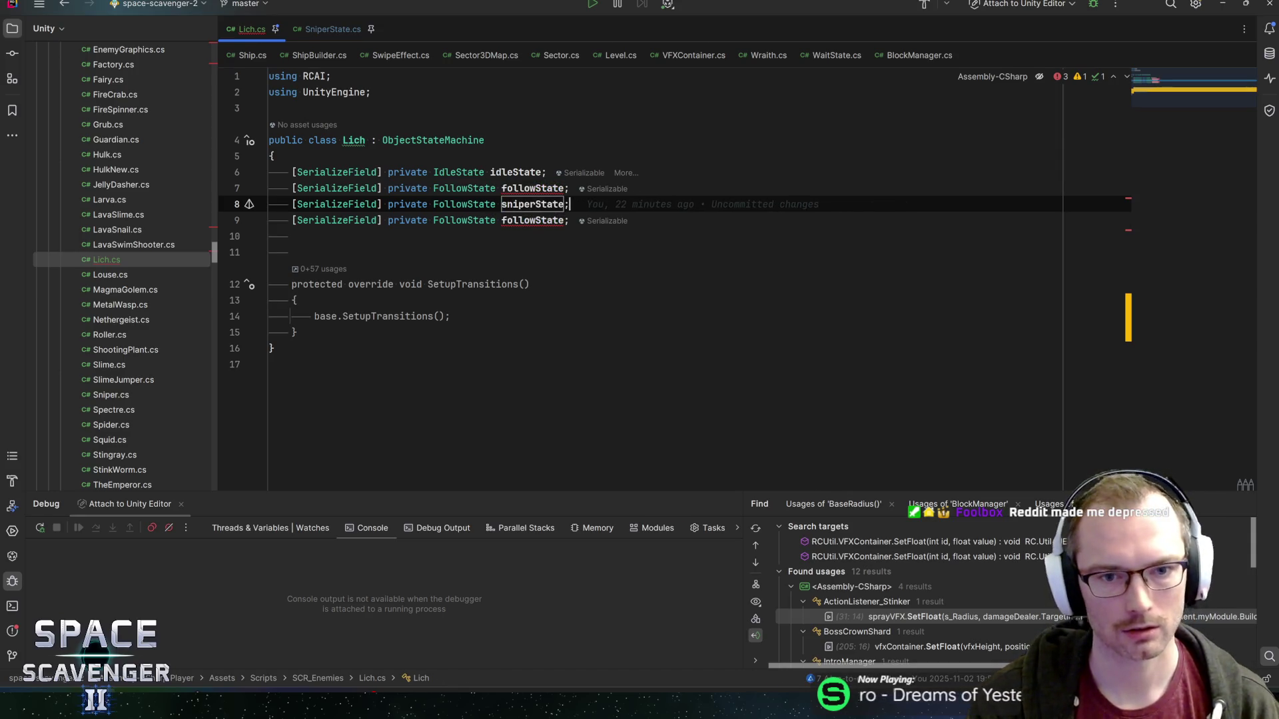
double_click(532, 221)
text(shooting)
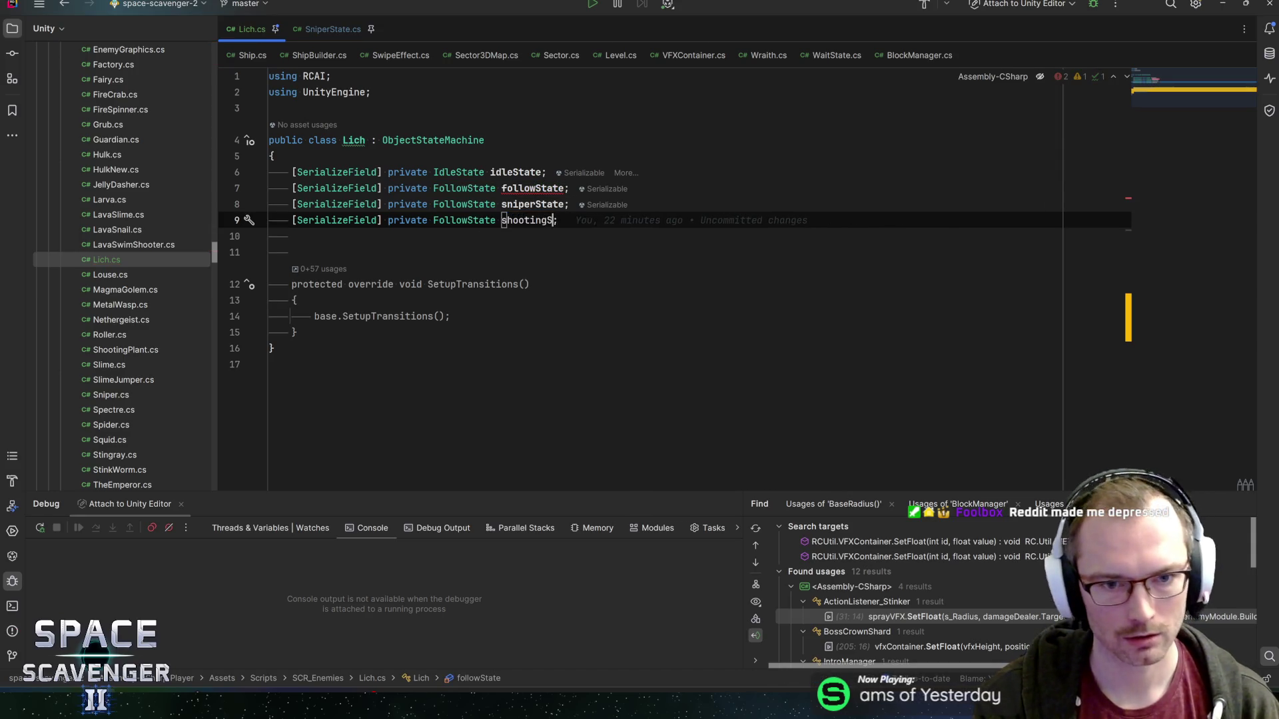
- Give the new fields the ShootingState and SniperState types
double_click(465, 220)
text(Shootings)
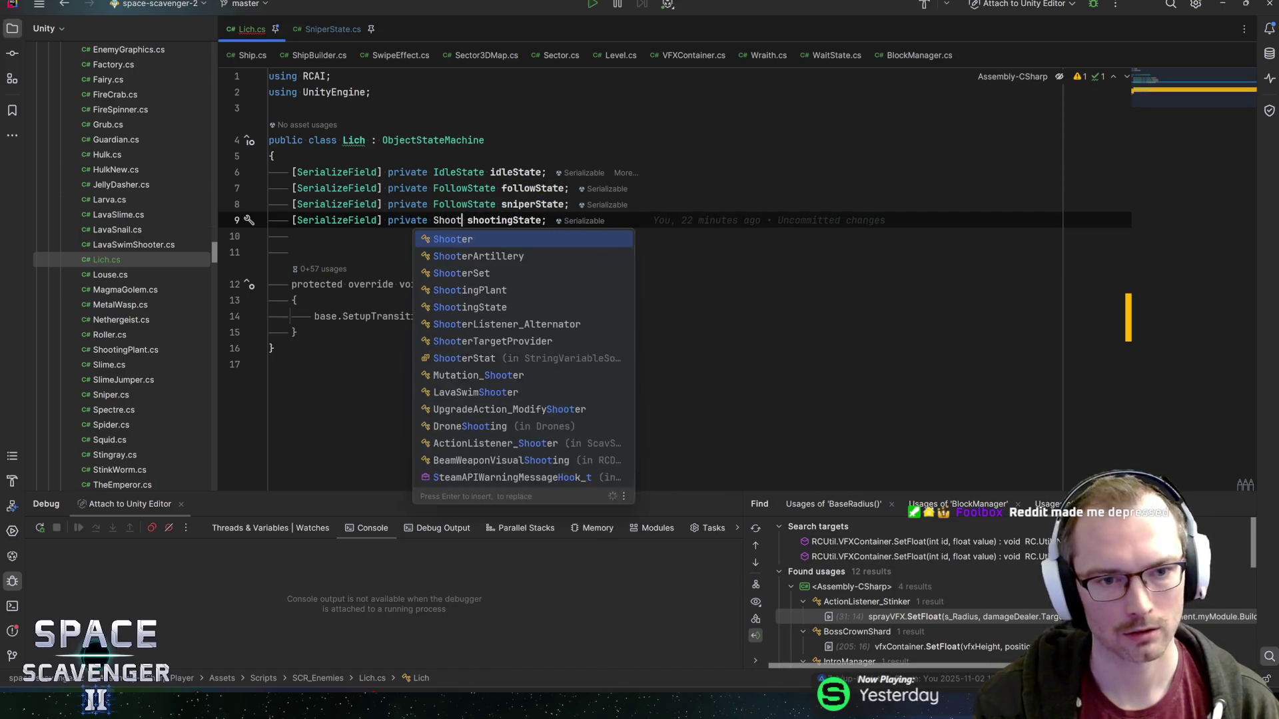
key(Return)
click(530, 204)
double_click(464, 205)
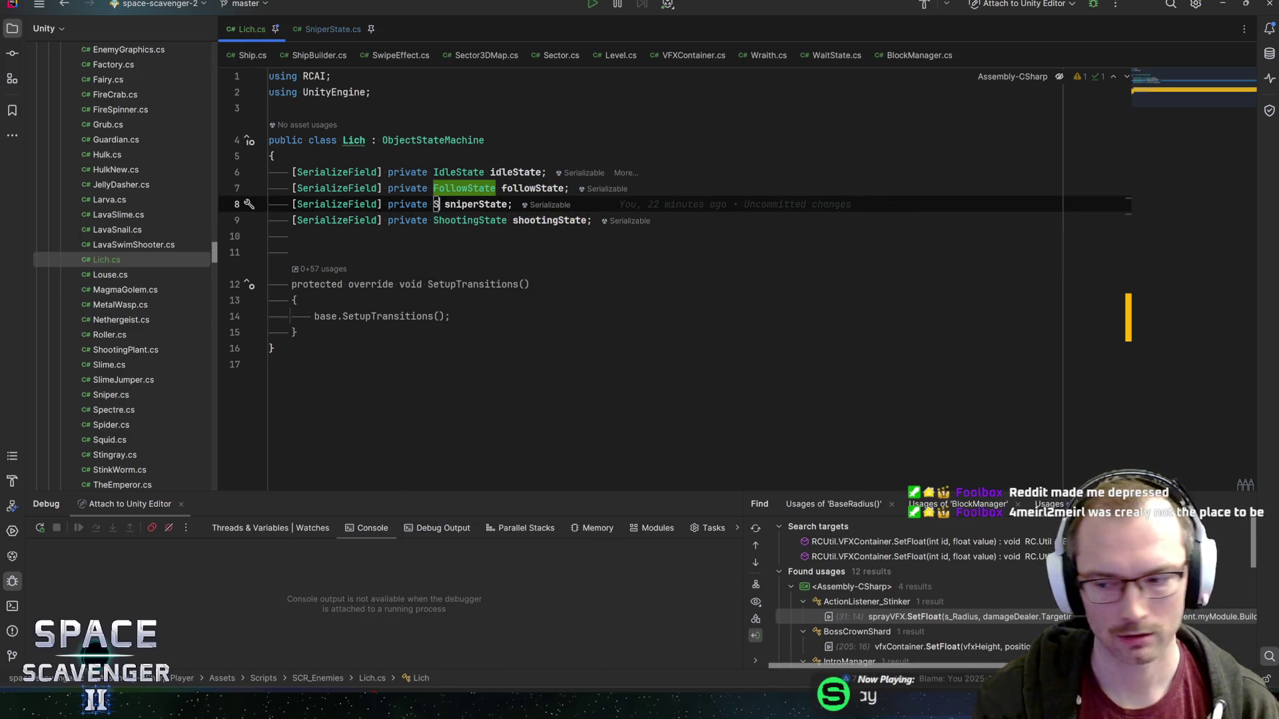
text(SniperS)
key(Return)
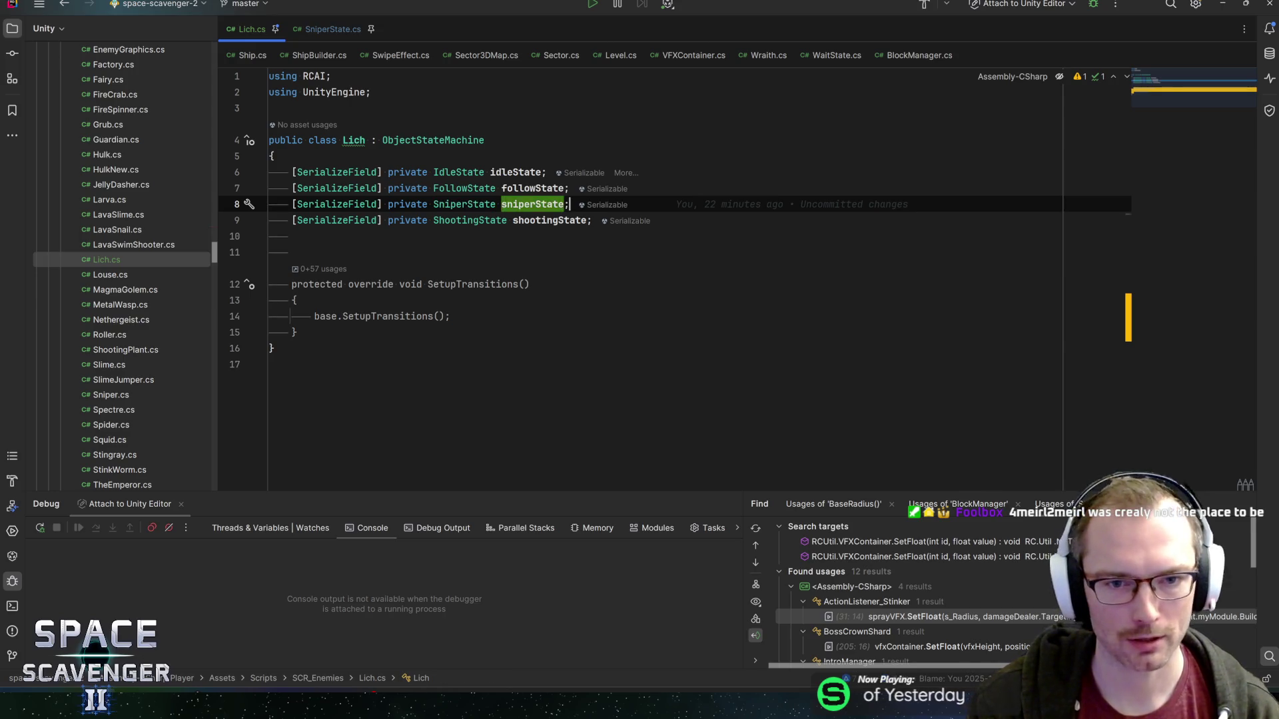
click(451, 316)
- Add an idleState to followState AddStateTransition call in SetupTransitions
key(Return)
key(Return)
text(i)
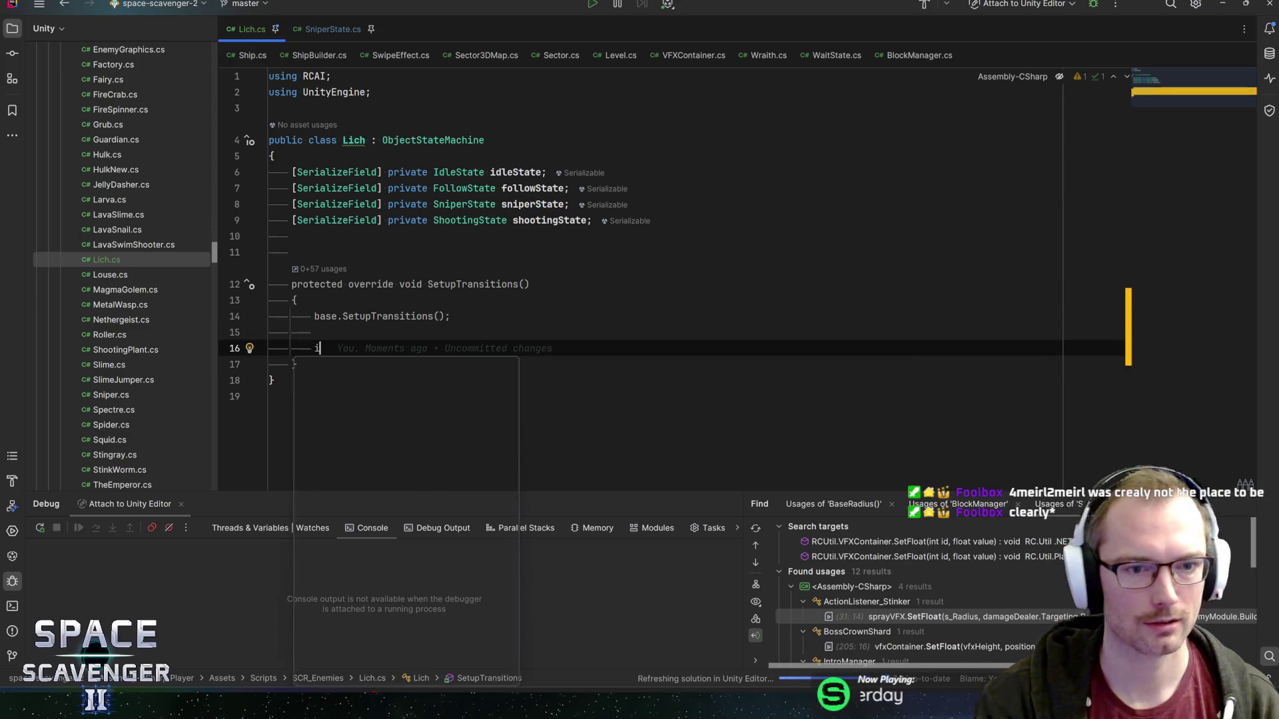
text(dleState.AddS)
key(Return)
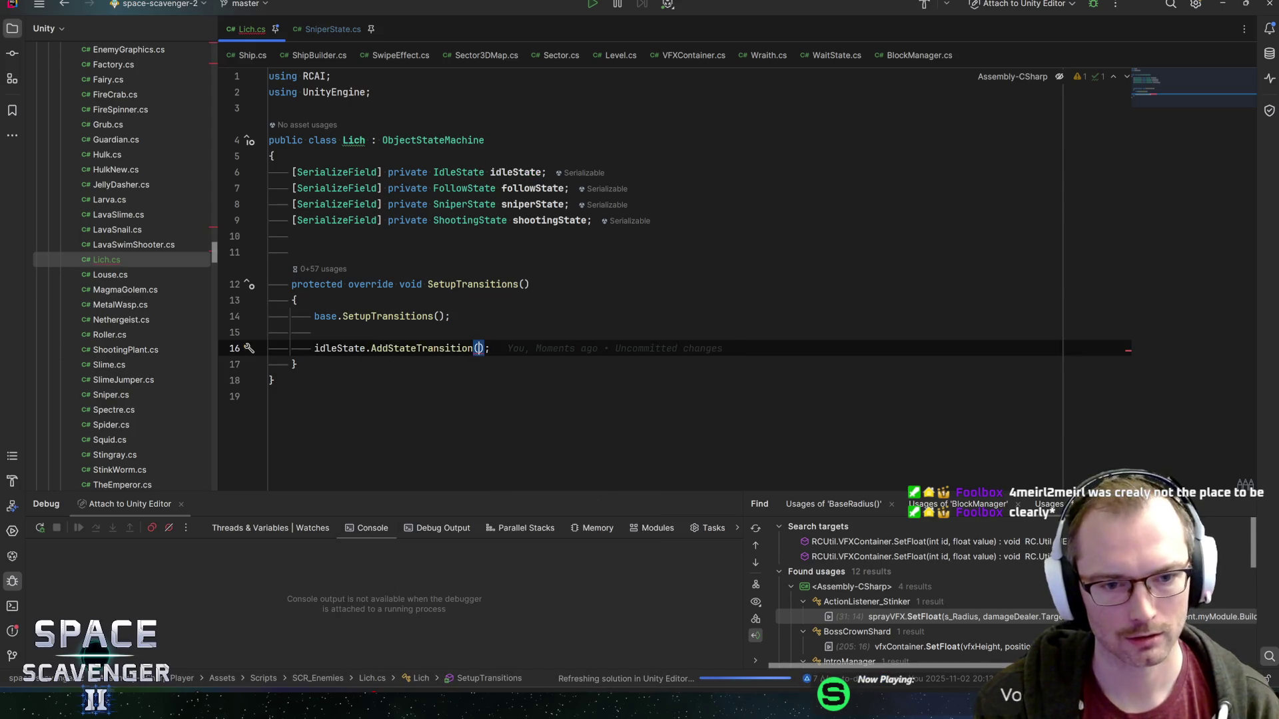
text(followState)
key(Return)
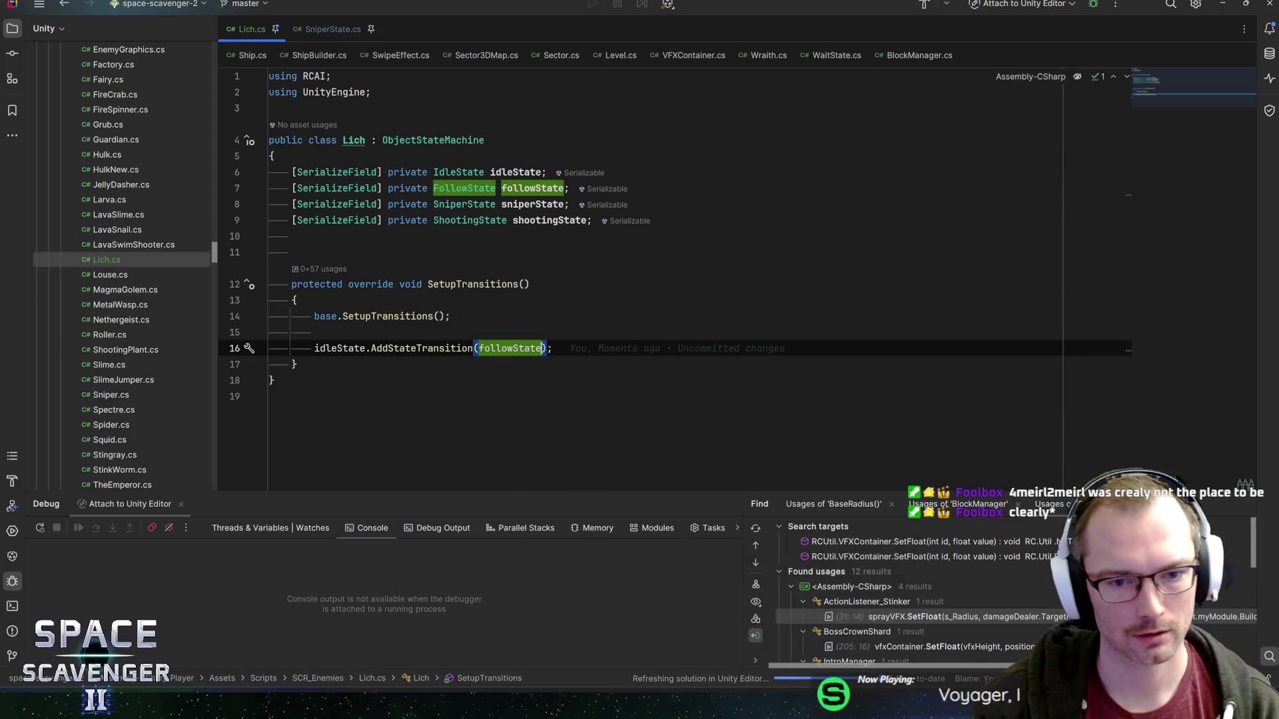
- Duplicate the line and turn it into a followState to idleState transition
key(ctrl+d)
key(ctrl+d)
key(Up)
key(ctrl+alt+Return)
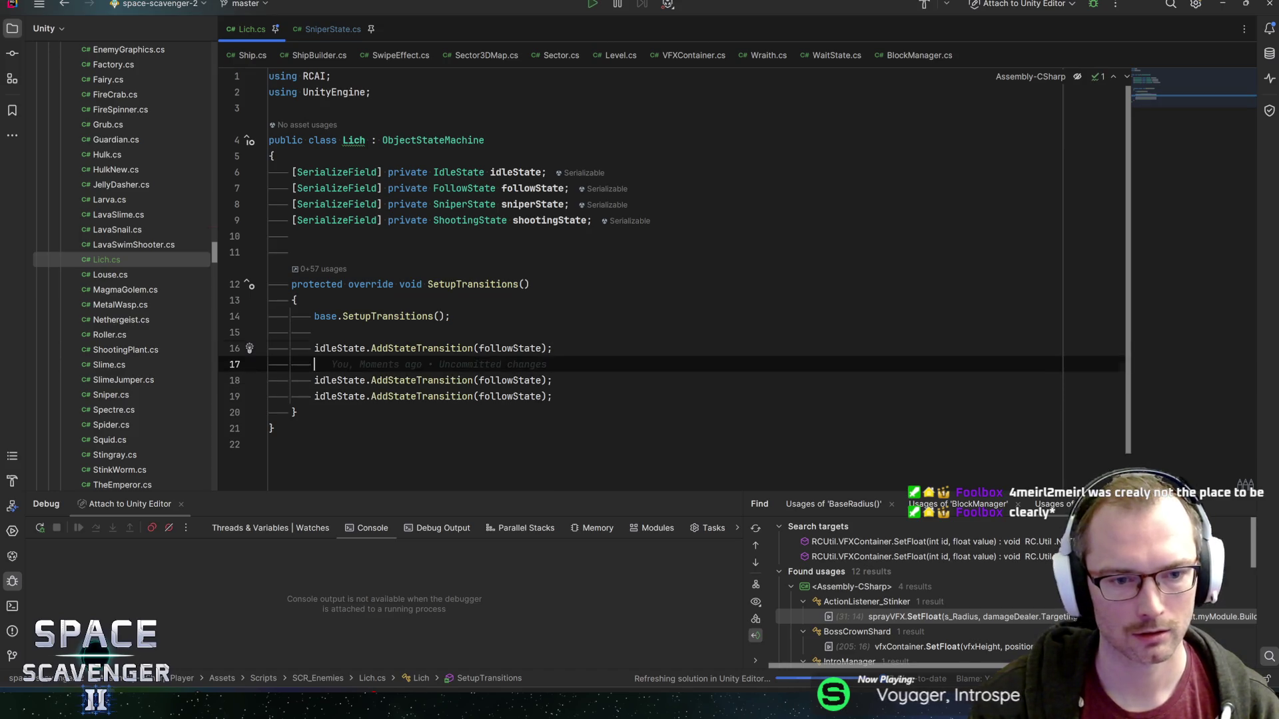
key(Return)
key(Down)
key(ctrl+space)
text(fol)
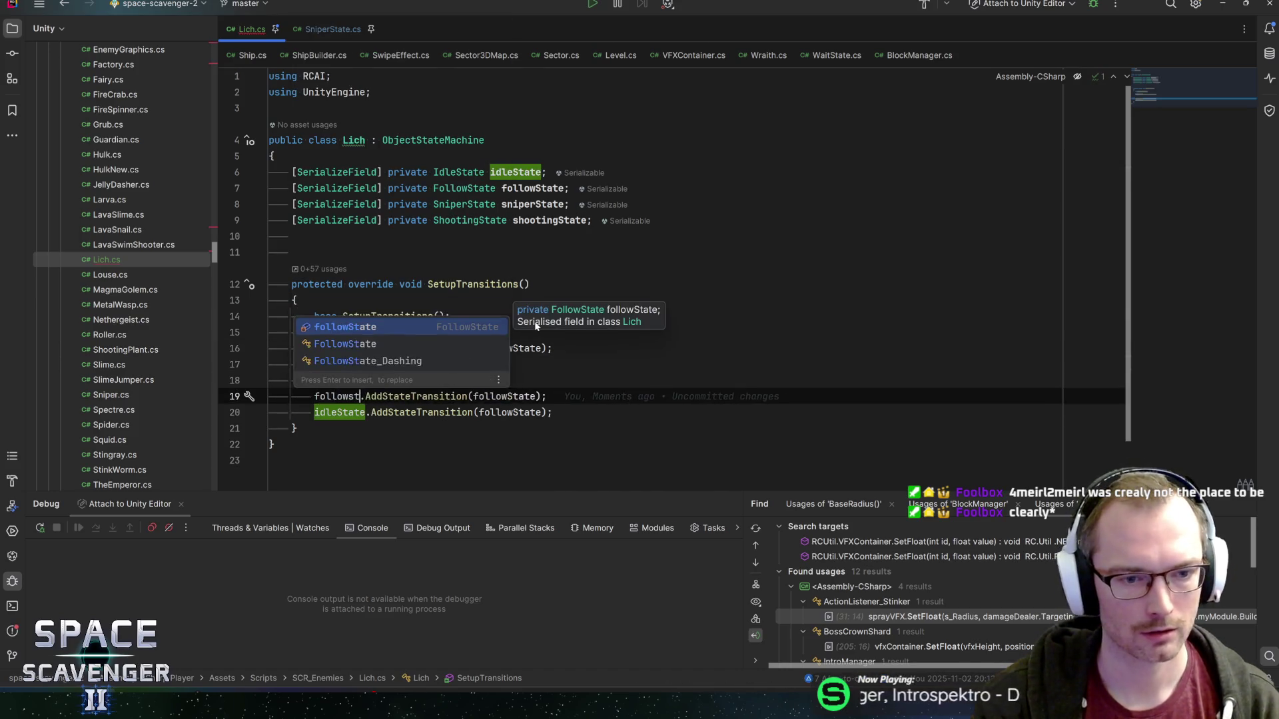
key(Return)
key(ctrl+space)
key(Return)
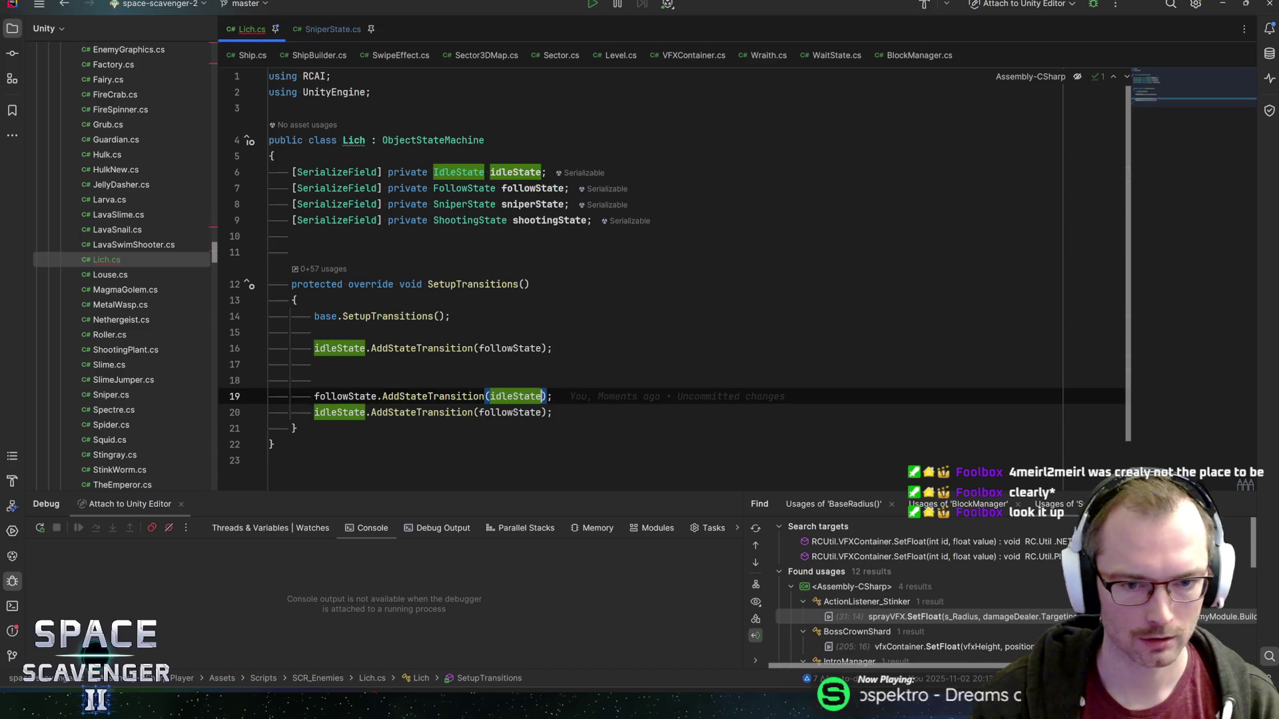
- Edit the next copy into a followState to sniperState transition
key(Down)
key(ctrl+w)
text(niperS)
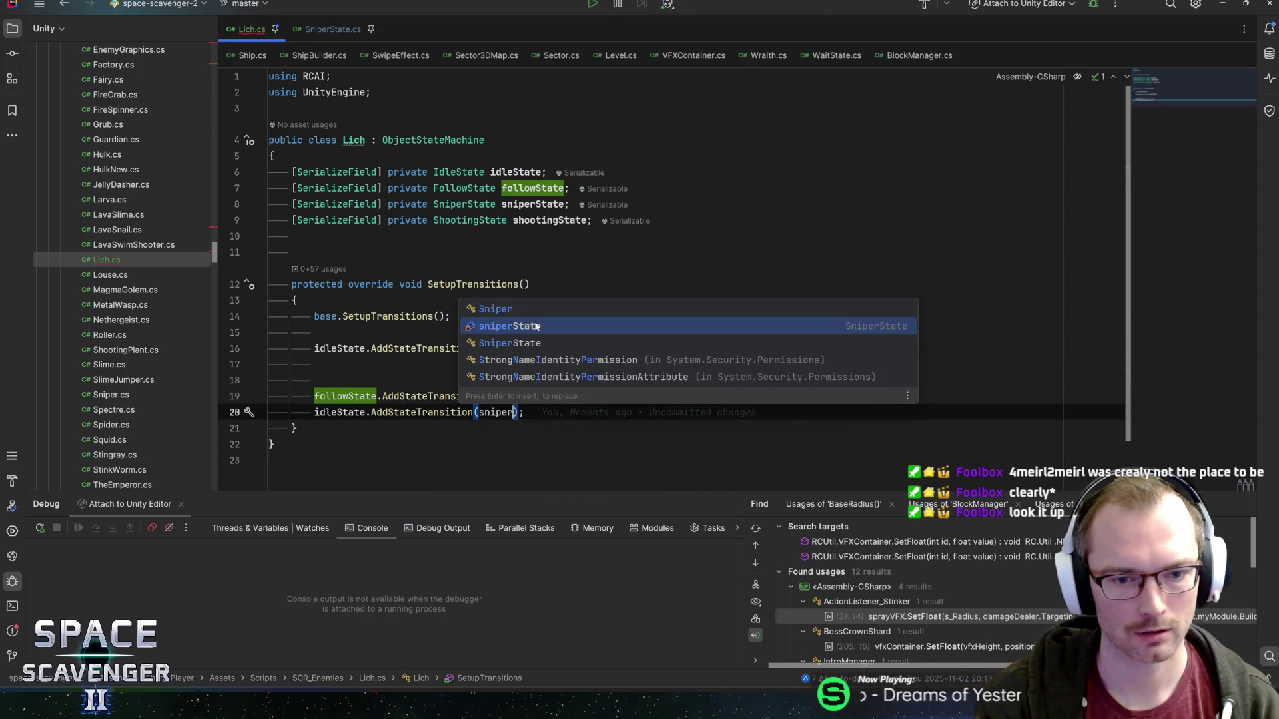
key(Return)
key(Home)
key(ctrl+space)
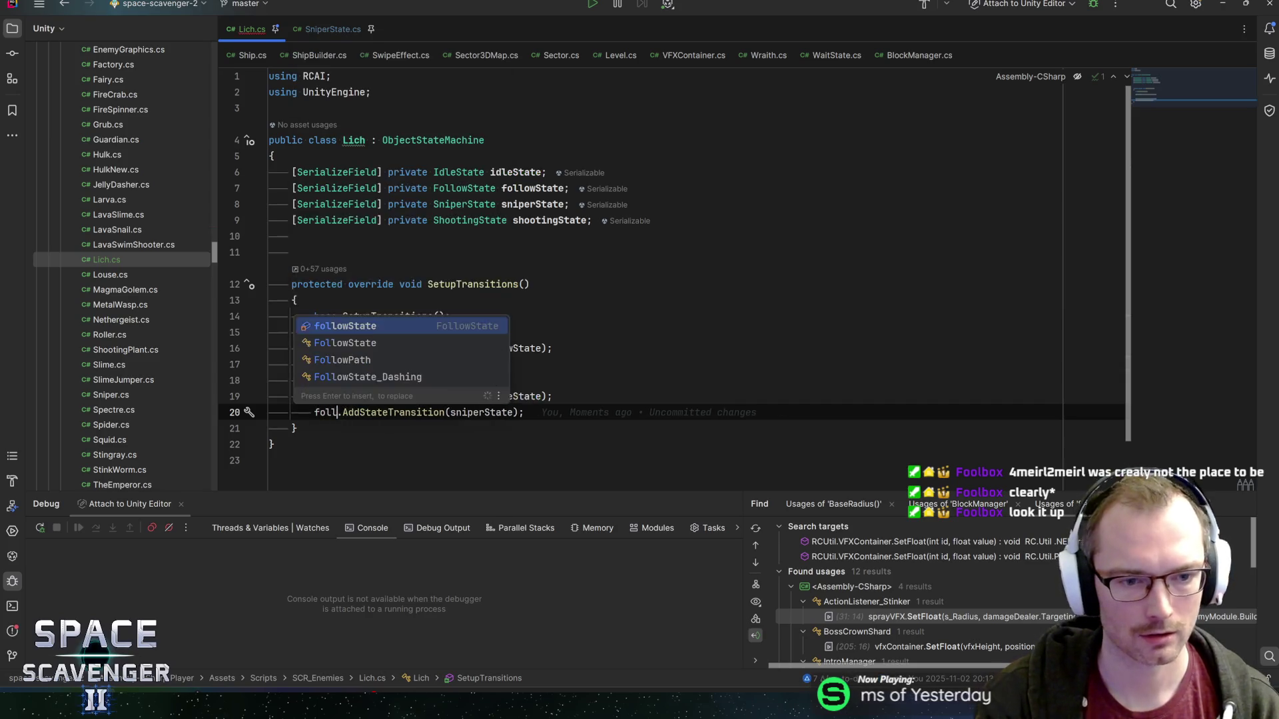
text(fol)
key(Return)
key(End)
- Add a sniperState to idleState transition on a new line
key(Return)
key(Return)
text(sn)
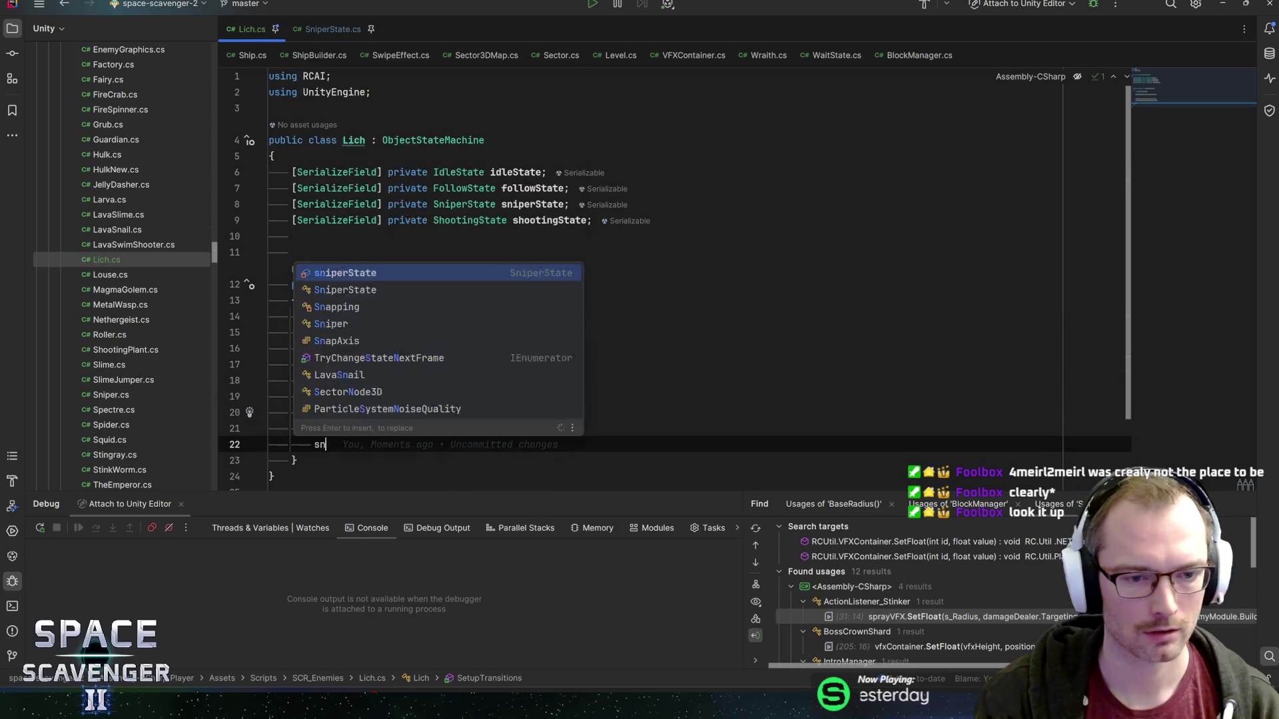
key(Return)
text(.a)
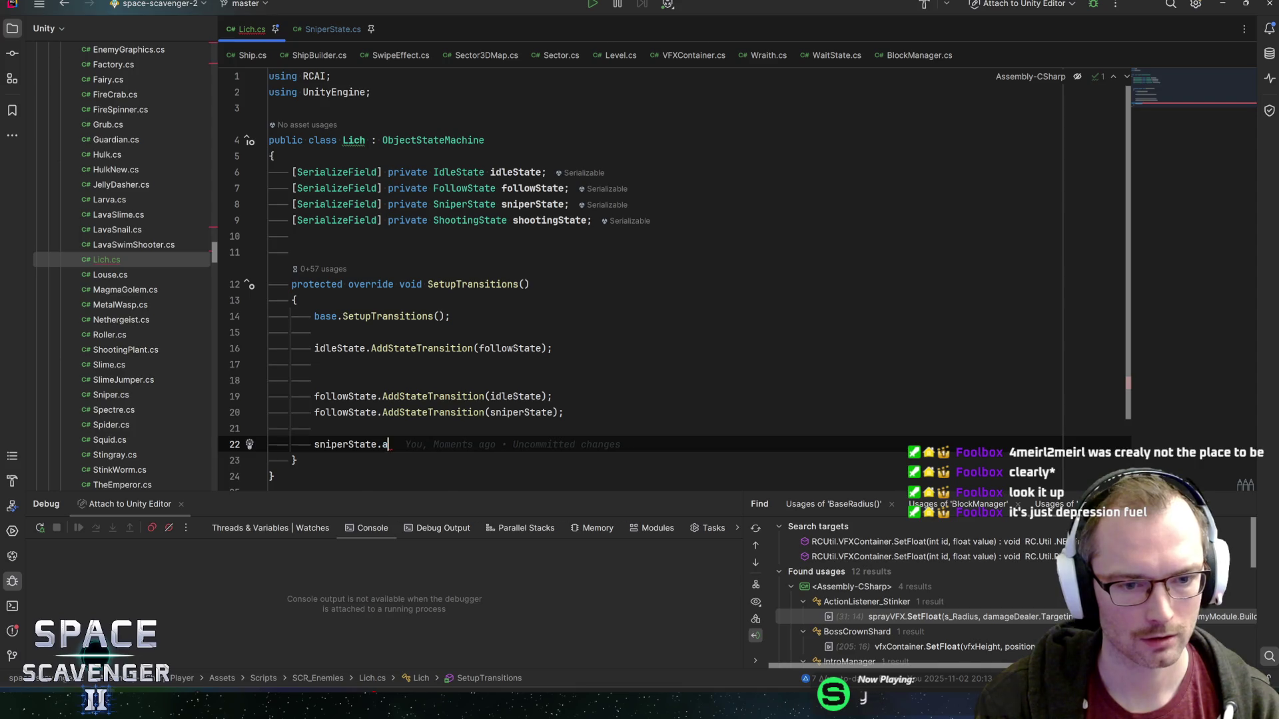
text(sddddst)
key(Return)
text(ition(i)
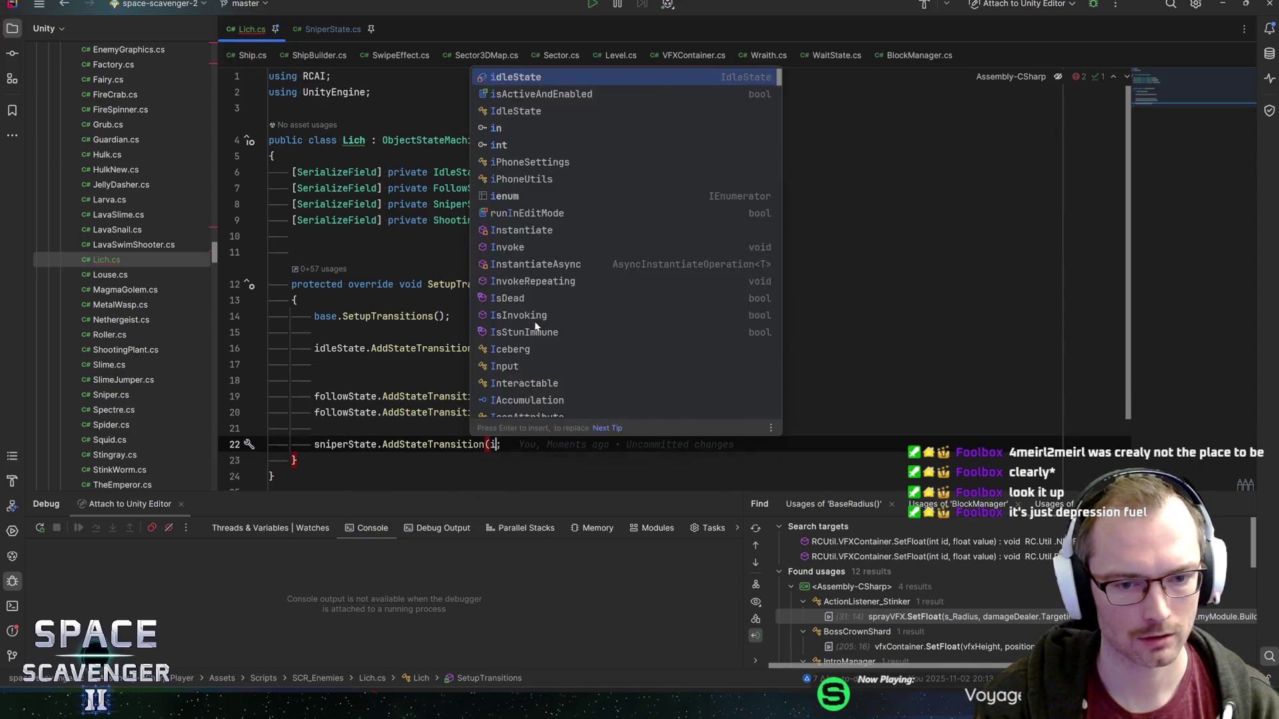
text(dlest)
key(Return)
text())
- Add a sniperState to shootingState transition
key(Return)
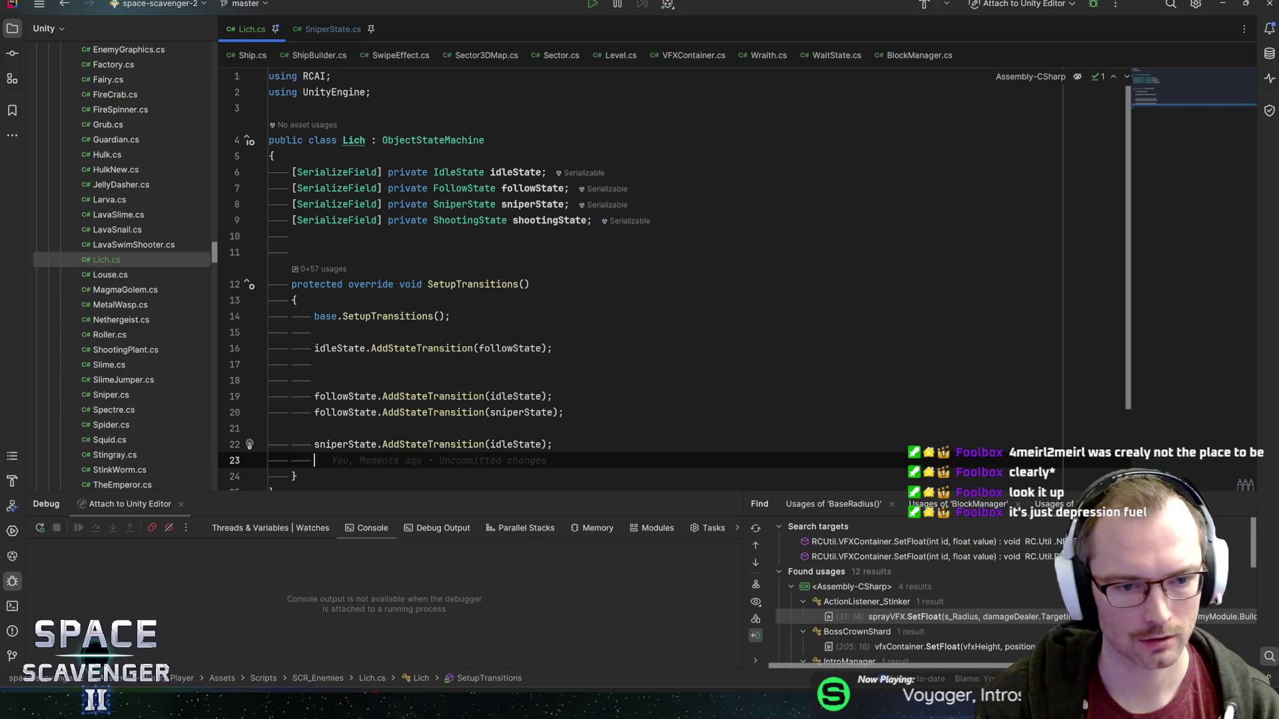
text(sniper)
key(Return)
text(.)
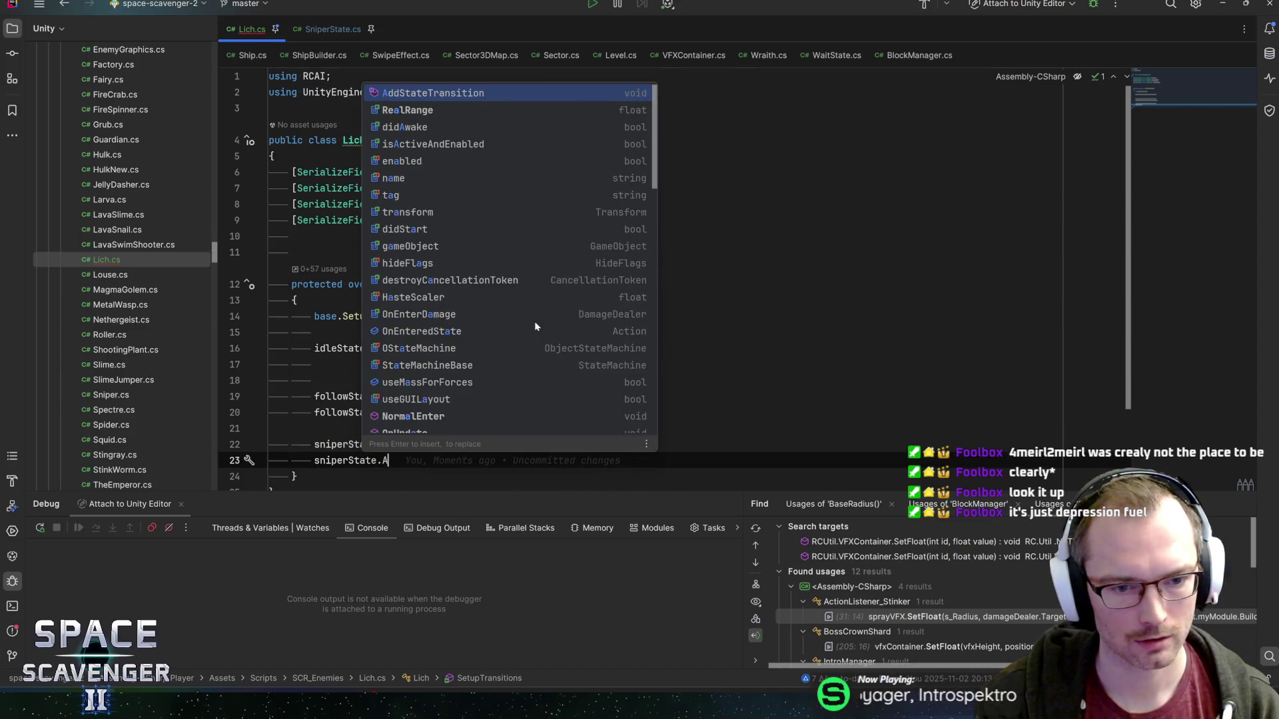
text(addst)
key(Return)
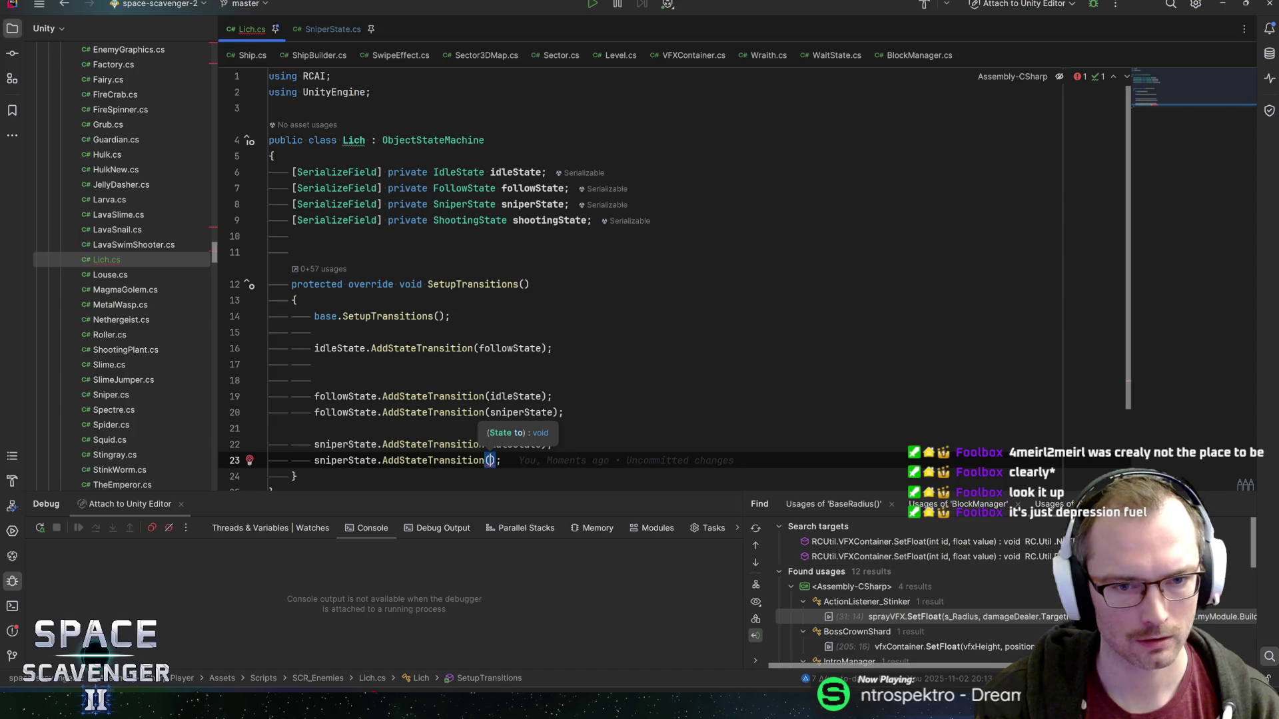
text(shooting)
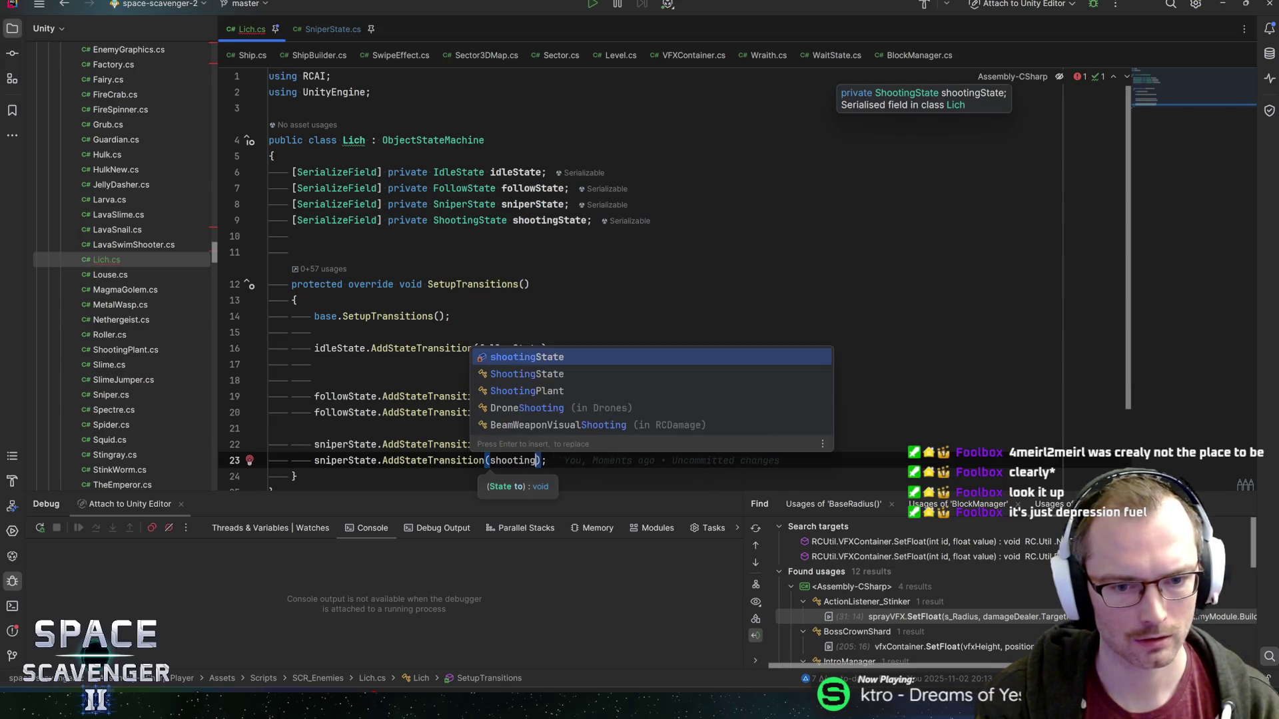
key(Return)
- Add a shootingState to idleState transition, then return to Unity
key(End)
key(Return)
key(Return)
text(shootings)
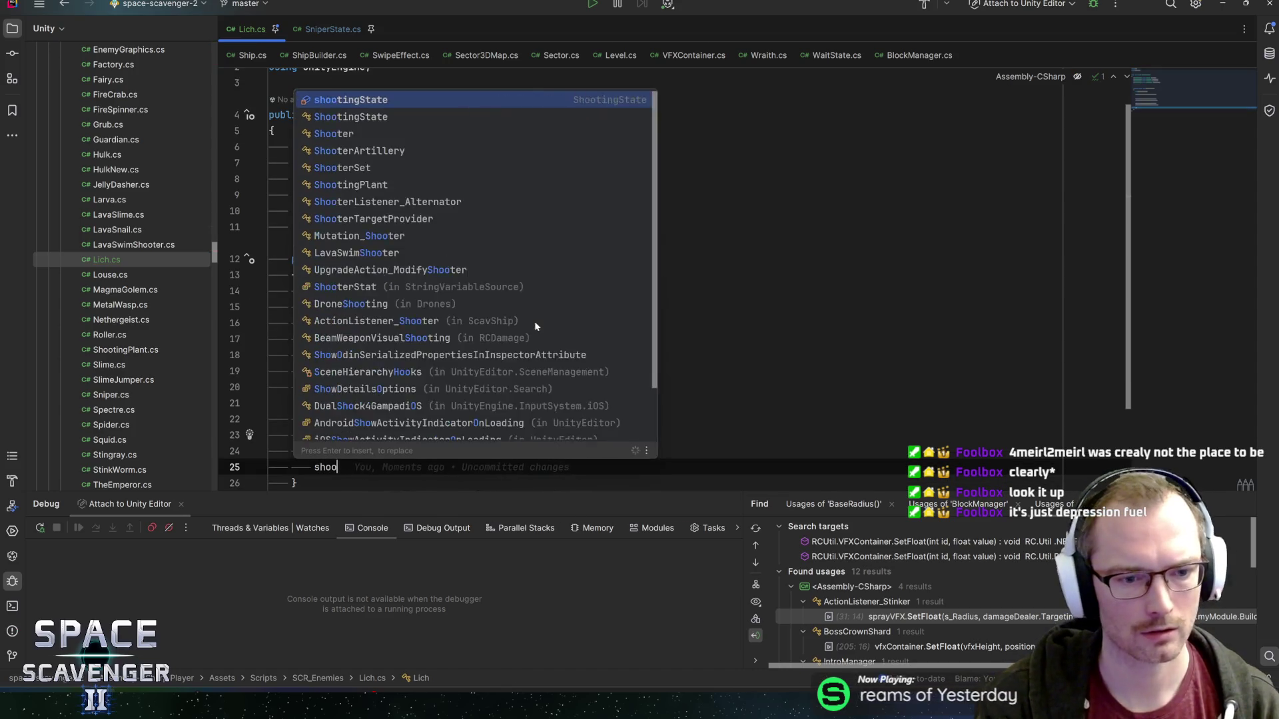
key(Return)
text(.addst)
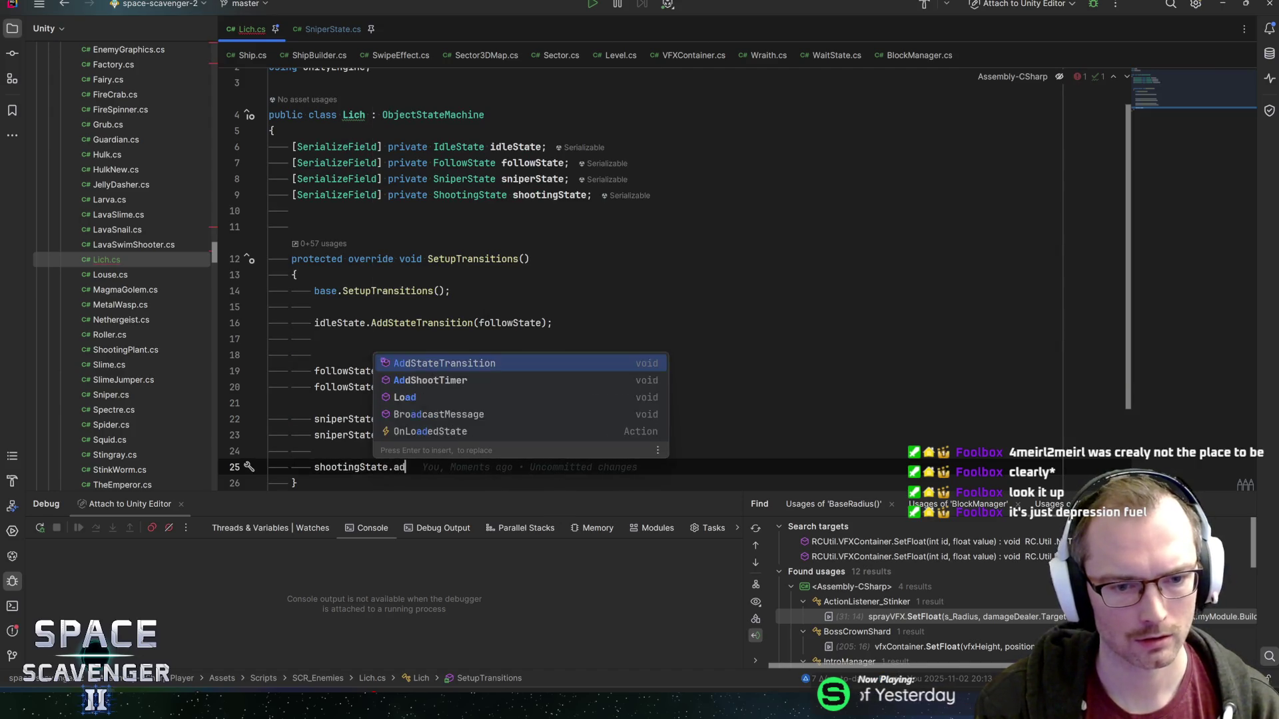
key(Return)
text(idleState);)
key(Return)
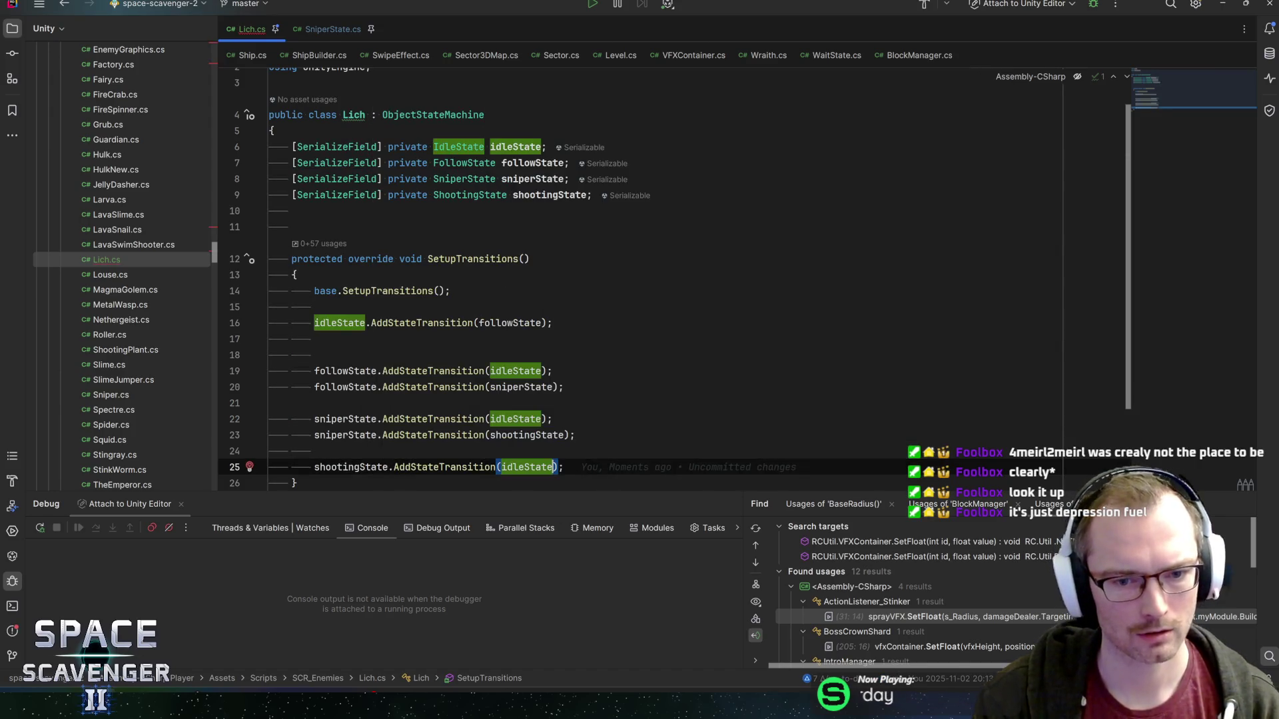
text(;)
key(alt+Tab)
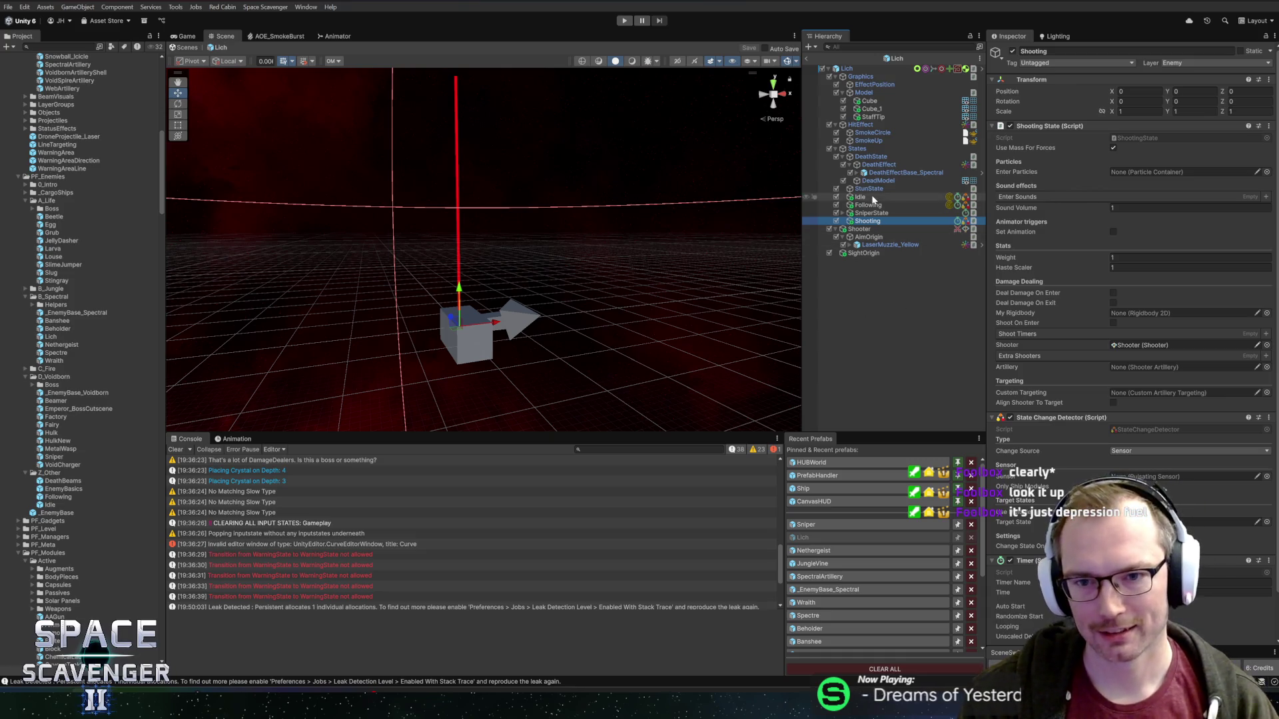
- Adjust the Lich root's Circle Collider 2D radius
click(848, 69)
scroll(1097, 400, down, 10)
scroll(1093, 453, down, 4)
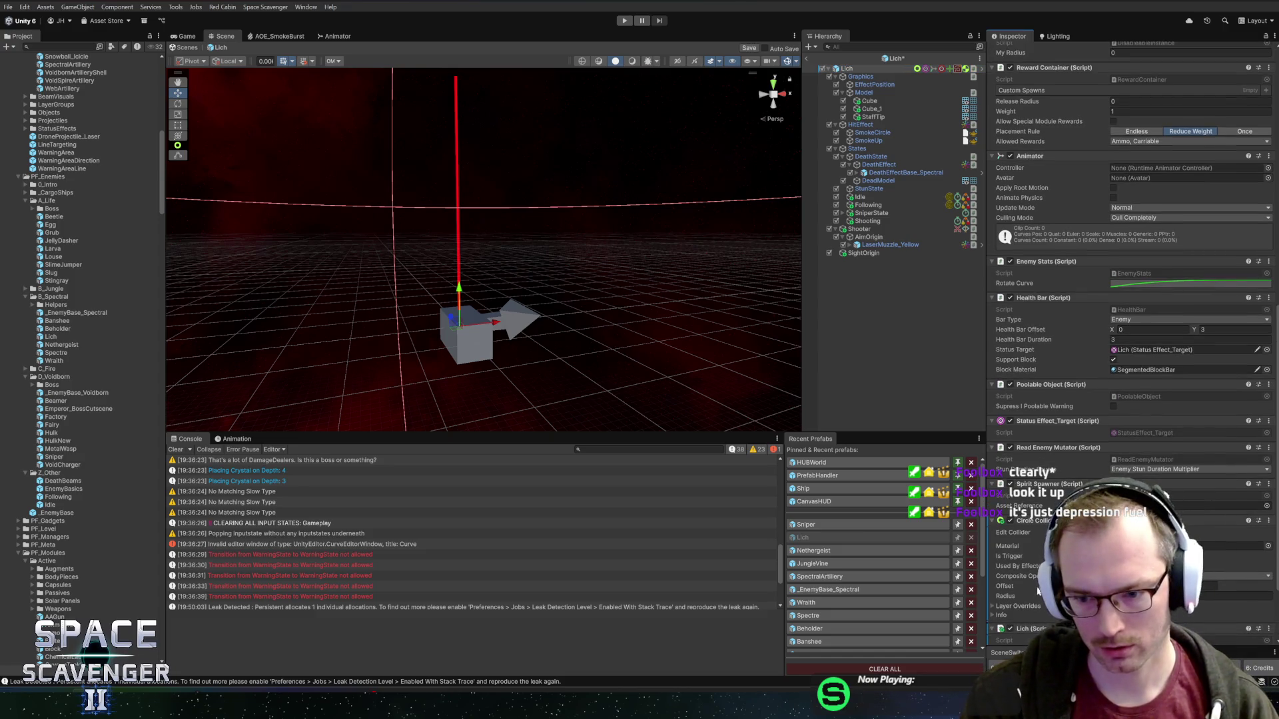
drag(1031, 598, 1066, 599)
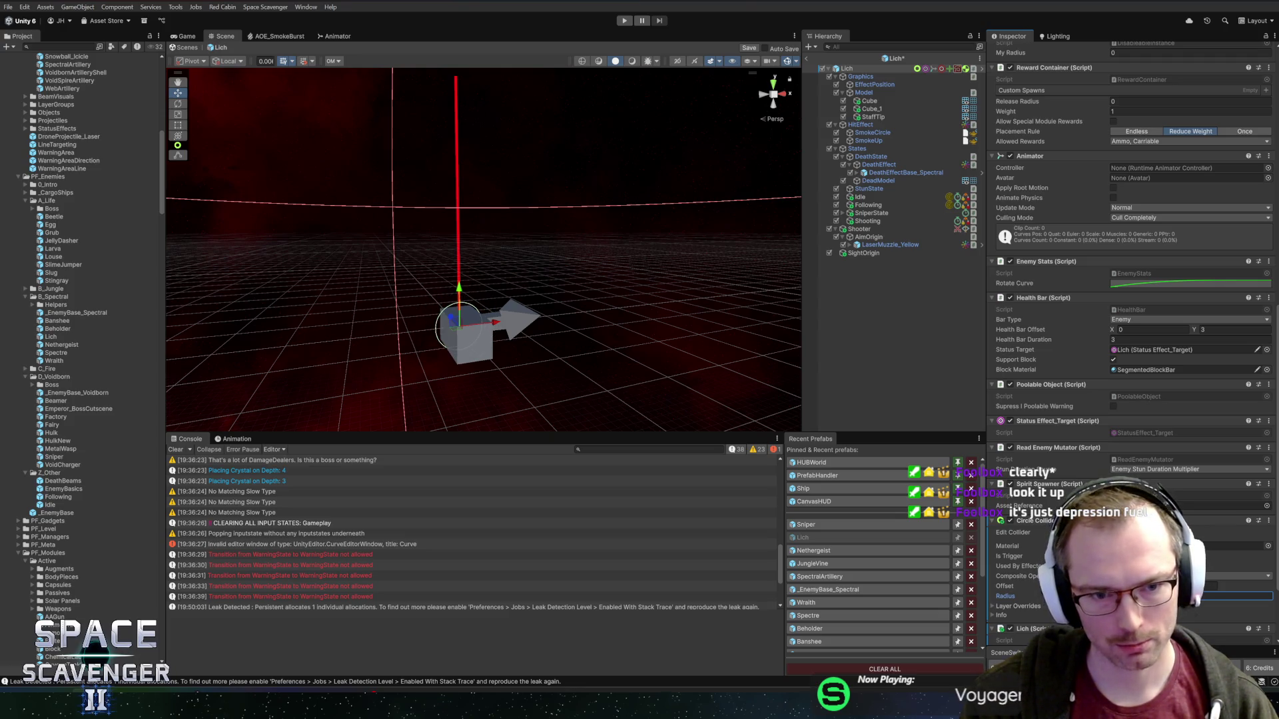
- Assign a state object from the Hierarchy to the Lich's Default State field
scroll(1099, 430, down, 3)
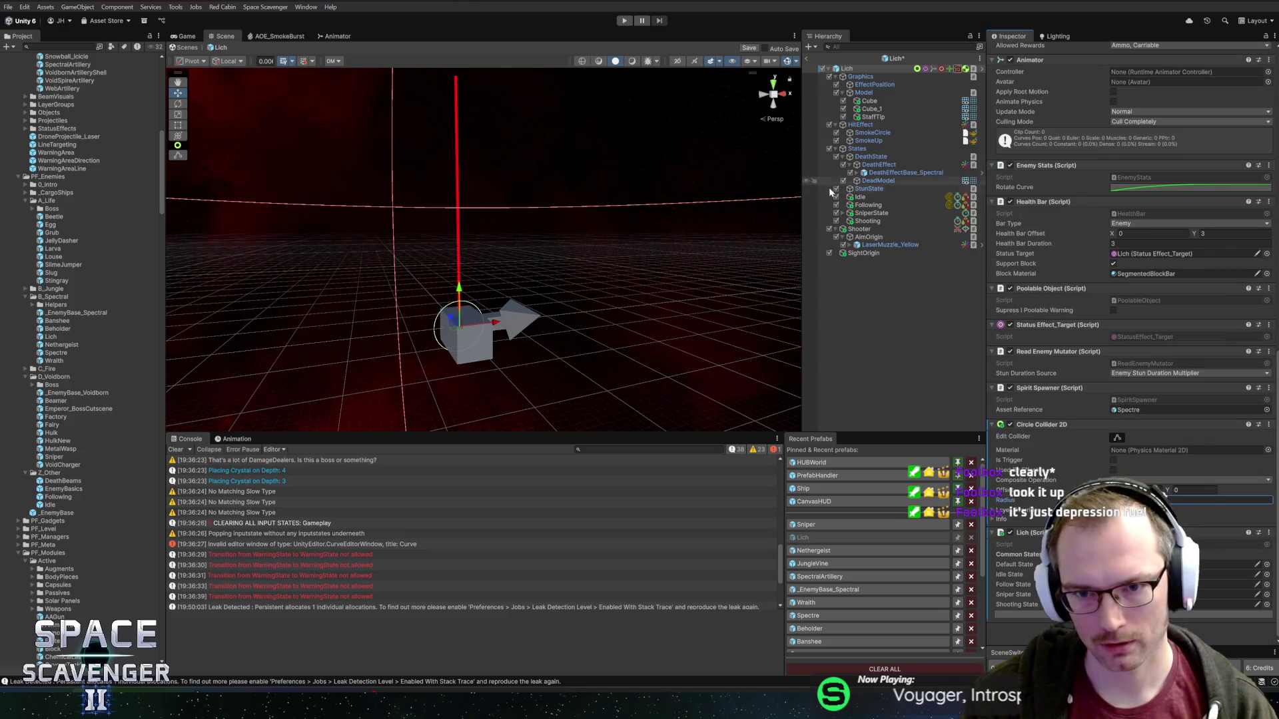
drag(1099, 430, 1152, 564)
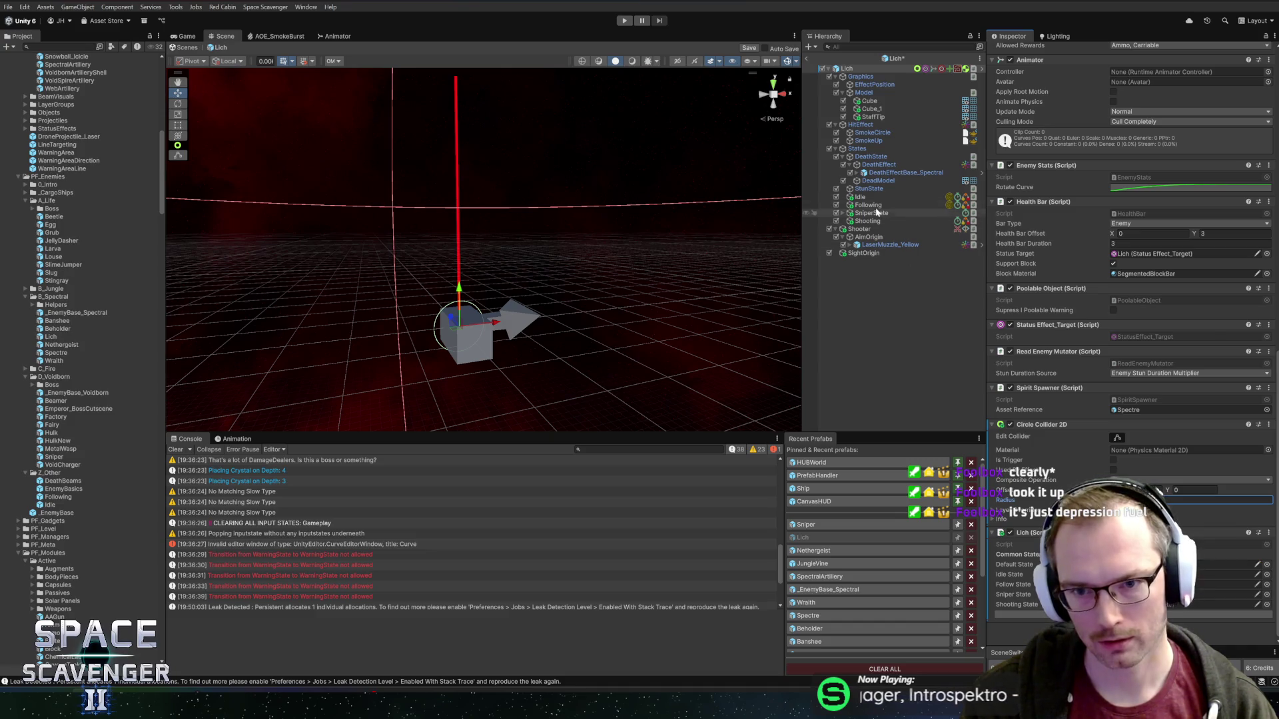
mouse_move(876, 212)
mouse_down()
mouse_move(1132, 519)
mouse_move(1232, 584)
mouse_up()
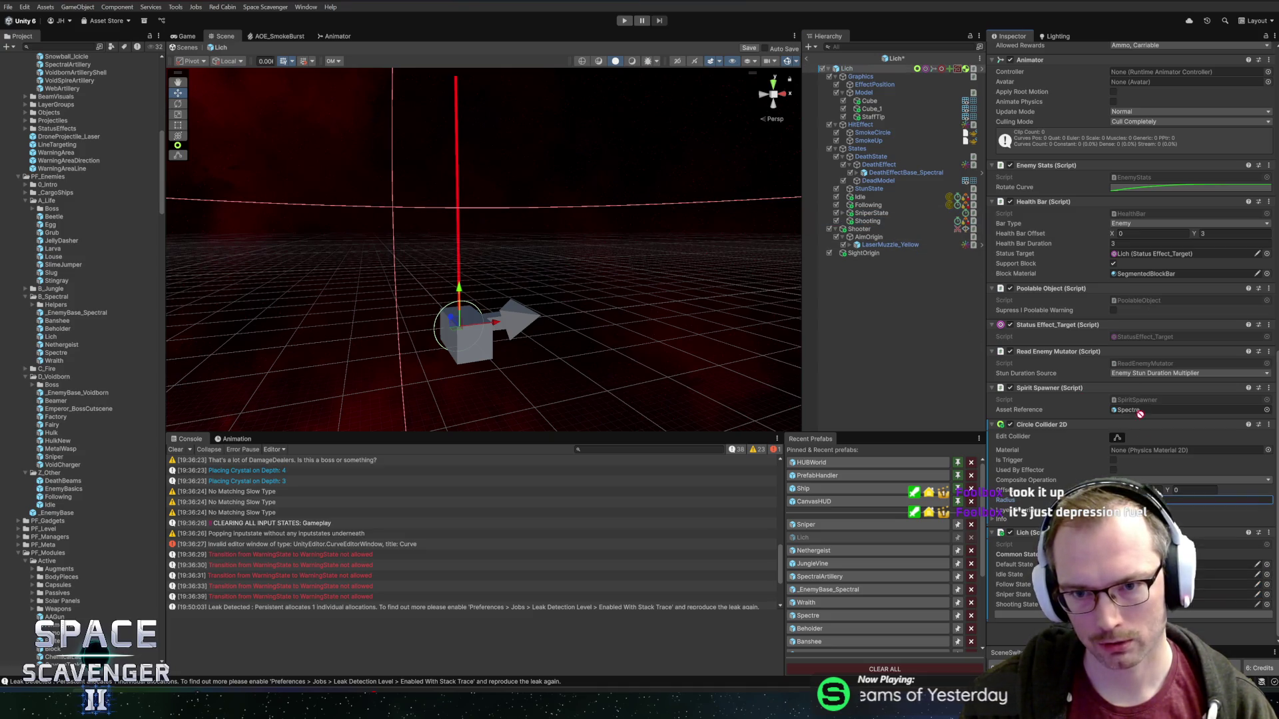
- Set the Shooting state's Target State to Idle and enter Play mode
click(875, 222)
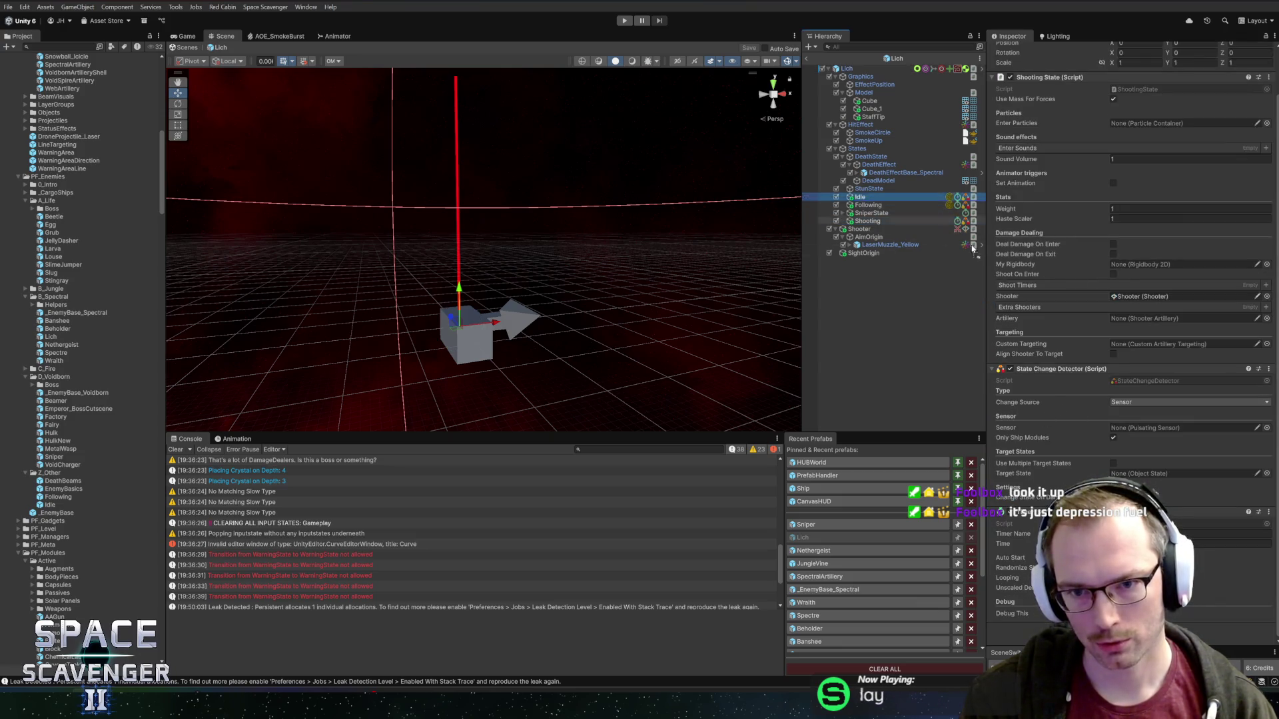
drag(973, 248, 1147, 473)
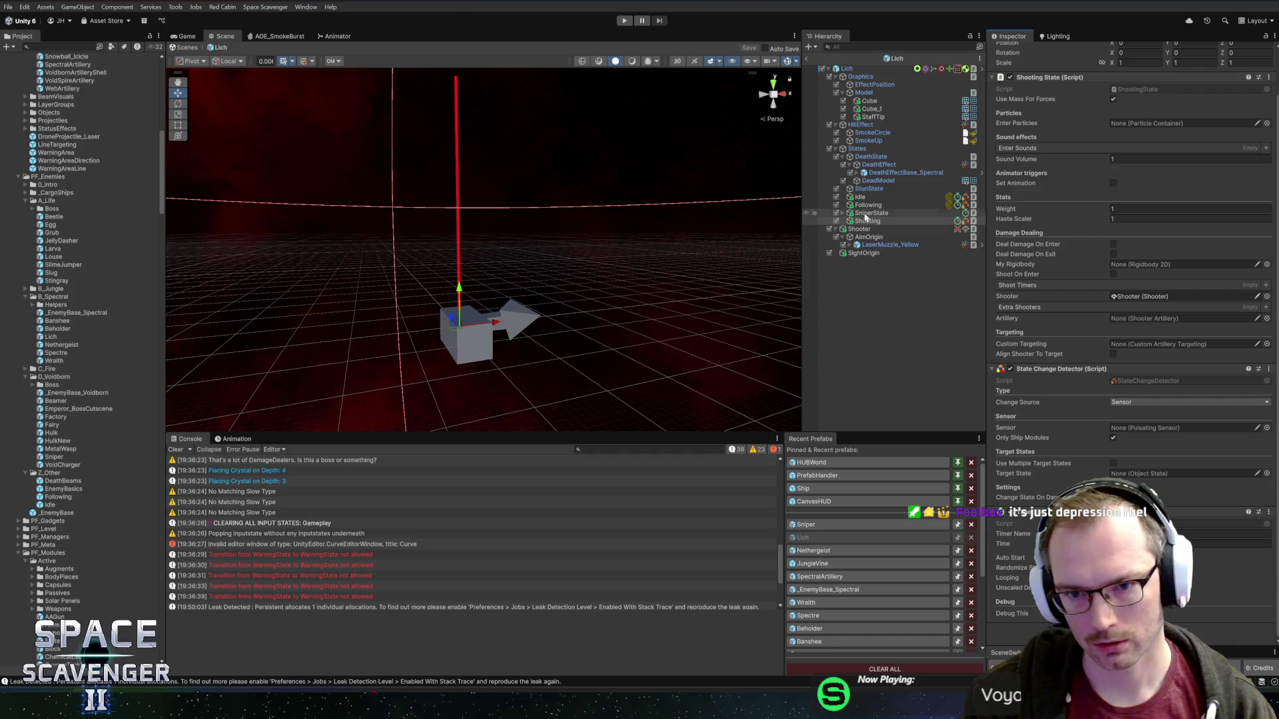
mouse_move(866, 213)
mouse_down()
mouse_move(1106, 493)
mouse_move(1095, 470)
mouse_up()
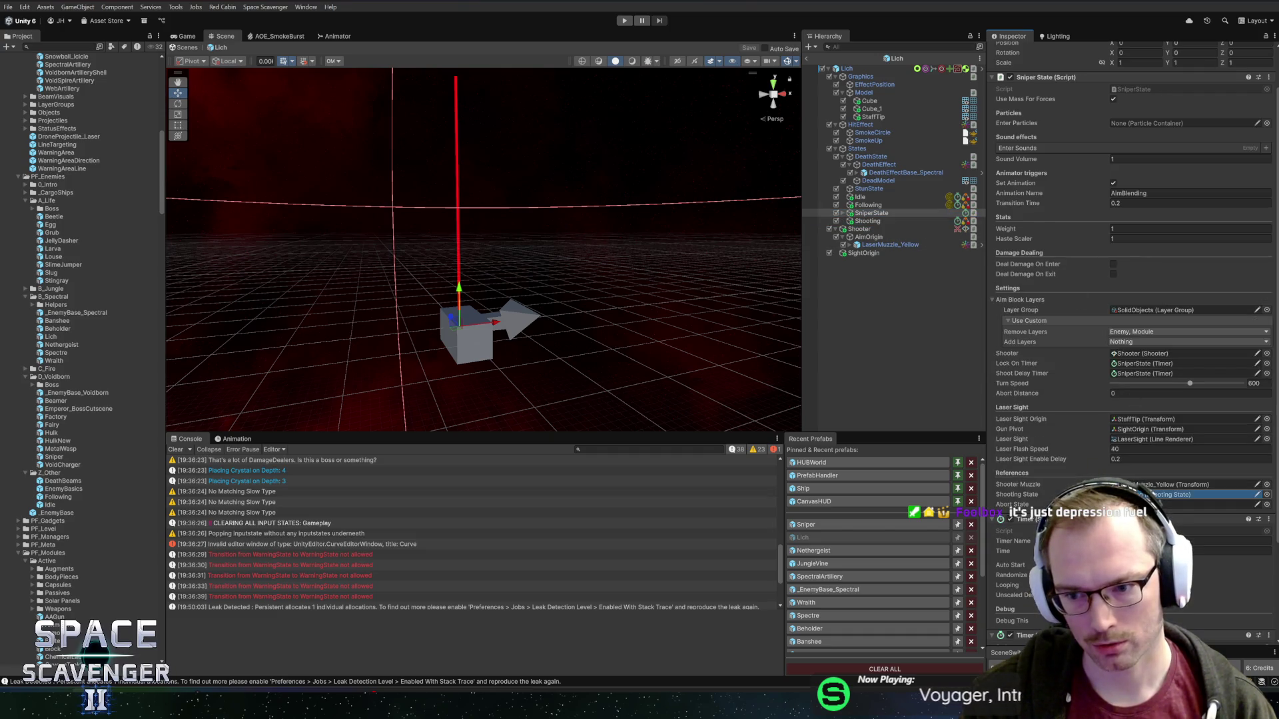
scroll(1142, 408, up, 3)
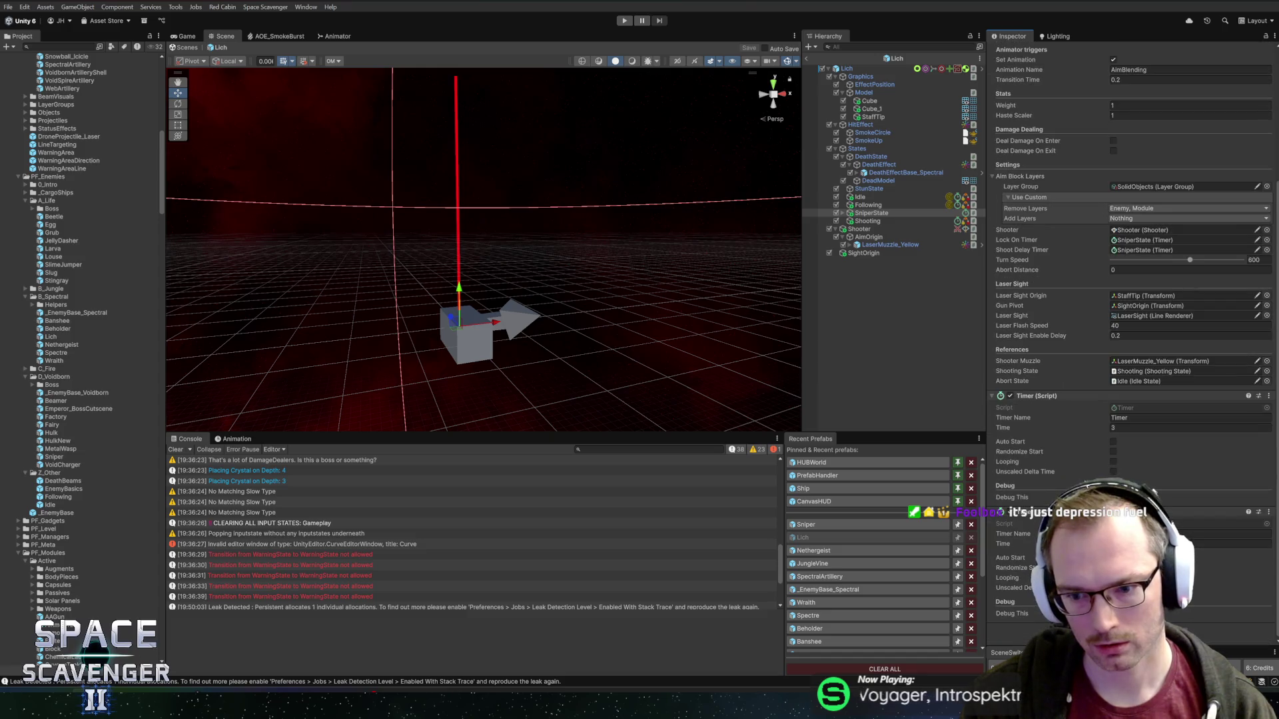
click(625, 20)
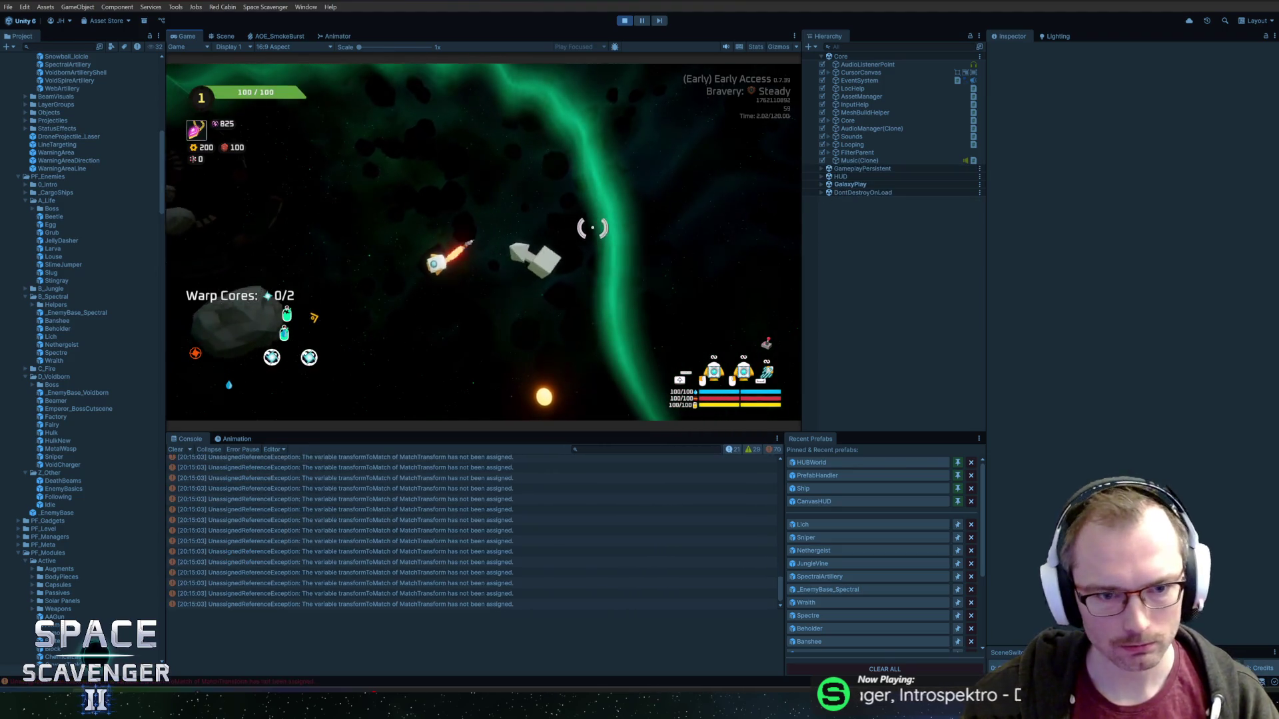
- Inspect the MatchTransform error's stack trace and select the spawned Lich clone
click(433, 512)
scroll(466, 499, up, 3)
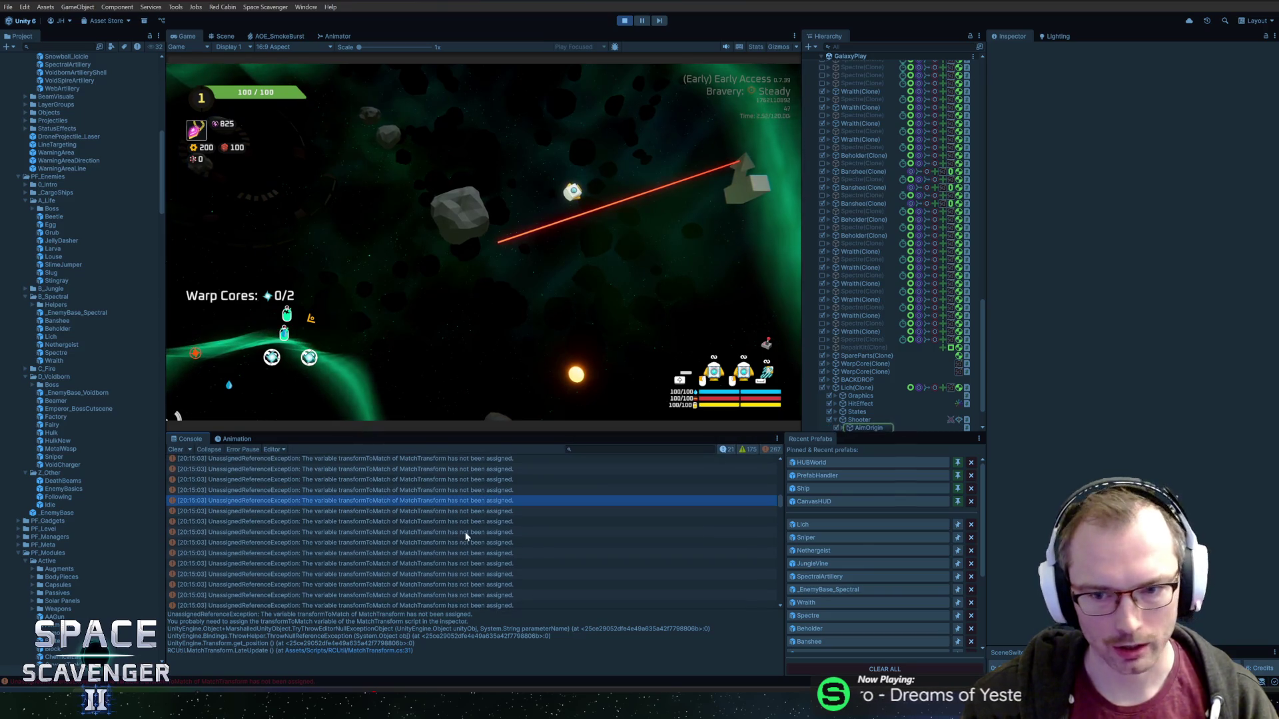
scroll(516, 559, down, 2)
click(636, 277)
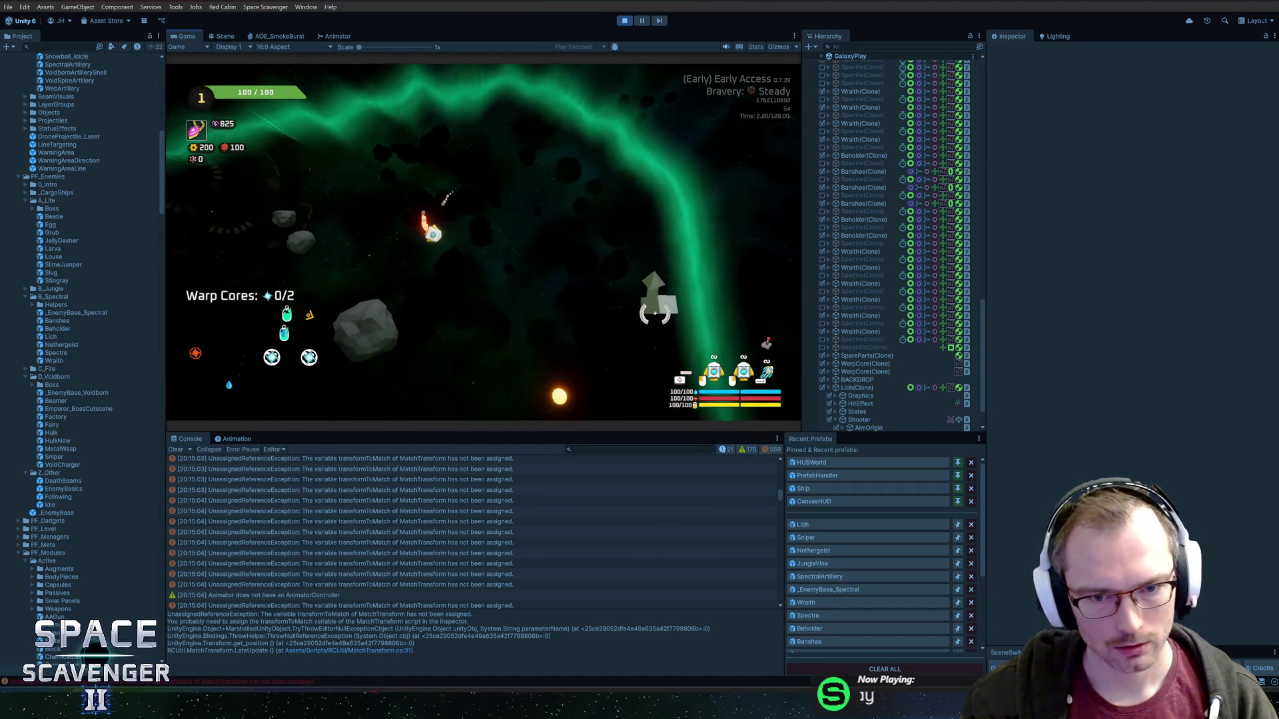
click(863, 390)
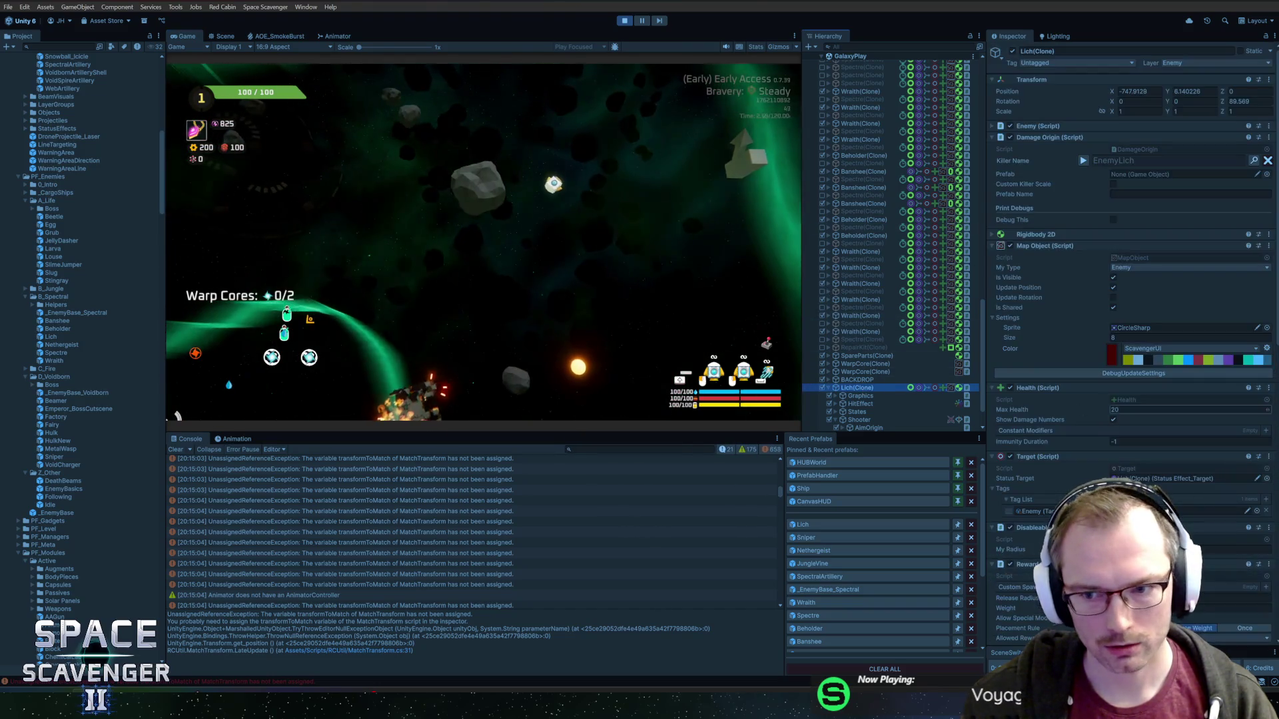
scroll(1115, 390, down, 5)
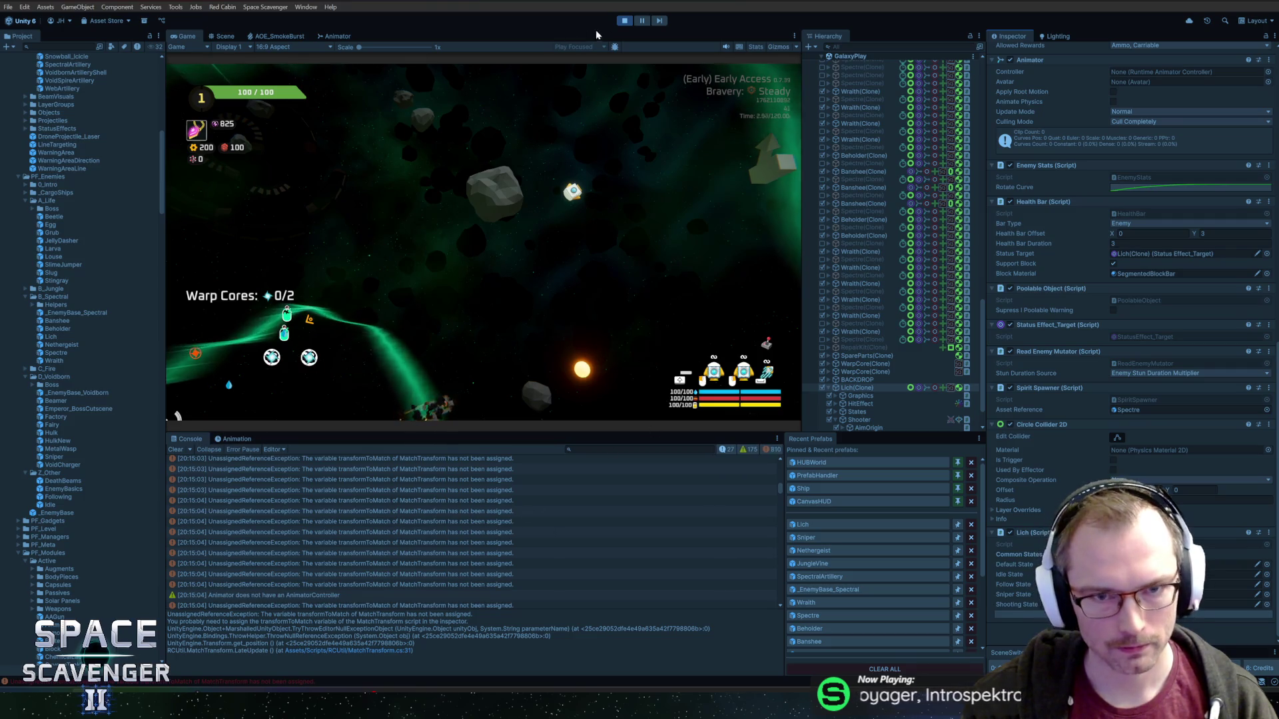
- Check the Scene view and the AimOrigin log entry, then stop Play mode
key(ctrl+1)
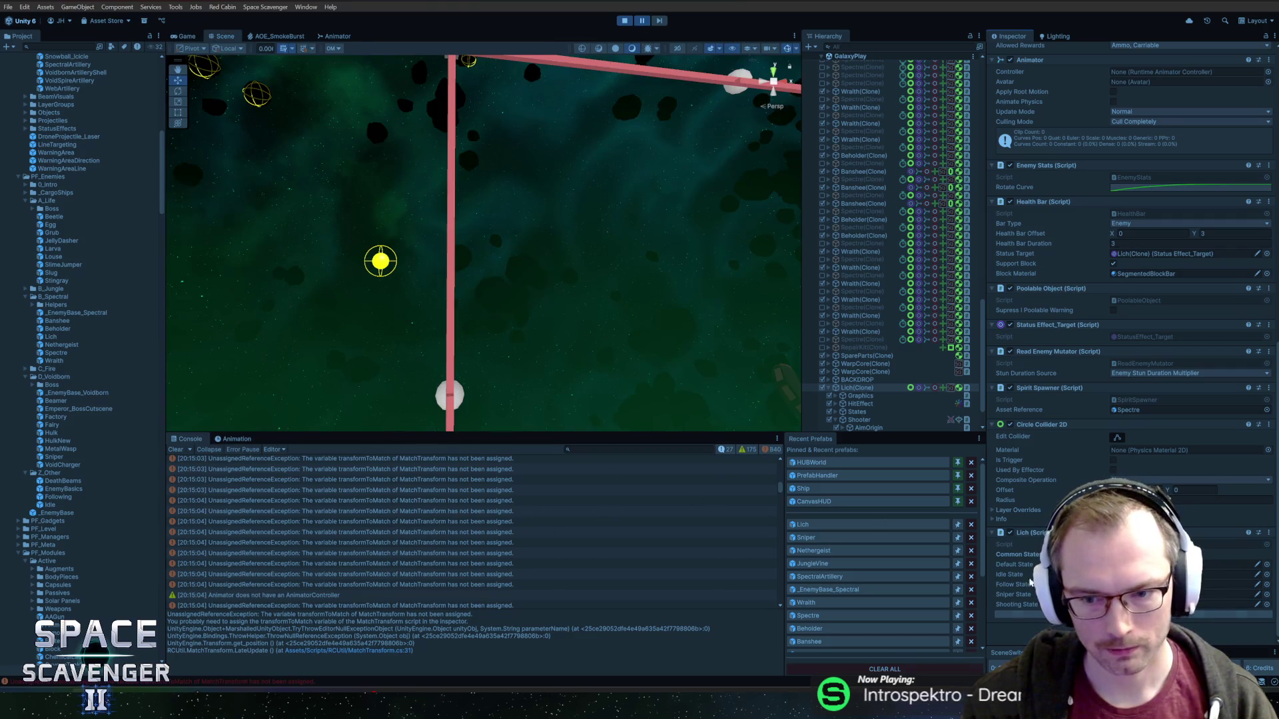
drag(781, 492, 773, 629)
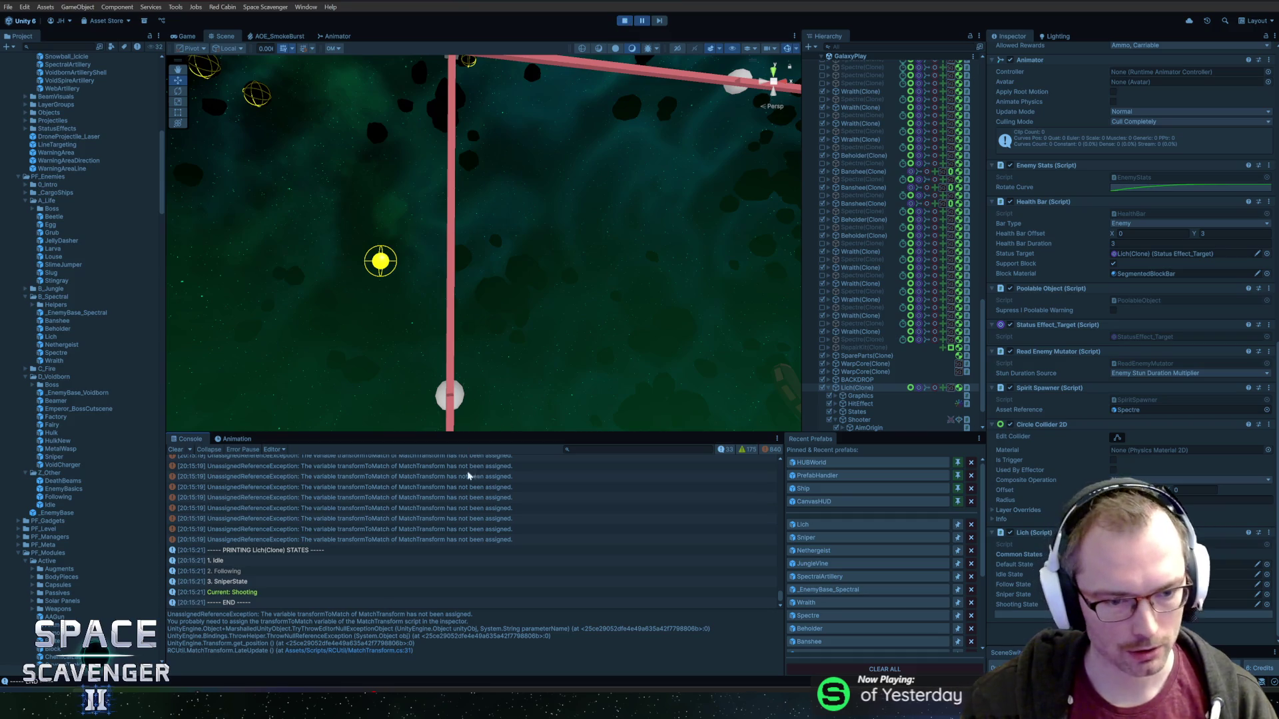
click(465, 532)
click(444, 520)
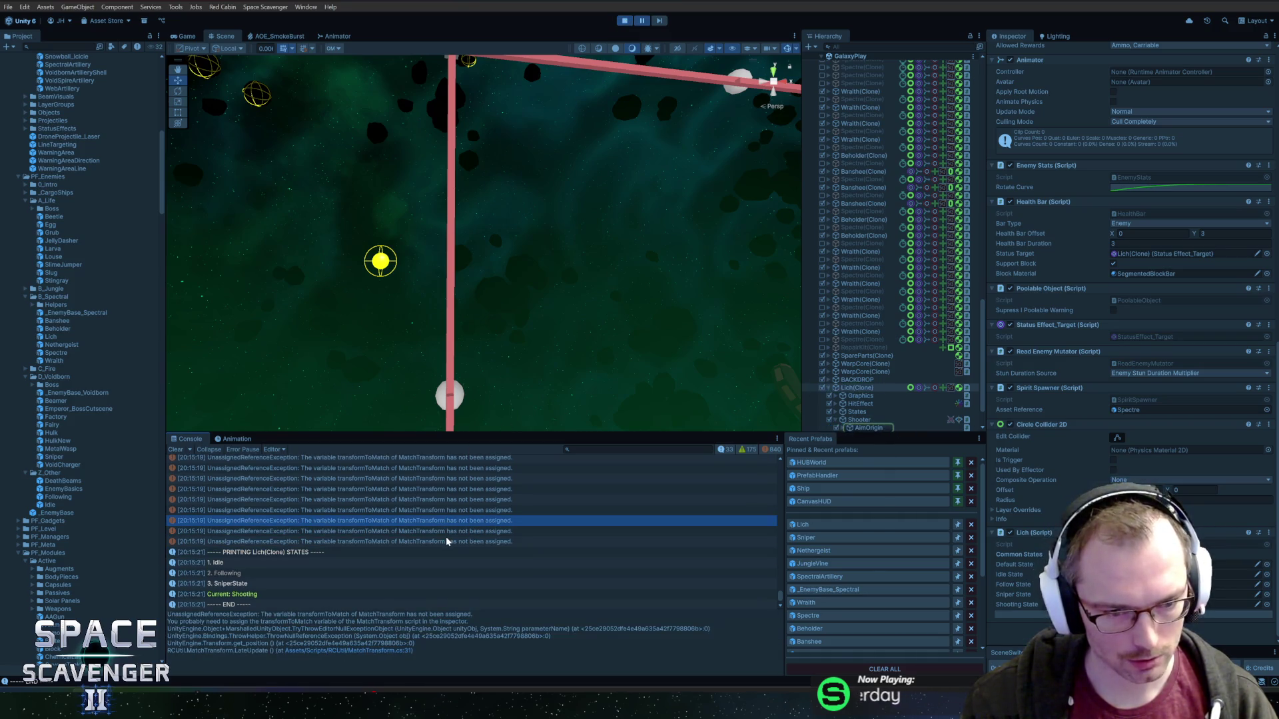
click(624, 21)
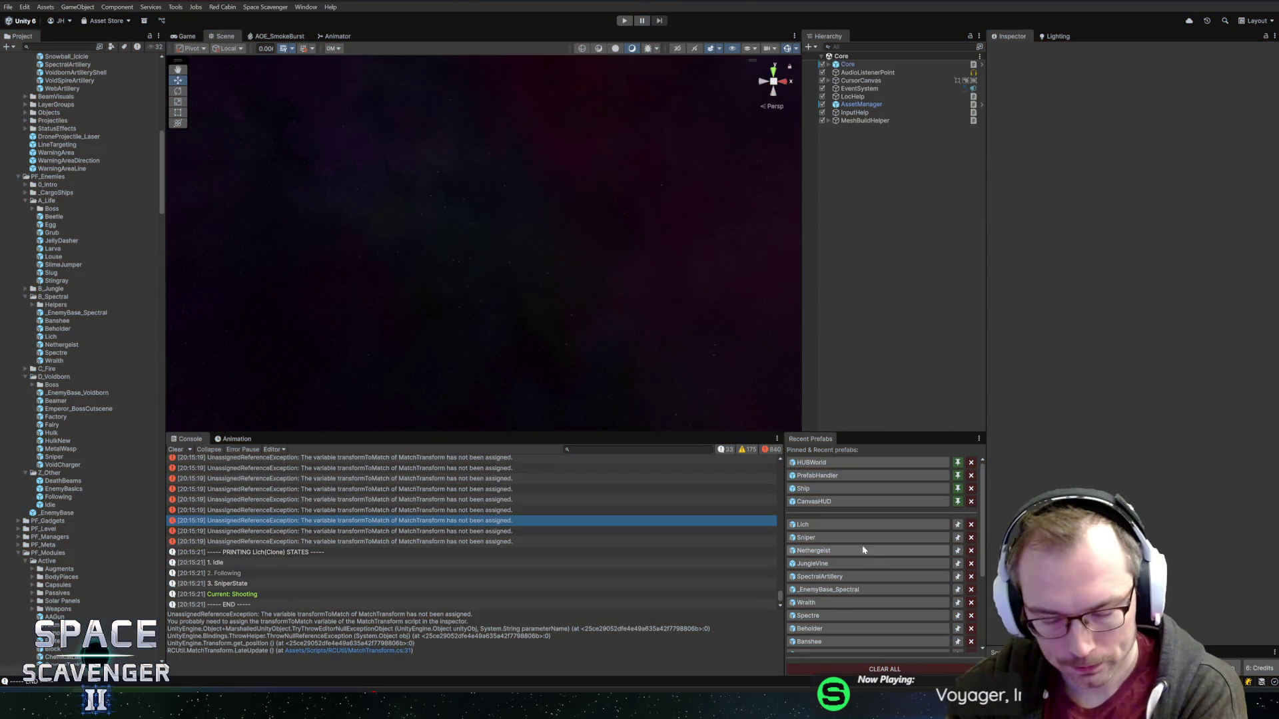
- Open the Lich prefab and check which object the Shooter's Damage Dealer references
click(839, 525)
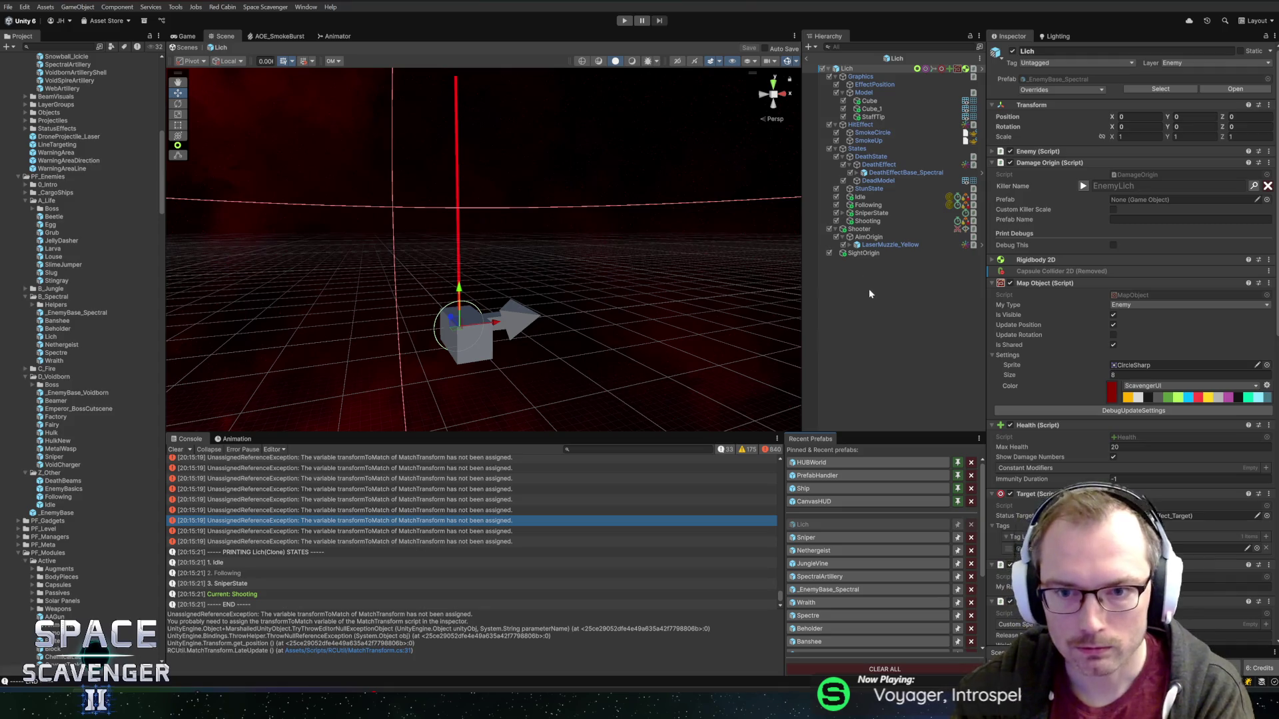
click(866, 230)
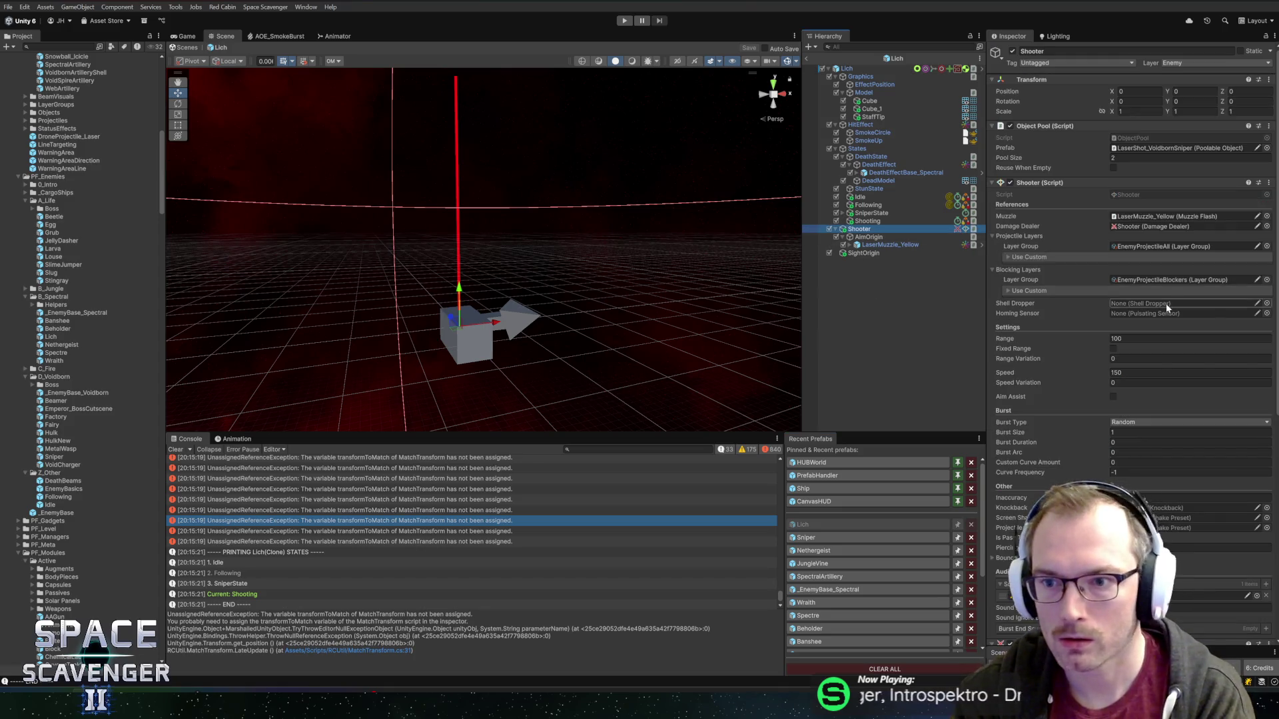
click(1144, 226)
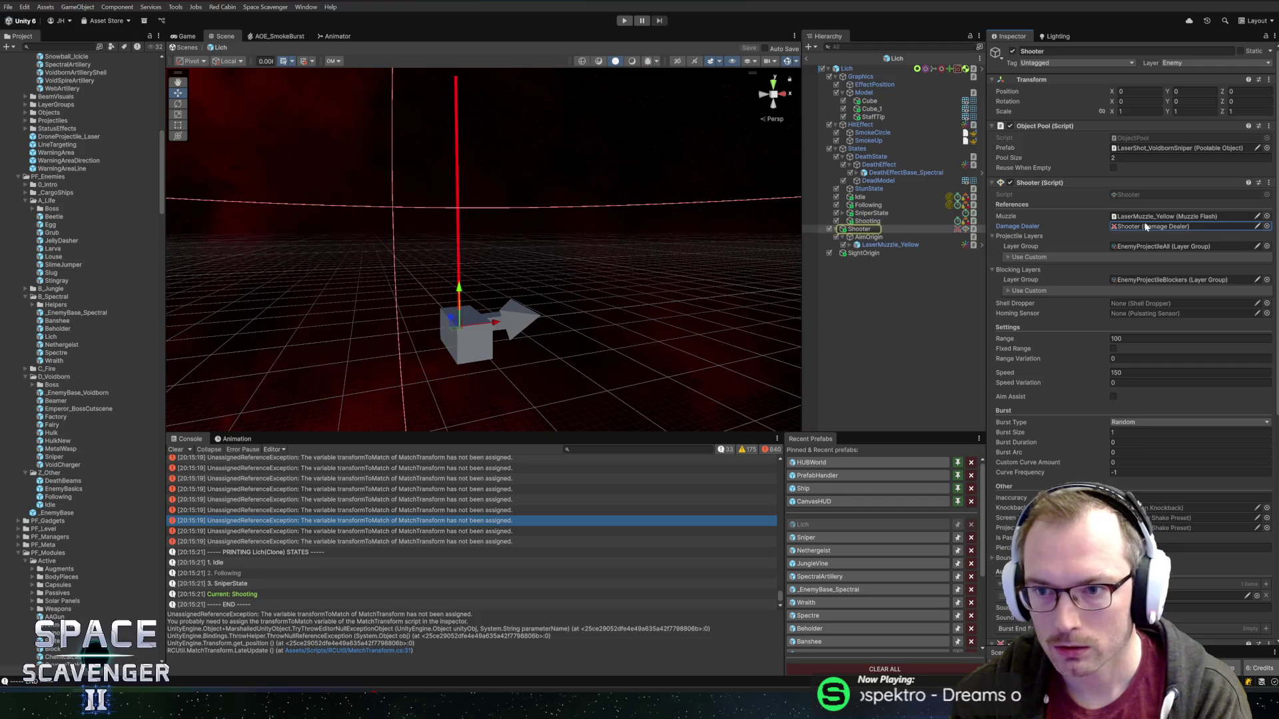
scroll(1066, 319, down, 3)
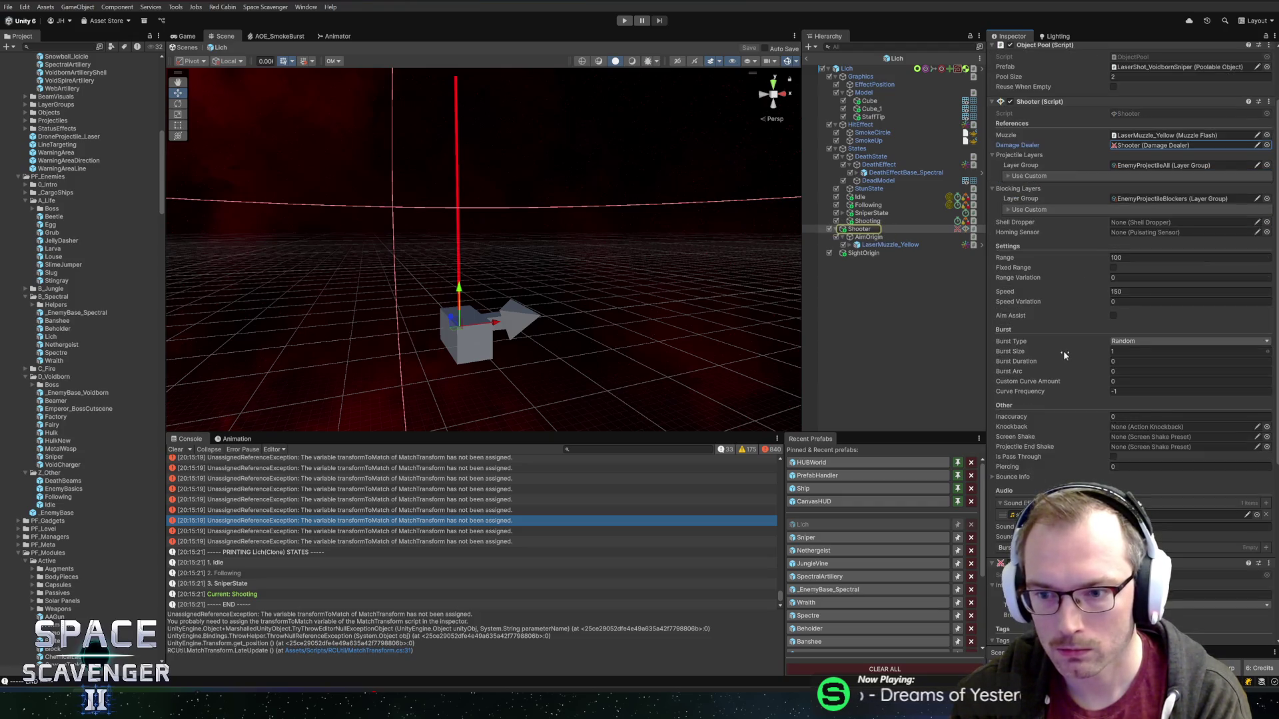
scroll(1063, 350, down, 10)
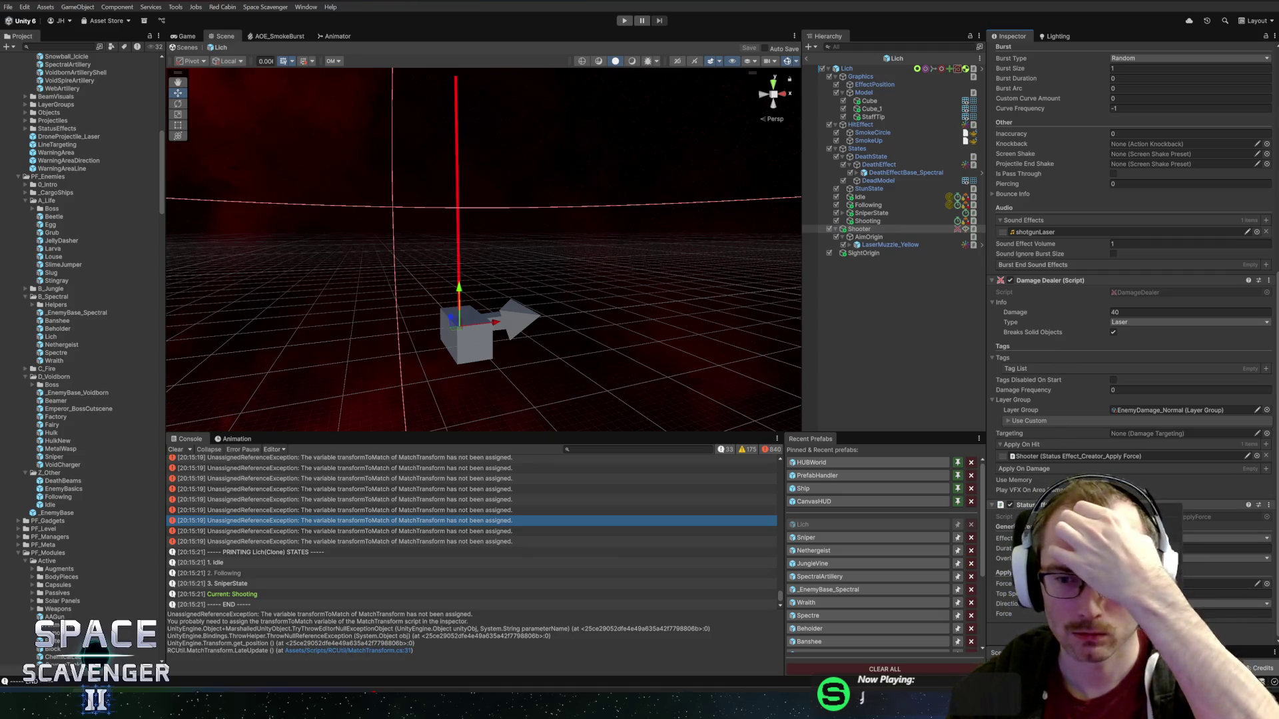
scroll(1250, 586, up, 4)
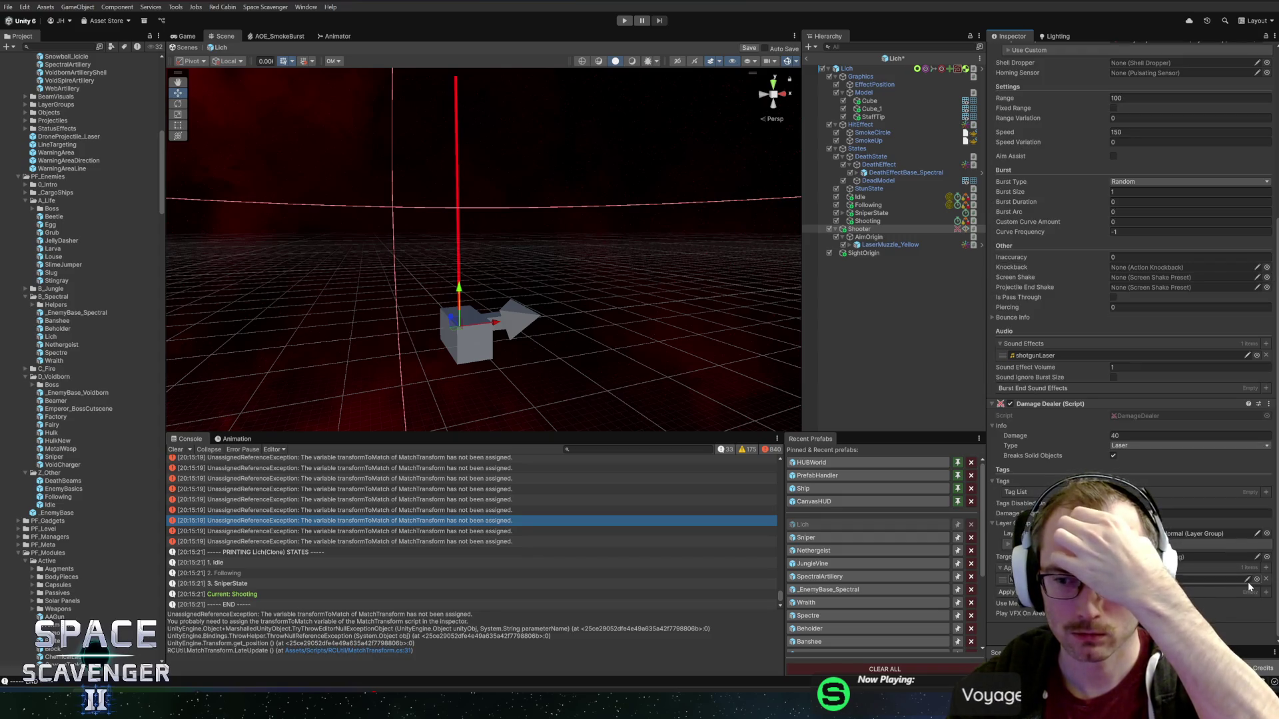
scroll(1149, 505, up, 1)
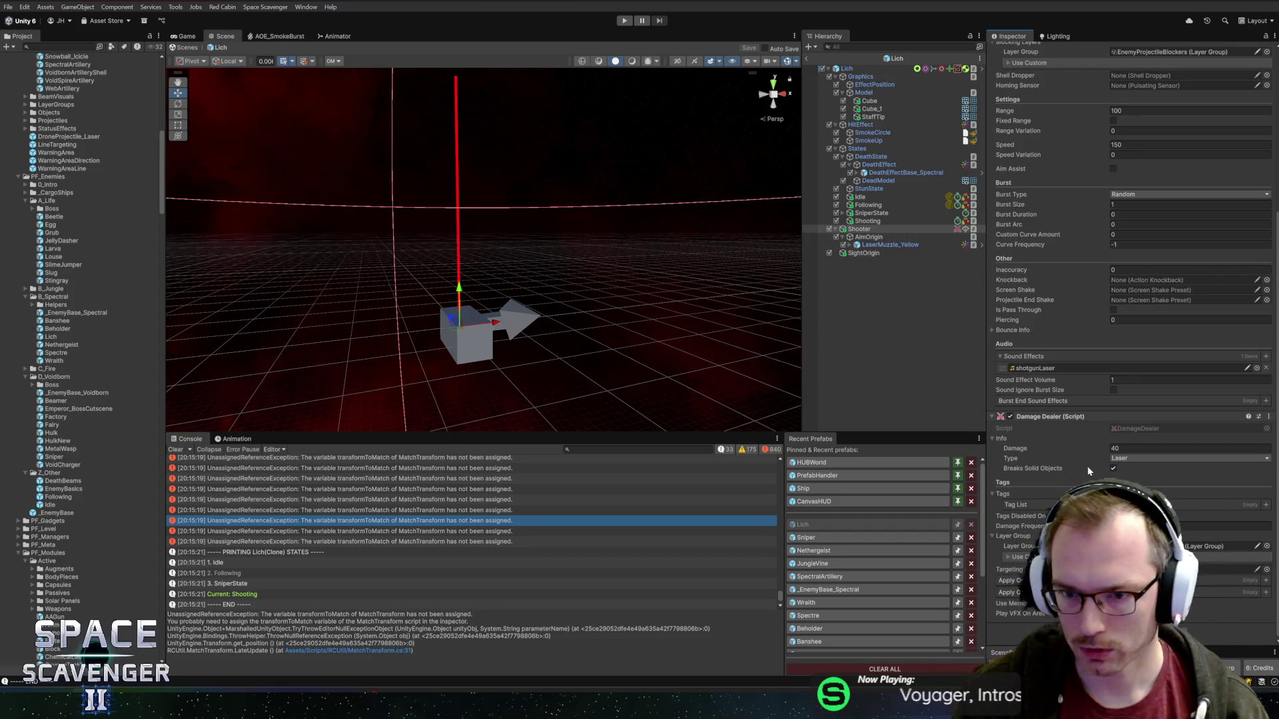
- Select AimOrigin and drag StaffTip into its Match Transform target
click(862, 253)
click(868, 237)
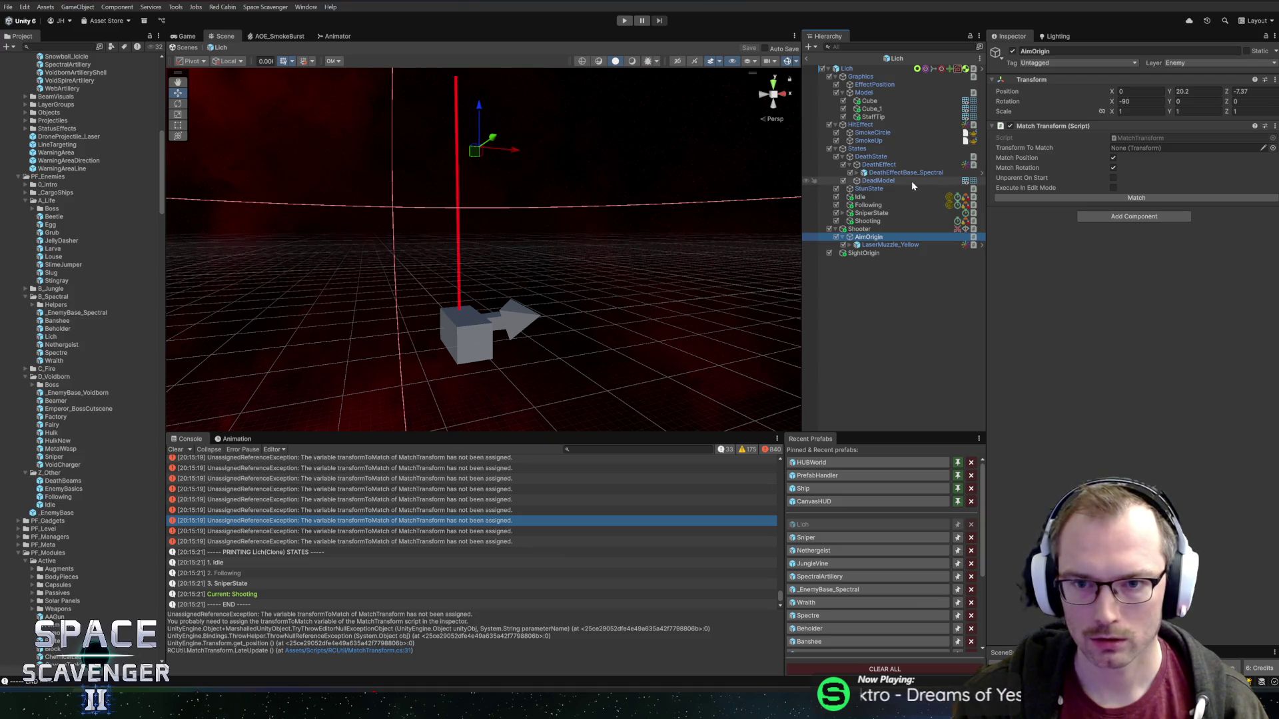
drag(867, 117, 1152, 148)
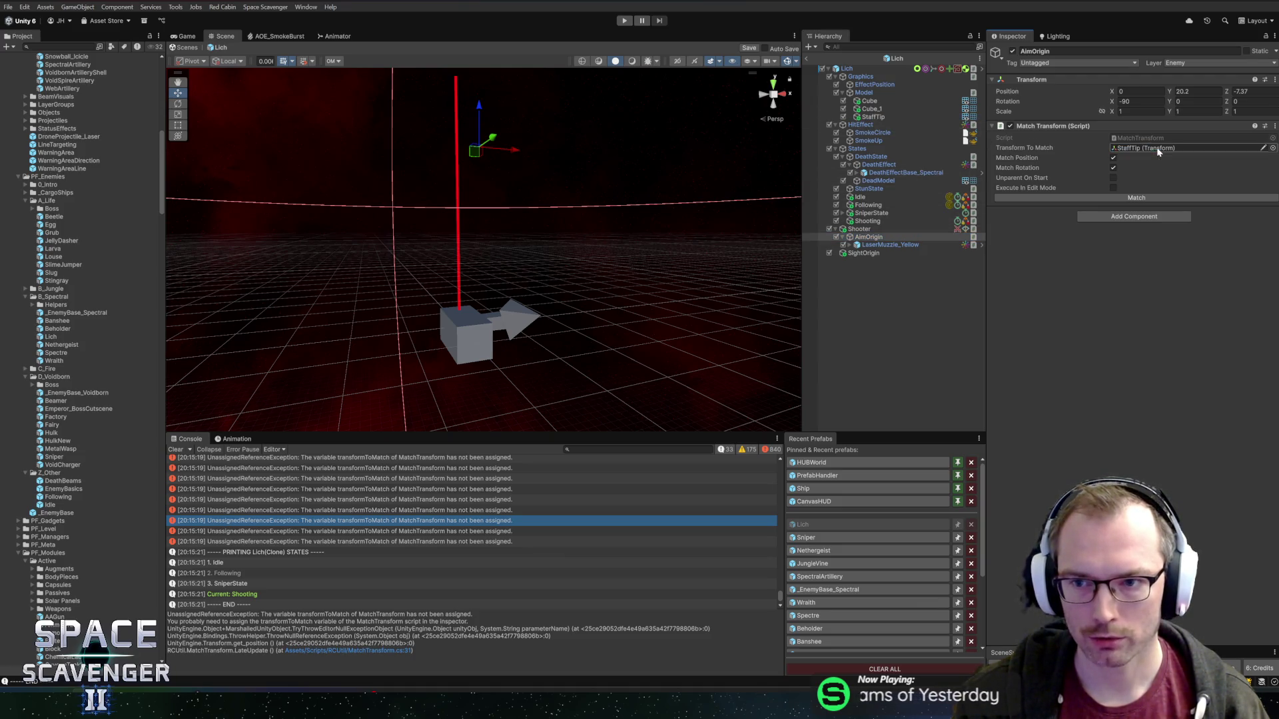
- Review the Shooter, SniperState and Shooting objects' settings in the Inspector
click(866, 229)
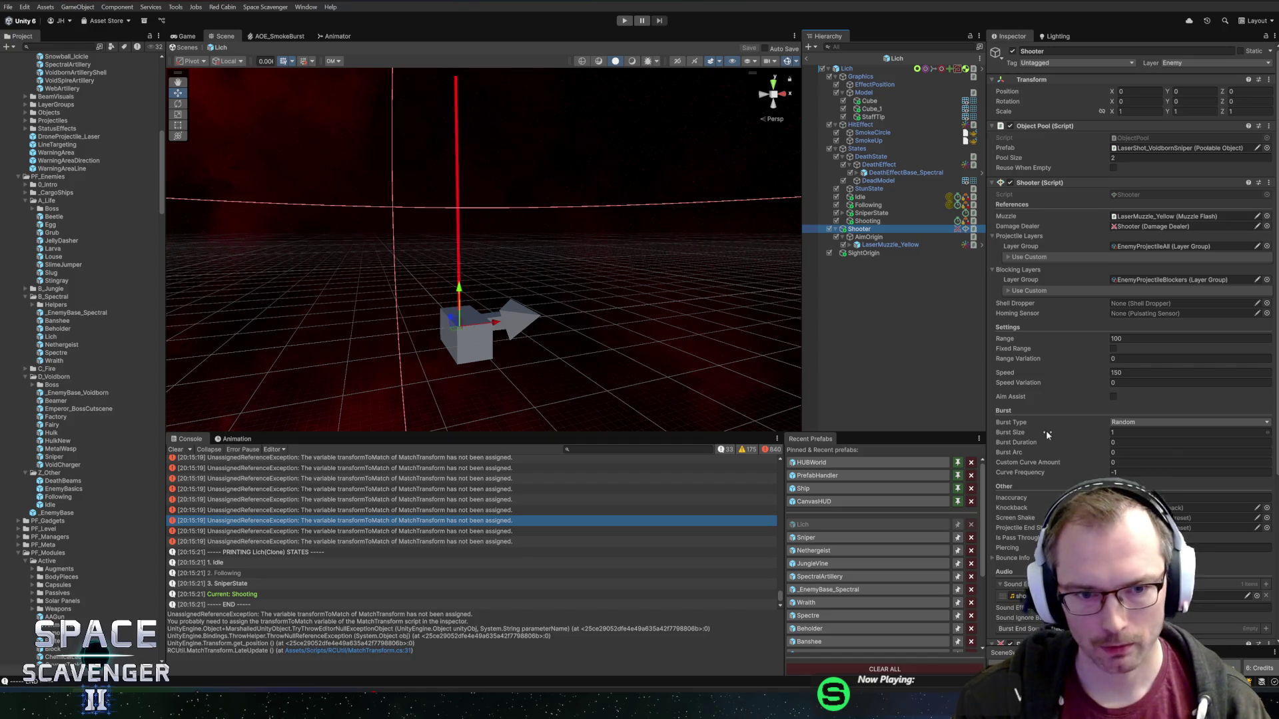
mouse_move(486, 305)
mouse_down()
mouse_move(565, 311)
mouse_move(509, 311)
mouse_move(505, 269)
mouse_move(484, 247)
mouse_move(513, 288)
mouse_up()
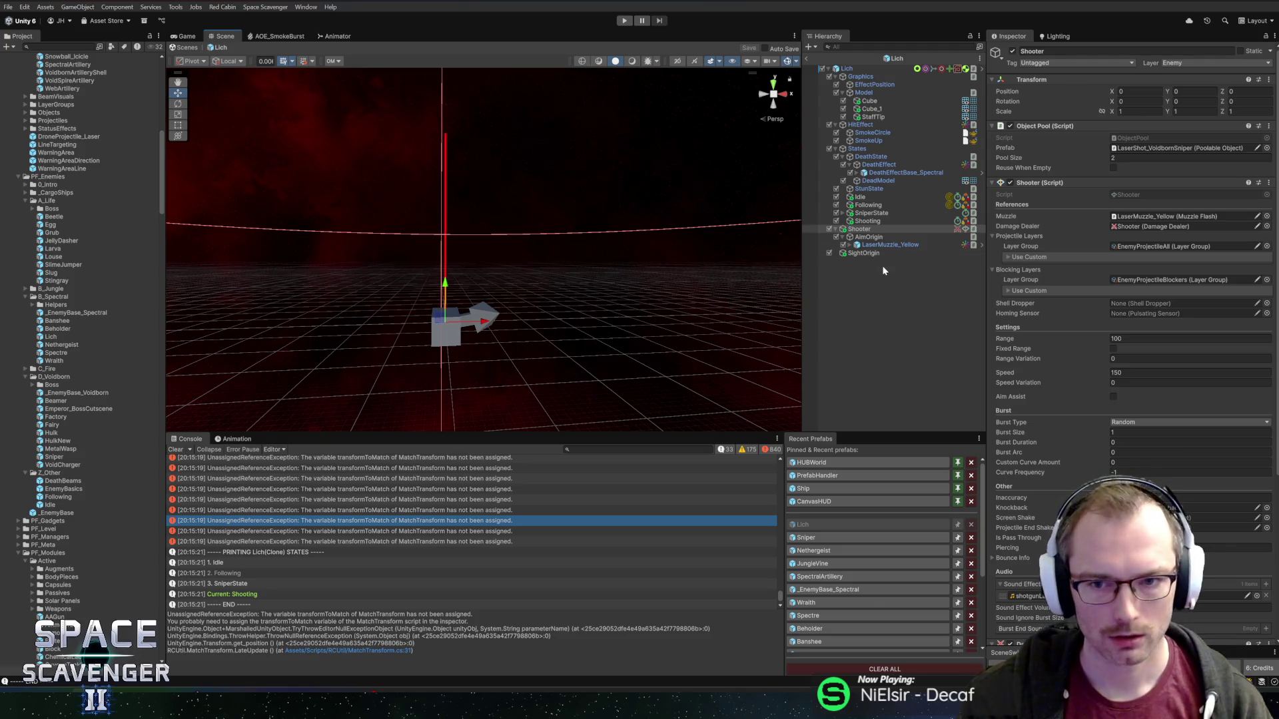
click(871, 213)
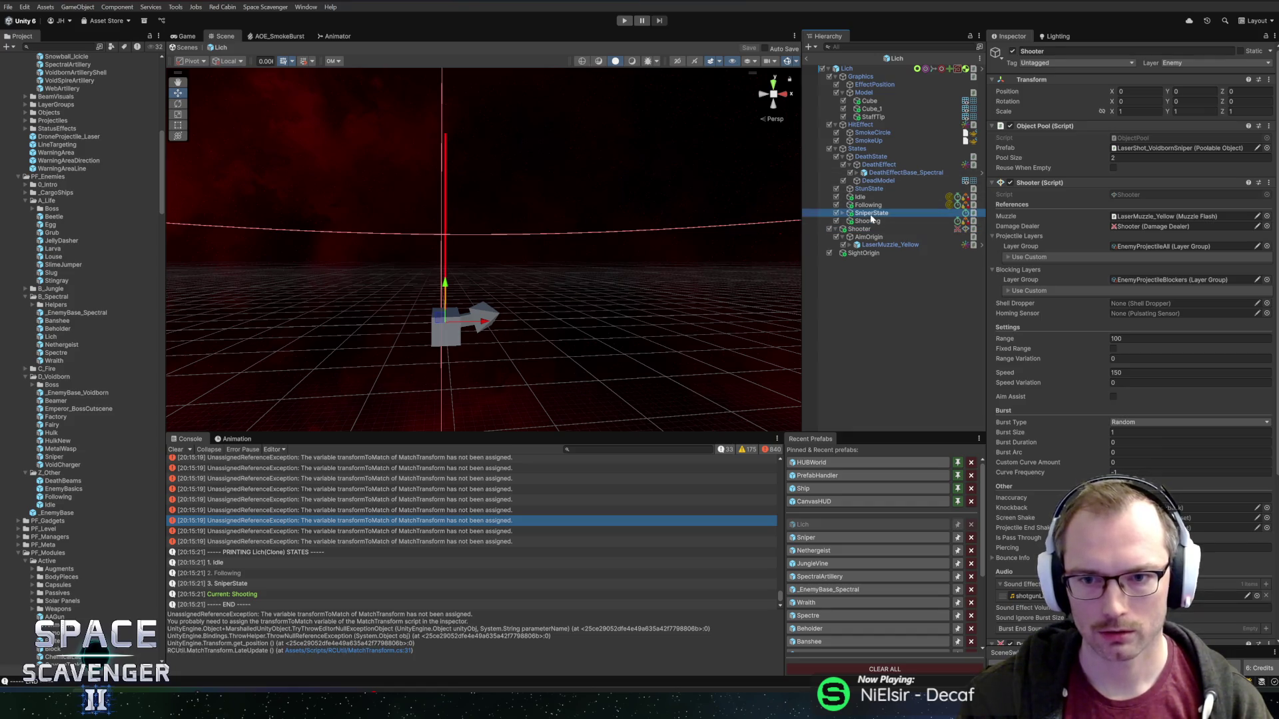
click(870, 221)
scroll(1054, 402, down, 2)
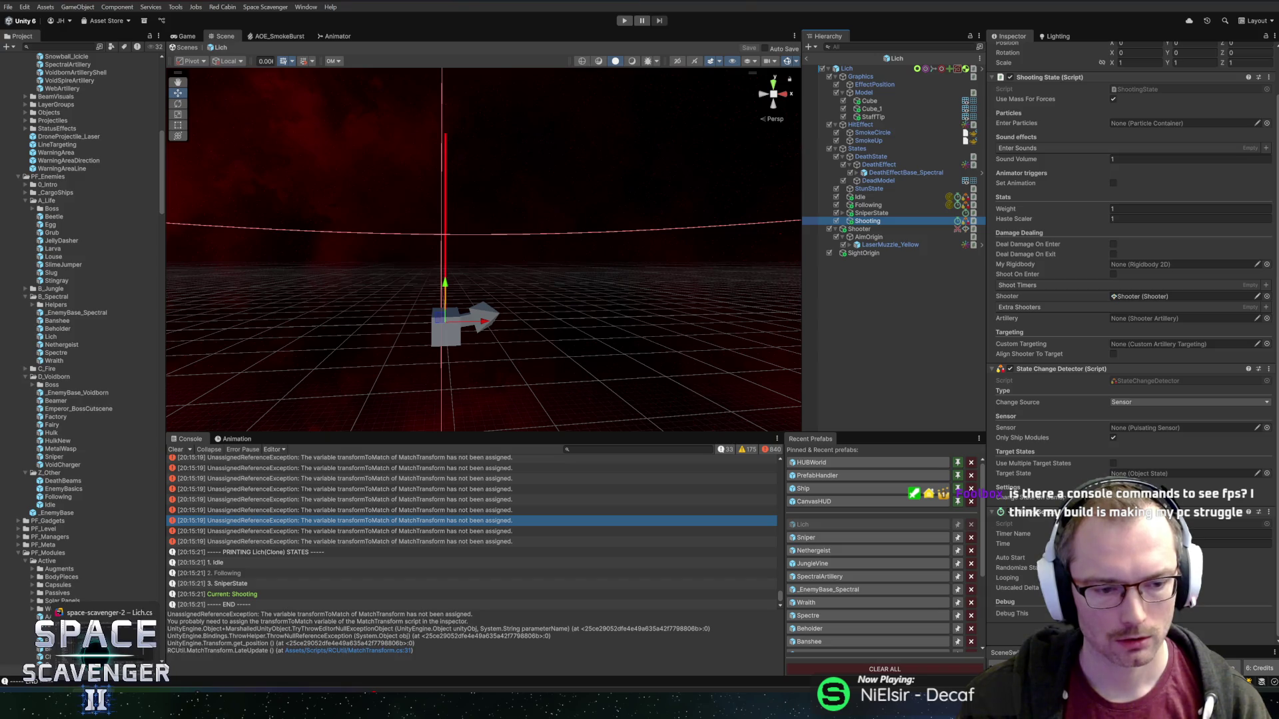
- Create a Planned task titled 'Add Show FPS setting in Build' on the HacknPlan board
key(alt+Tab)
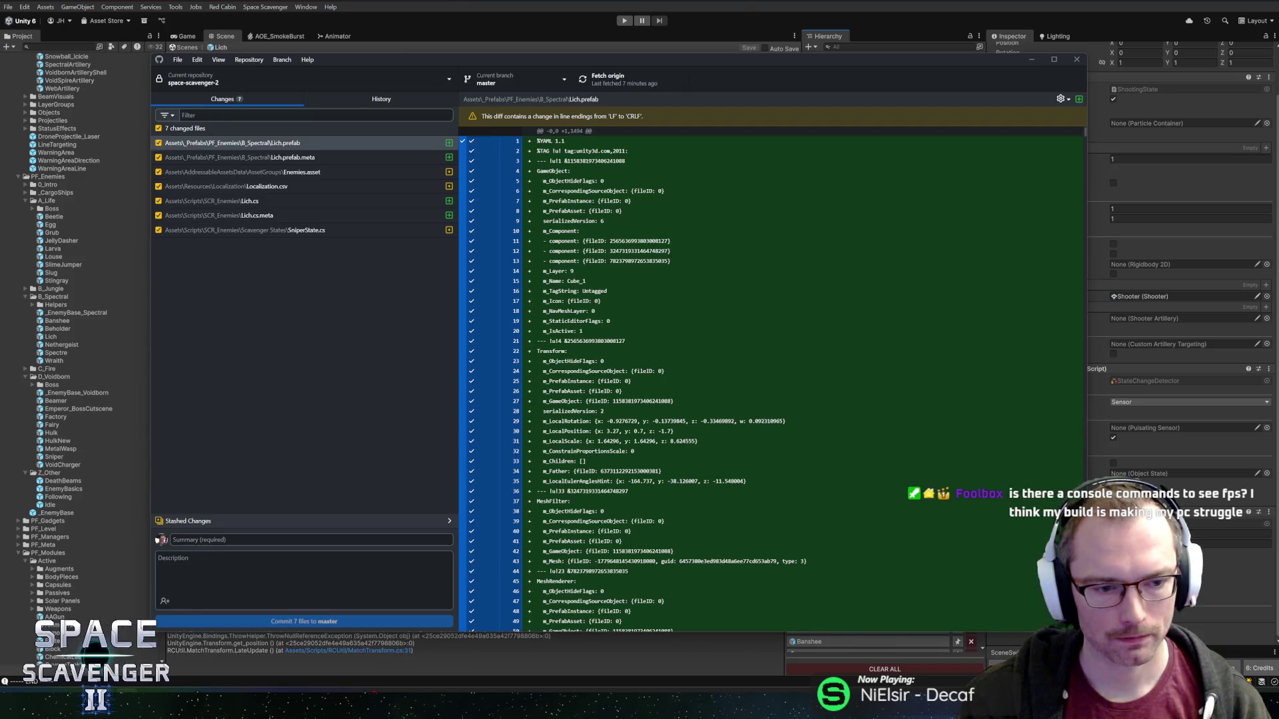
mouse_move(235, 706)
click(234, 661)
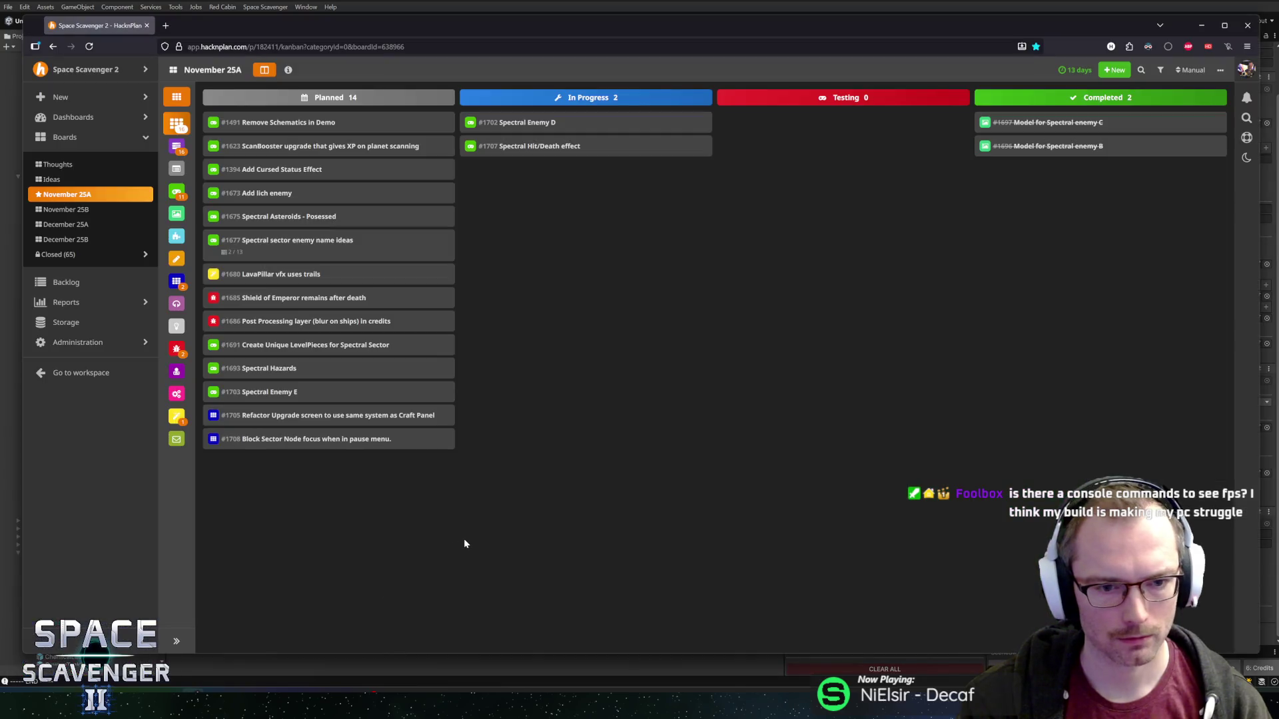
double_click(464, 543)
text(Add Show FPS setting in Build)
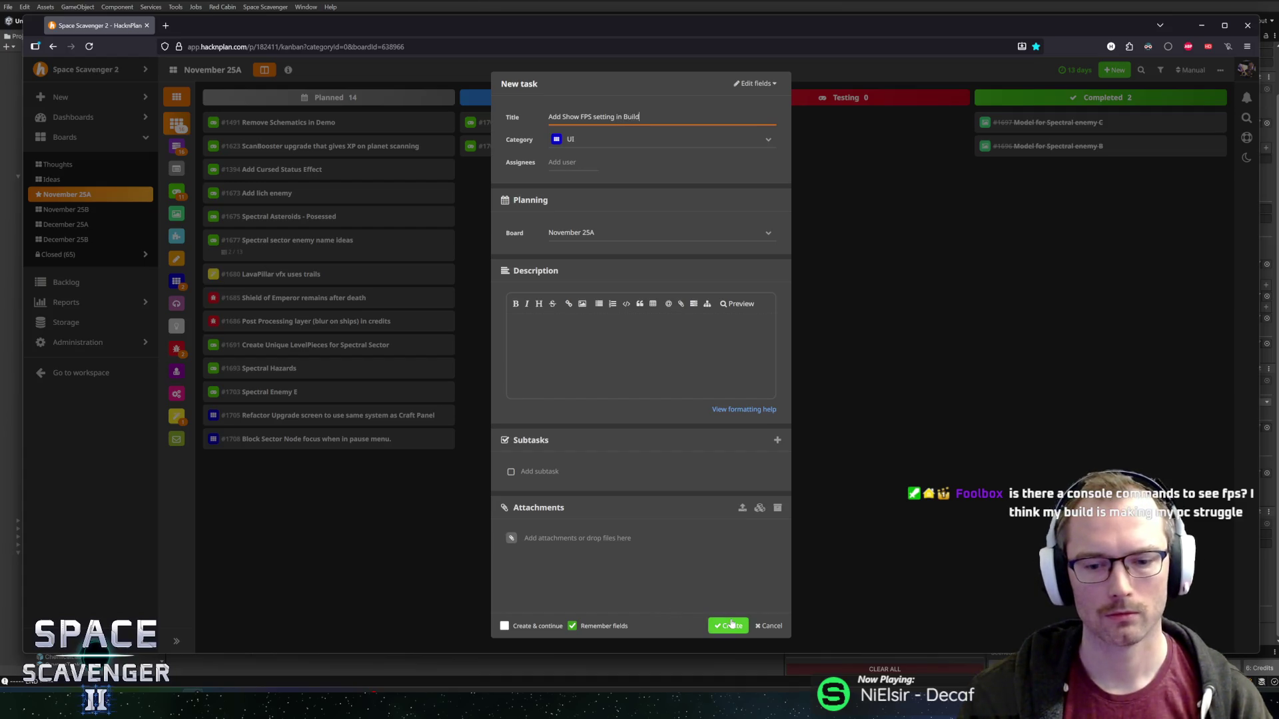
click(728, 626)
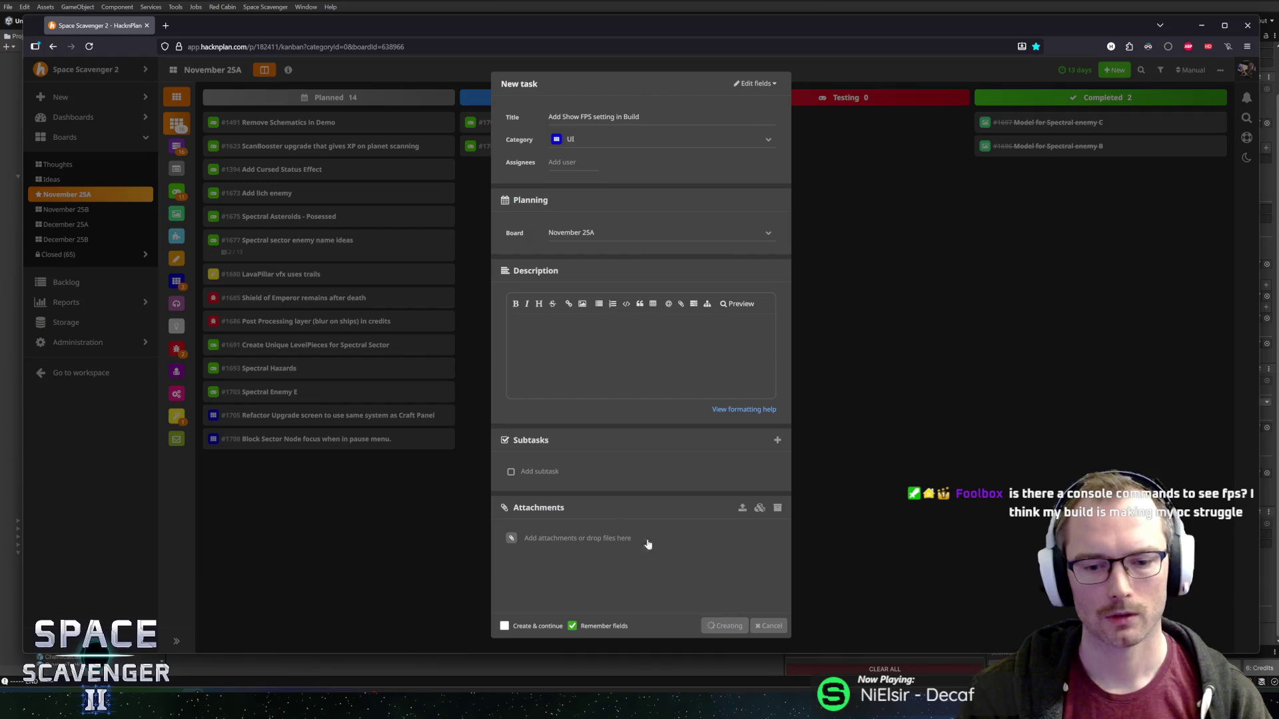
- Put quotes around "Show FPS" in the task title and return to Unity
click(365, 468)
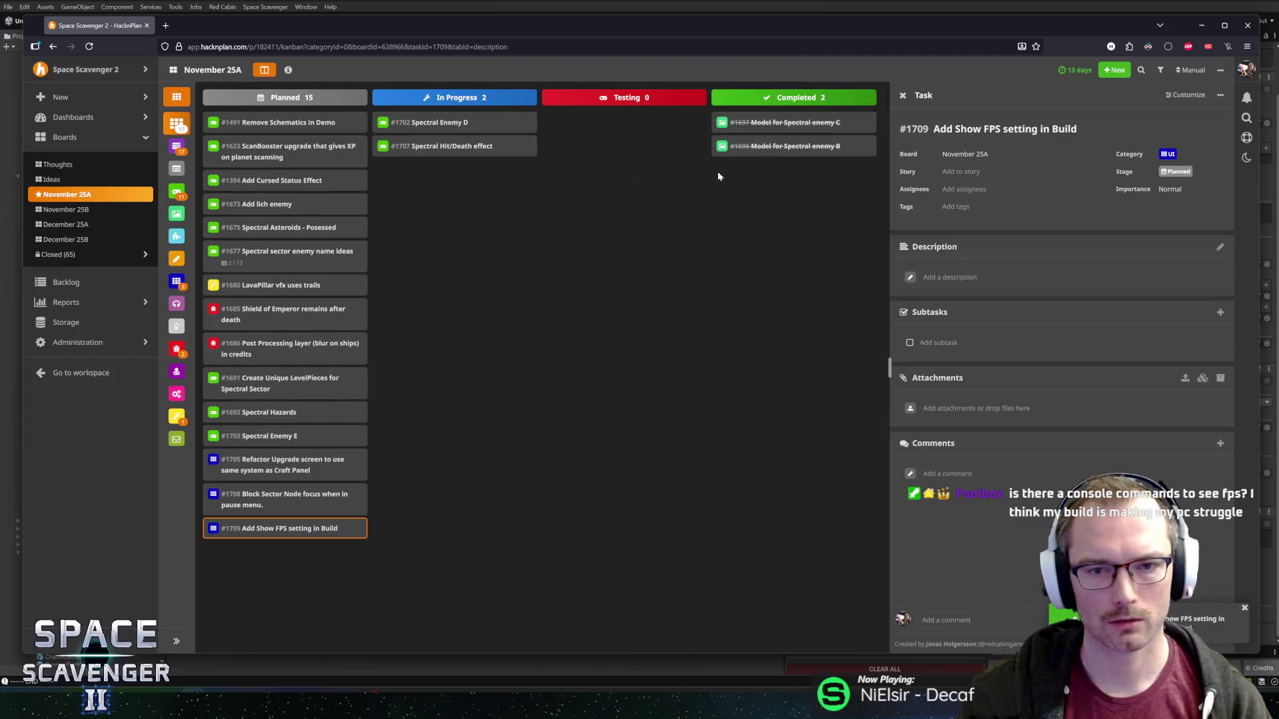
click(968, 134)
click(959, 130)
text(")
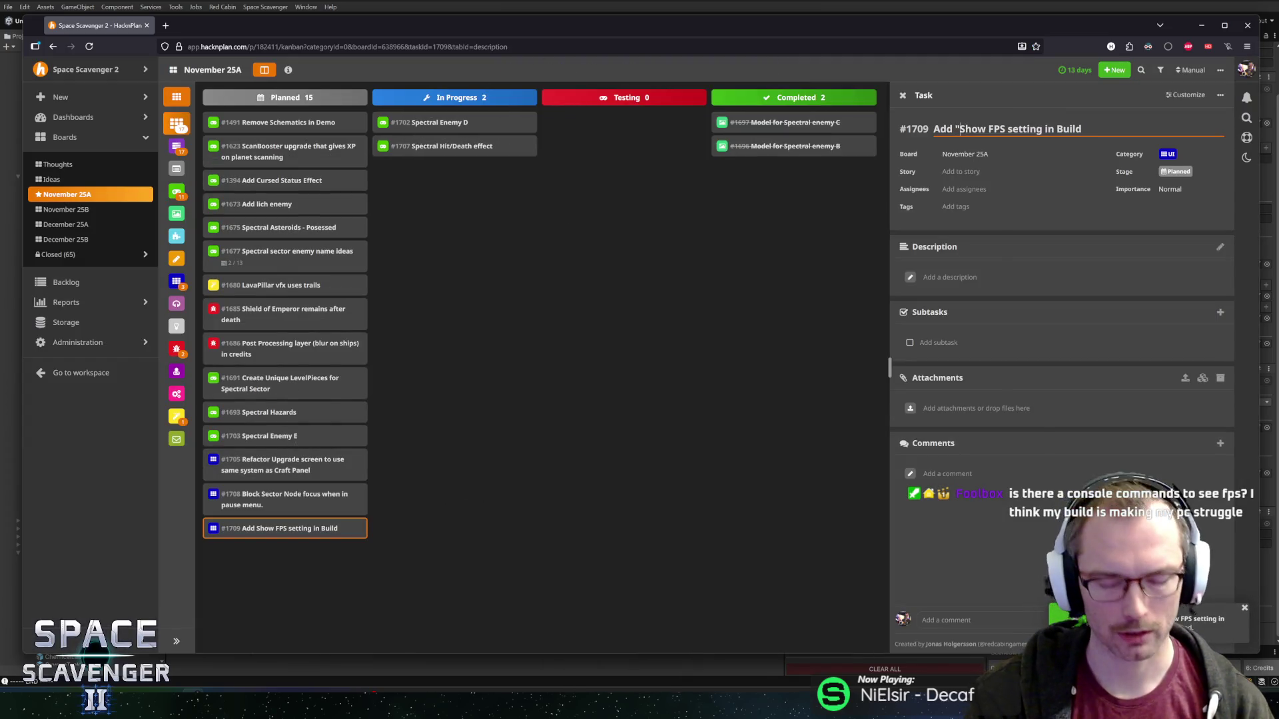
text(")
key(Return)
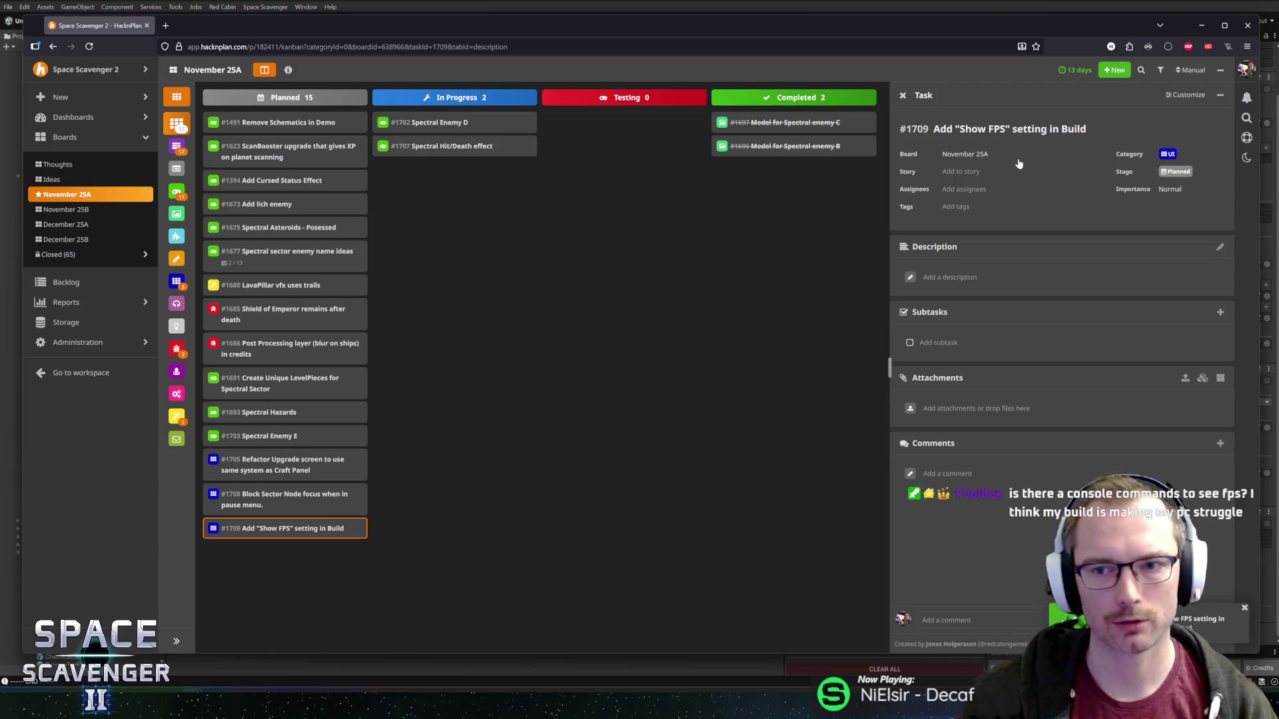
click(708, 319)
key(alt+Tab)
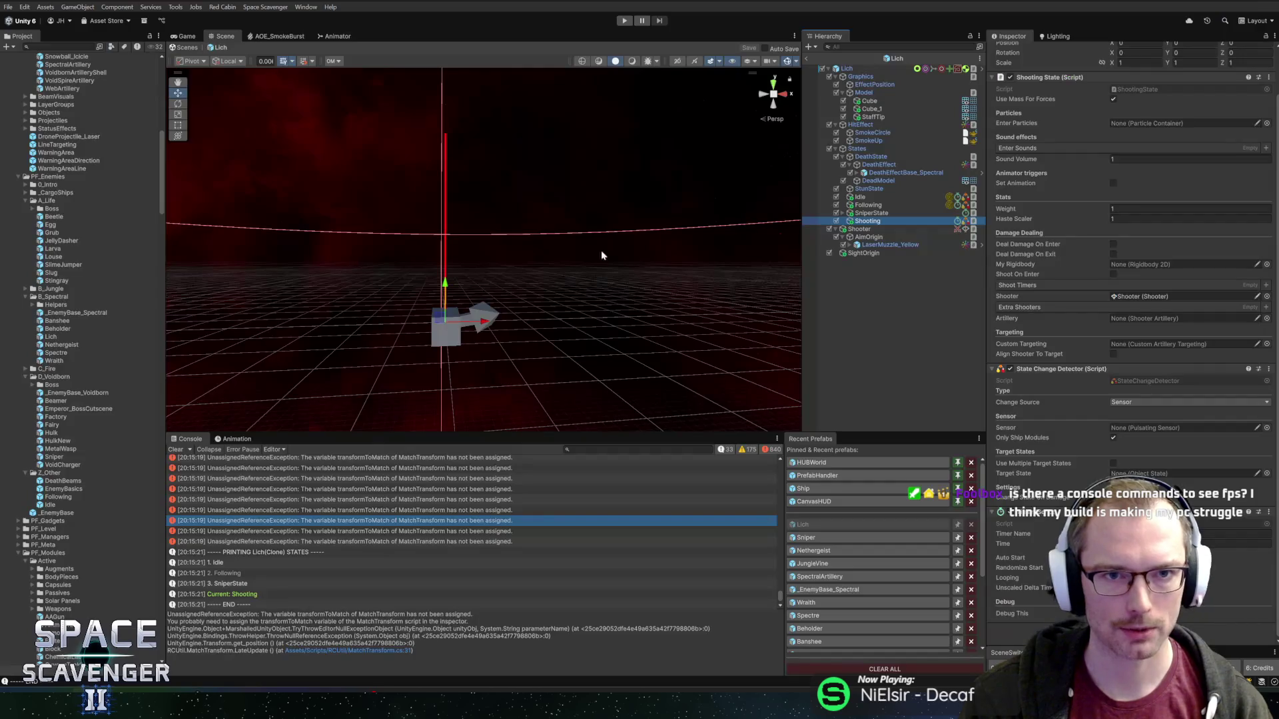
- Change the Shooting state's State Change Detector Change Source from Sensor to Timer
mouse_move(610, 251)
mouse_down()
mouse_move(600, 214)
mouse_move(528, 245)
mouse_move(613, 271)
mouse_move(614, 307)
mouse_move(620, 288)
mouse_move(731, 277)
mouse_move(602, 269)
mouse_move(598, 191)
mouse_move(565, 248)
mouse_move(633, 282)
mouse_move(568, 295)
mouse_up()
right_click(705, 278)
click(700, 208)
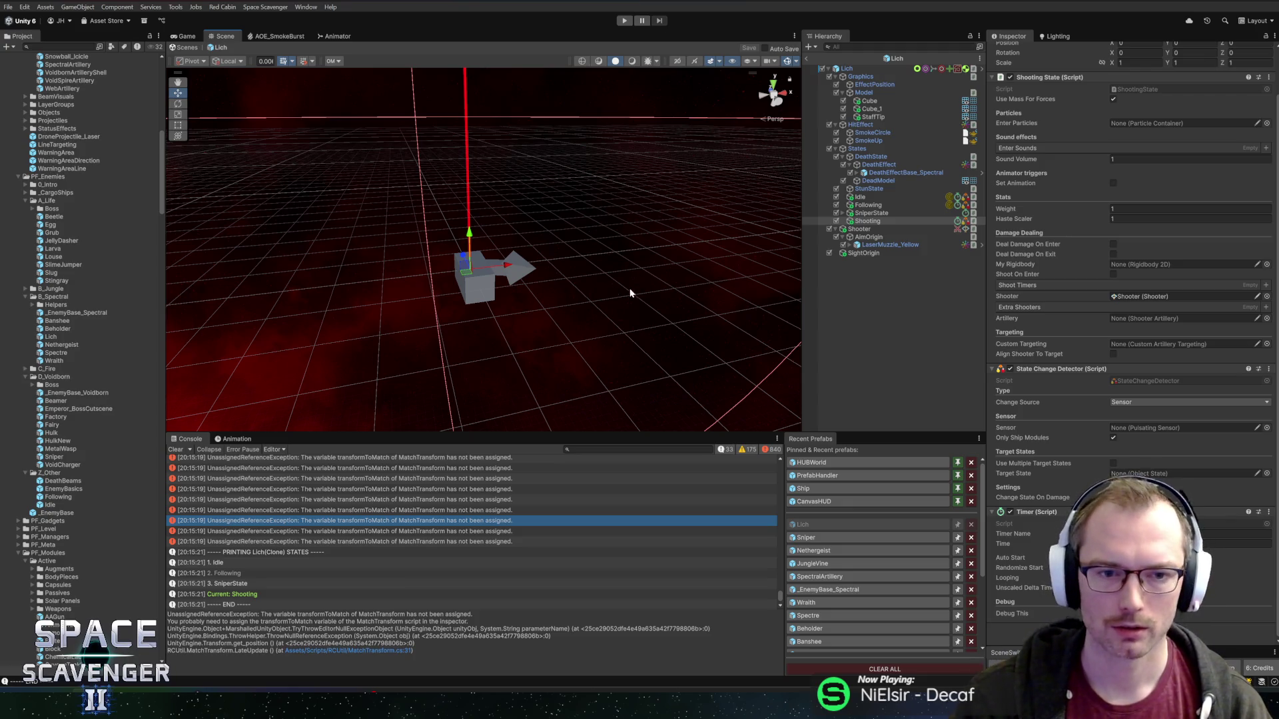
mouse_move(631, 293)
mouse_down()
mouse_move(634, 274)
mouse_move(666, 256)
mouse_move(622, 253)
mouse_up()
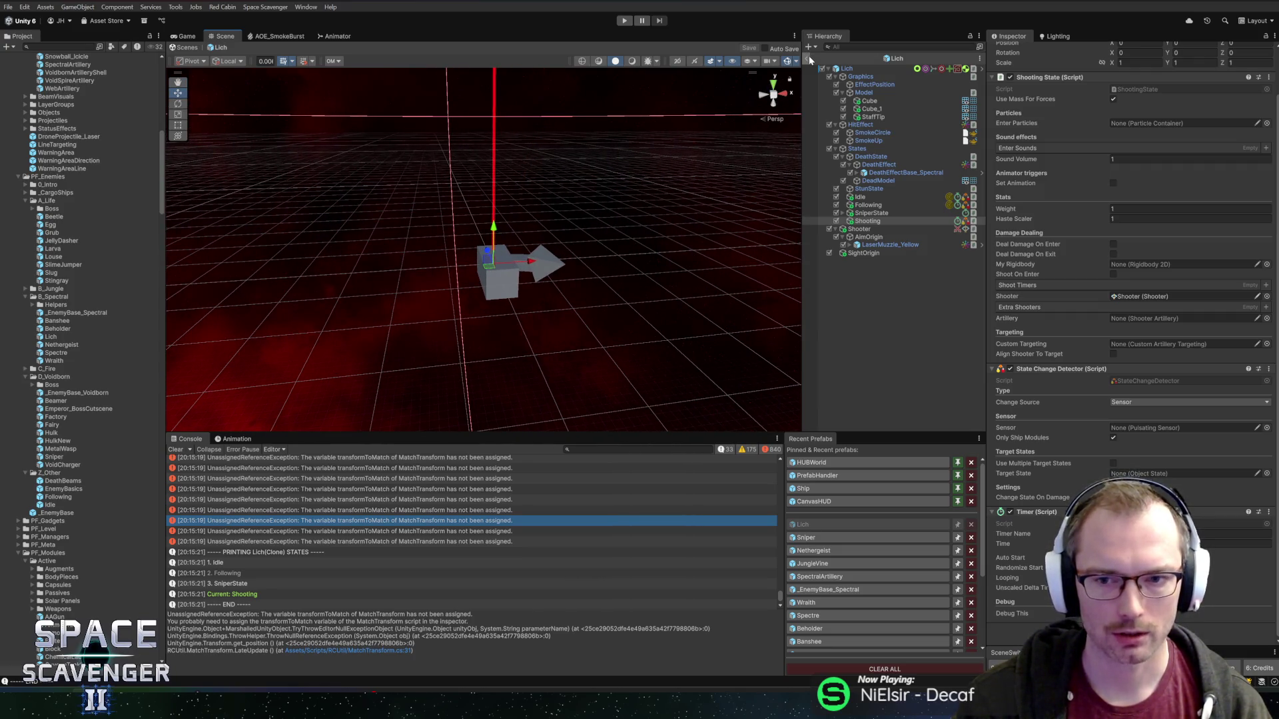
click(878, 213)
click(869, 222)
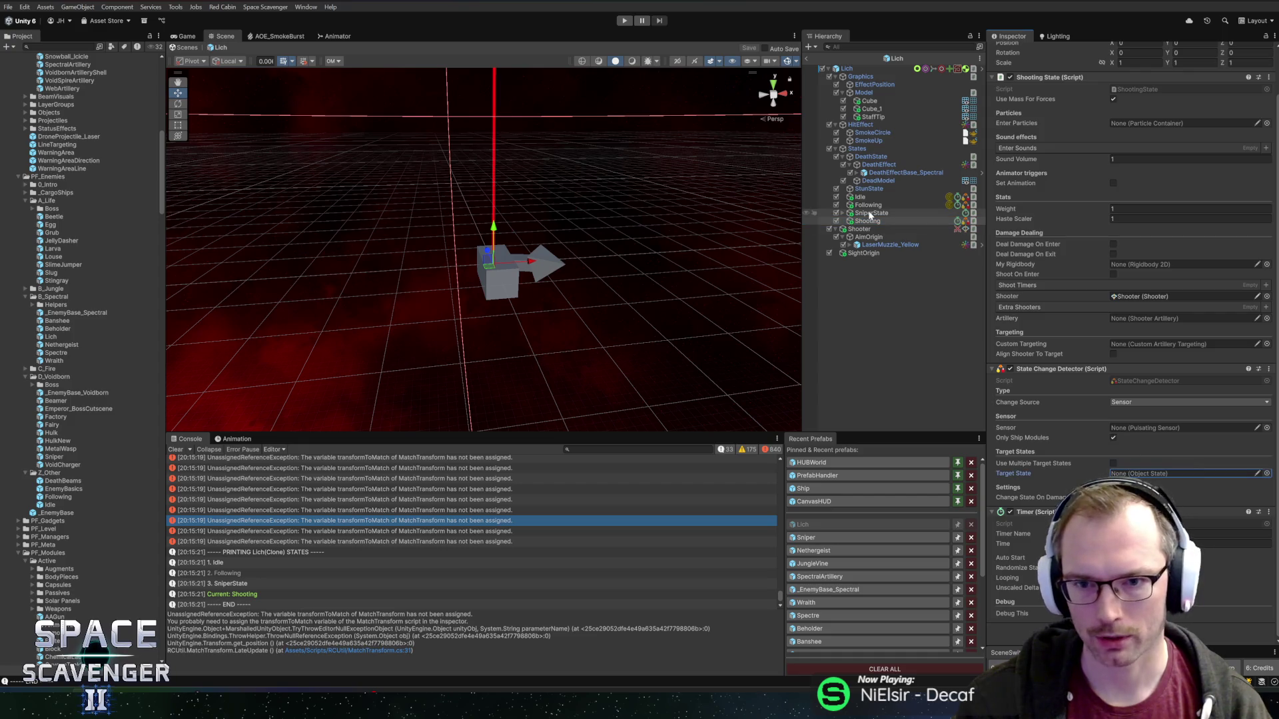
click(1125, 474)
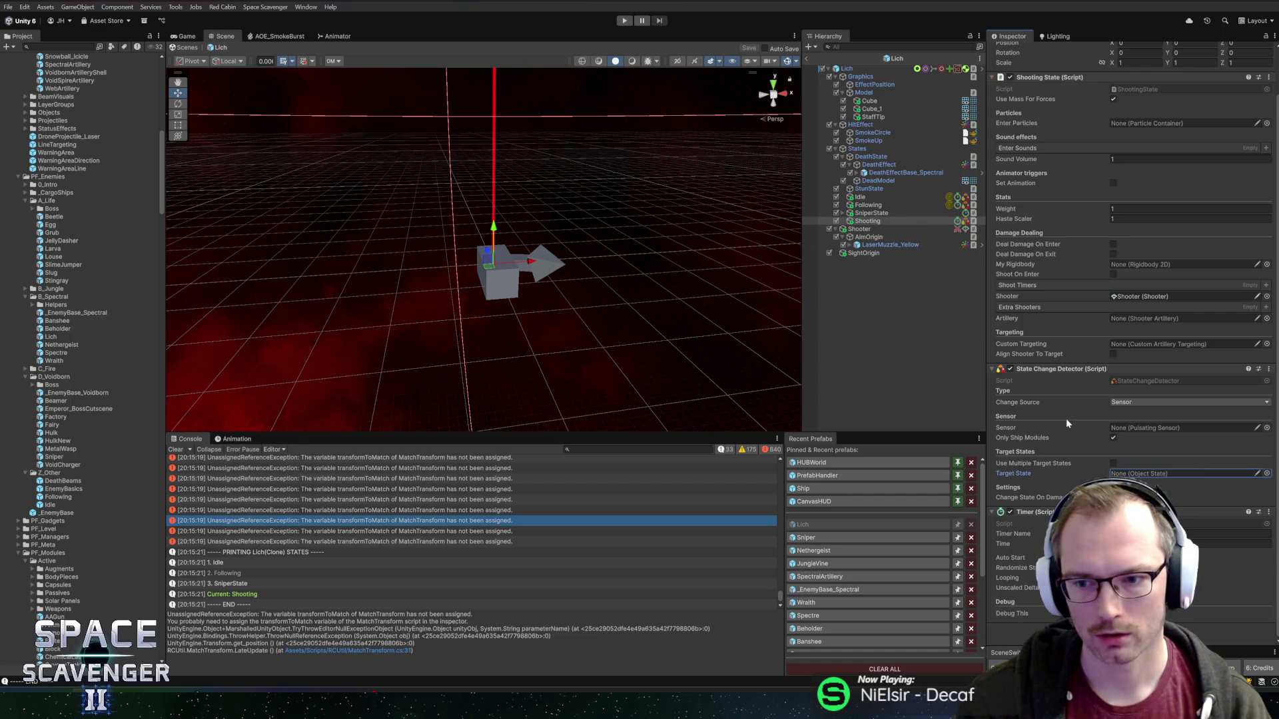
click(1125, 403)
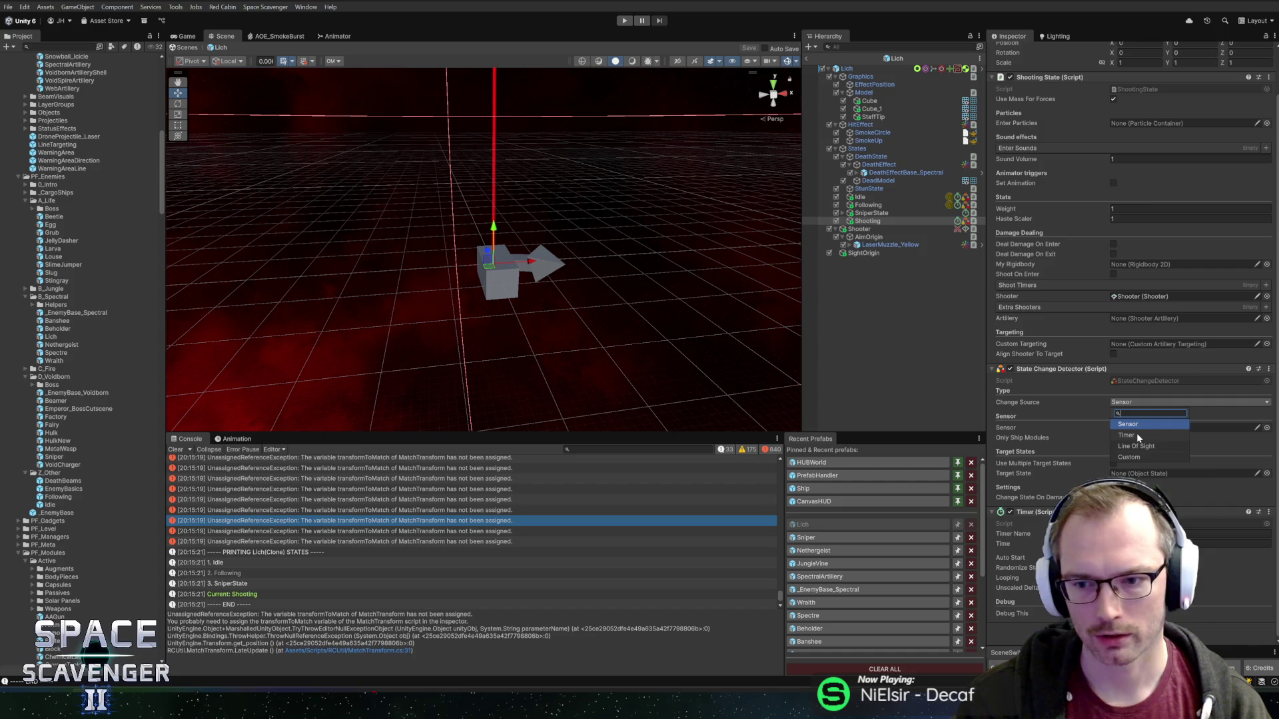
click(1138, 436)
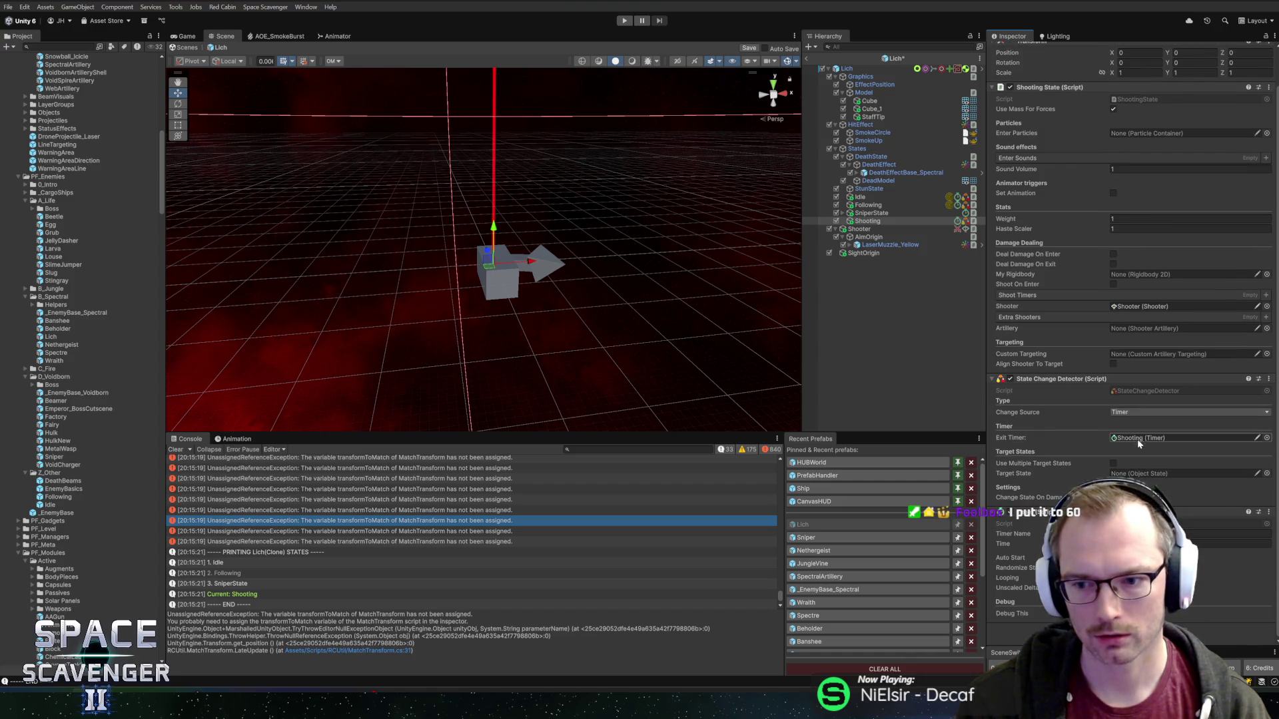
- Confirm Exit Timer is Shooting (Timer) and enter Play mode
drag(1137, 438, 1136, 474)
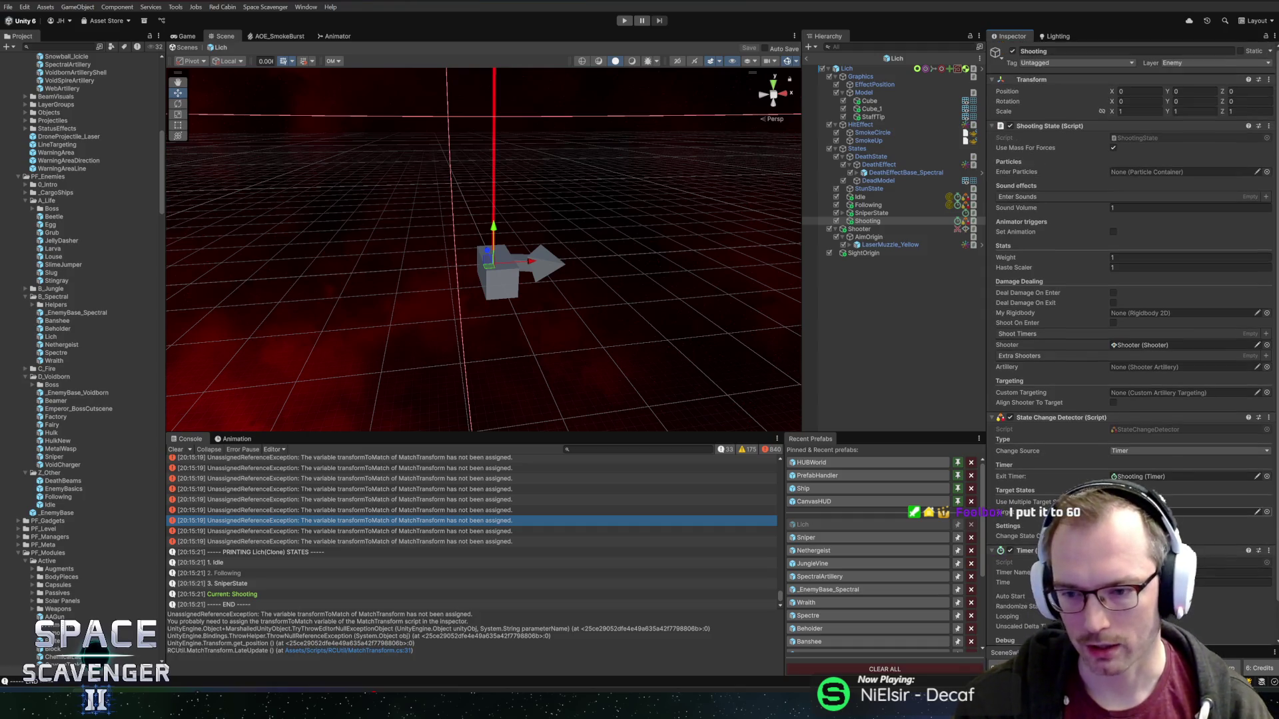
scroll(1064, 365, up, 2)
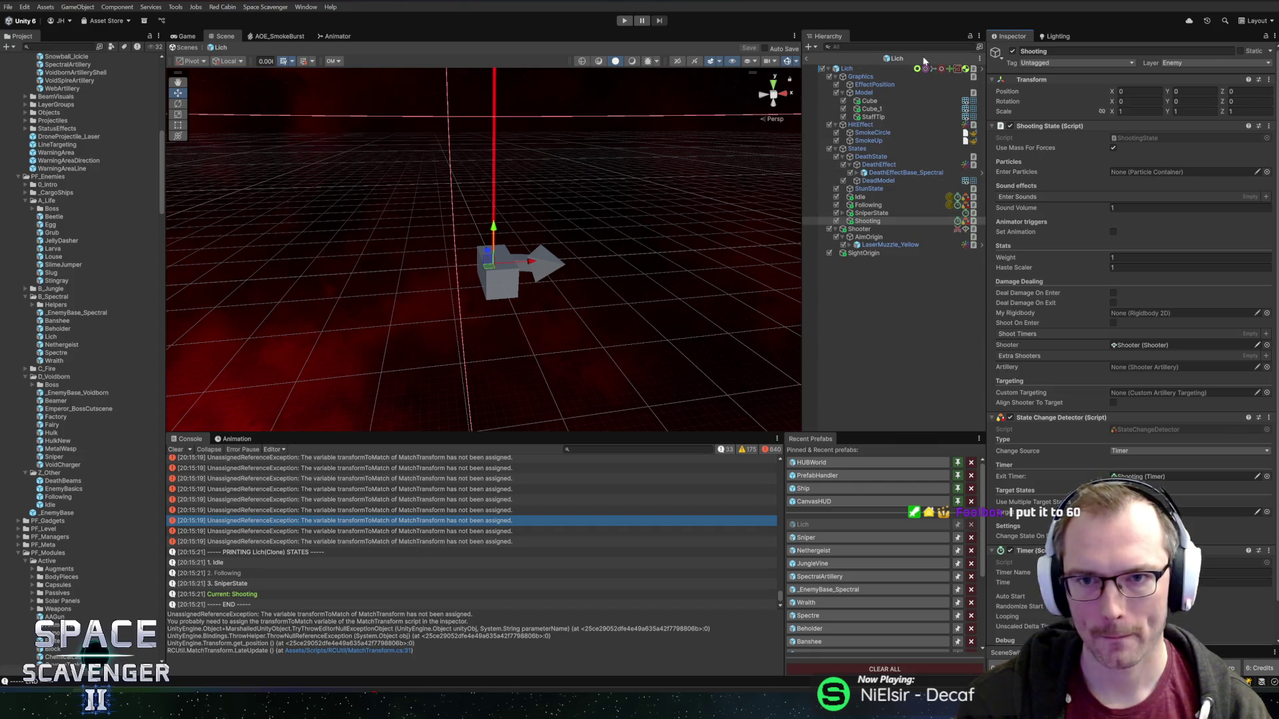
click(808, 59)
click(622, 20)
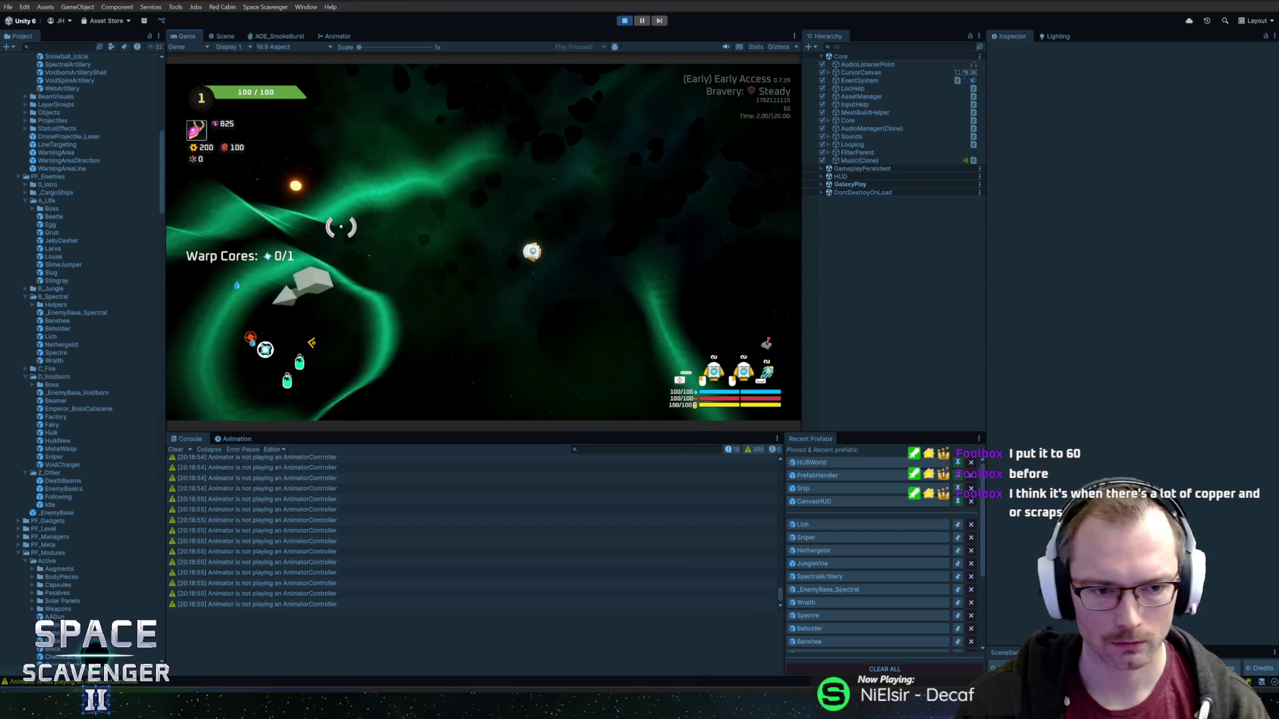
- Inspect the 'Animator is not playing an AnimatorController' warnings, stop Play mode, and open the source line
click(325, 523)
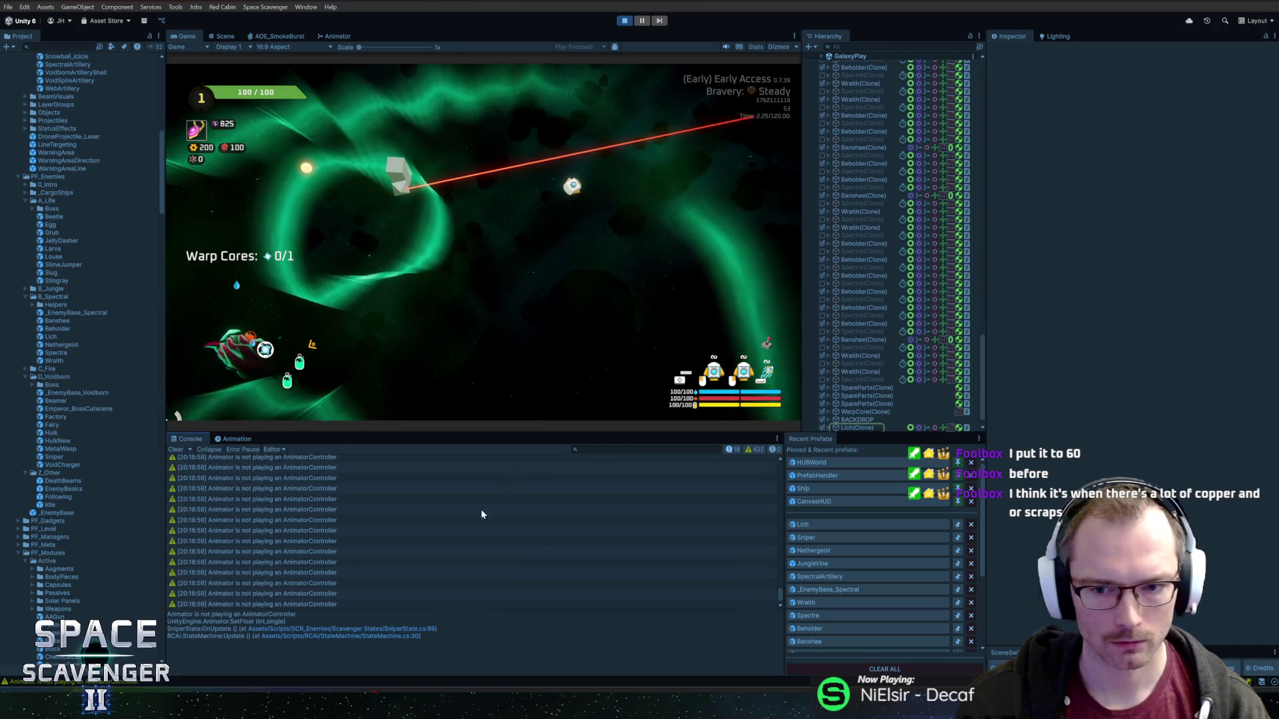
click(449, 518)
click(380, 540)
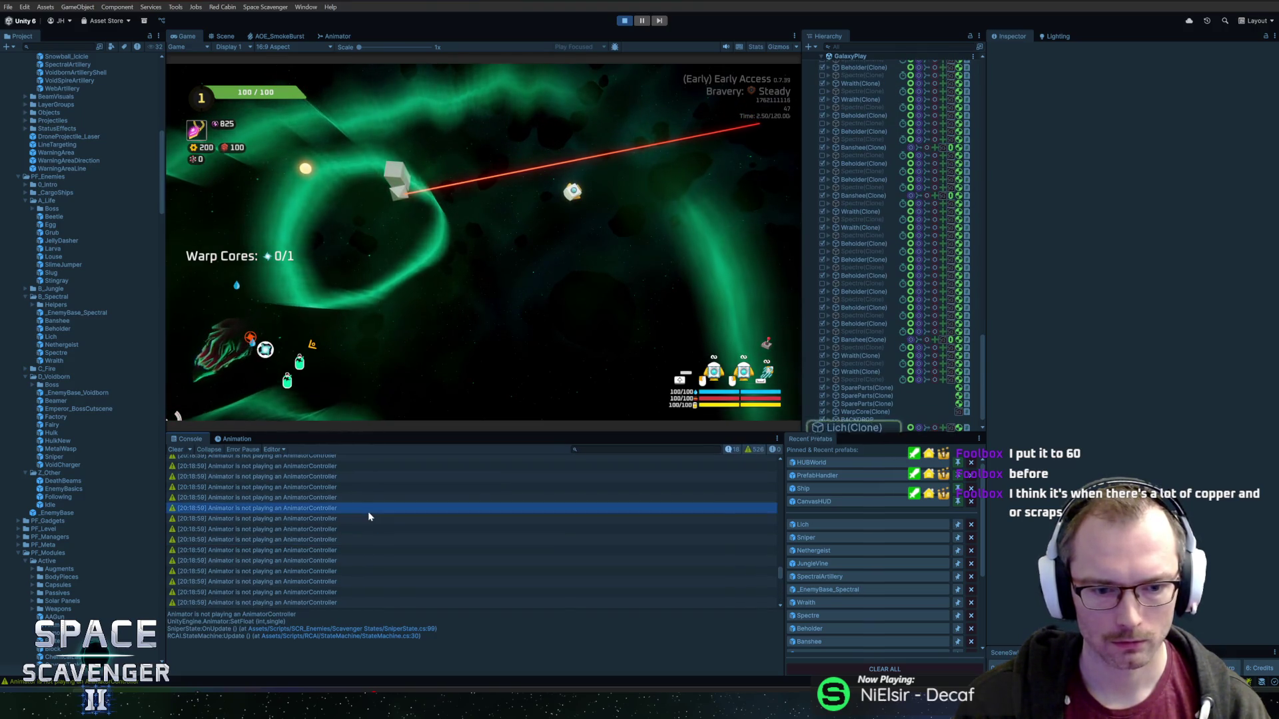
click(624, 20)
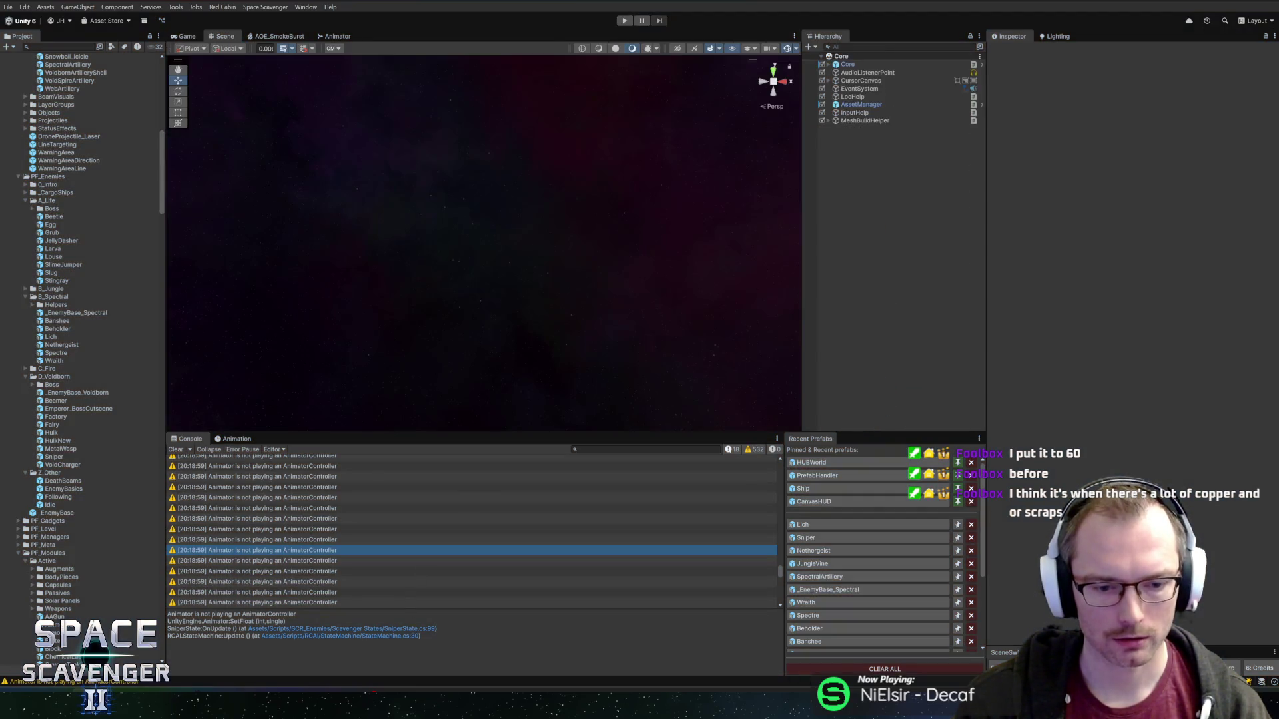
click(412, 629)
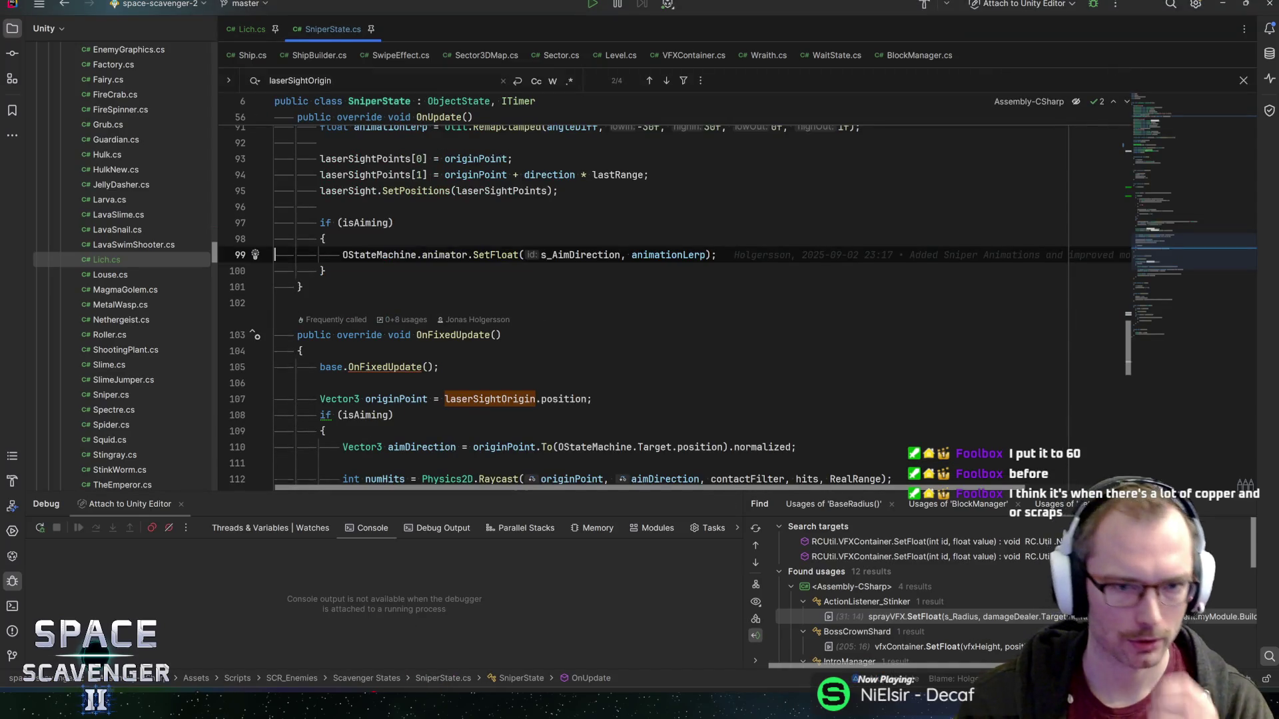
- Jump to the s_AimDirection declaration on line 29, hashed from "AimDirection"
key(shift+F6)
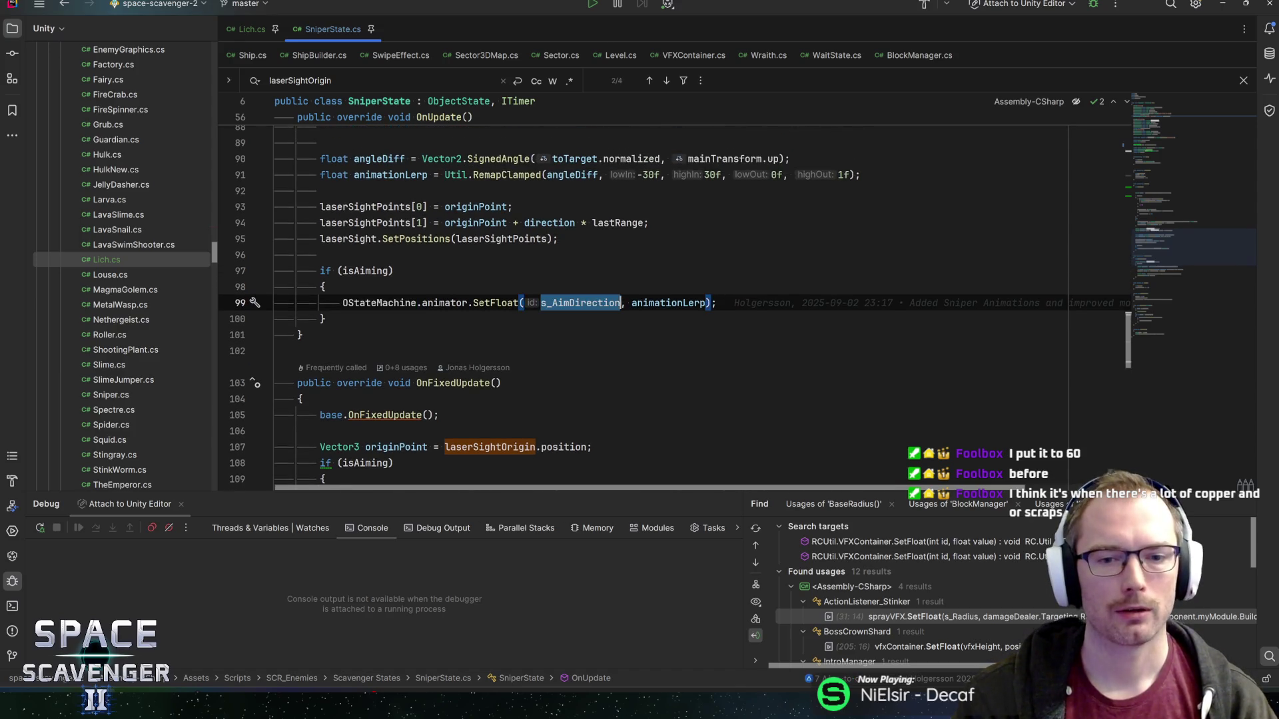
key(ctrl+F3)
key(F3)
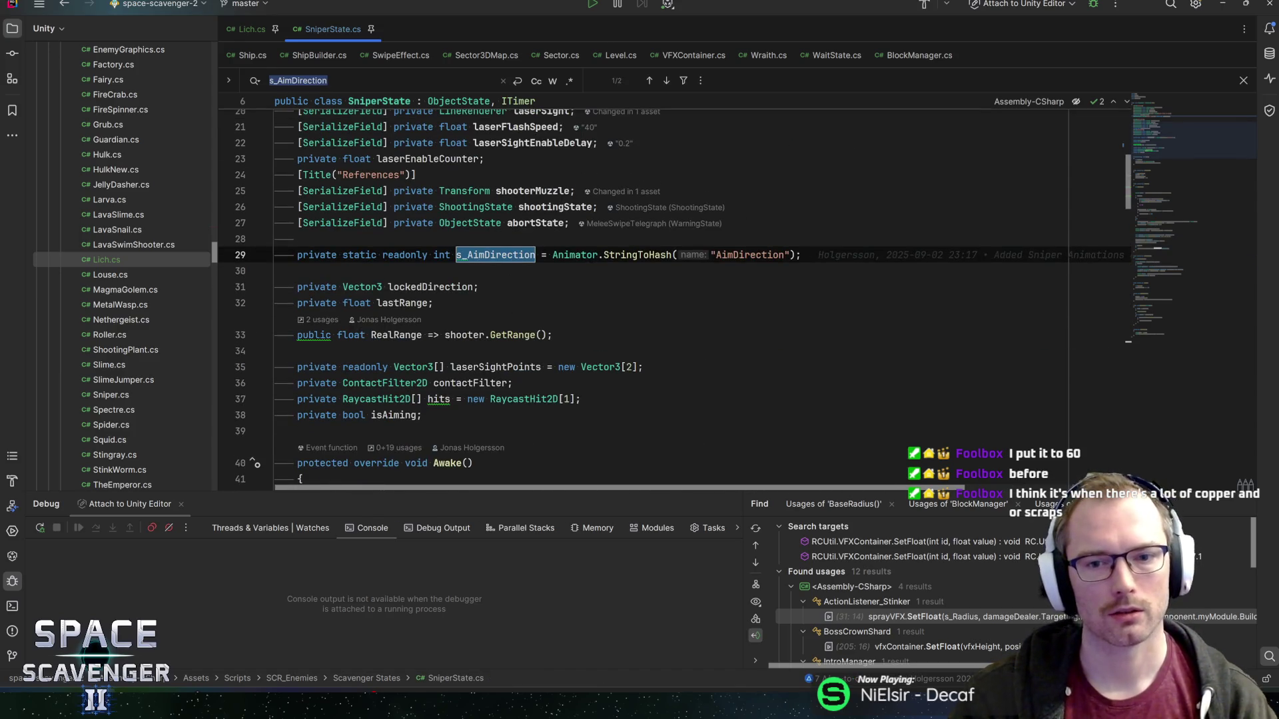
click(806, 255)
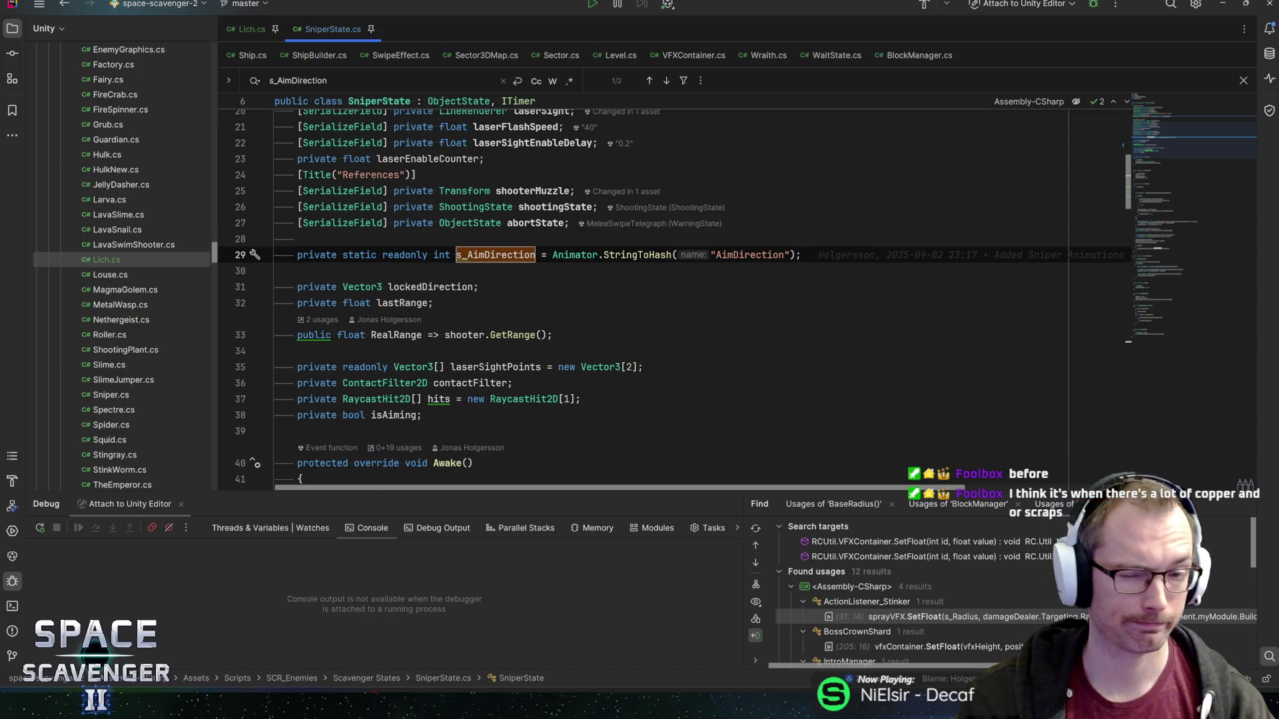
click(275, 271)
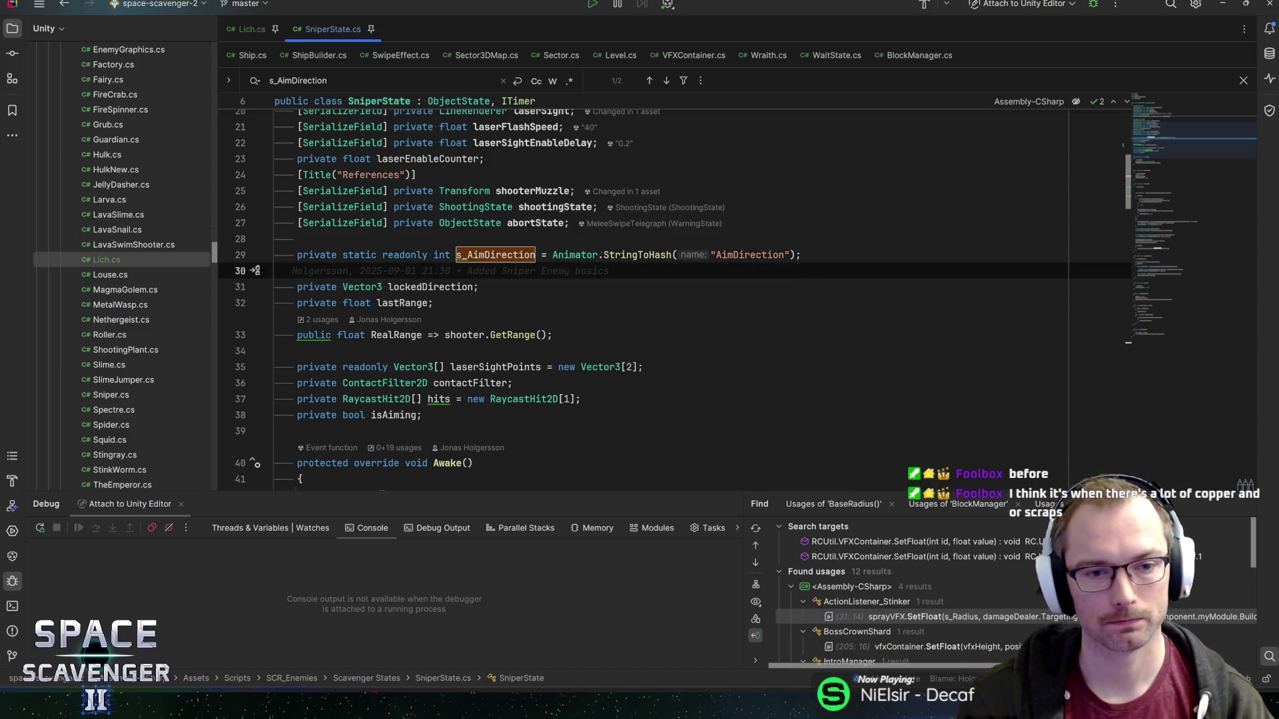
click(755, 255)
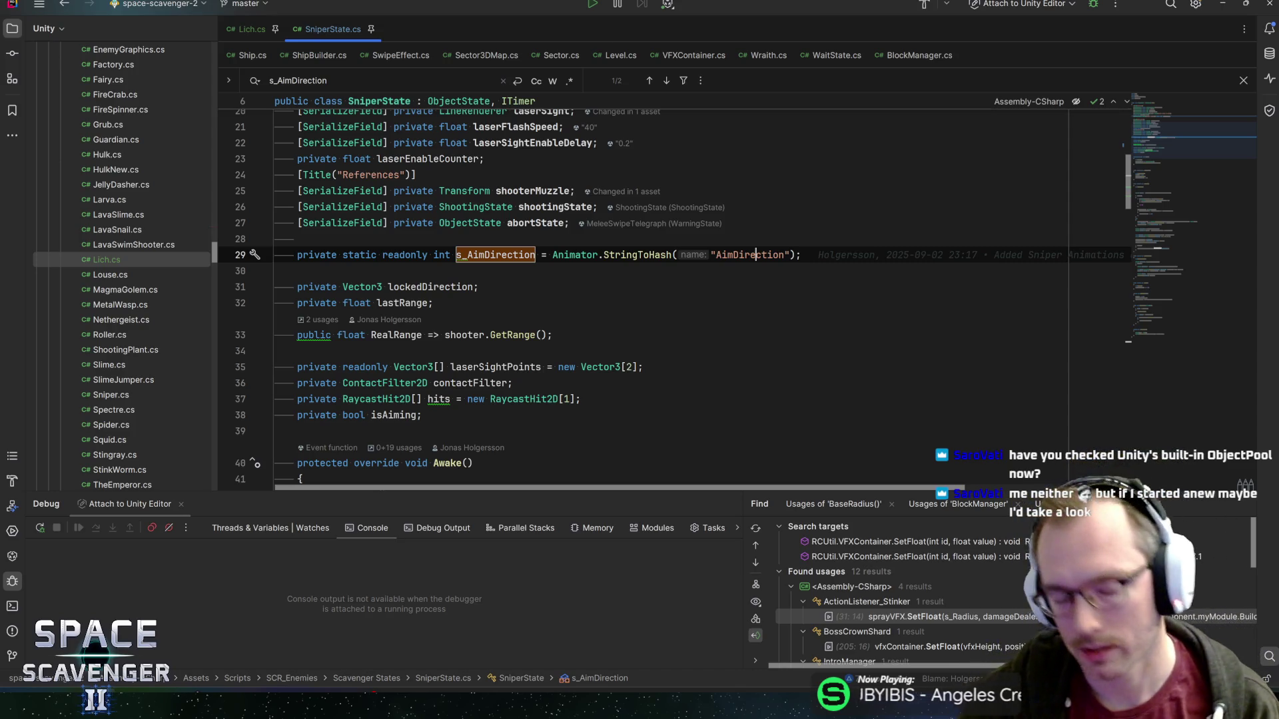
click(802, 254)
- Close the Find bar and review SniperState's serialized fields up to shooterMuzzle
click(713, 254)
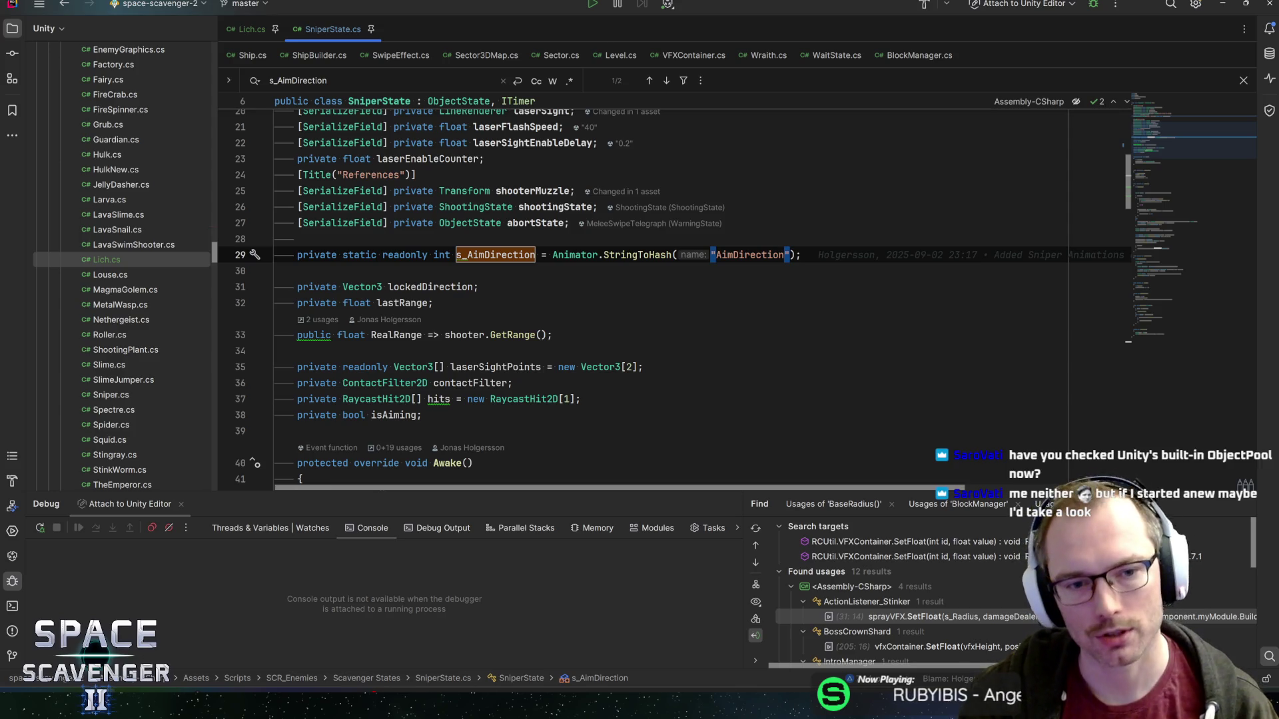
key(Down)
key(Down)
key(Escape)
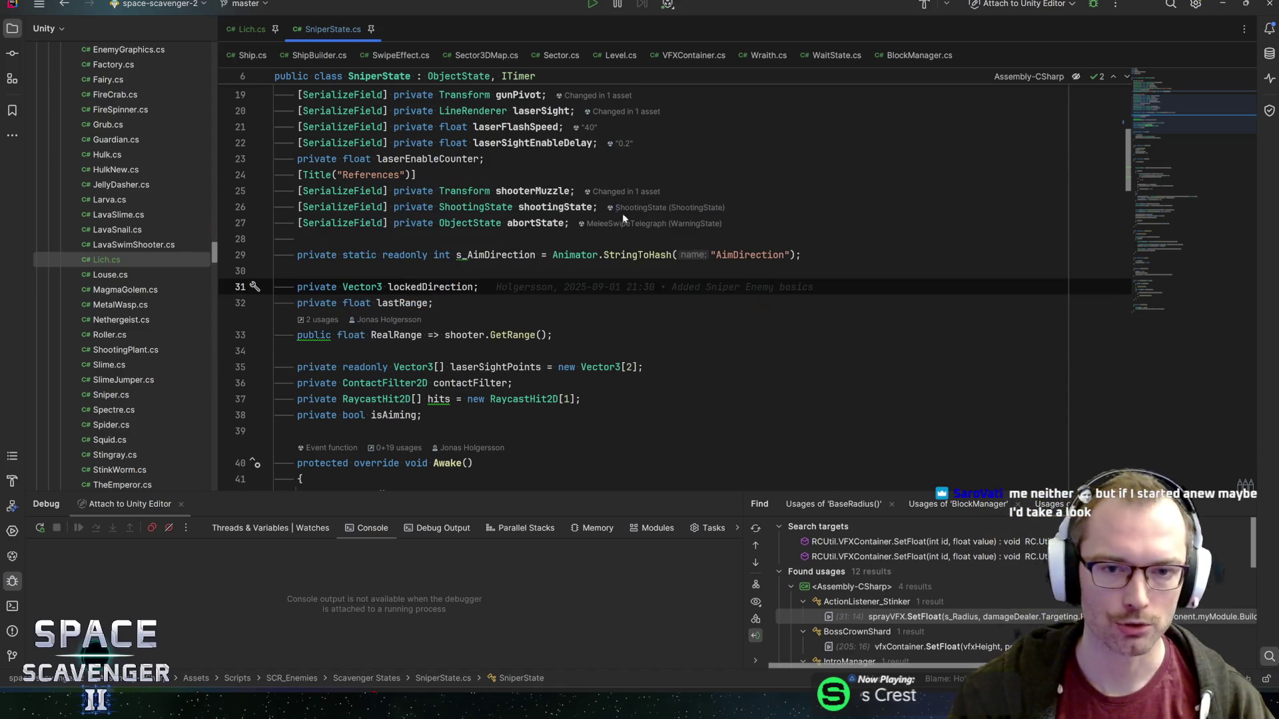
click(275, 271)
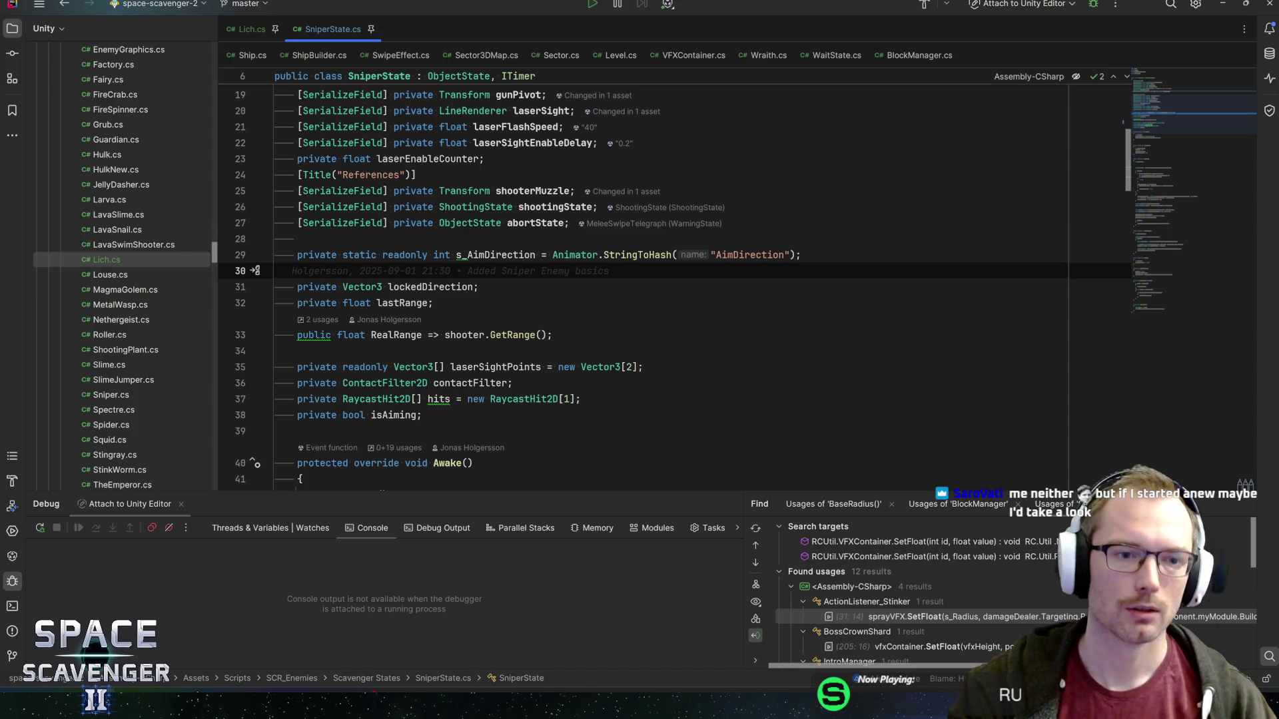
key(Up)
key(Up)
key(Up)
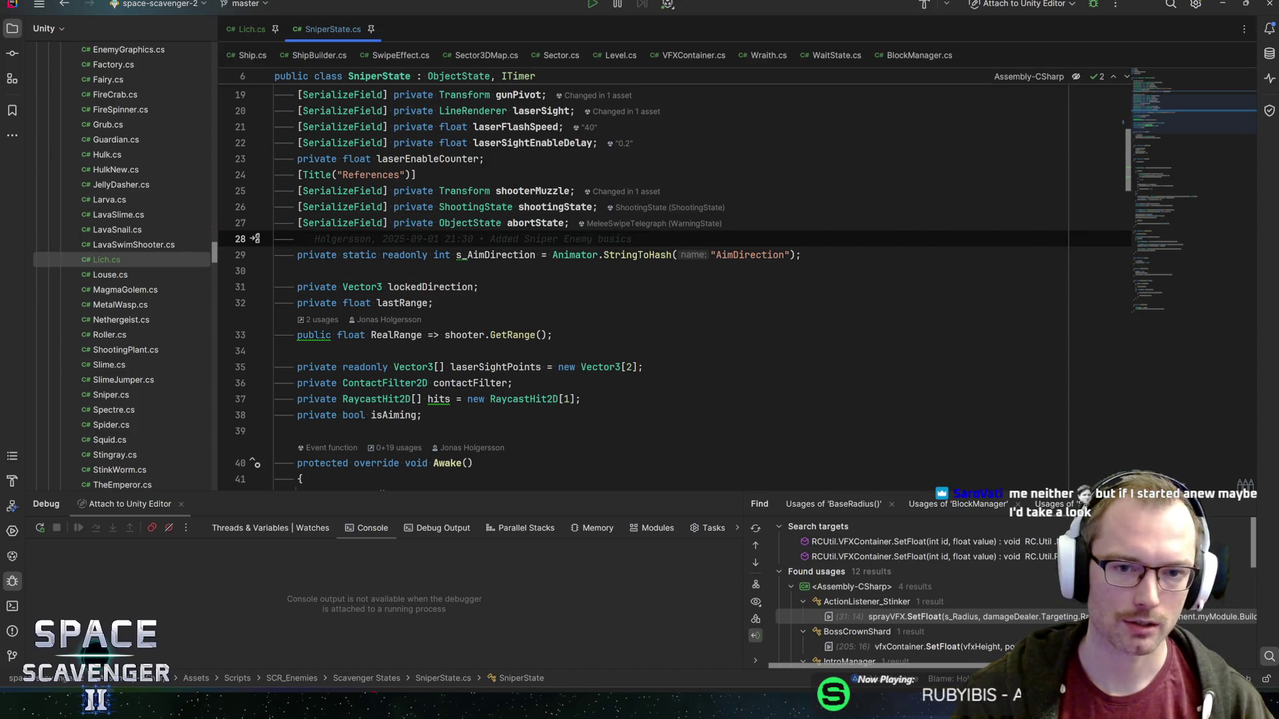
key(End)
key(Up)
key(Up)
scroll(671, 210, up, 3)
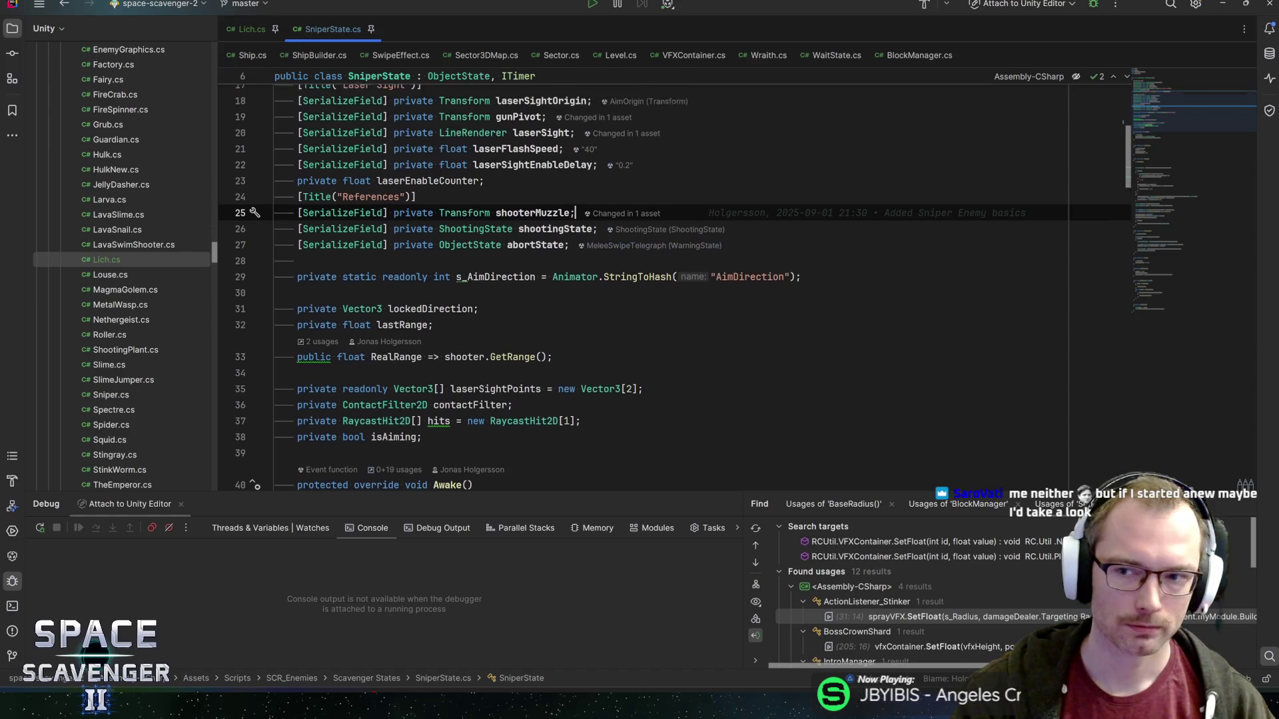
scroll(674, 288, up, 4)
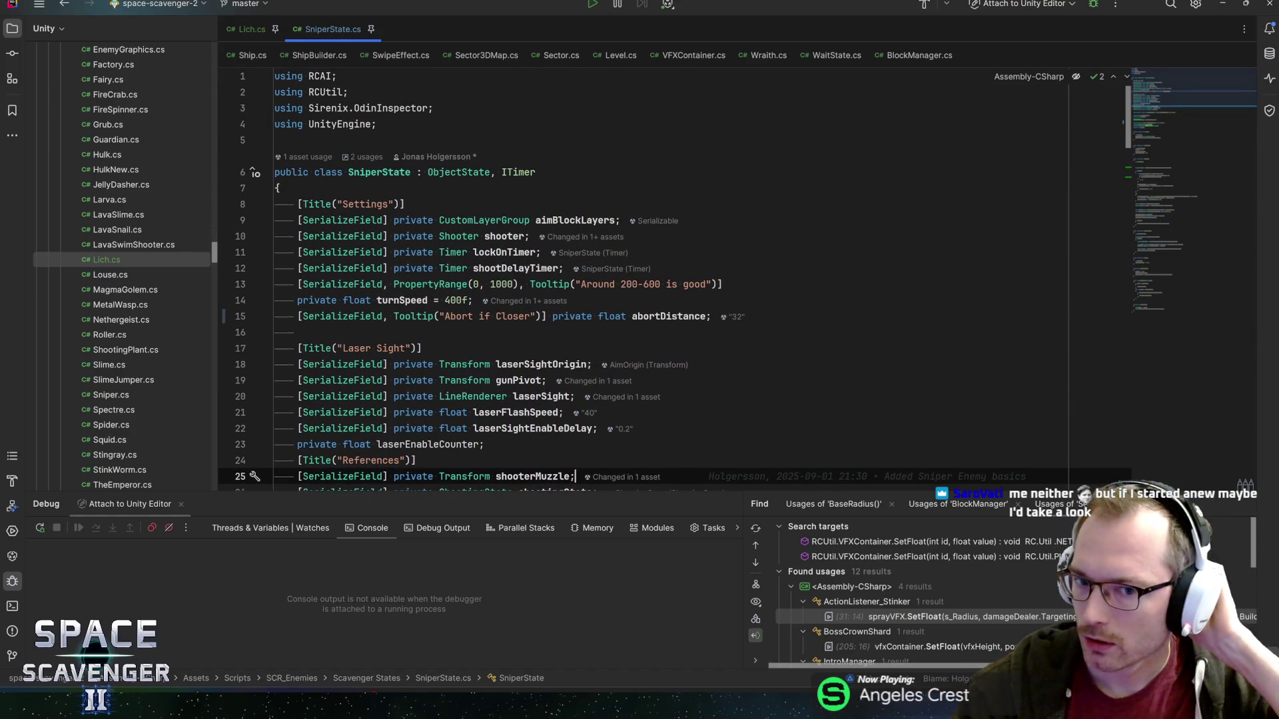
- Look over the OnUpdate code, then switch back to Unity
scroll(1162, 108, down, 6)
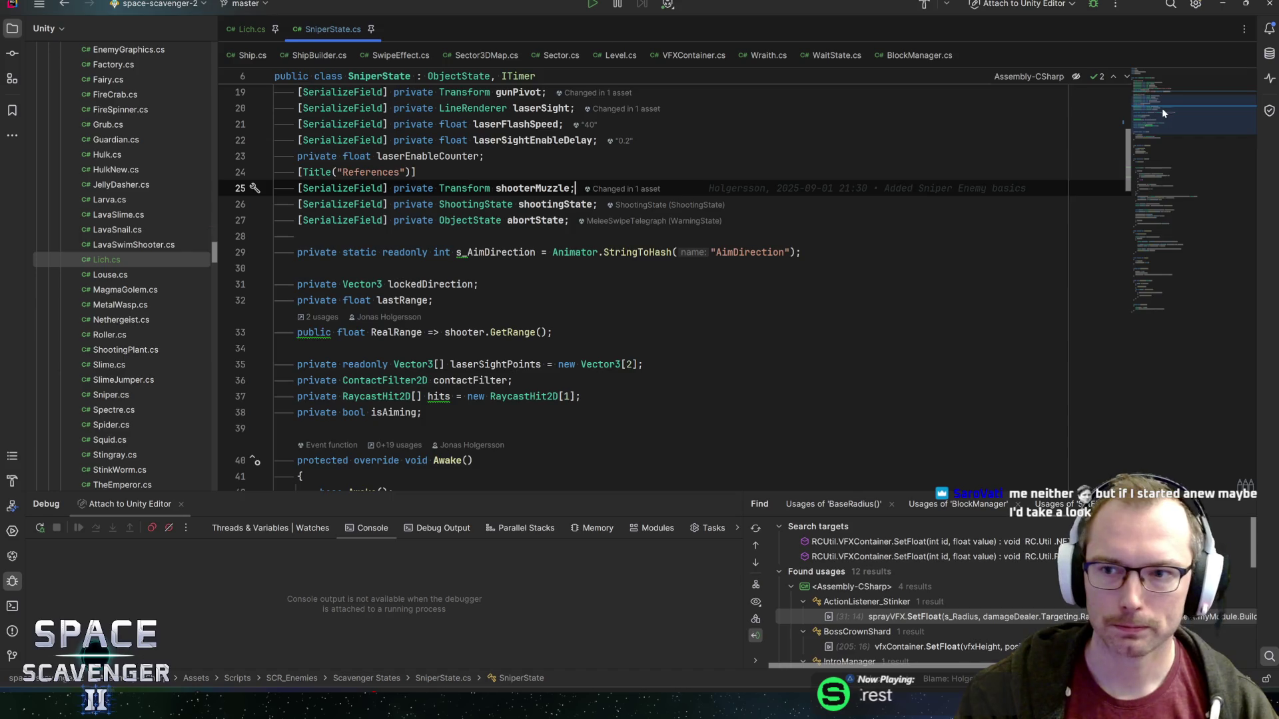
scroll(1177, 134, down, 6)
mouse_move(1177, 134)
mouse_down()
mouse_move(1188, 124)
mouse_move(1176, 112)
mouse_move(1170, 163)
mouse_up()
click(319, 279)
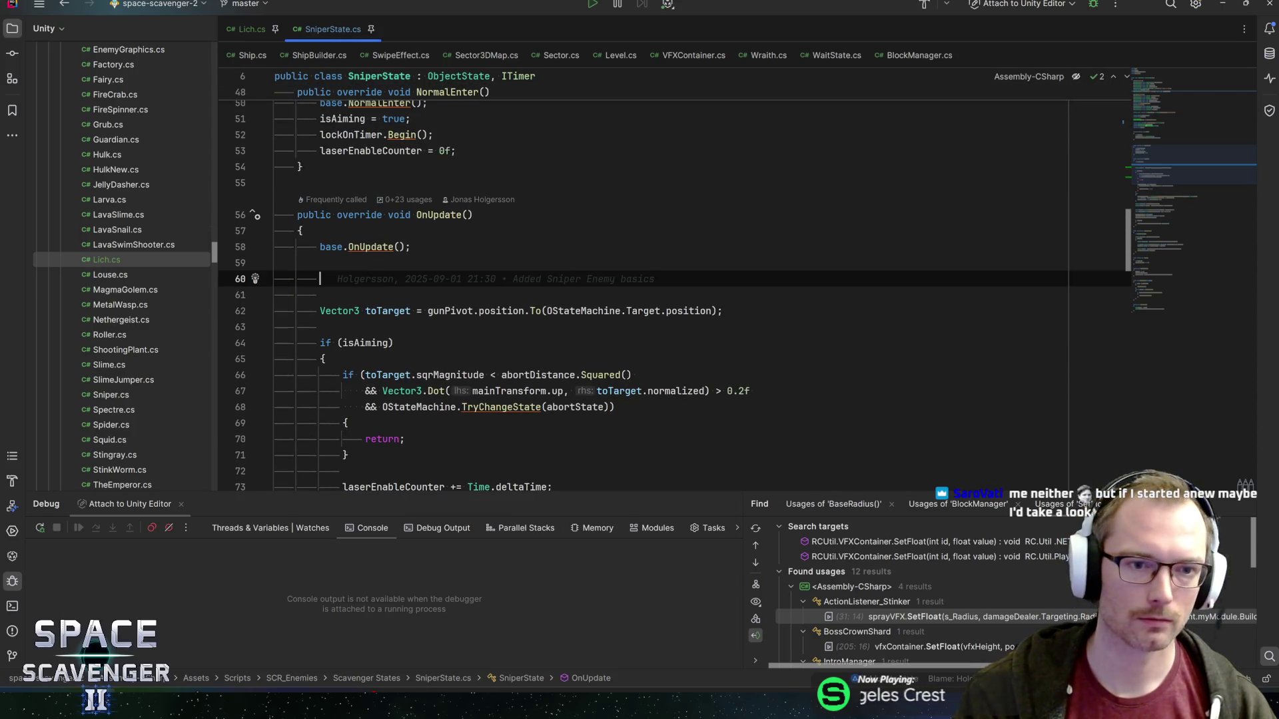
scroll(666, 299, down, 5)
key(alt+Tab)
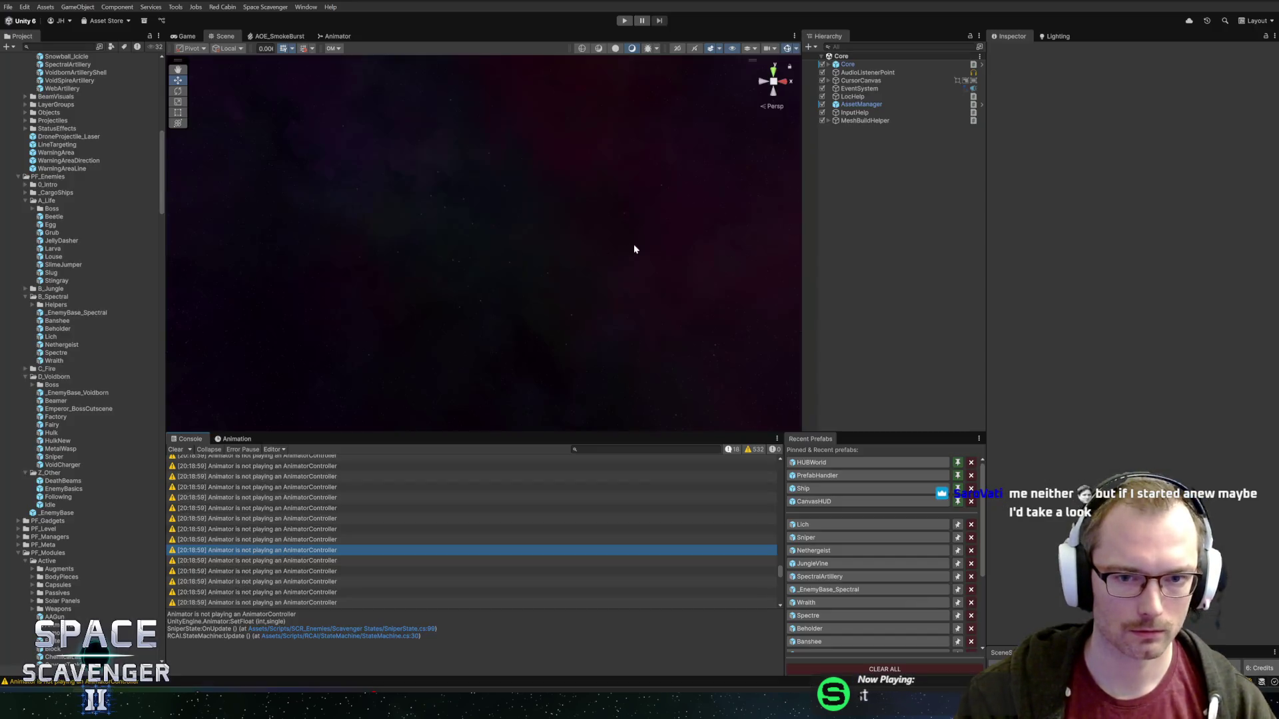
- Create a new folder named Lich inside the Enemies animation folder
scroll(85, 160, up, 15)
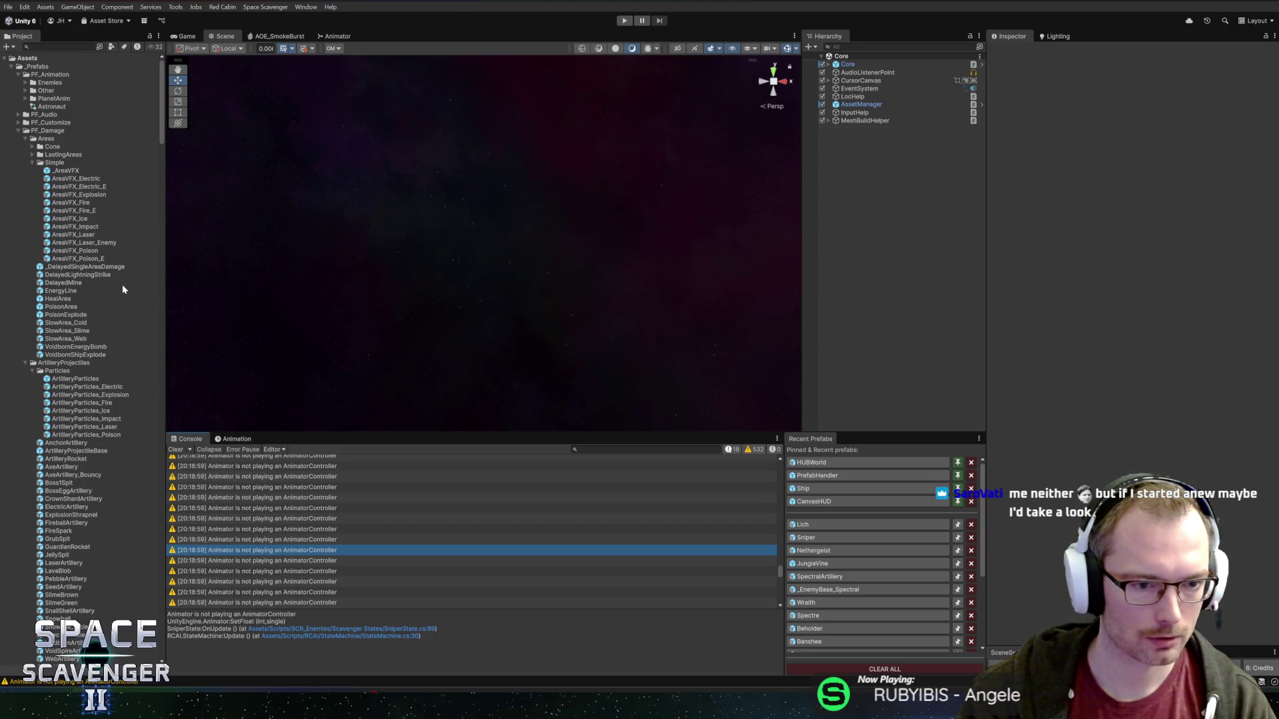
double_click(48, 163)
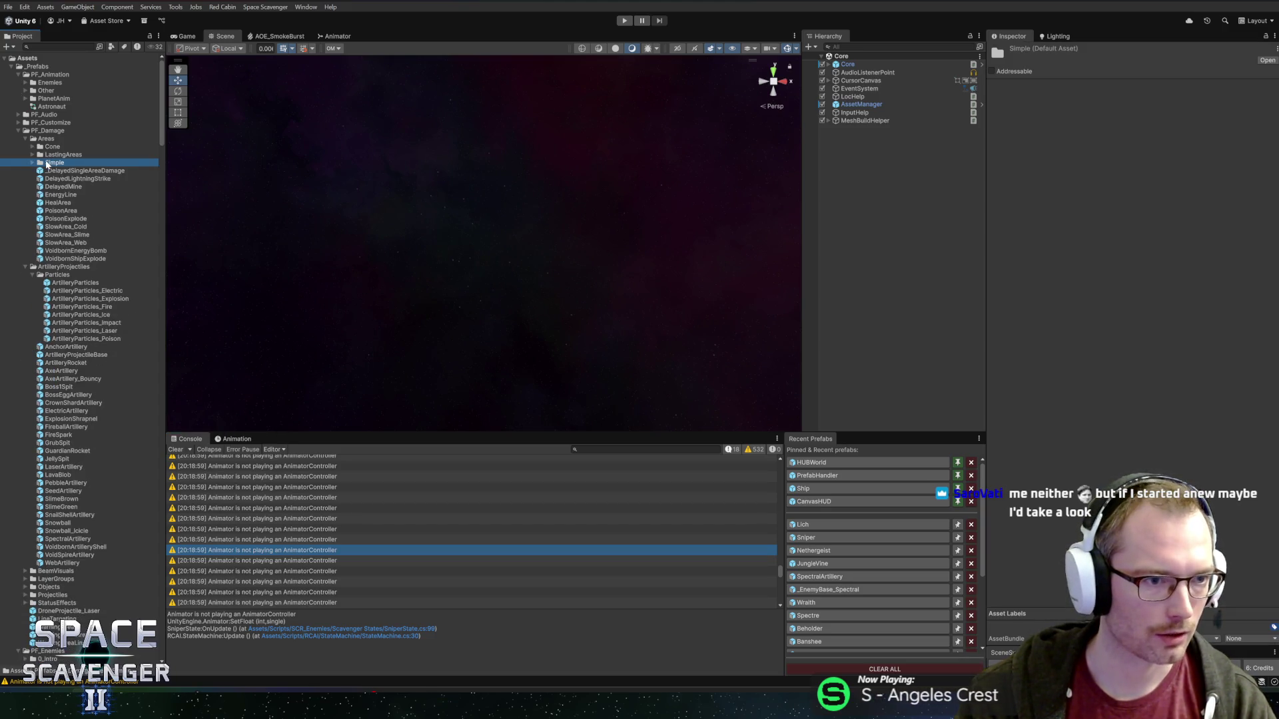
click(50, 86)
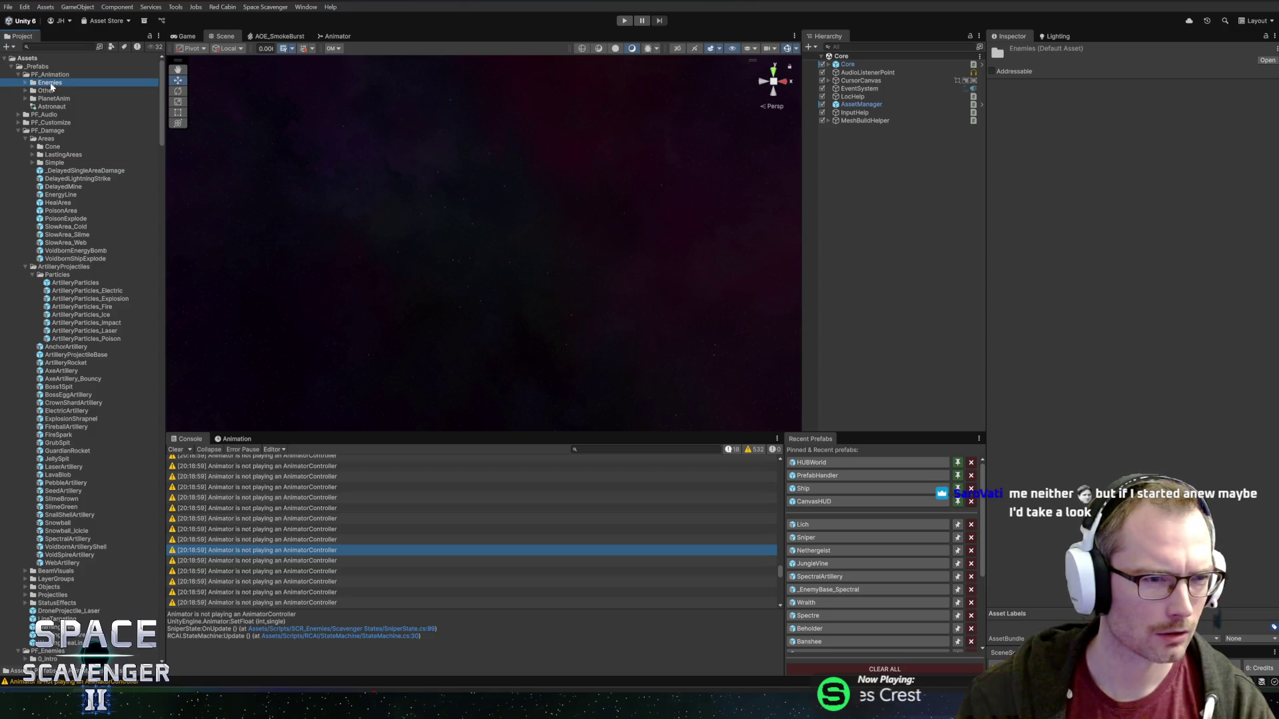
double_click(51, 85)
right_click(50, 85)
mouse_move(133, 89)
click(246, 98)
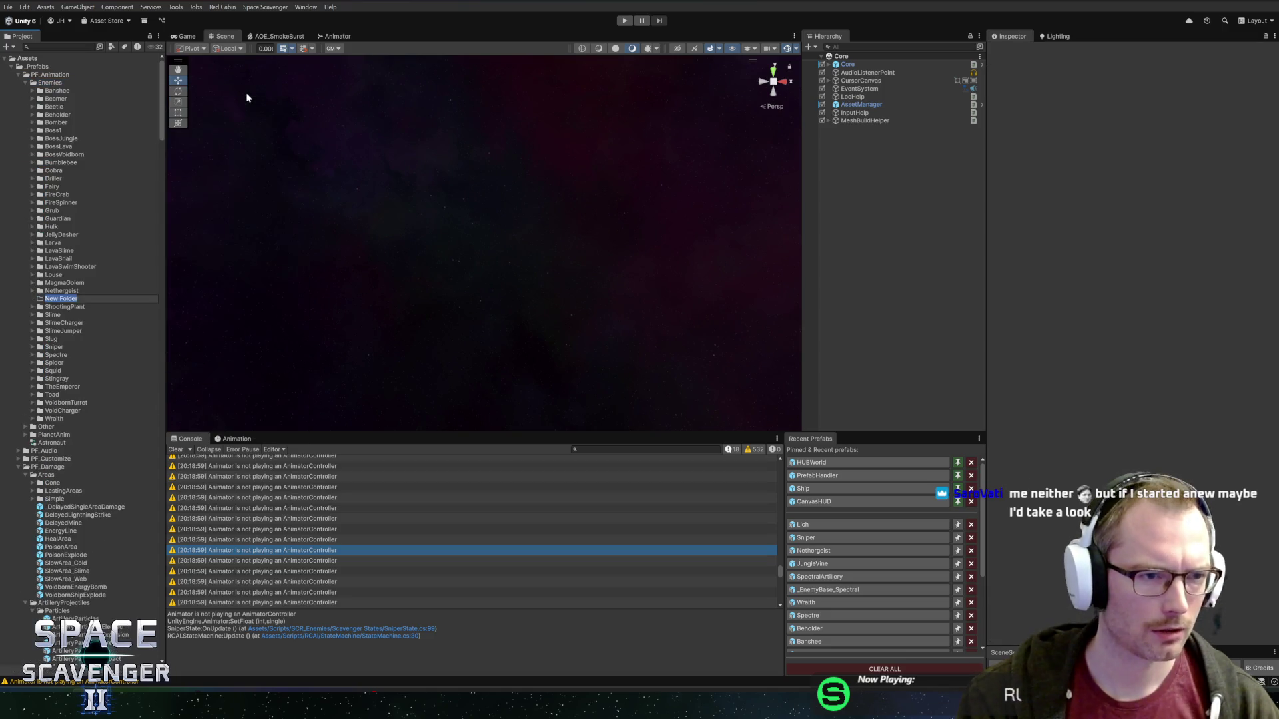
text(Lich)
key(Return)
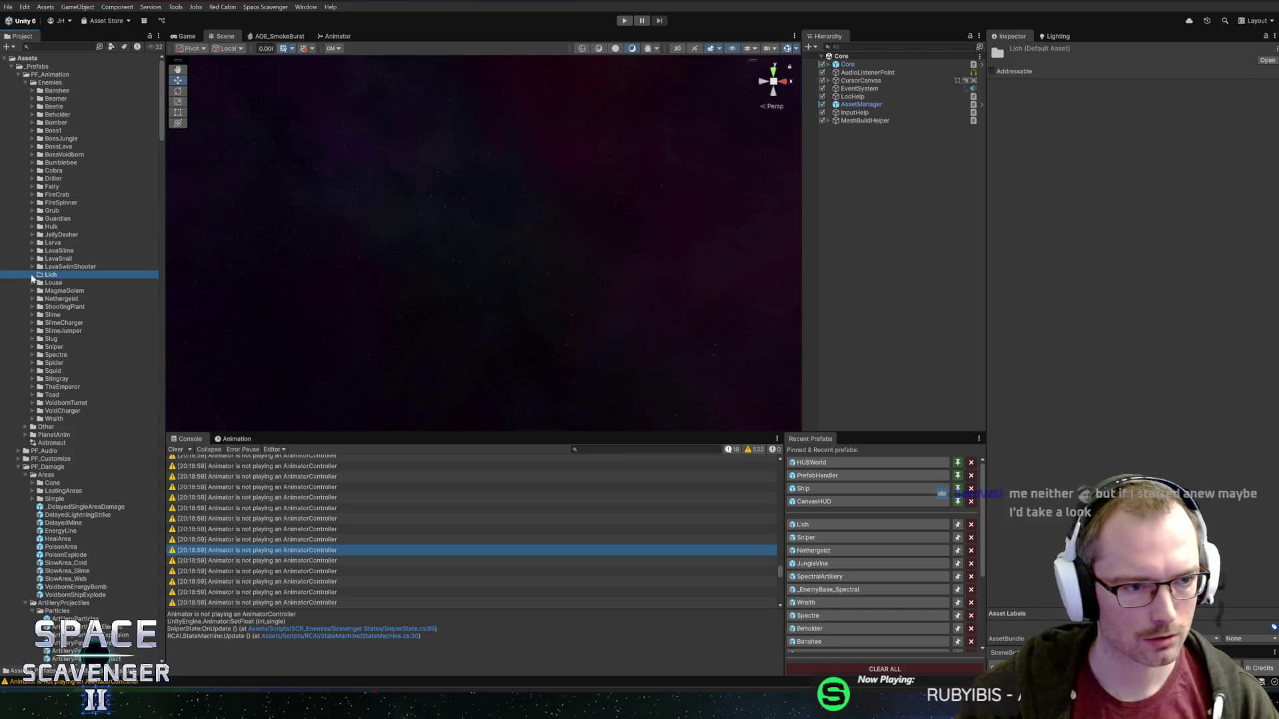
- Add an Animator Controller named 'Lich' to the Lich folder
right_click(47, 275)
mouse_move(133, 277)
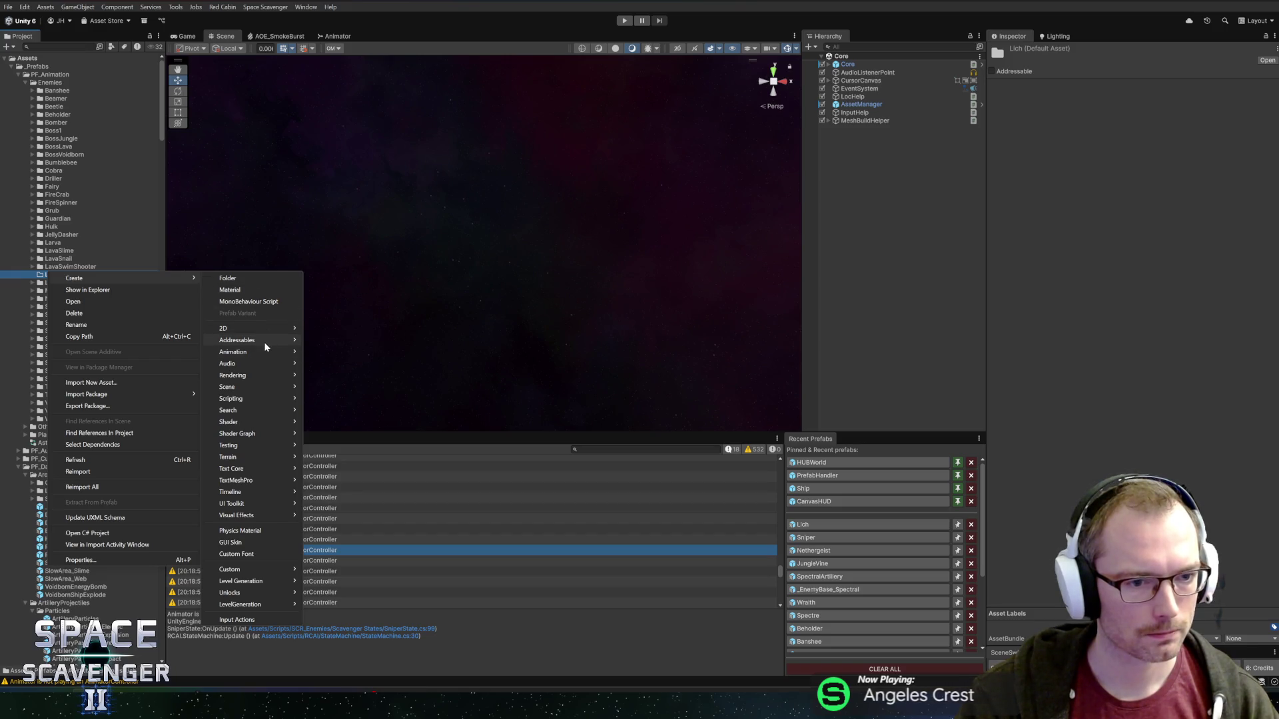
mouse_move(280, 352)
click(336, 351)
text(Lich)
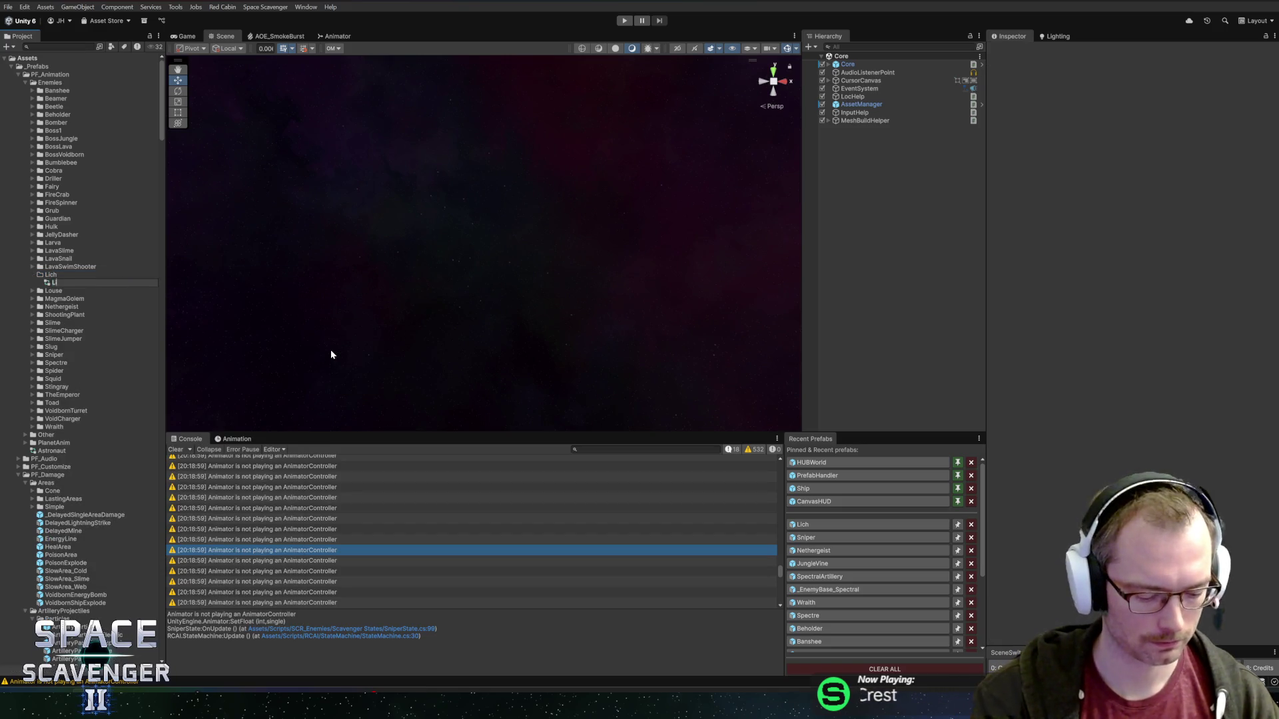
key(Return)
- Add a new Animation clip named 'Idle' to the Lich folder
right_click(66, 275)
mouse_move(133, 282)
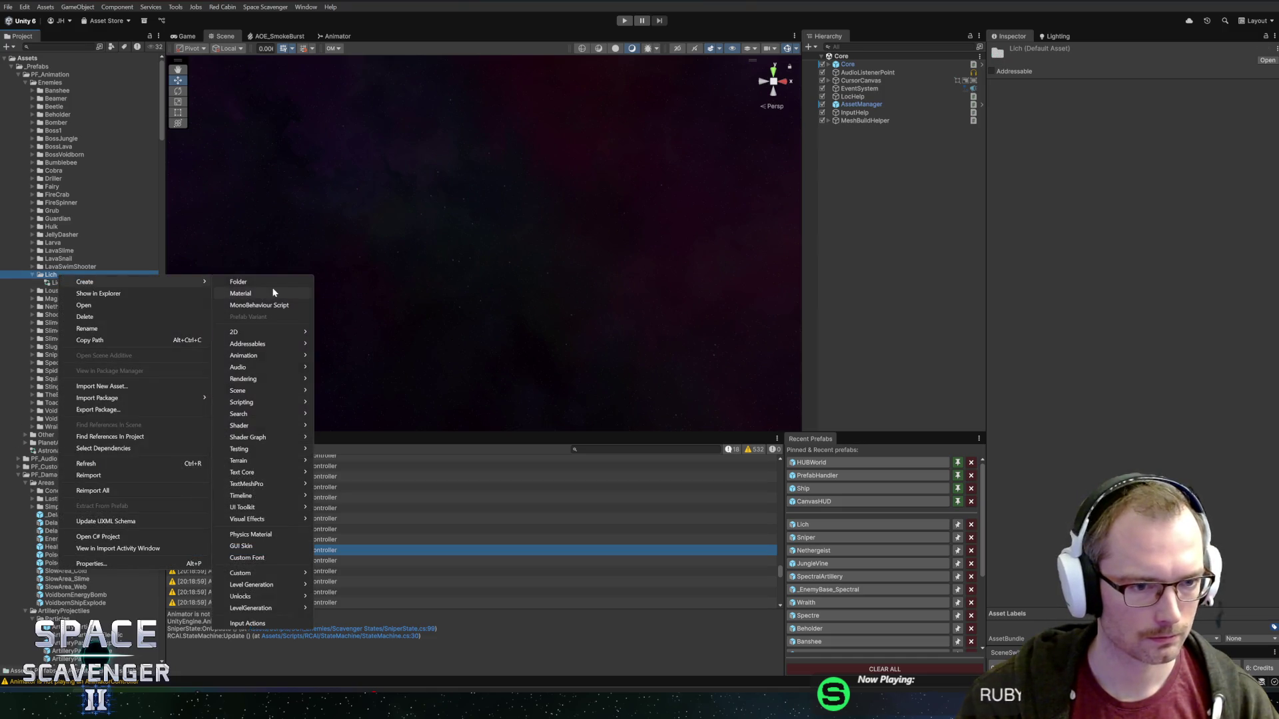
mouse_move(259, 357)
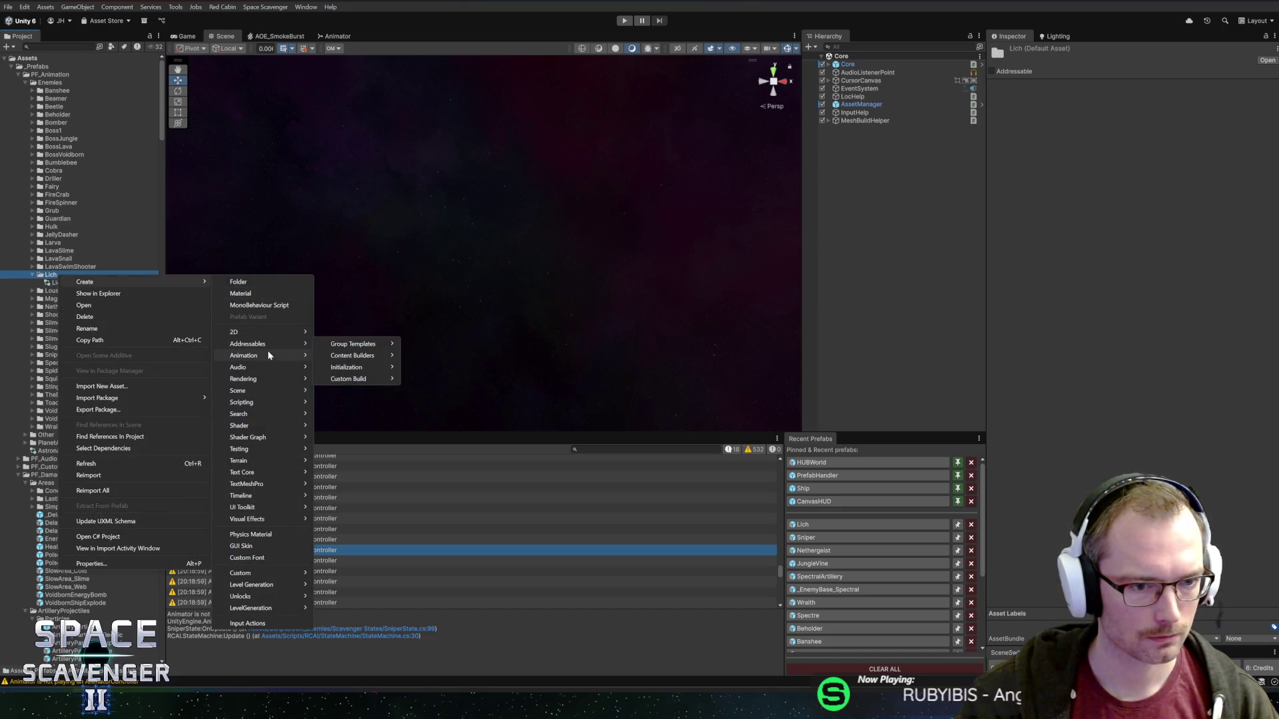
click(359, 391)
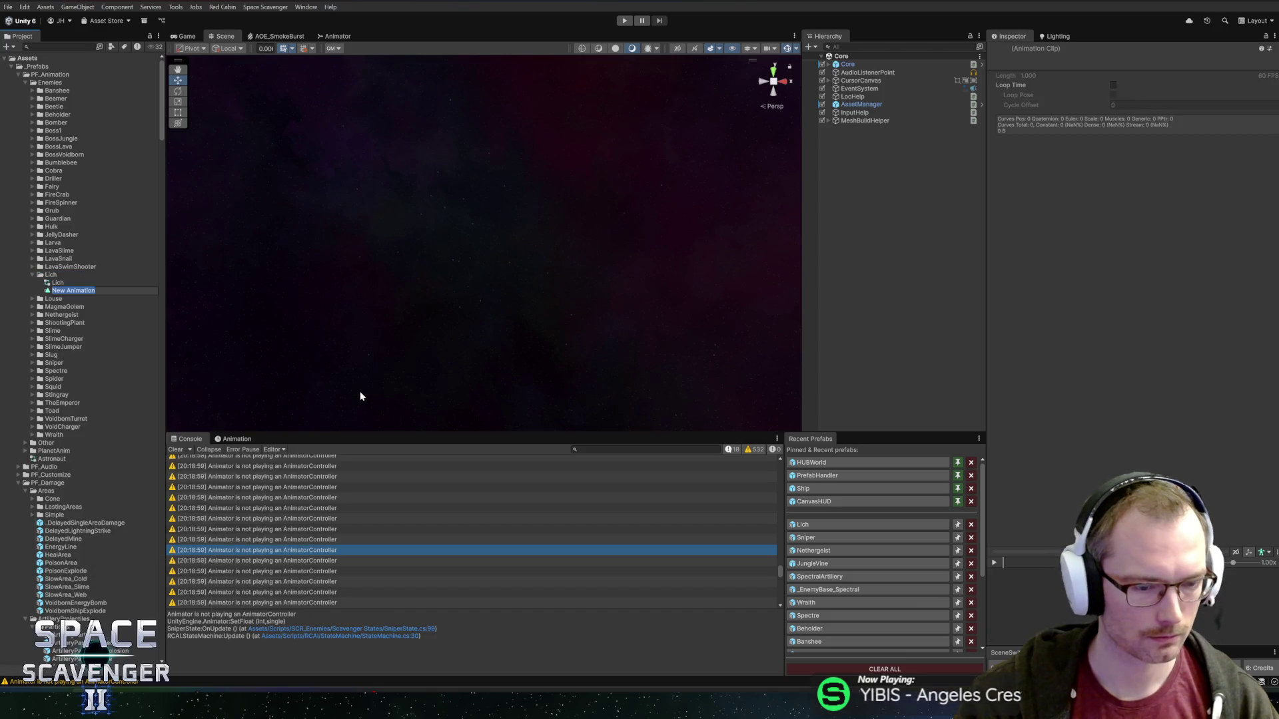
text(Idle)
key(Return)
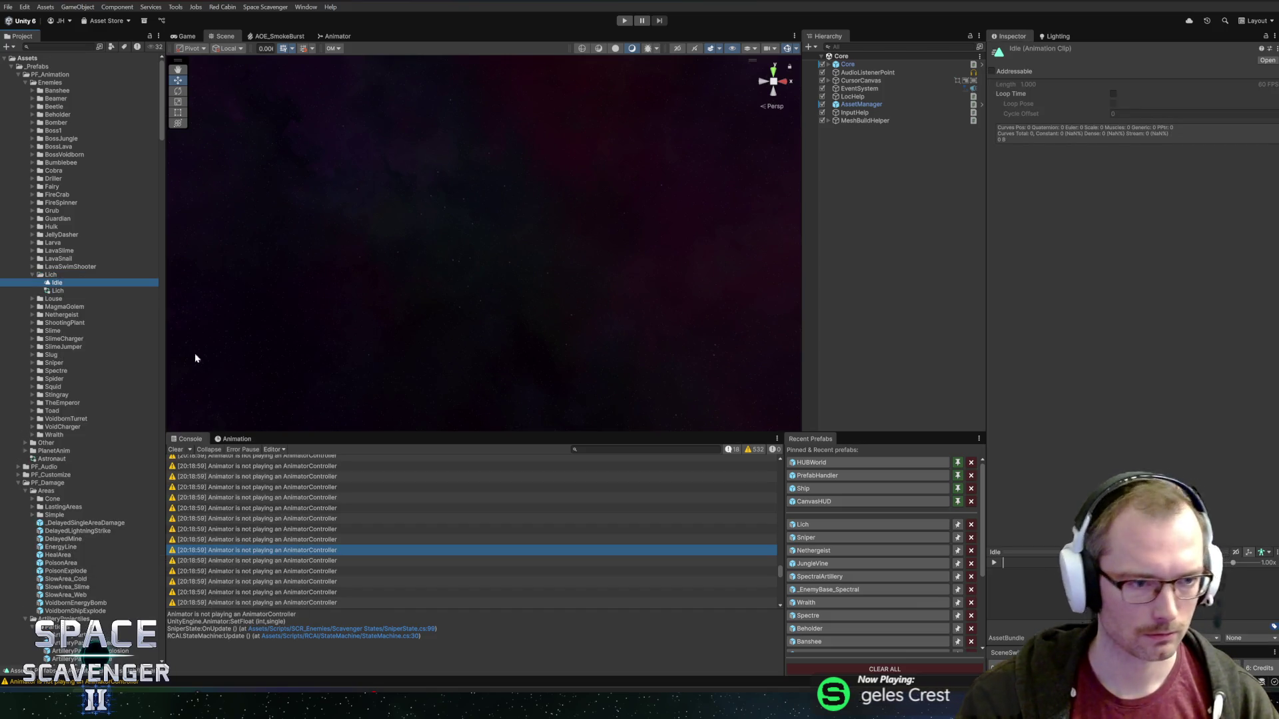
- Open the Lich controller and drag the Idle clip in as its default state
click(72, 291)
double_click(72, 291)
mouse_move(57, 283)
mouse_down()
mouse_move(505, 157)
mouse_move(467, 119)
mouse_up()
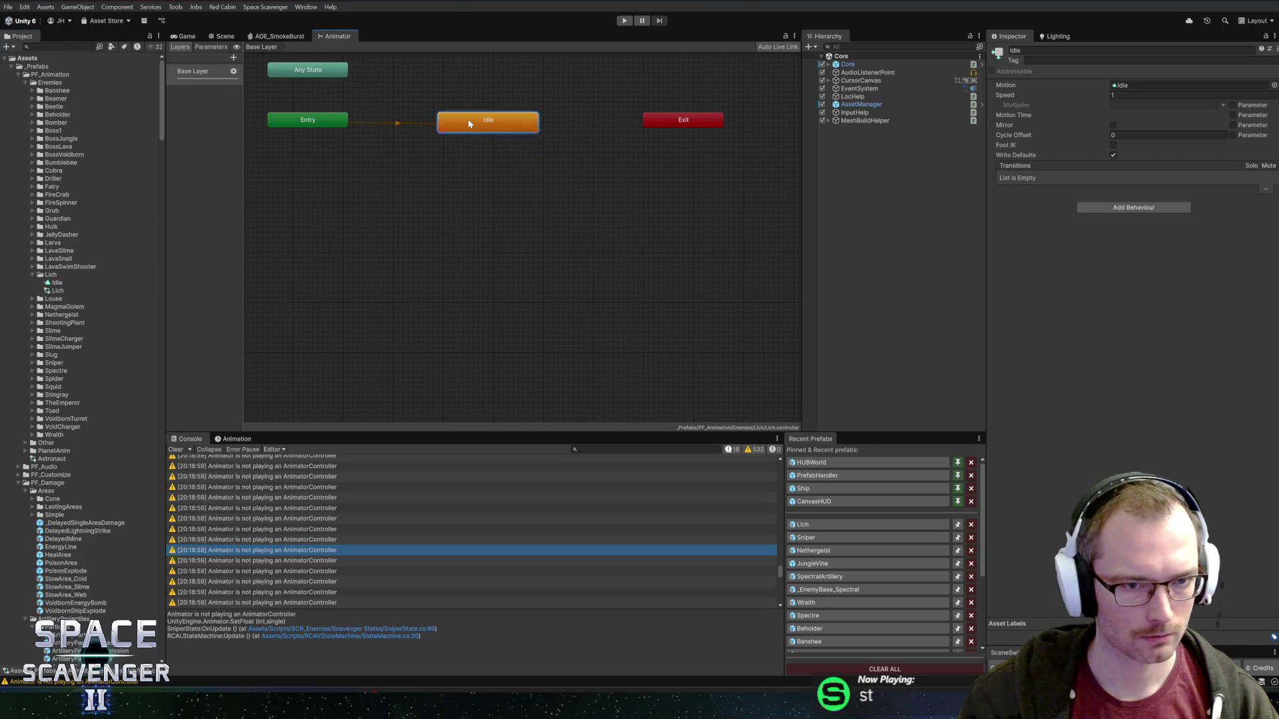
- Open the Lich prefab in prefab mode and view it in 3D
click(806, 524)
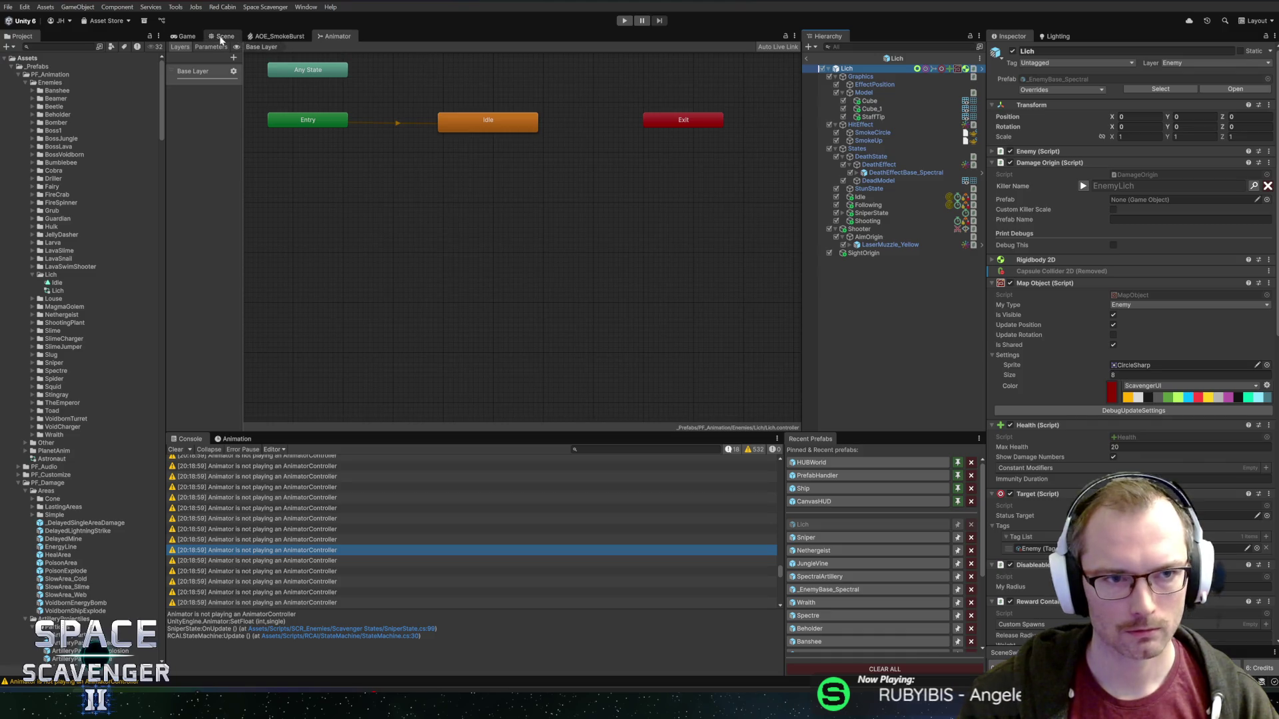
click(222, 36)
scroll(1031, 468, down, 5)
scroll(1074, 440, down, 5)
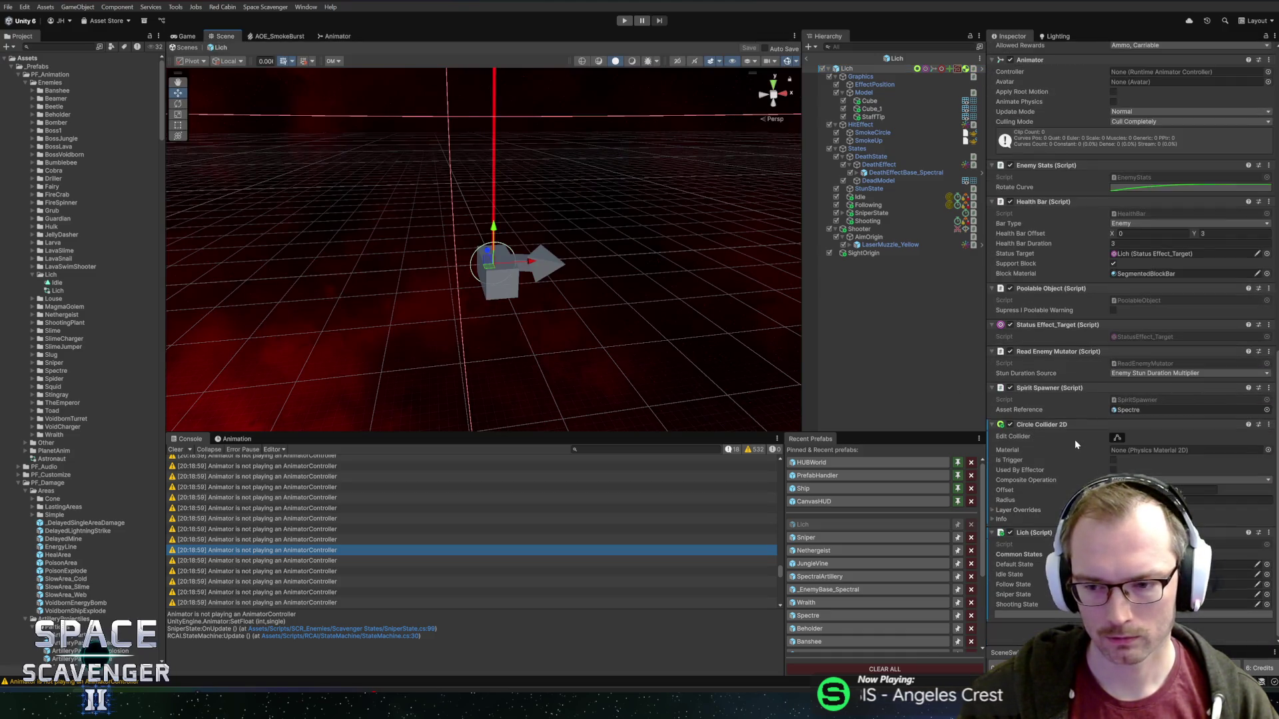
scroll(1095, 282, up, 3)
- Set the Animator's Controller to Lich, save the prefab and return to the scene
click(1267, 208)
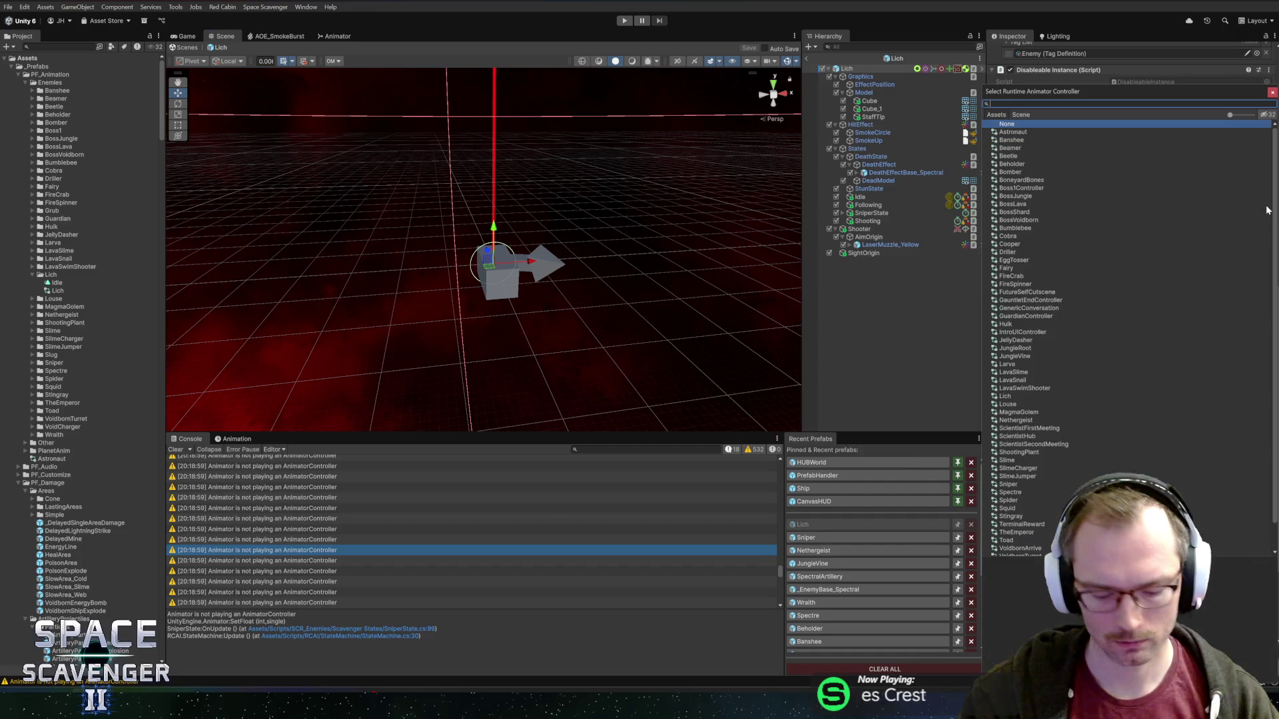
text(li)
double_click(1005, 140)
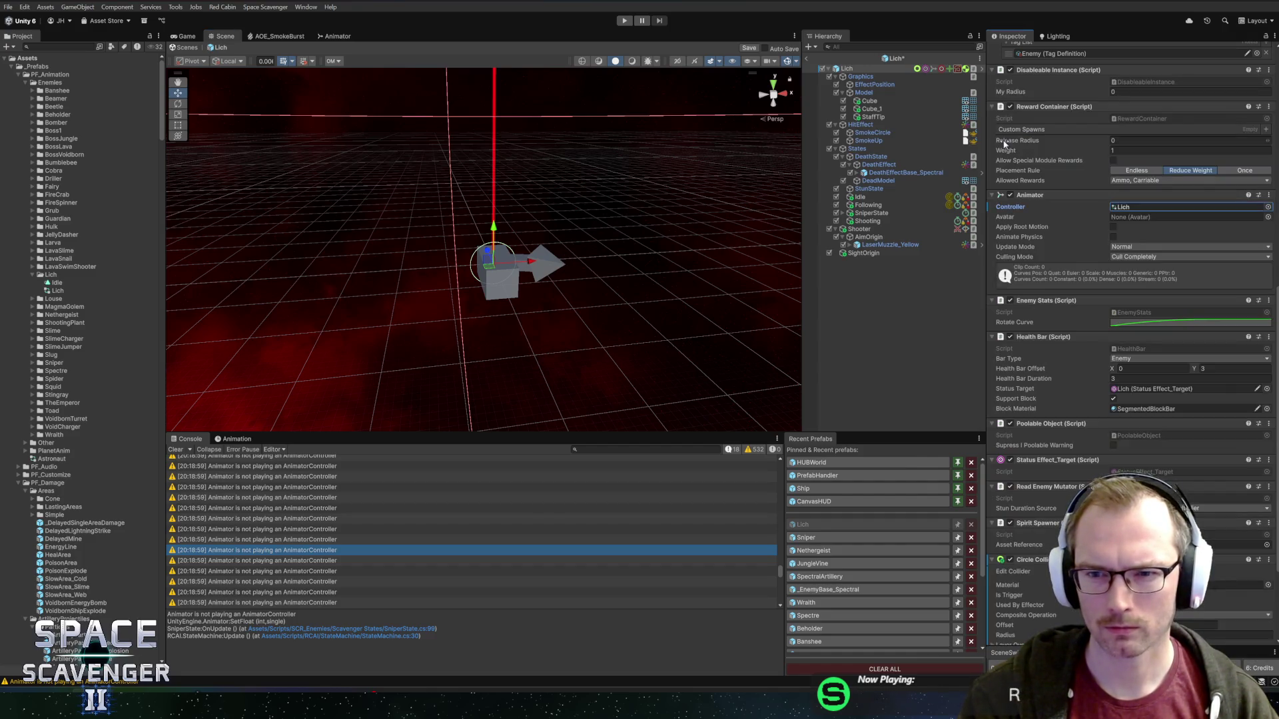
key(ctrl+s)
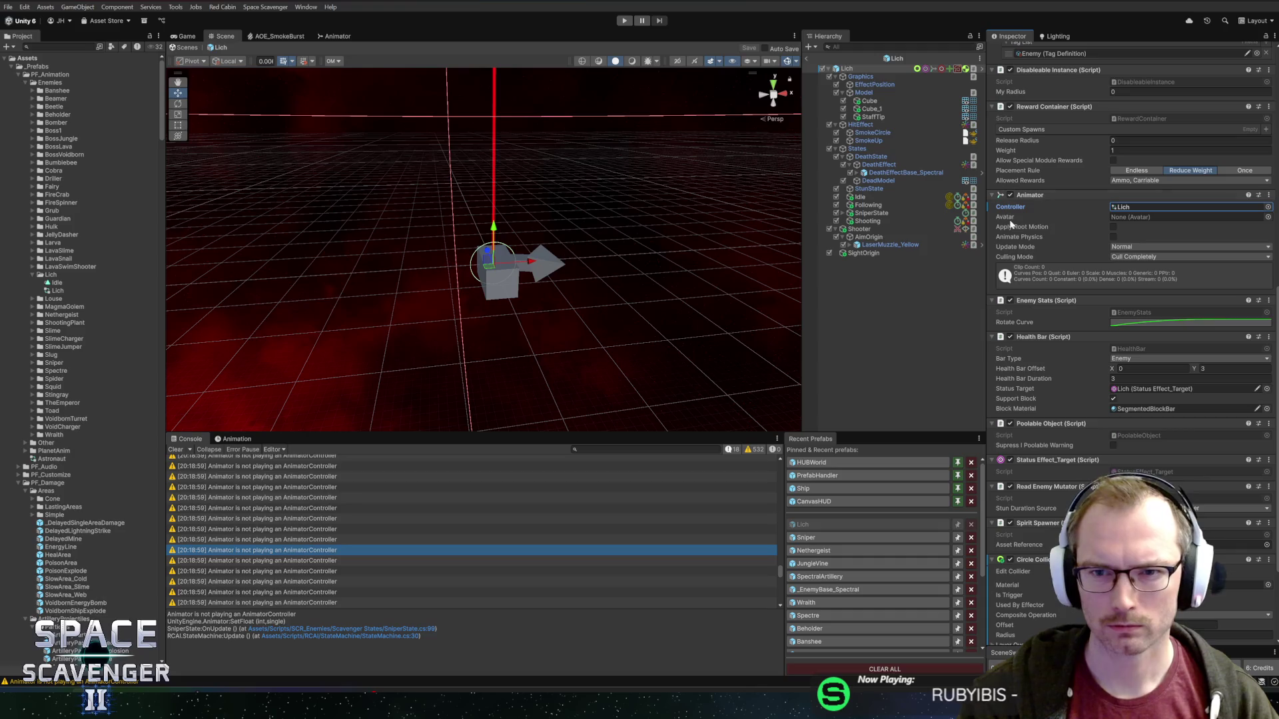
click(806, 61)
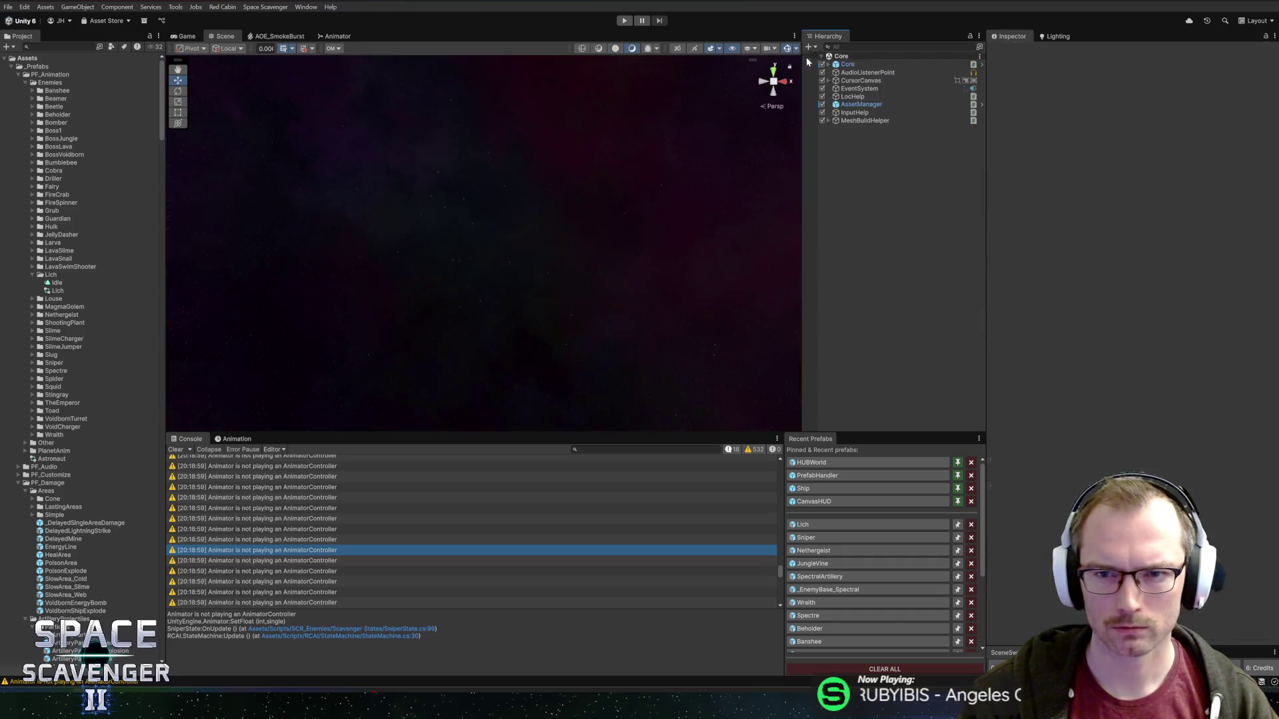
- Play the game maximized and fly the ship with W and A to watch the Lich's laser
click(625, 20)
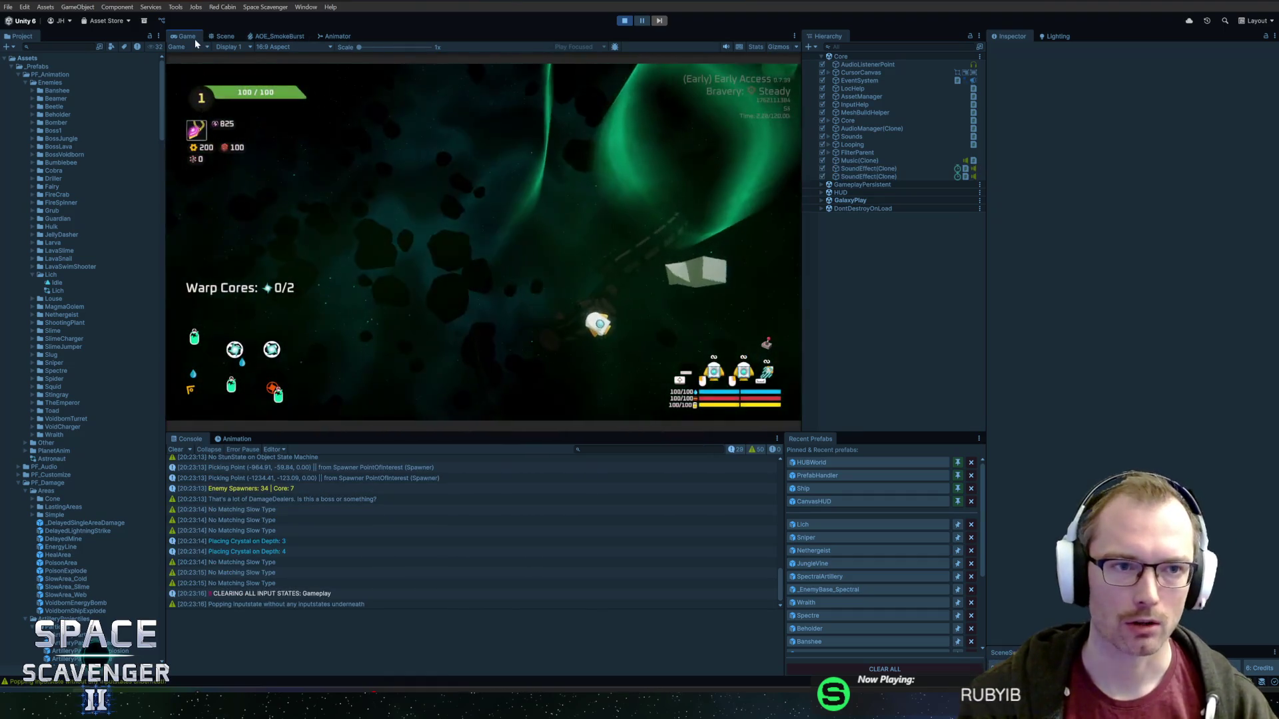
double_click(190, 36)
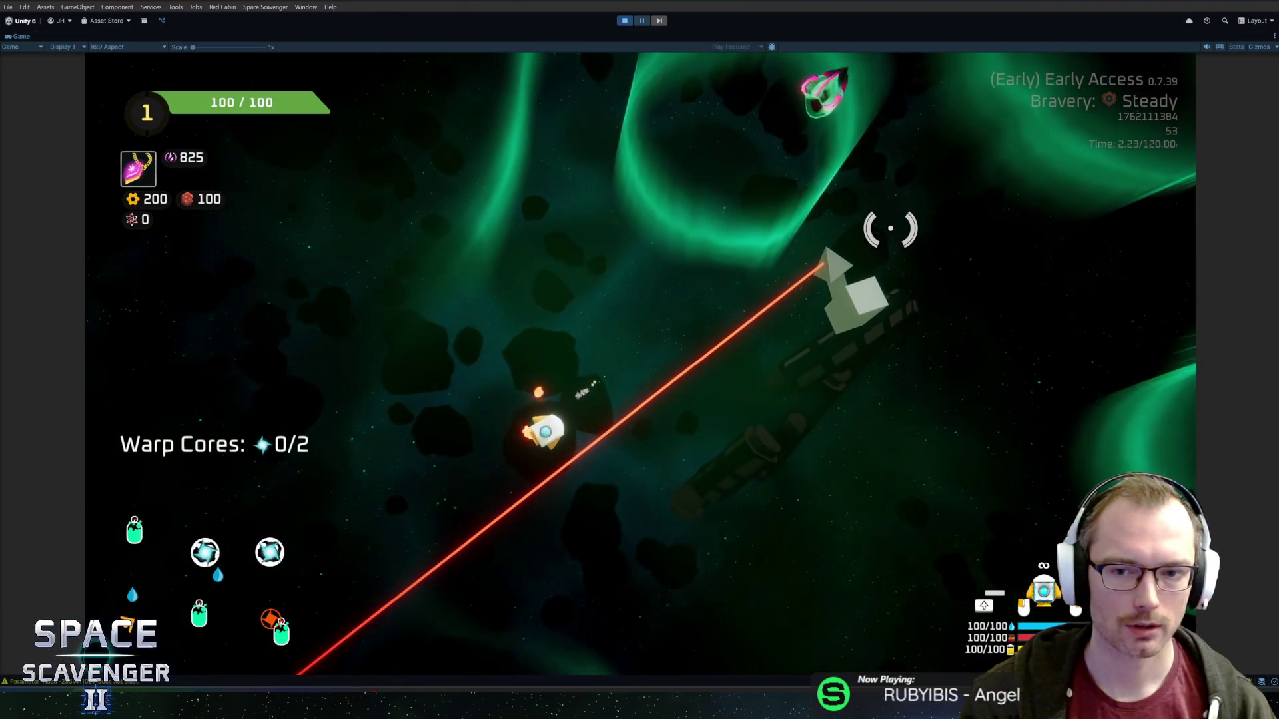
key(w)
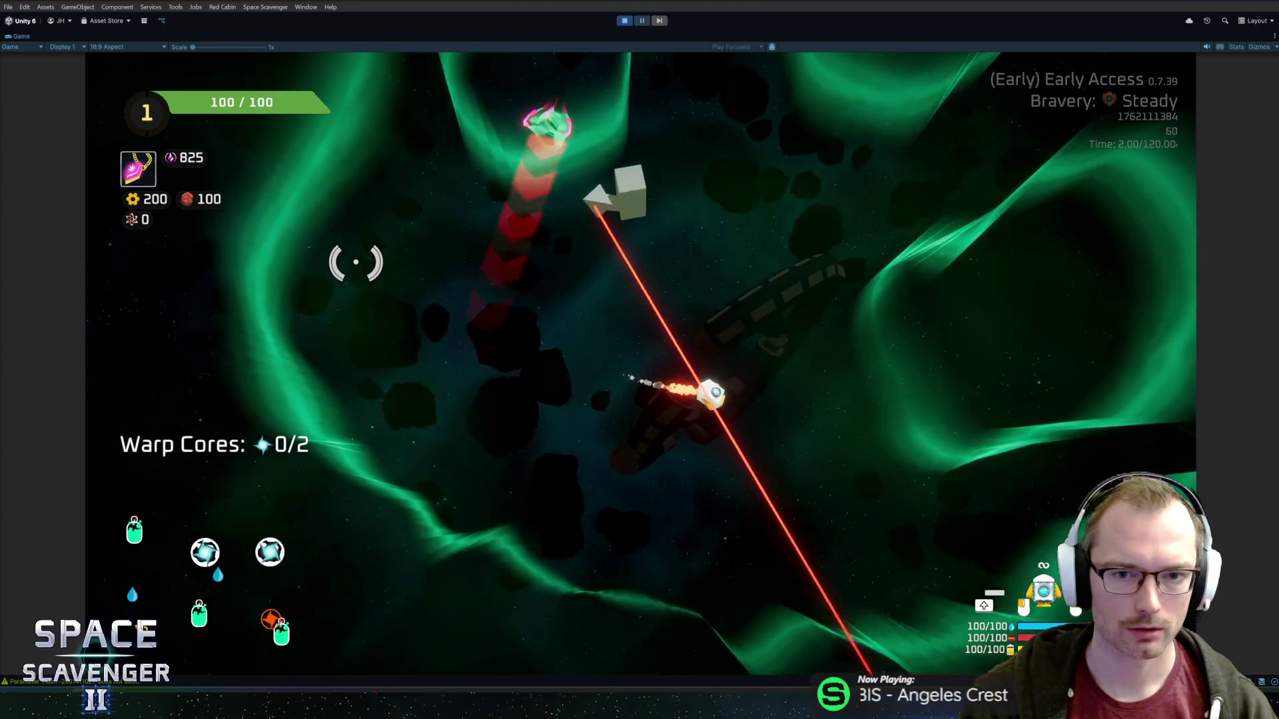
key(a)
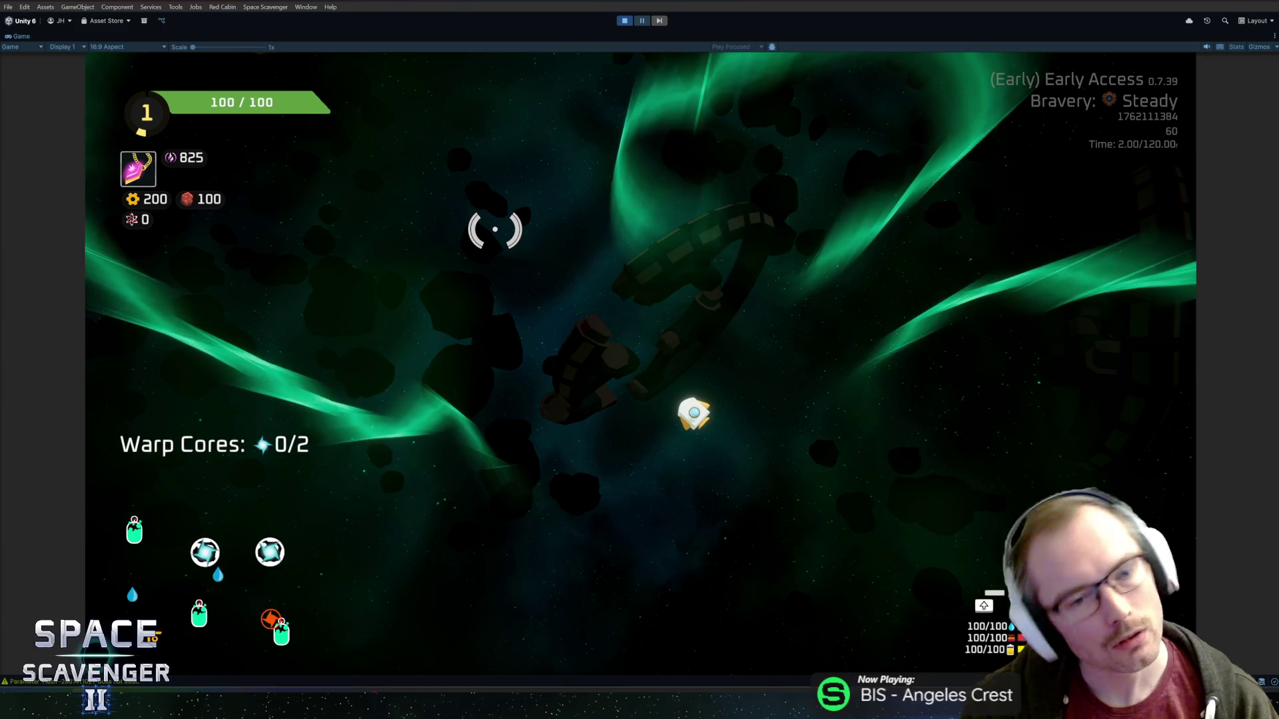
key(shift+space)
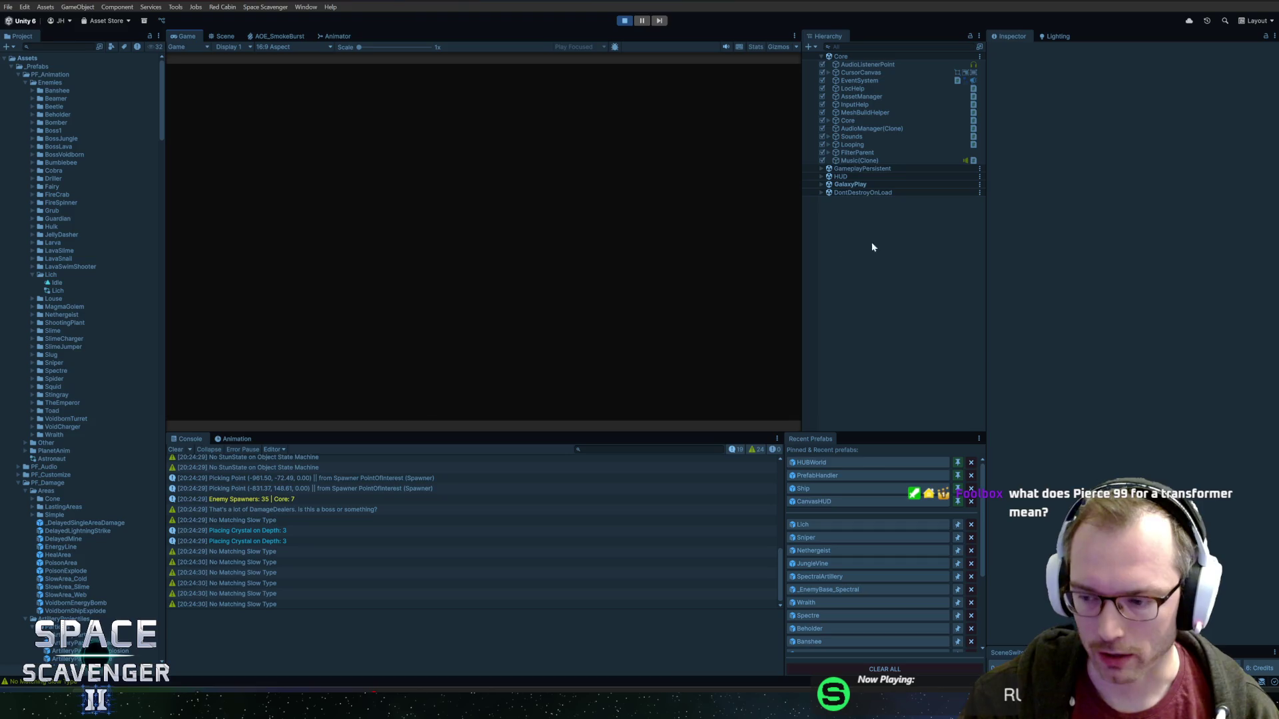
key(shift+space)
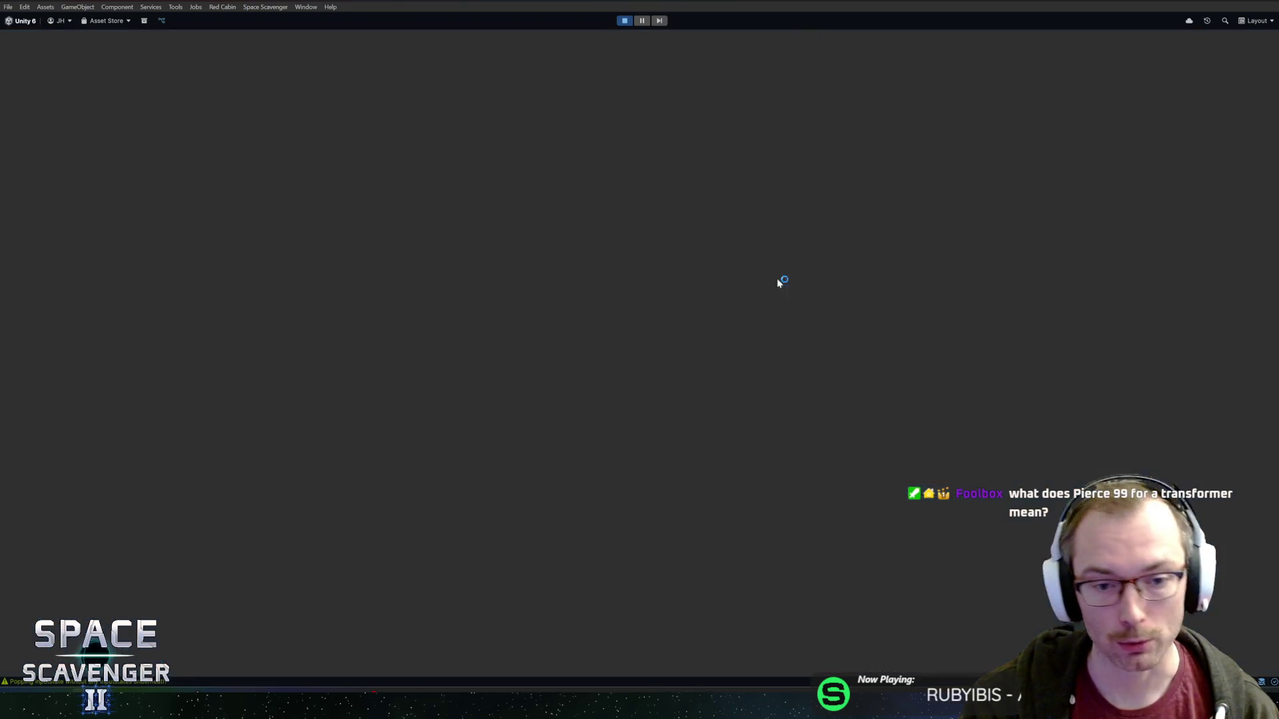
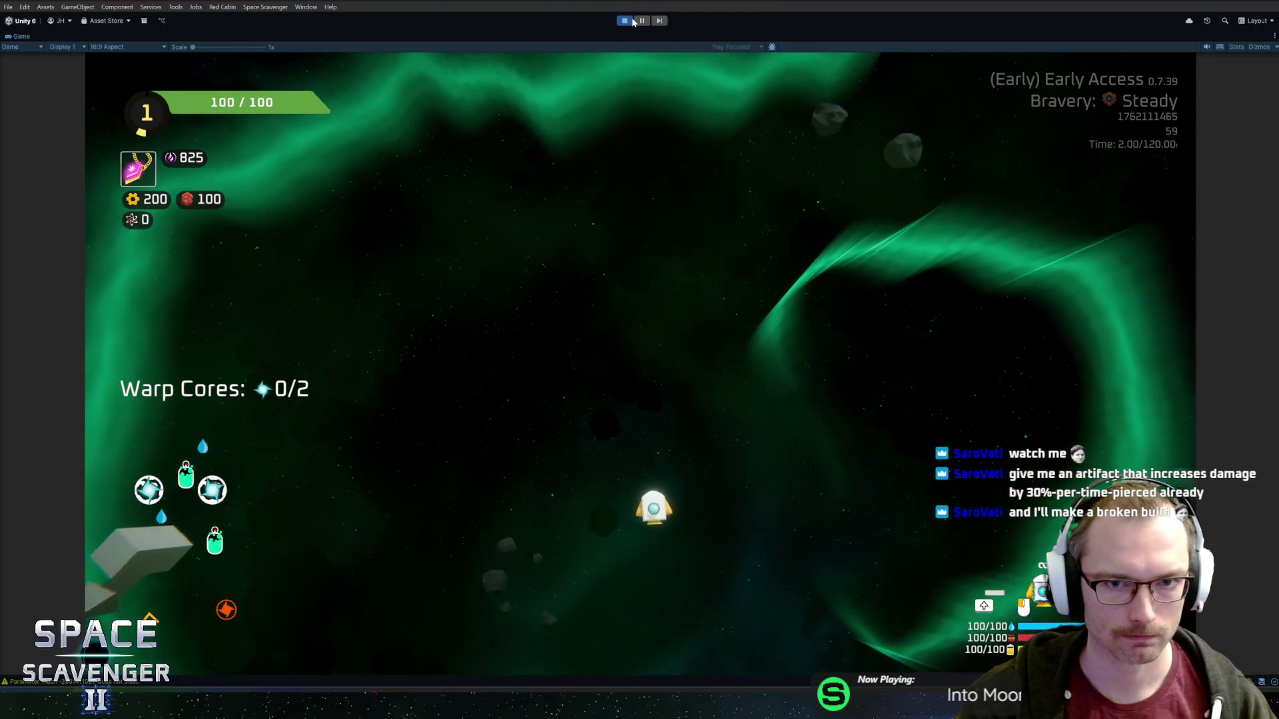
- Exit Play mode and open the code behind the missing-parameter console warning
click(630, 21)
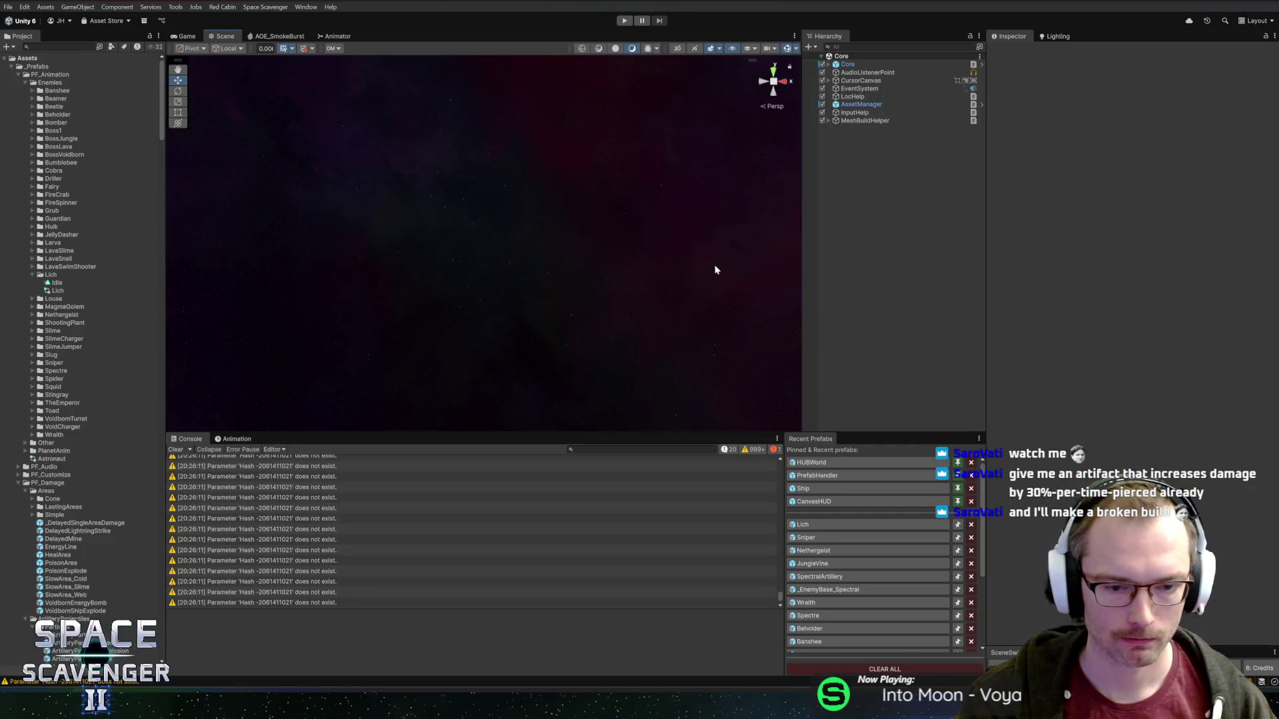
double_click(258, 485)
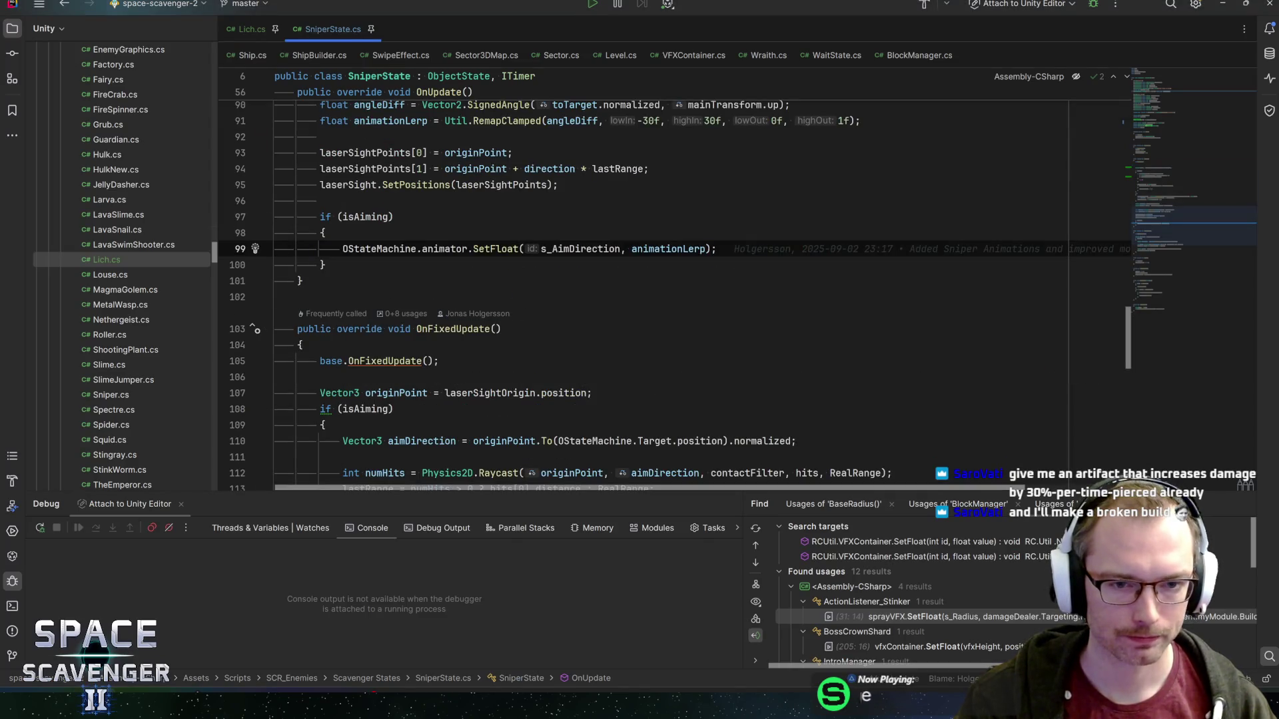
- Extend line 97's isAiming check with '&& OStateMachine.' while browsing animator member suggestions
click(394, 216)
text(&&)
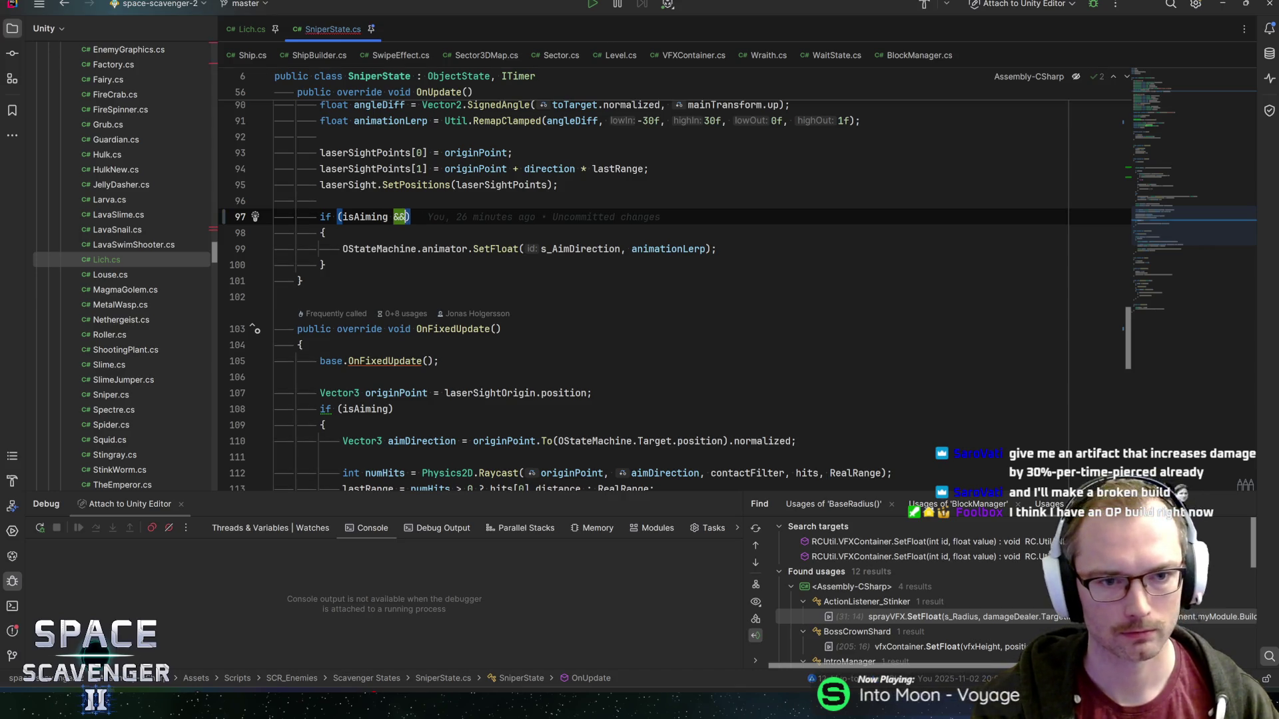
text(OStateMachine.animator)
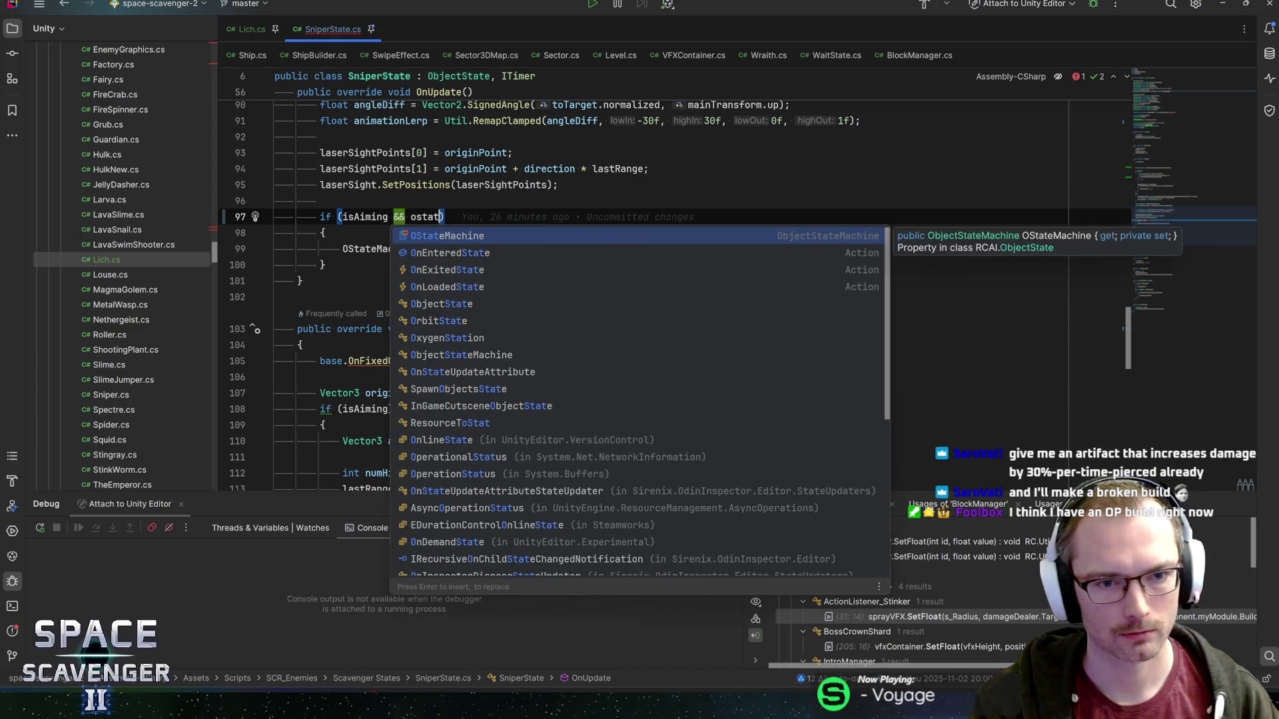
text(.has)
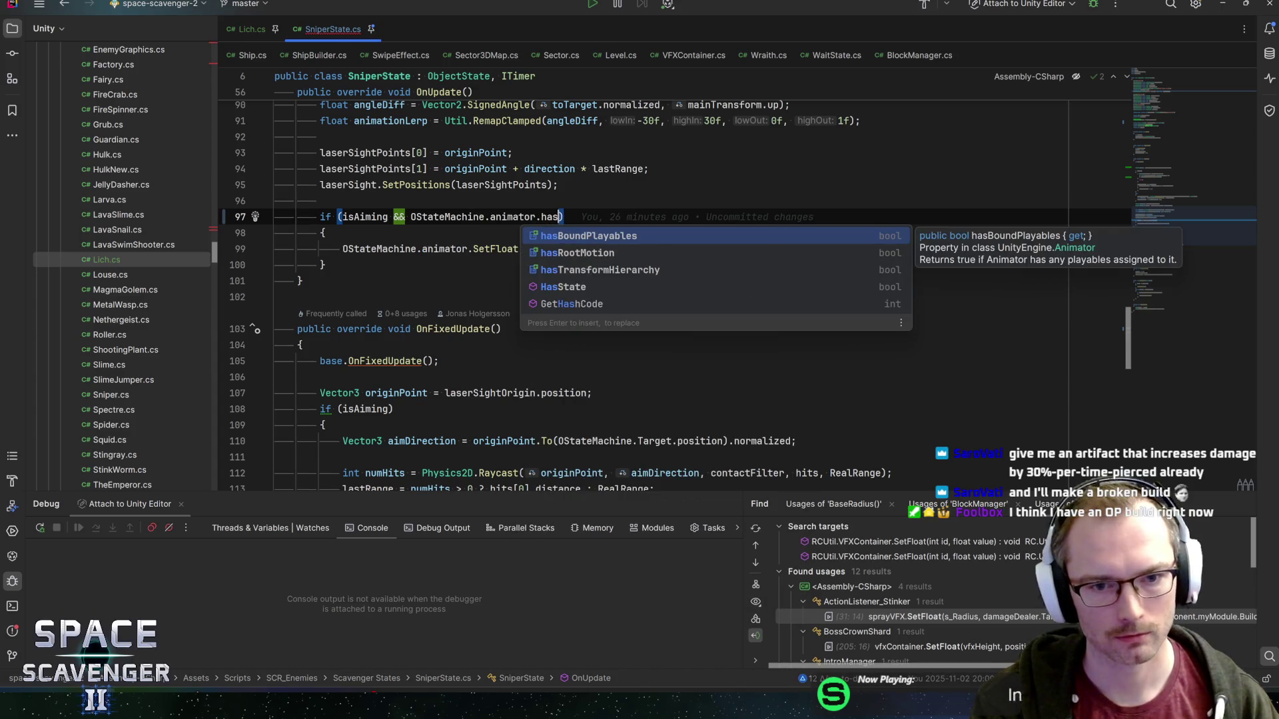
key(BackSpace)
key(BackSpace)
key(BackSpace)
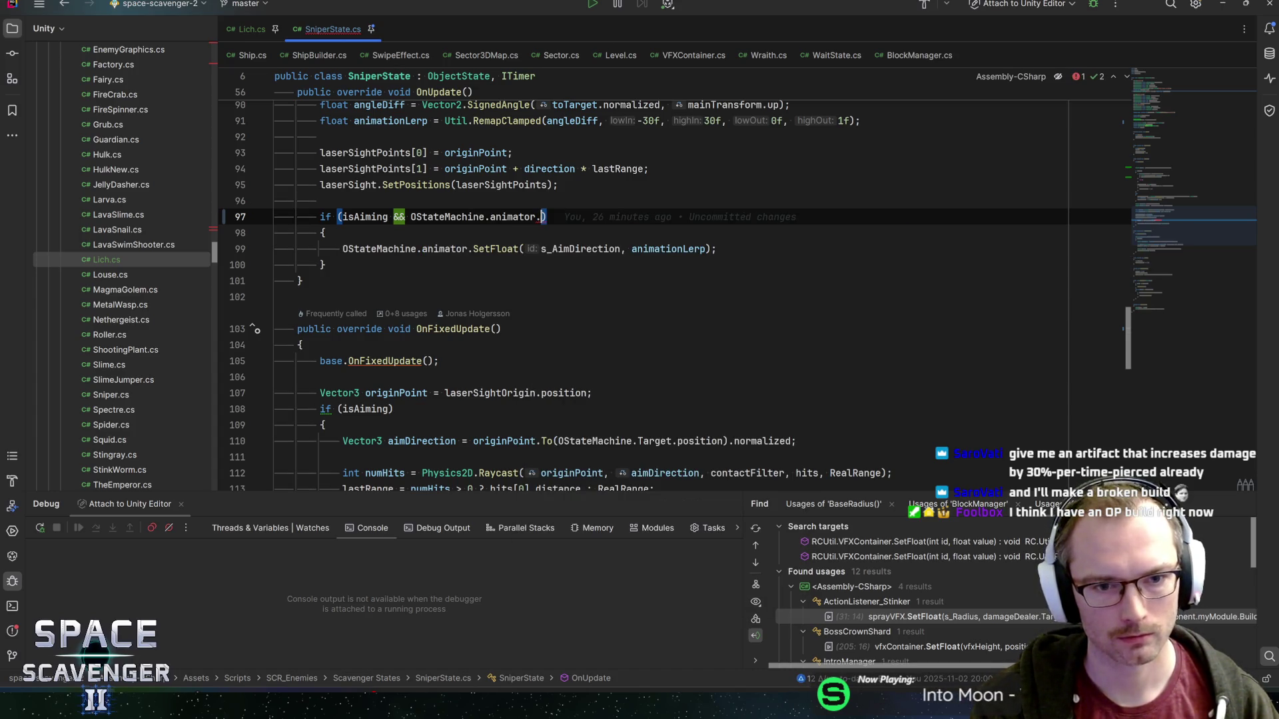
text(Has)
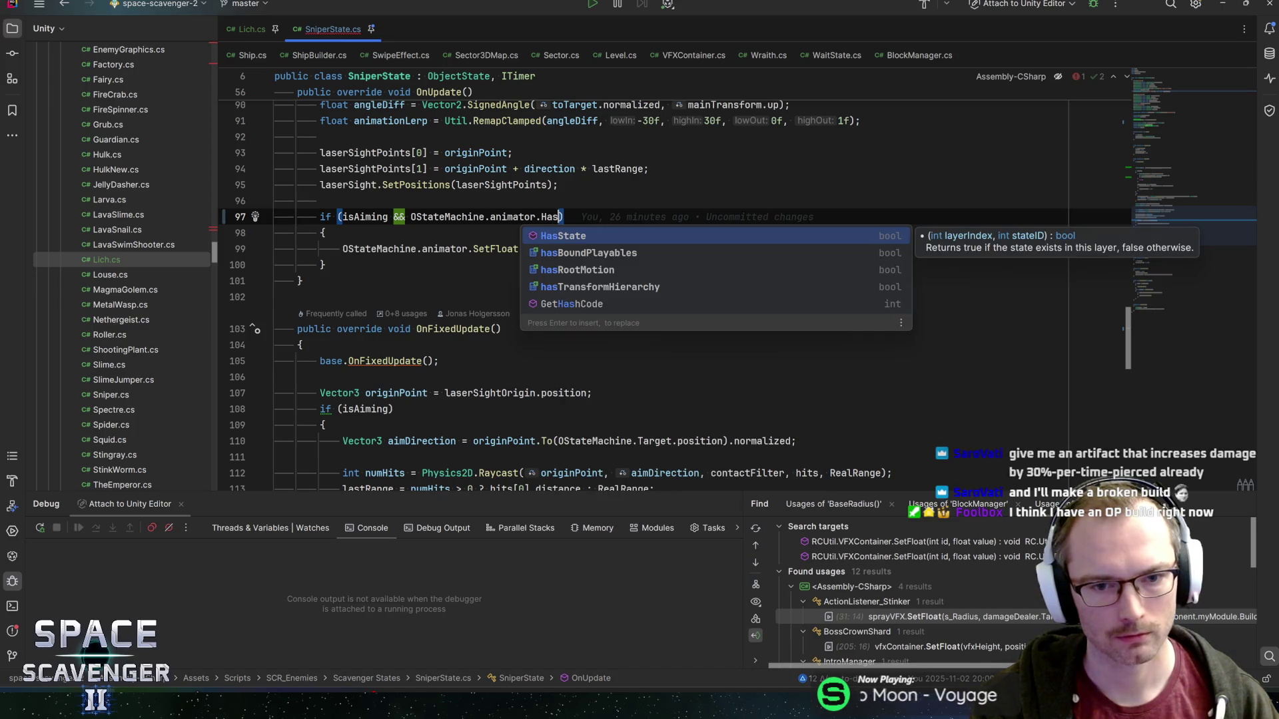
text(Float)
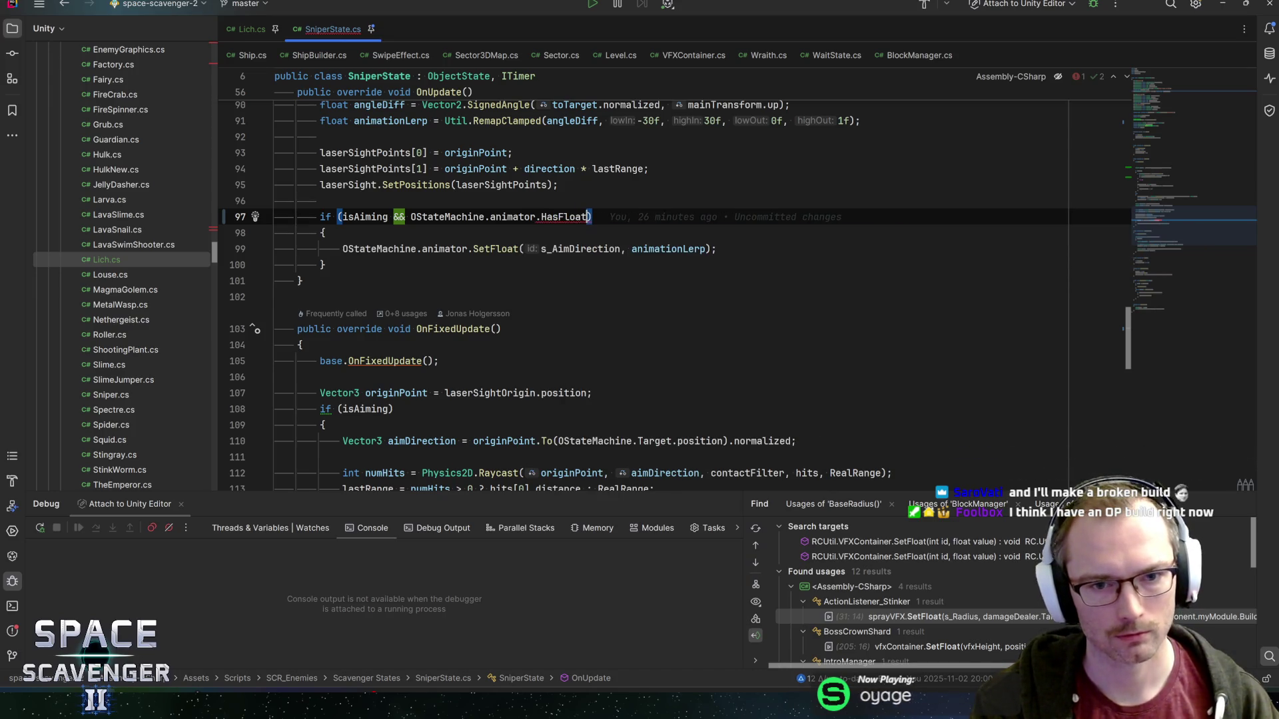
text(as)
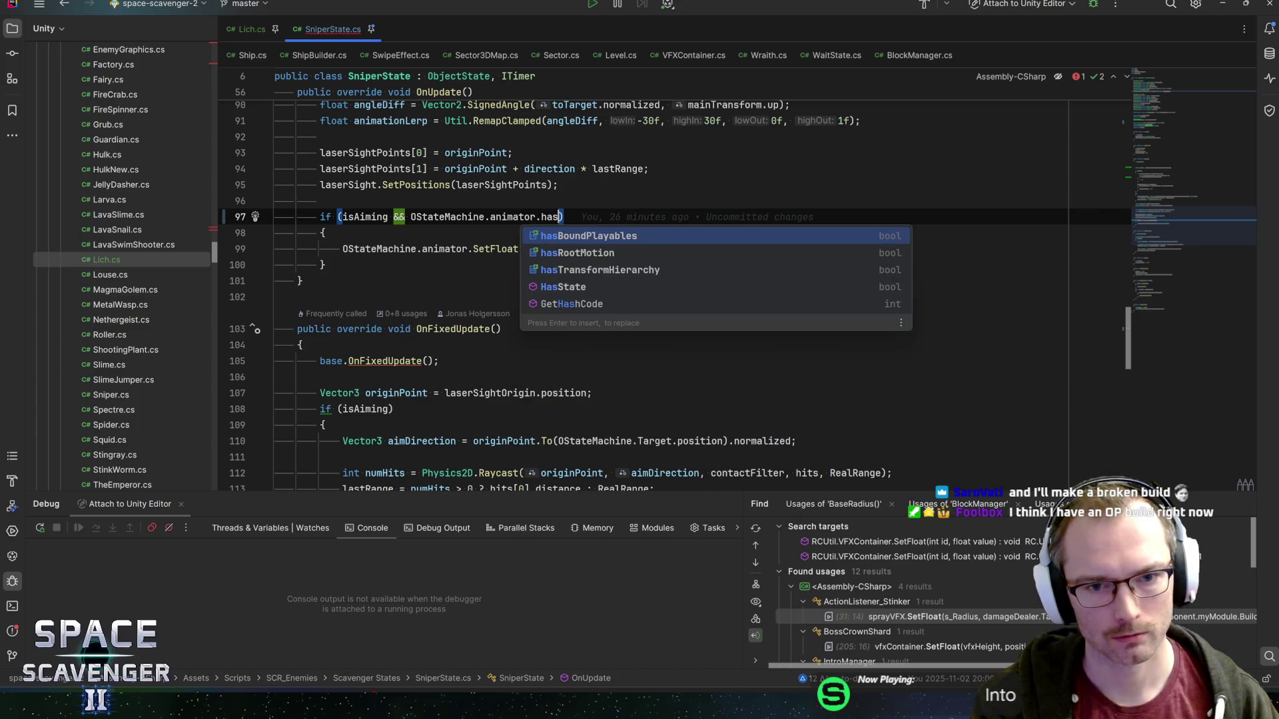
key(Down)
key(Down)
key(Down)
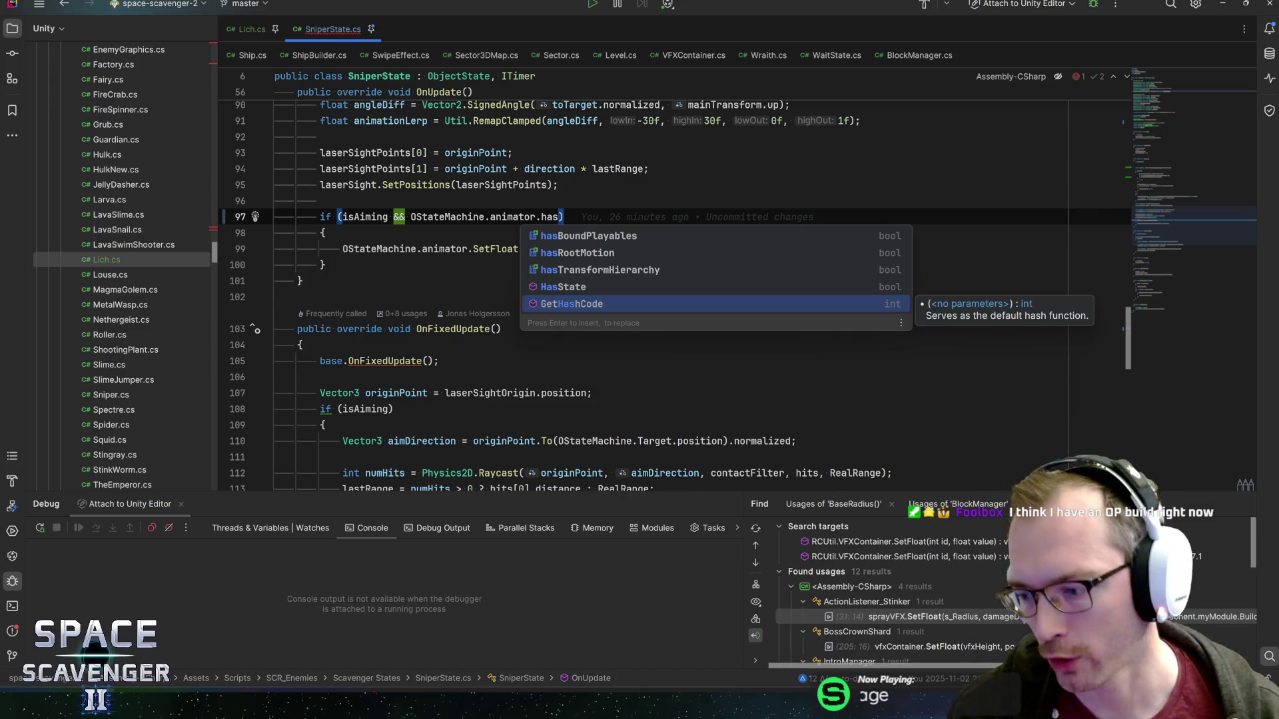
key(BackSpace)
key(BackSpace)
key(BackSpace)
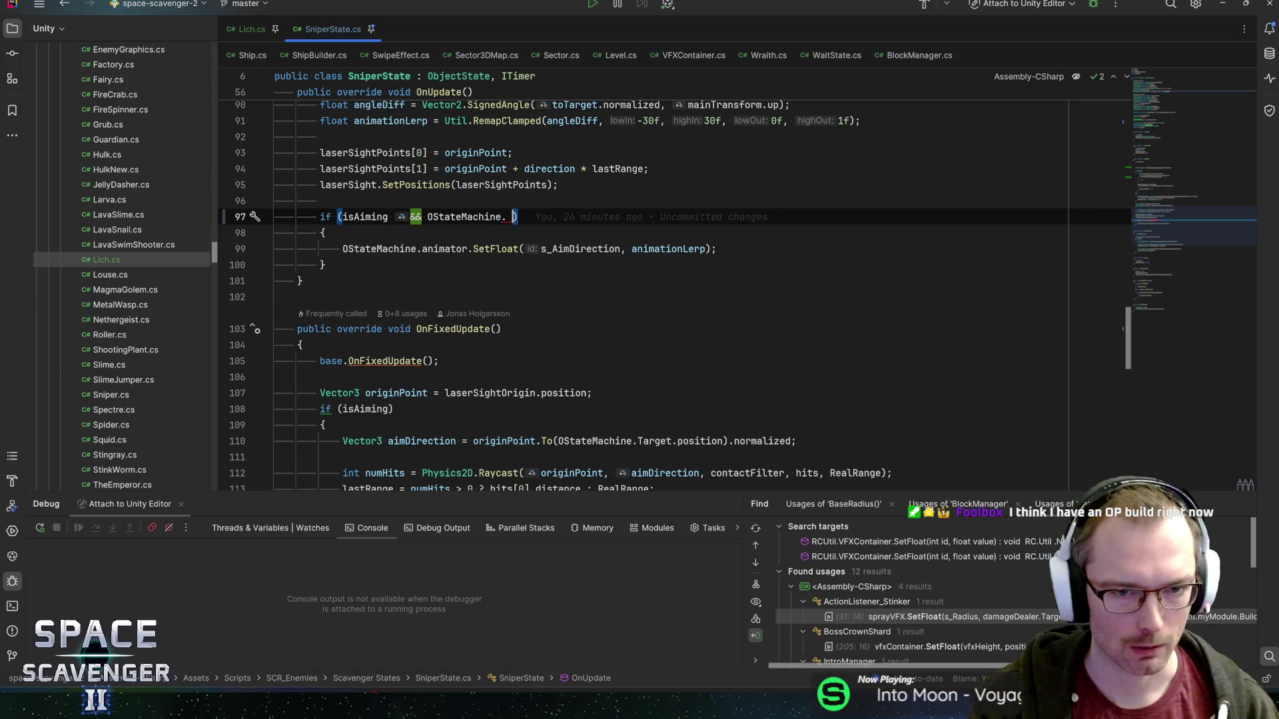
text(.)
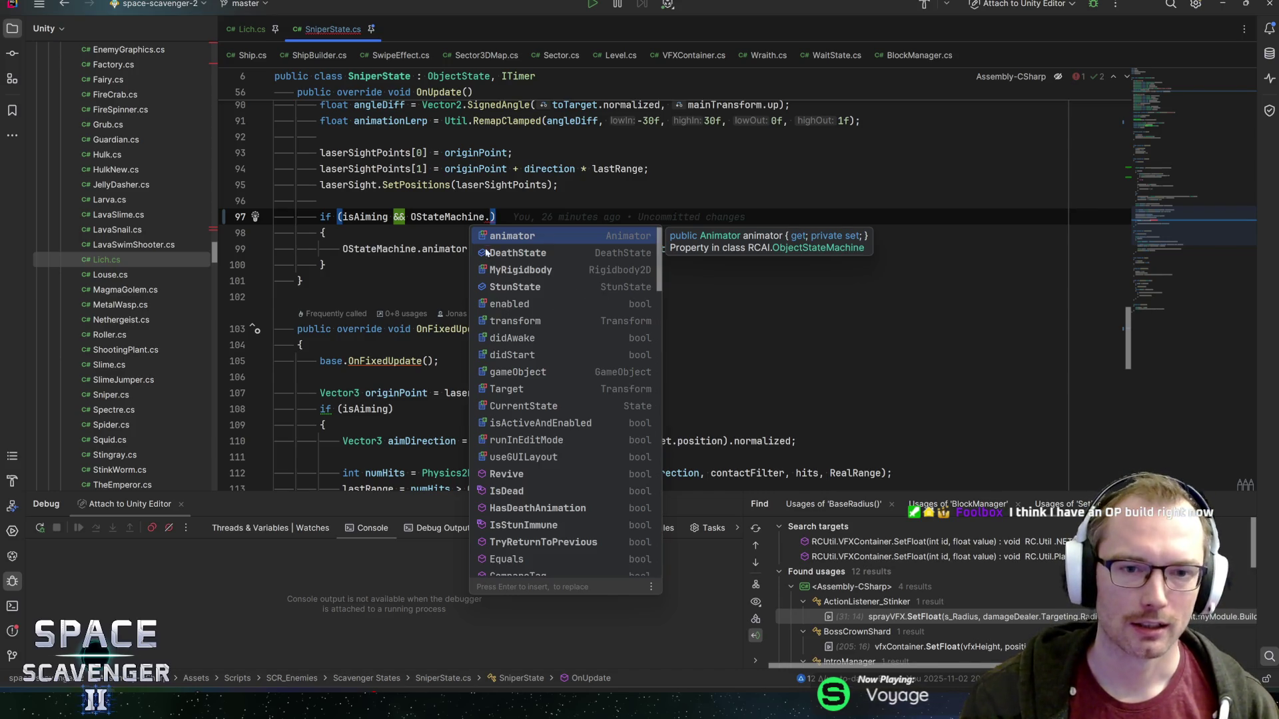
key(Escape)
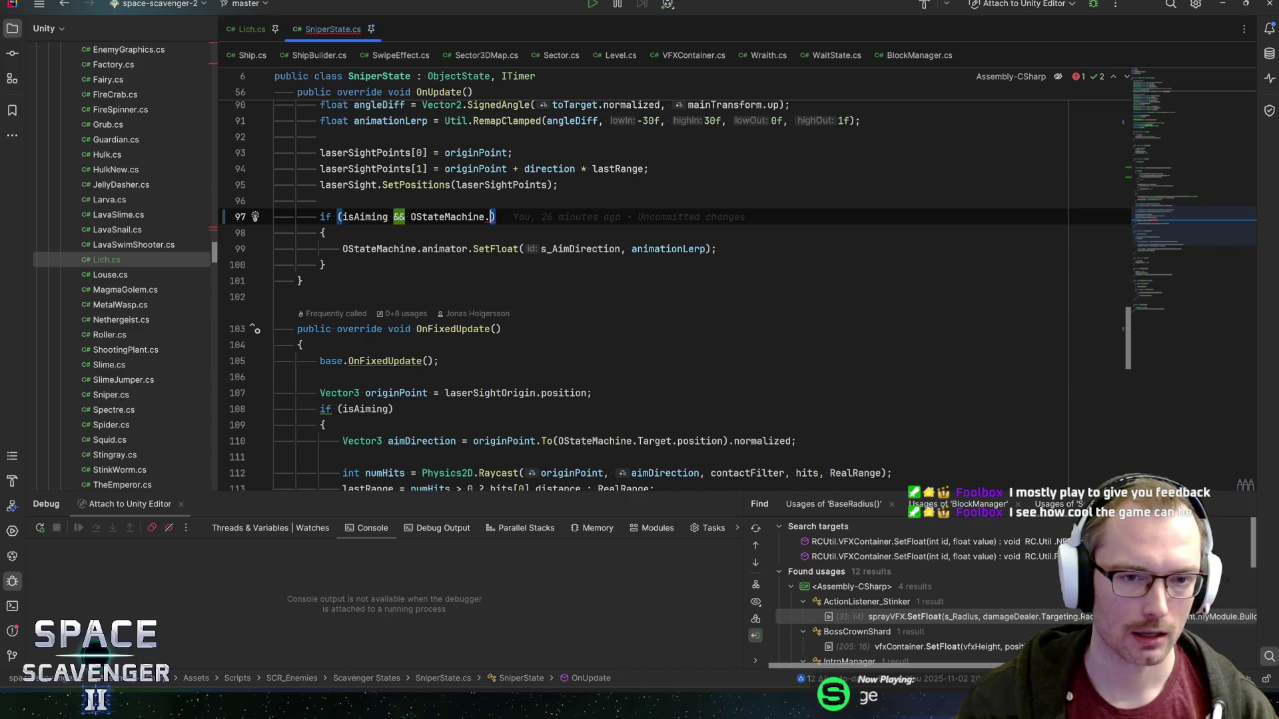
- Open the decompiled Animator SetFloat(int, float) declaration and its SetFloatID call
ctrl+click(501, 249)
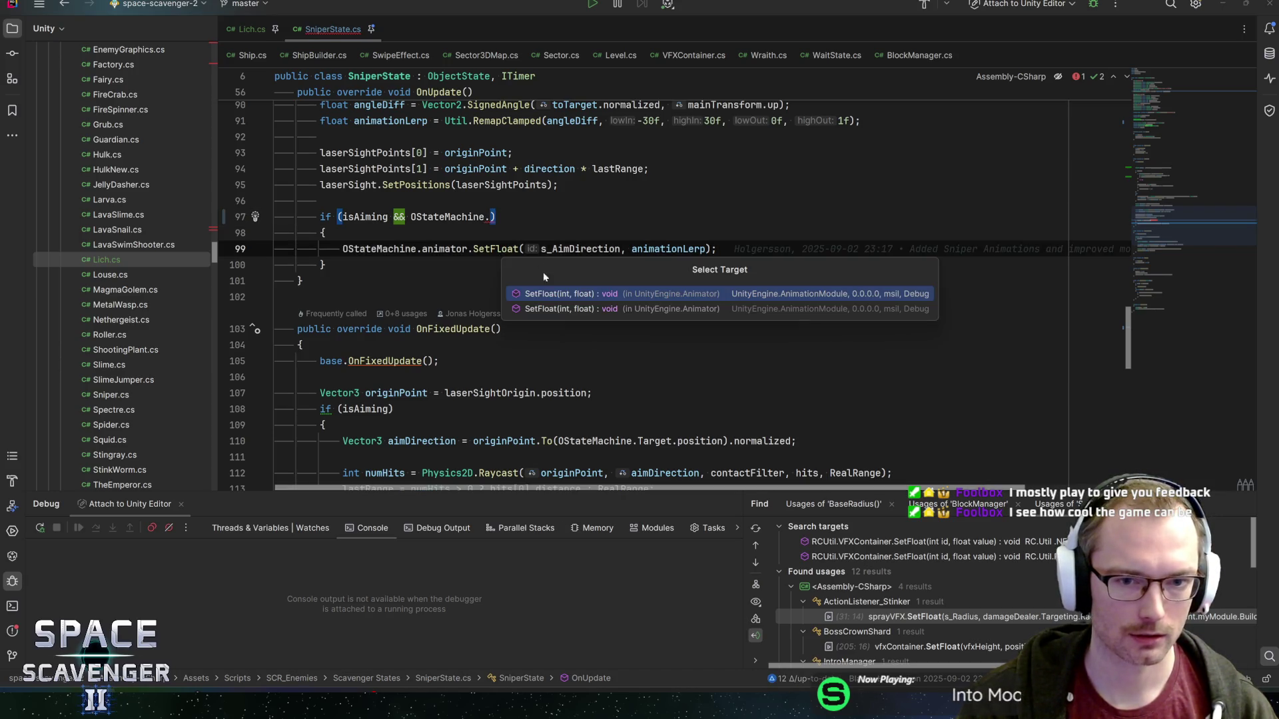
key(Escape)
ctrl+click(501, 249)
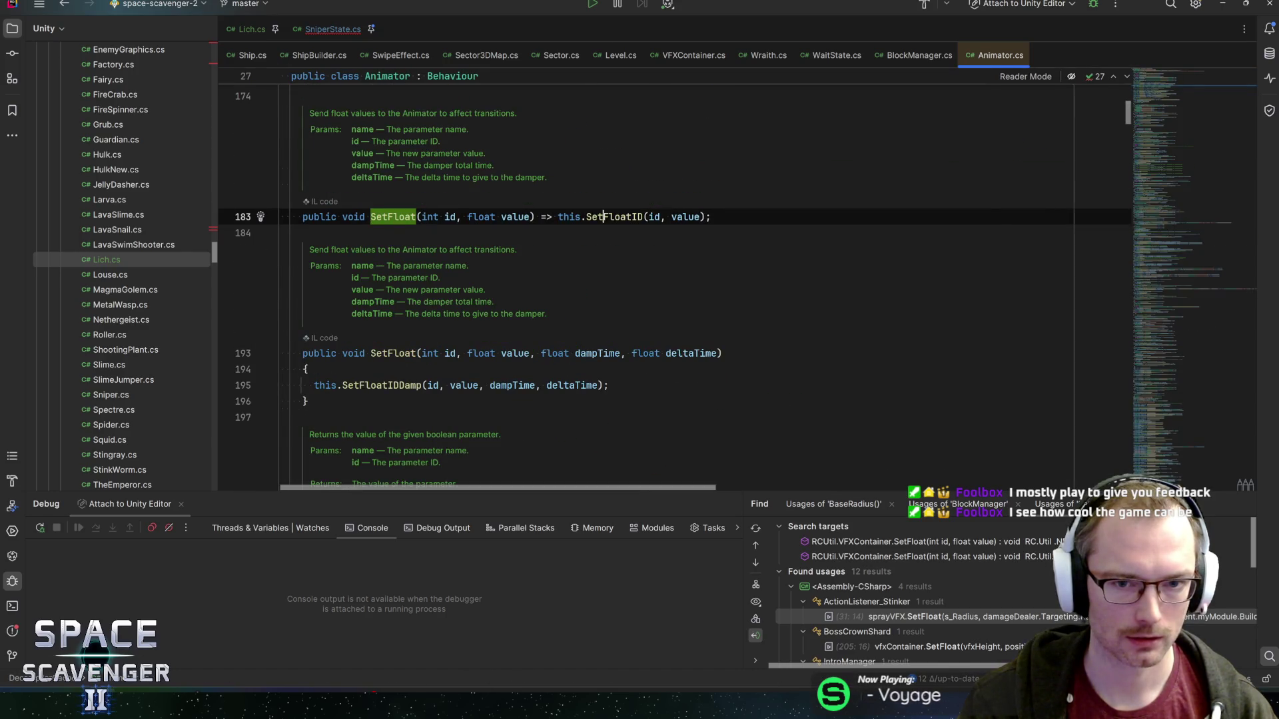
click(602, 217)
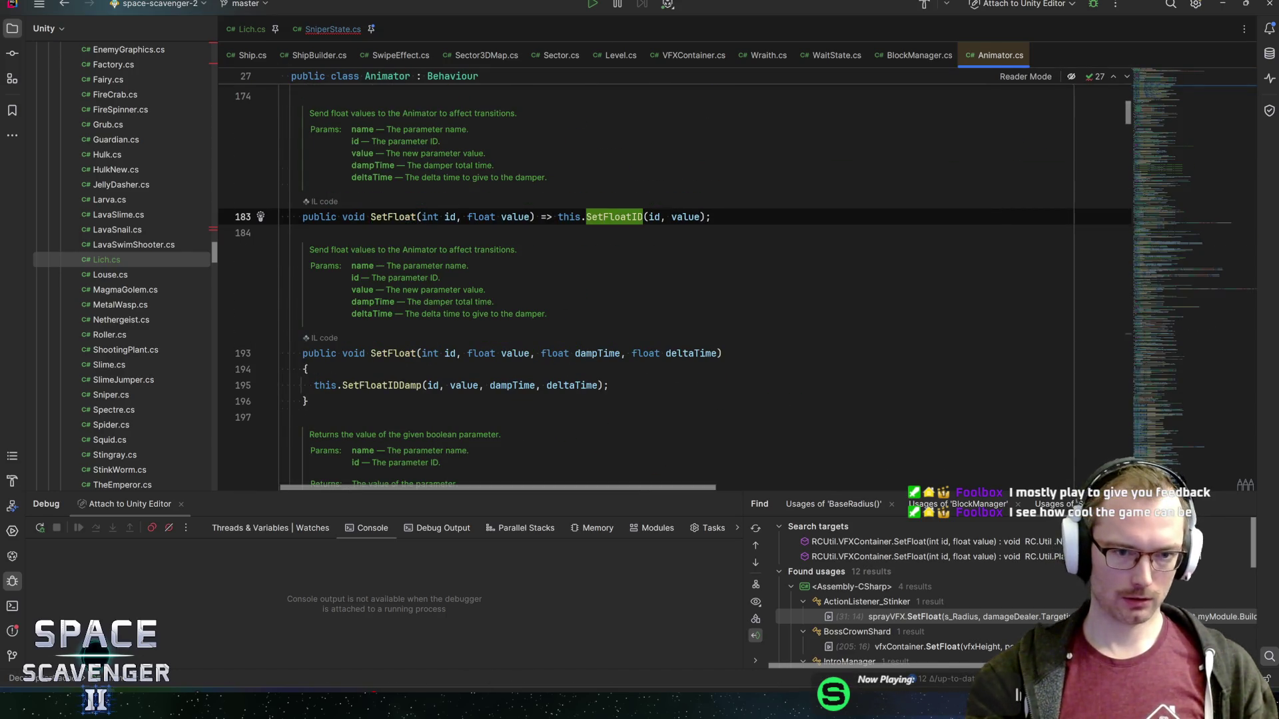
- Scroll through Animator's parameter methods like GetInteger, SetInteger and SetTrigger, then navigate back
scroll(666, 279, down, 3)
scroll(546, 325, down, 10)
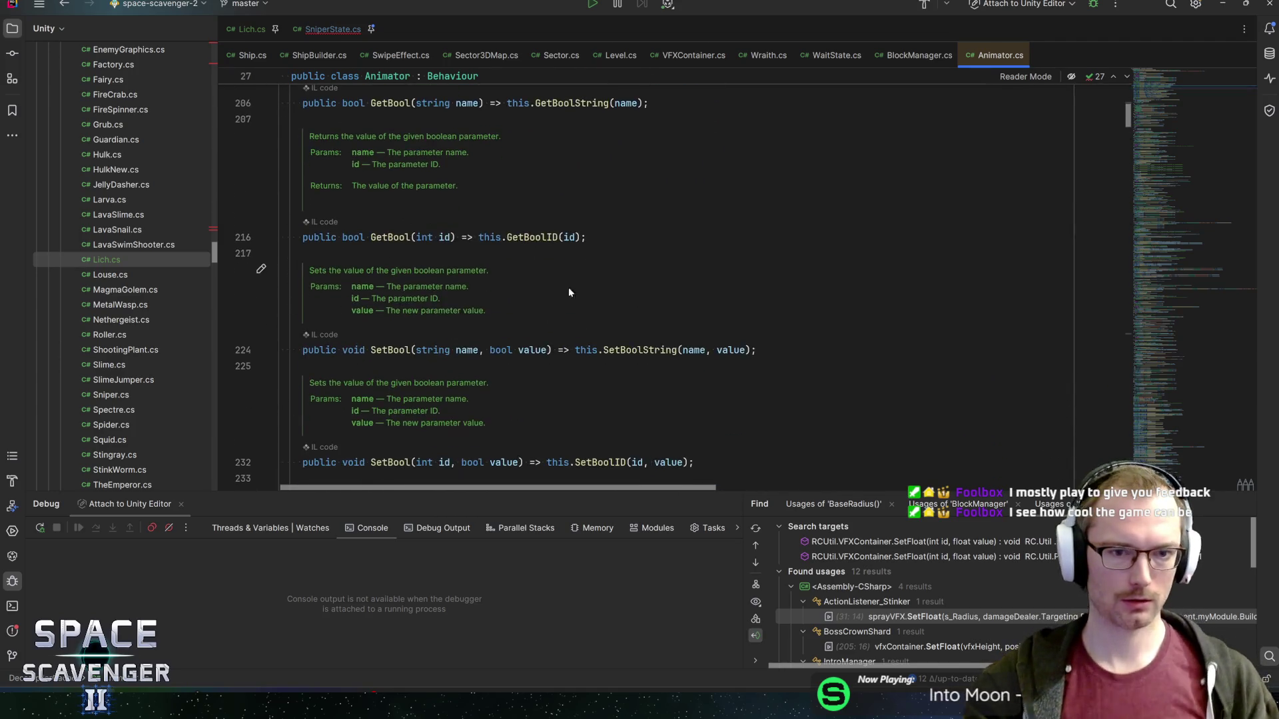
scroll(543, 291, down, 5)
scroll(543, 290, down, 10)
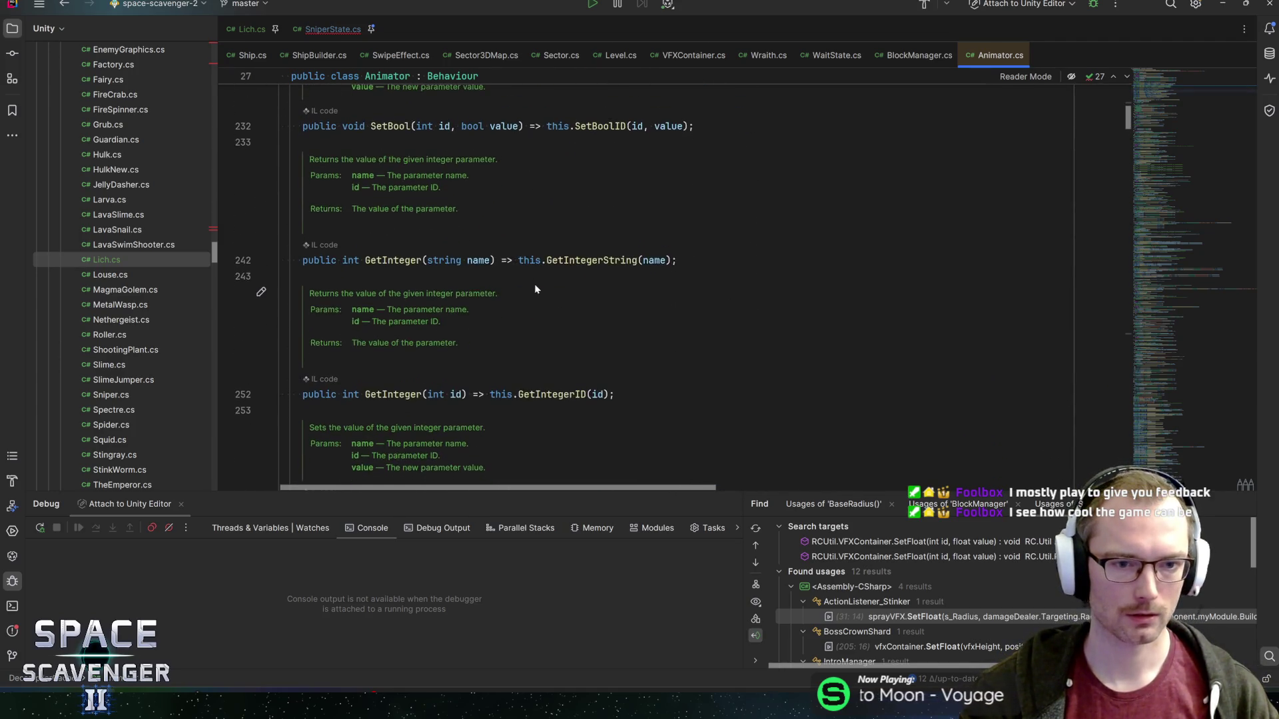
scroll(532, 291, down, 12)
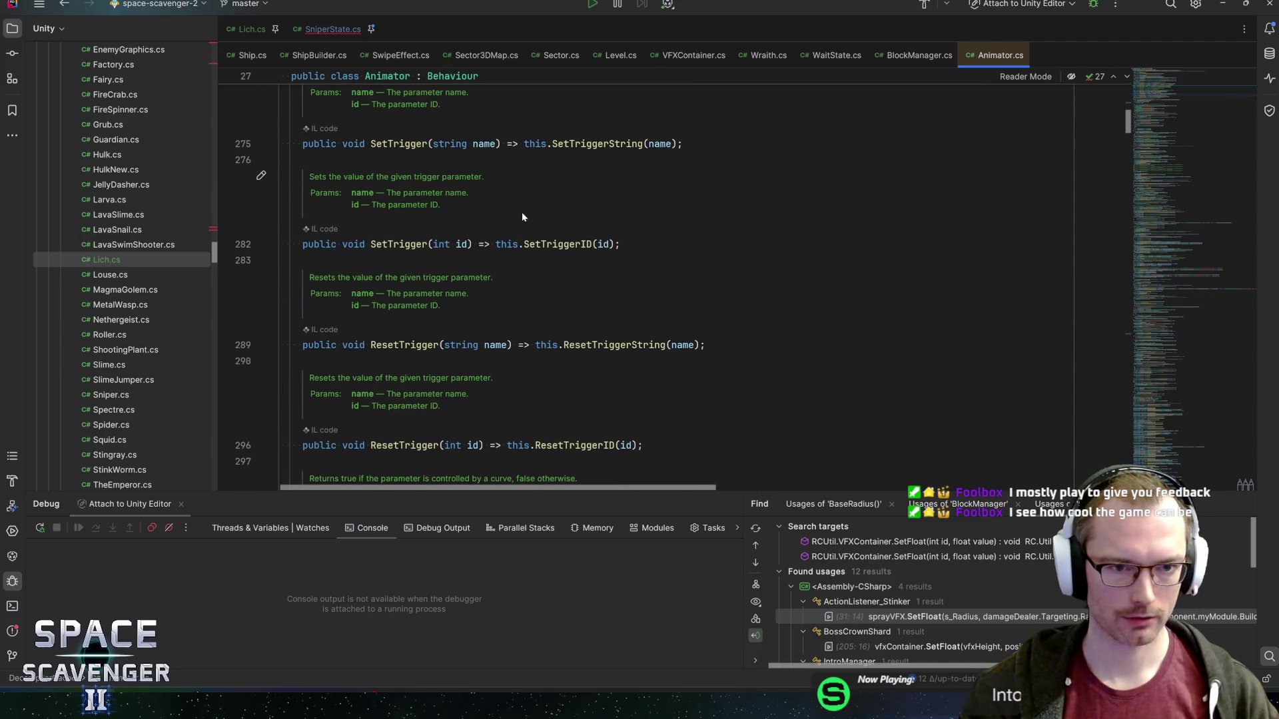
scroll(522, 217, up, 15)
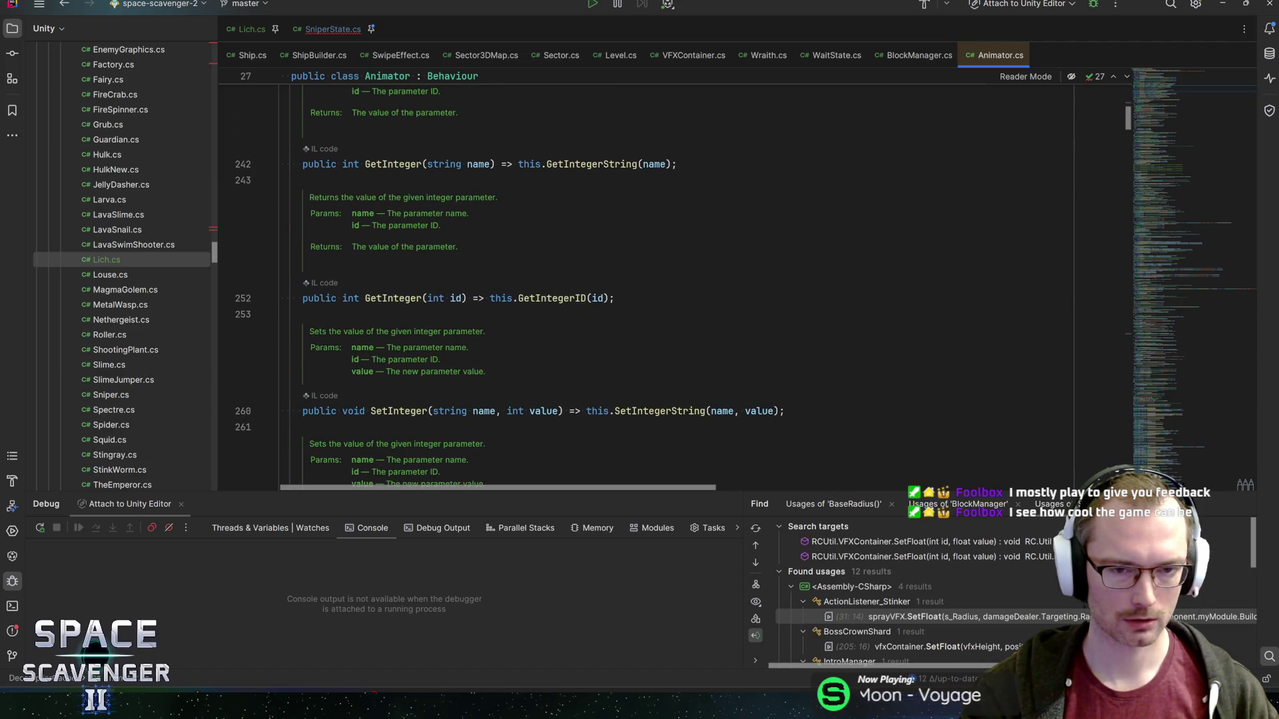
key(ctrl+minus)
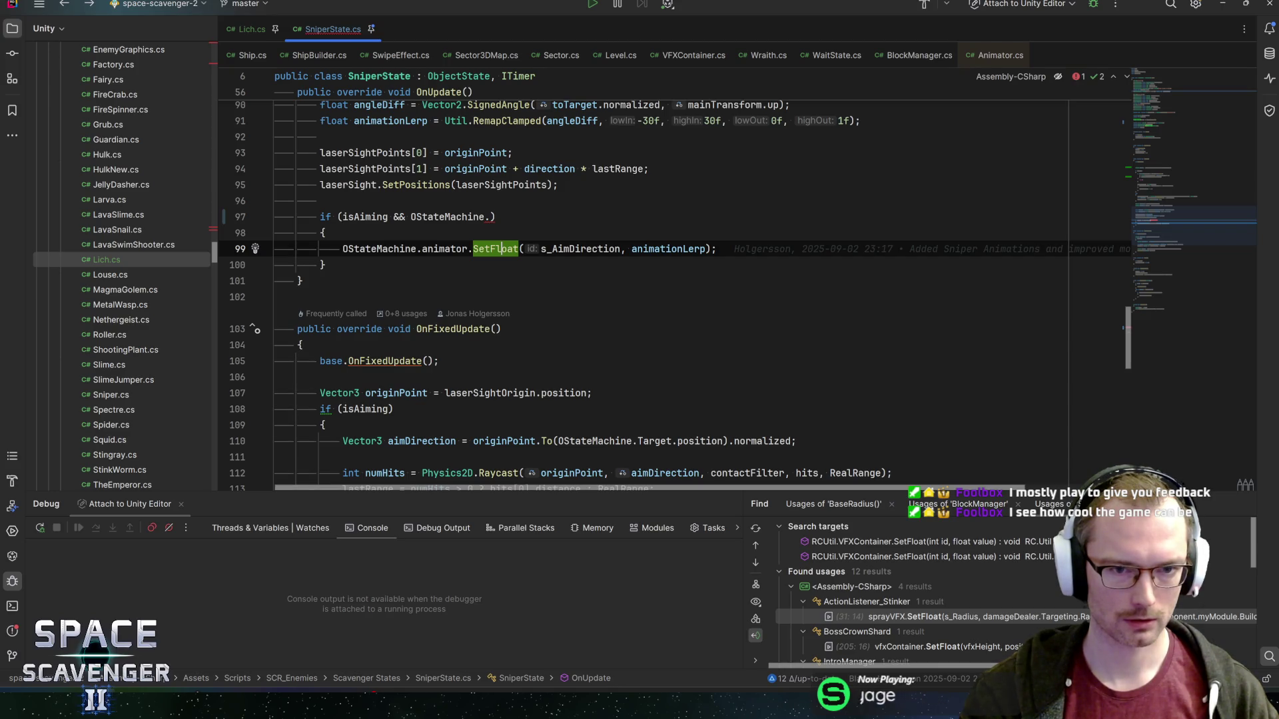
- Add animator.GetFloat(s_AimDirection) to line 97's condition and inspect the resulting bool/float error
key(ctrl+minus)
text(GetFloa)
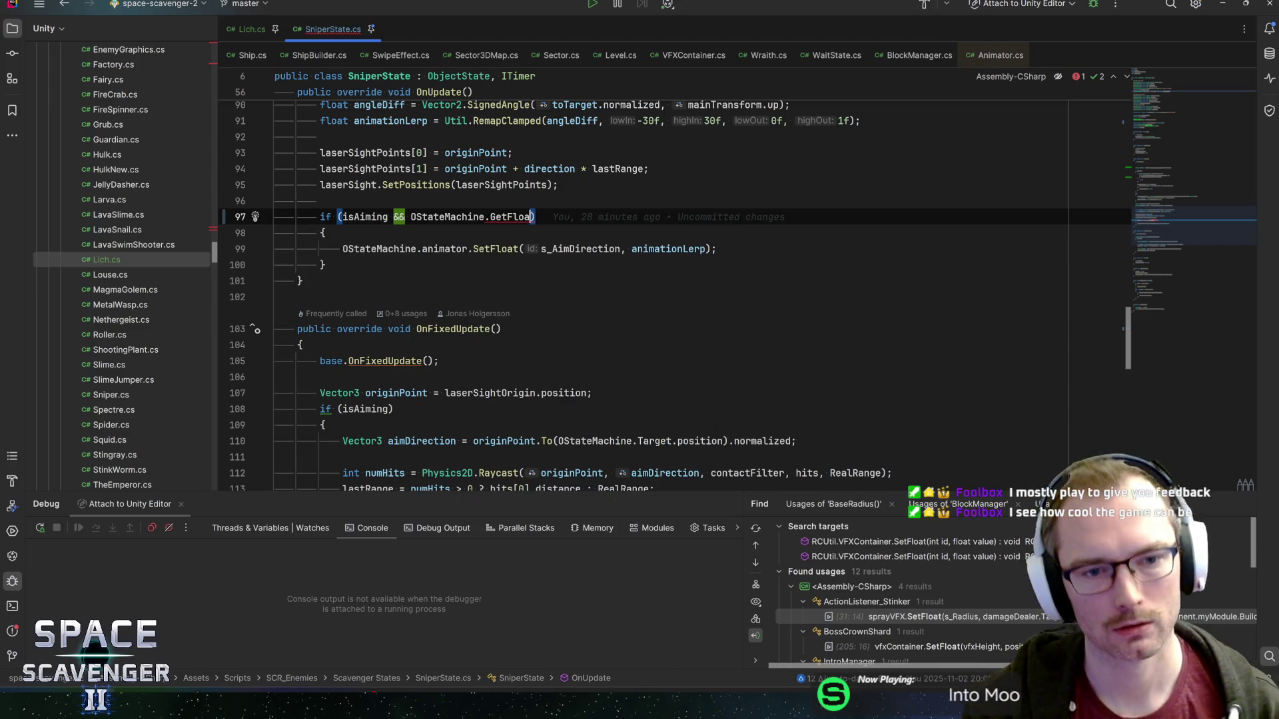
key(ctrl+BackSpace)
text(animator)
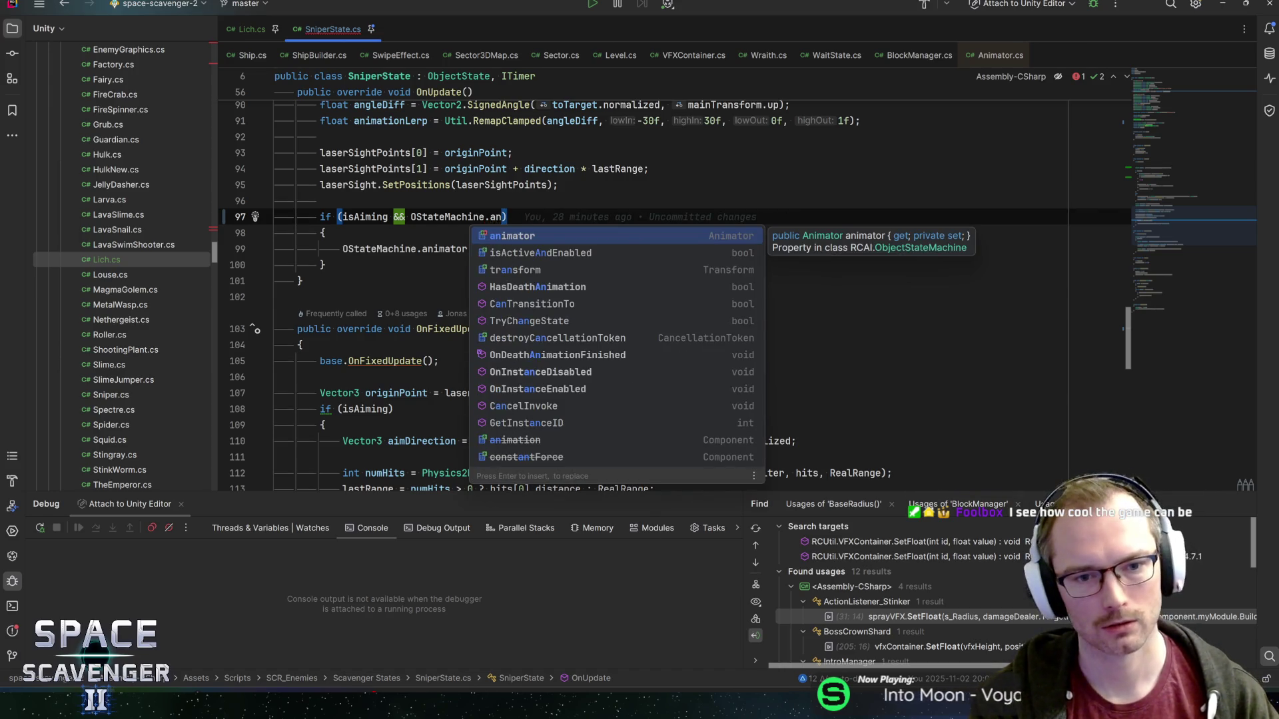
text(.get)
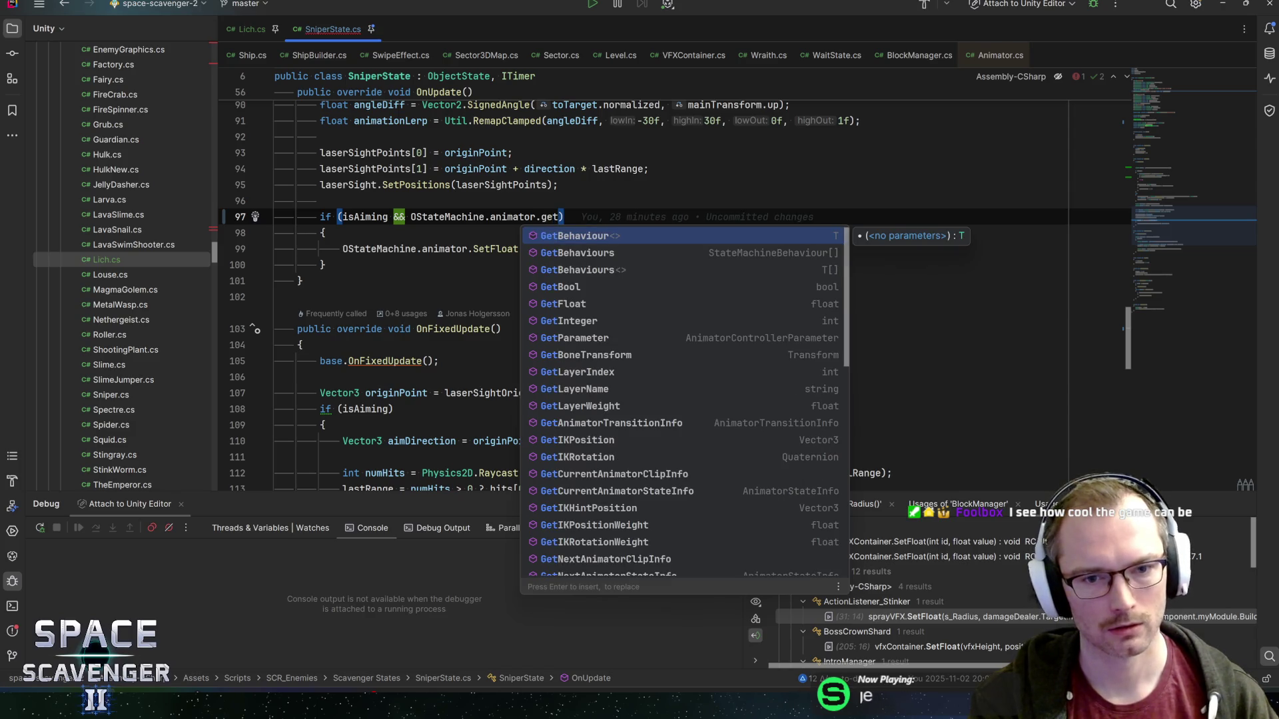
text(flo)
key(Return)
text(s_AimDirection)
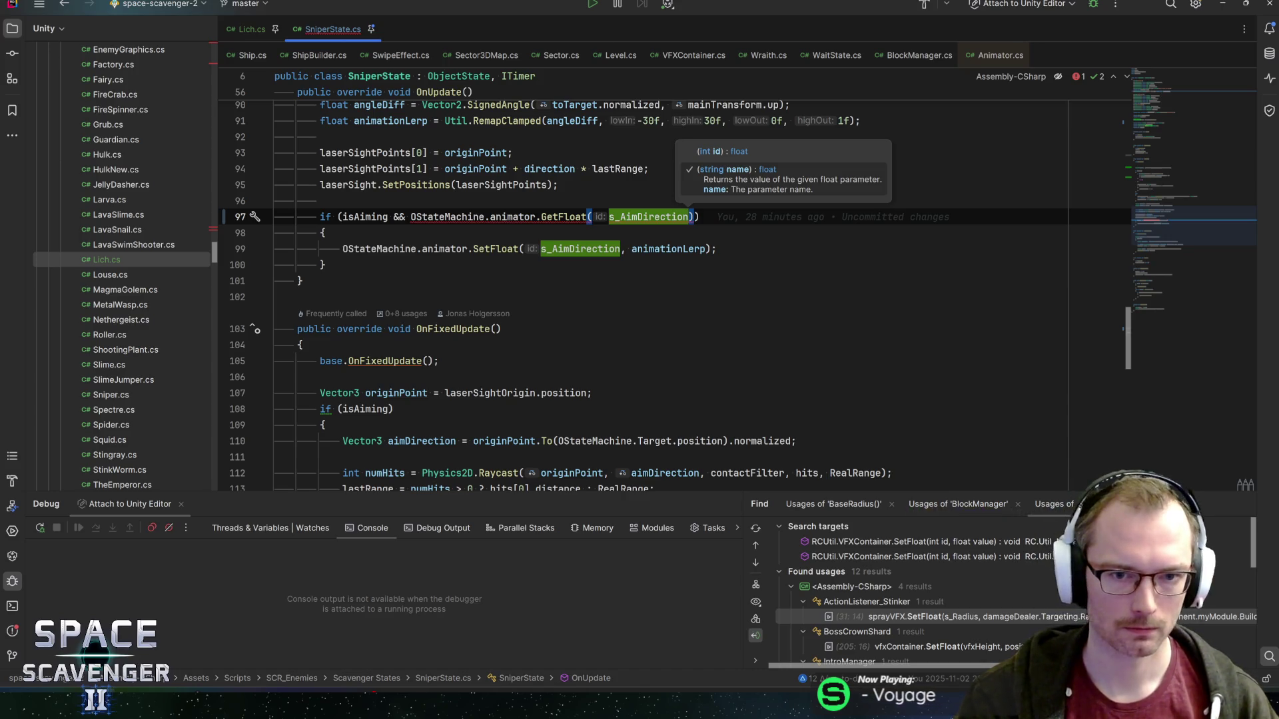
click(558, 216)
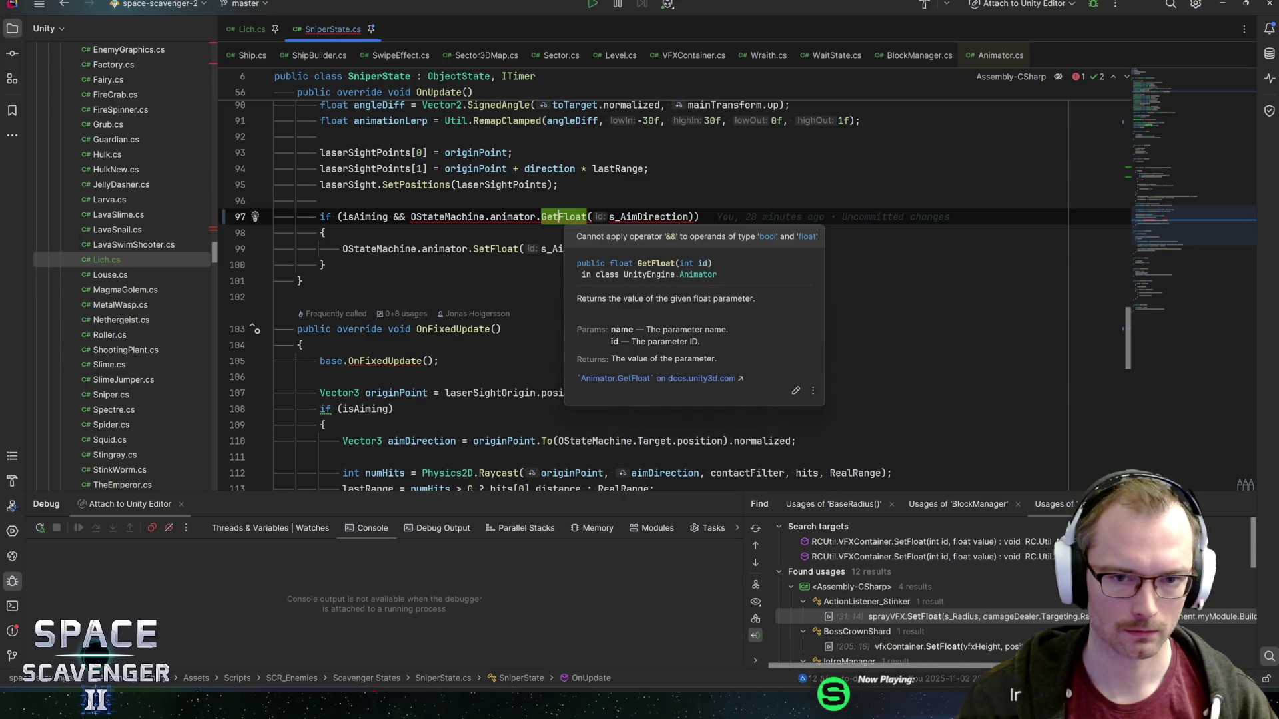
- Open the Animator.GetFloat docs page and highlight the note that missing float parameters return 0
click(644, 379)
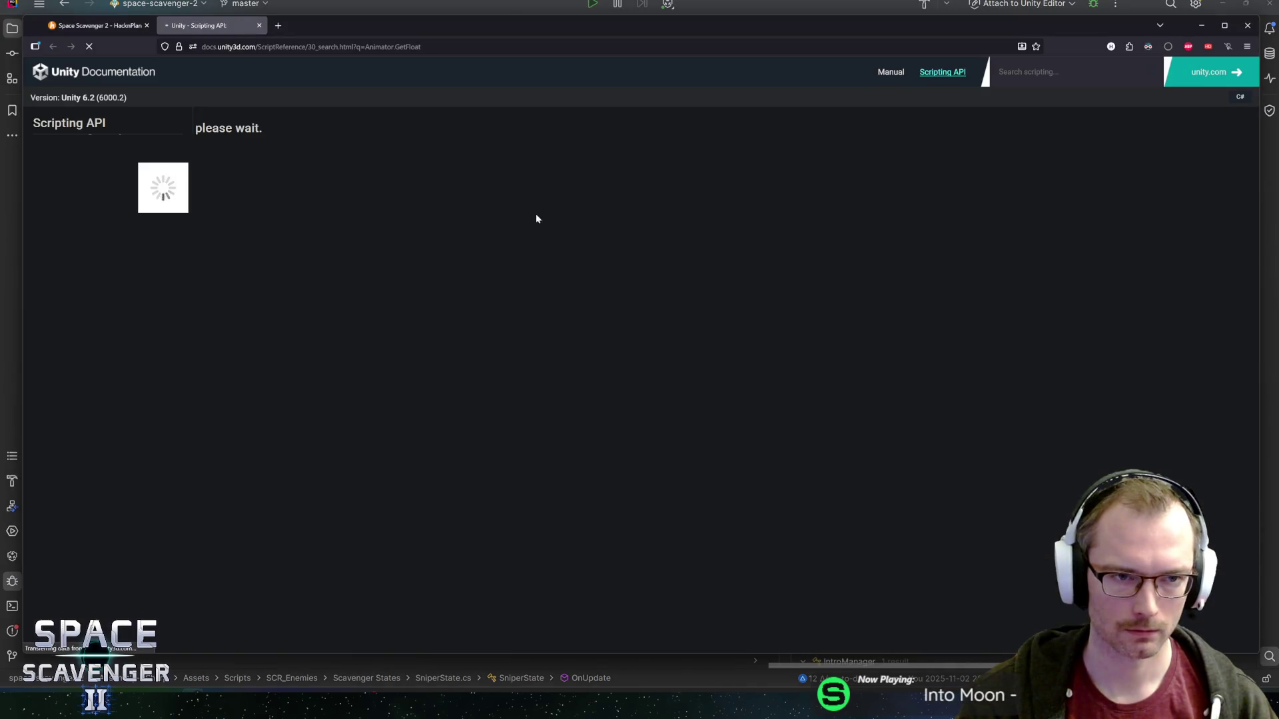
click(233, 150)
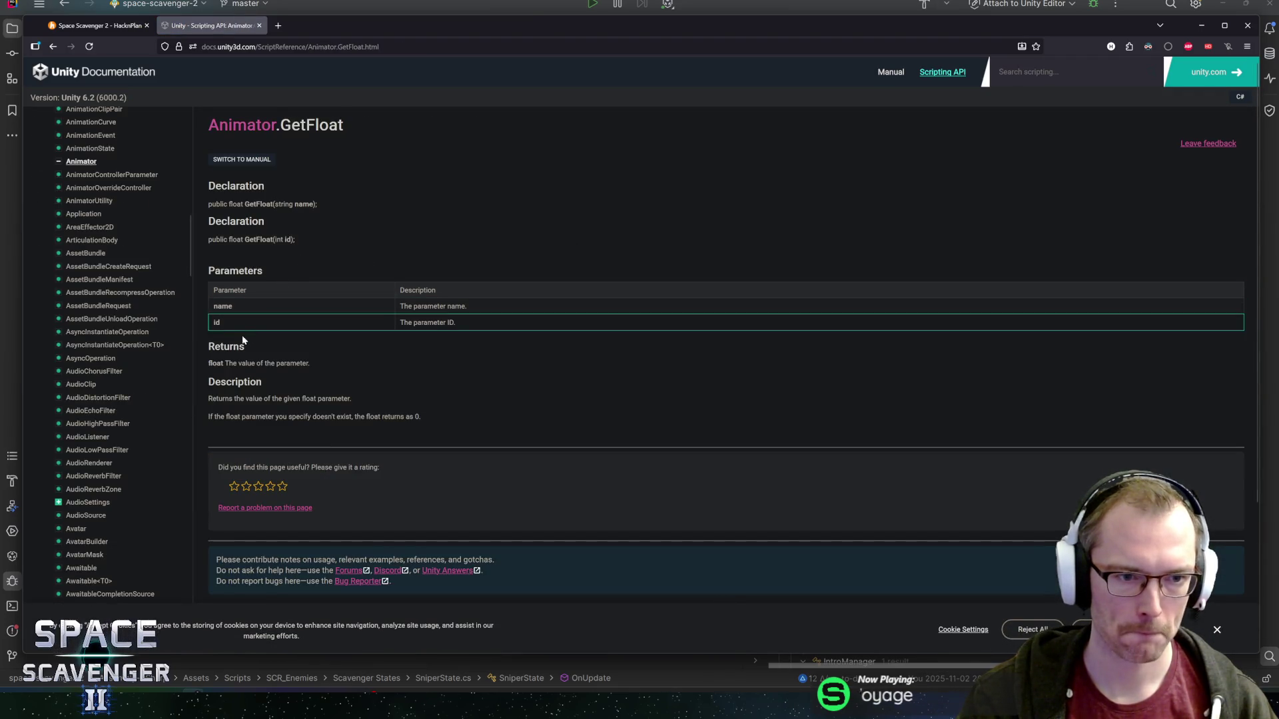
mouse_move(218, 398)
mouse_down()
mouse_move(425, 420)
mouse_move(260, 405)
mouse_up()
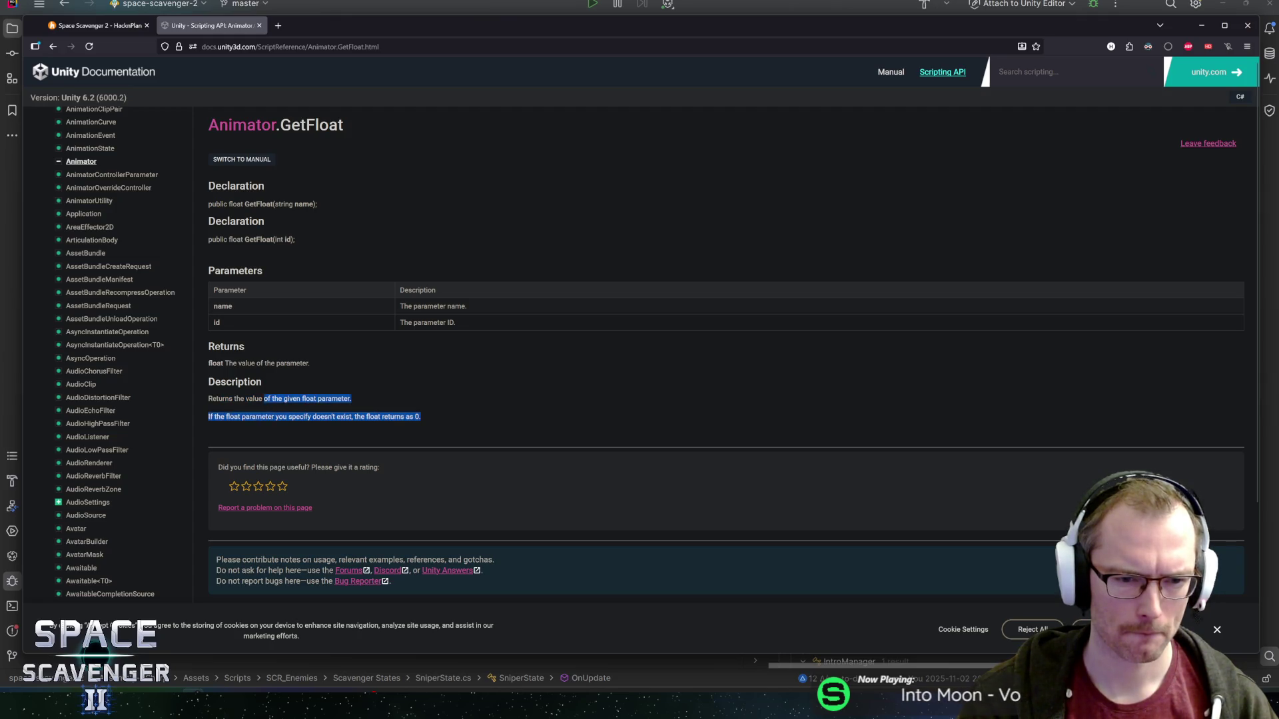
key(alt+Tab)
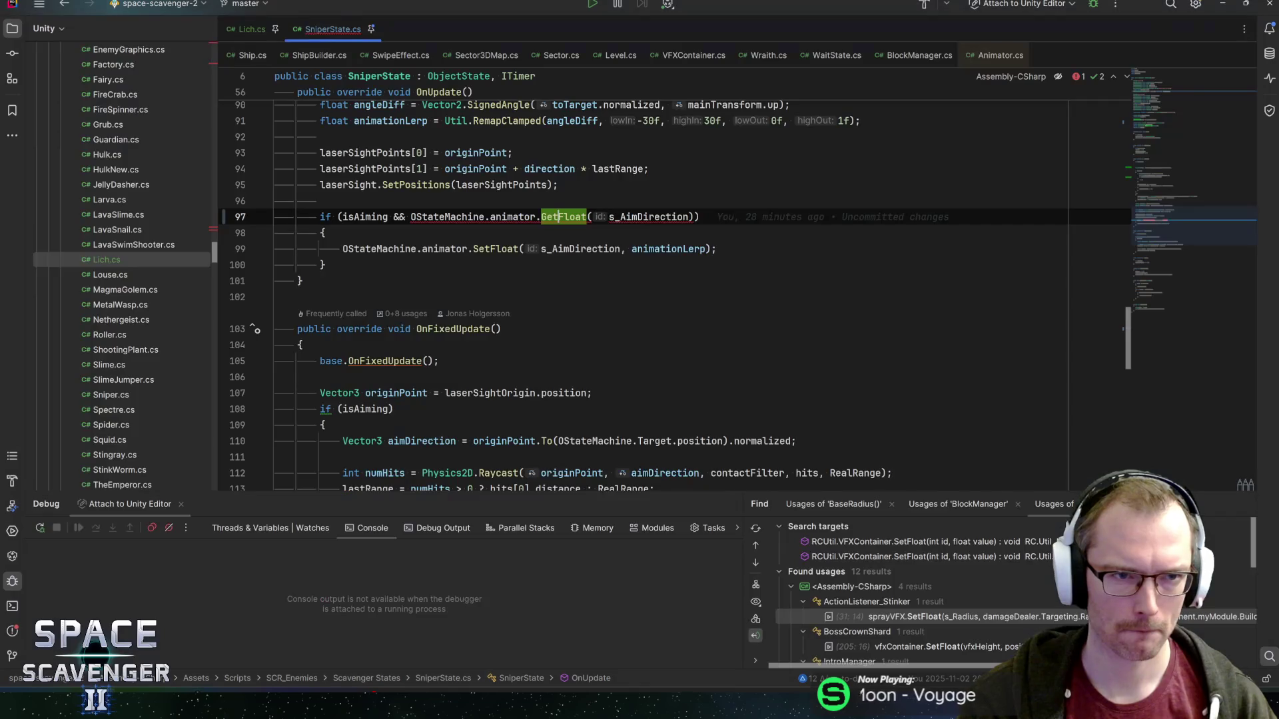
- Replace line 97's animator check with ')', leaving just isAiming, and confirm the parentheses match
mouse_move(700, 217)
mouse_down()
mouse_move(333, 217)
mouse_move(390, 217)
mouse_up()
text())
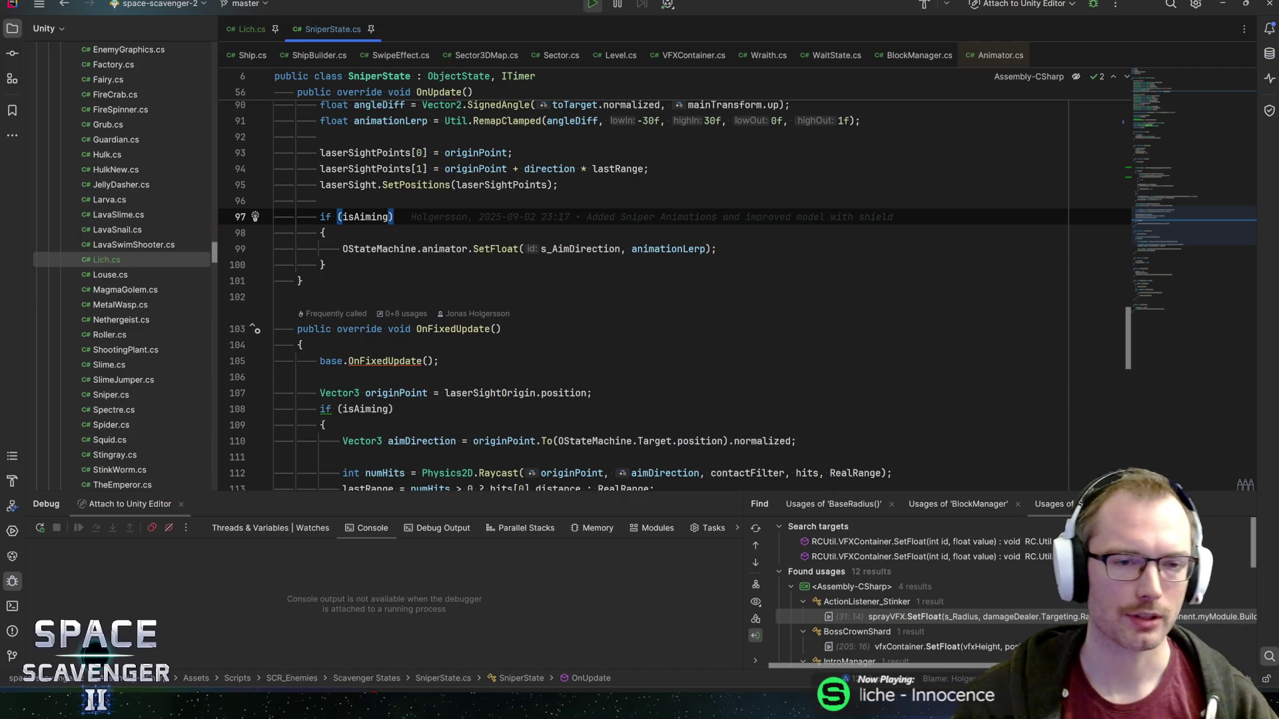
scroll(666, 286, up, 3)
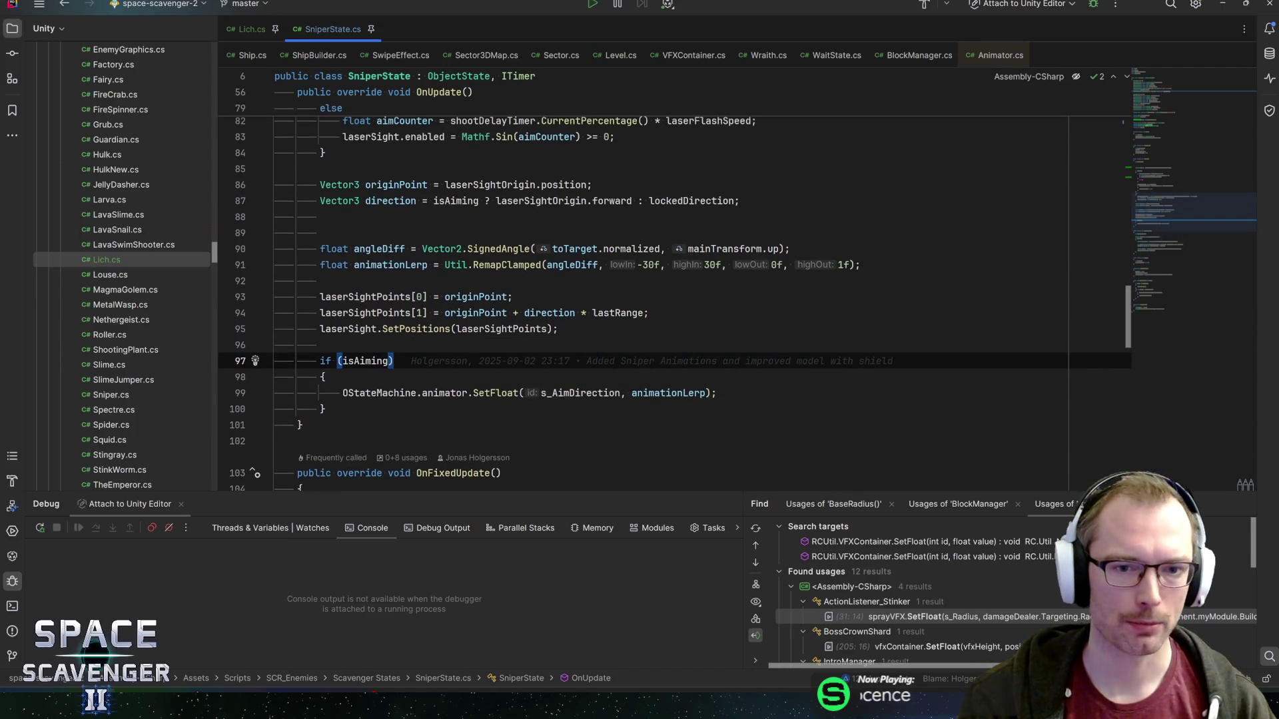
click(389, 362)
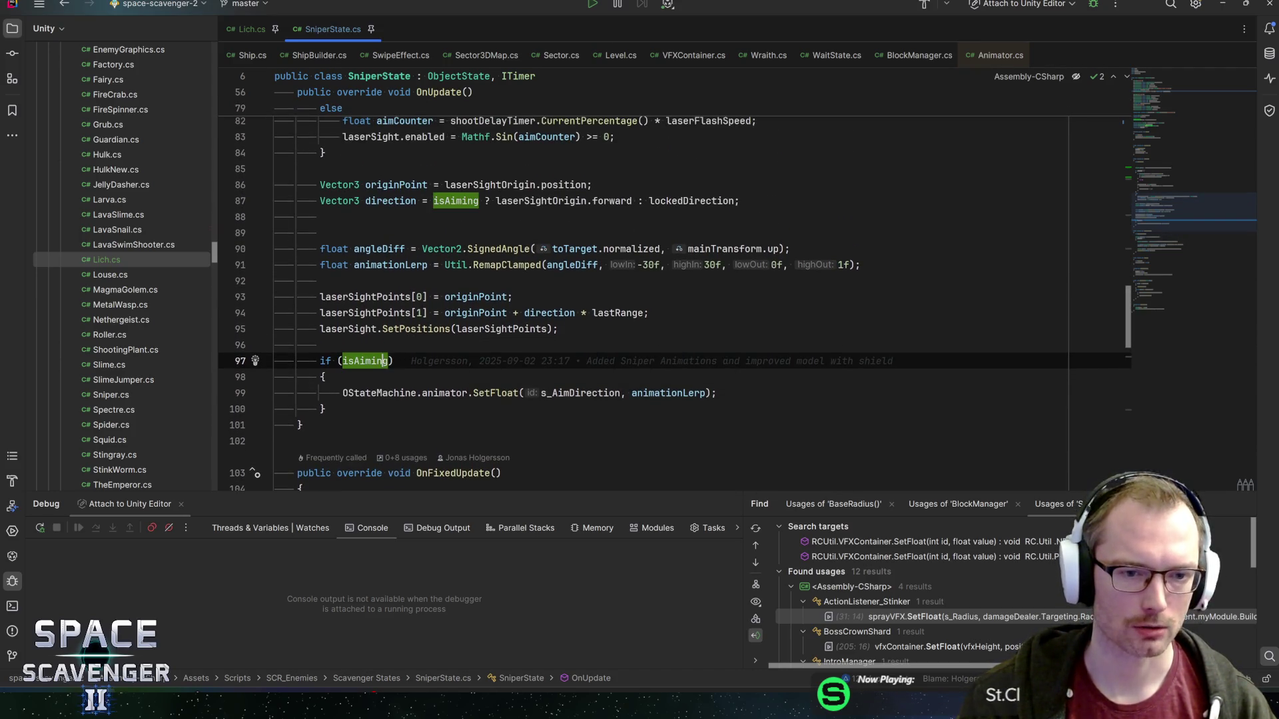
scroll(666, 287, up, 6)
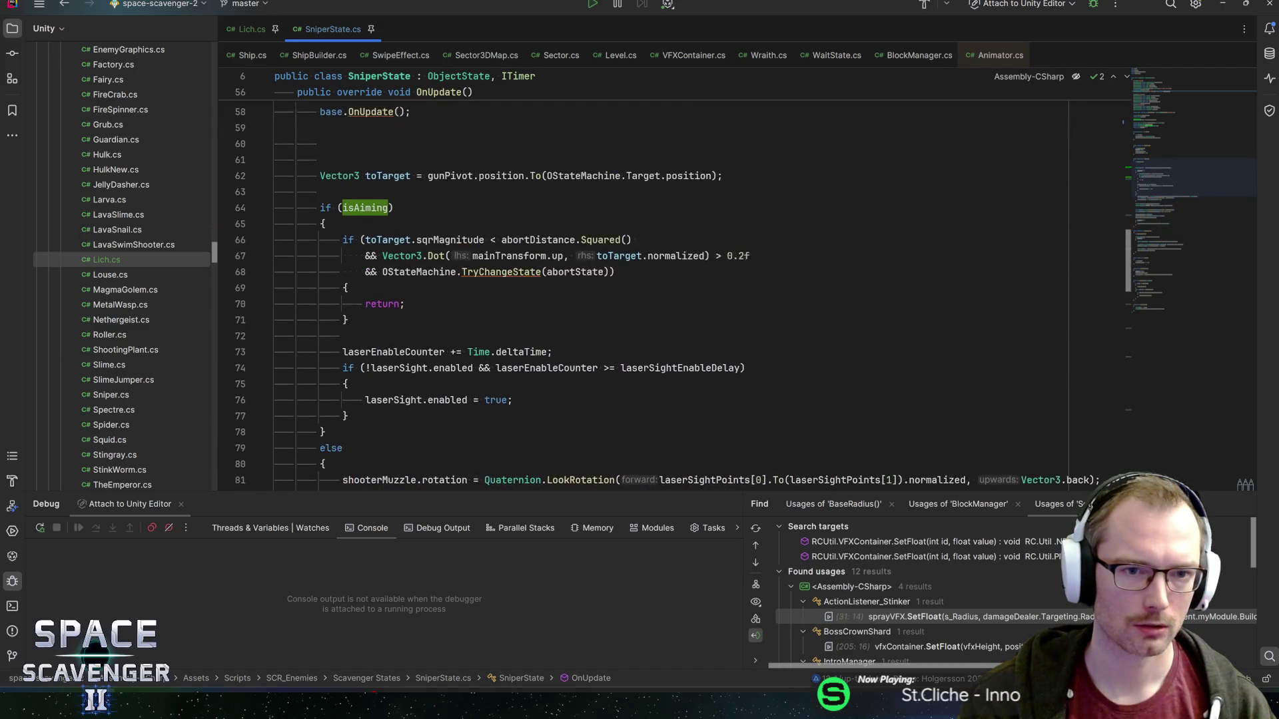
scroll(666, 287, down, 9)
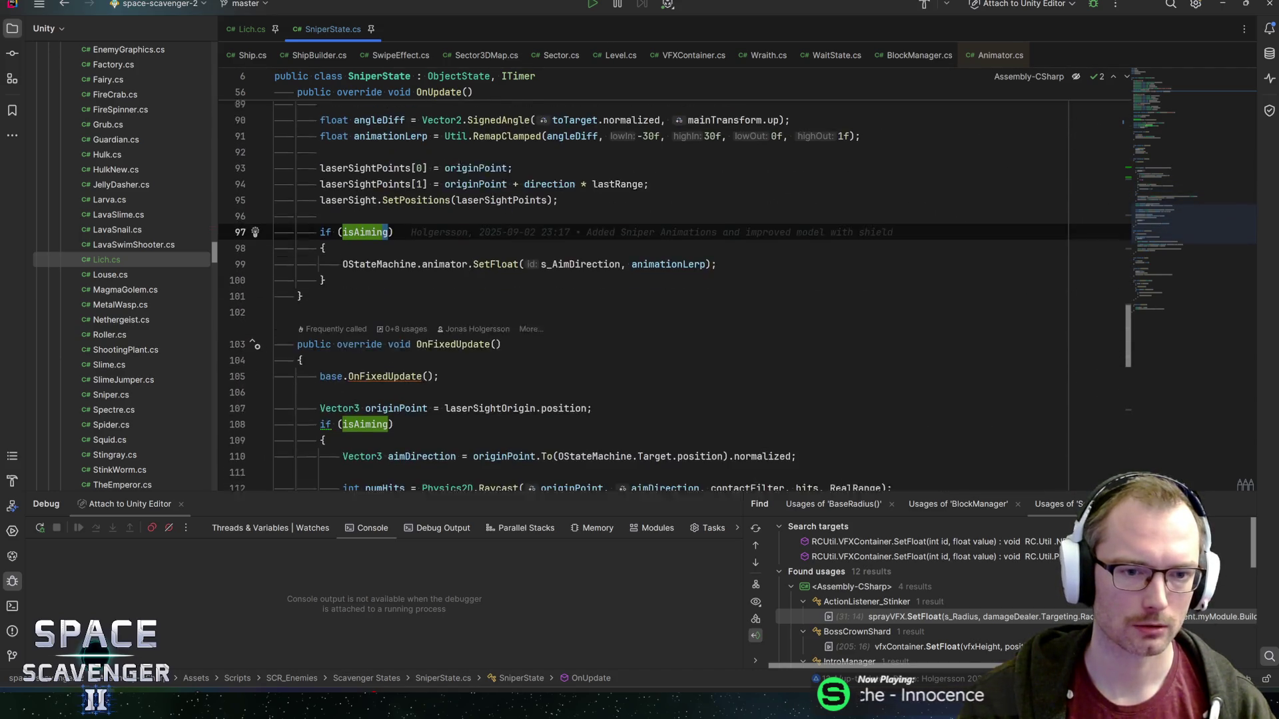
click(395, 216)
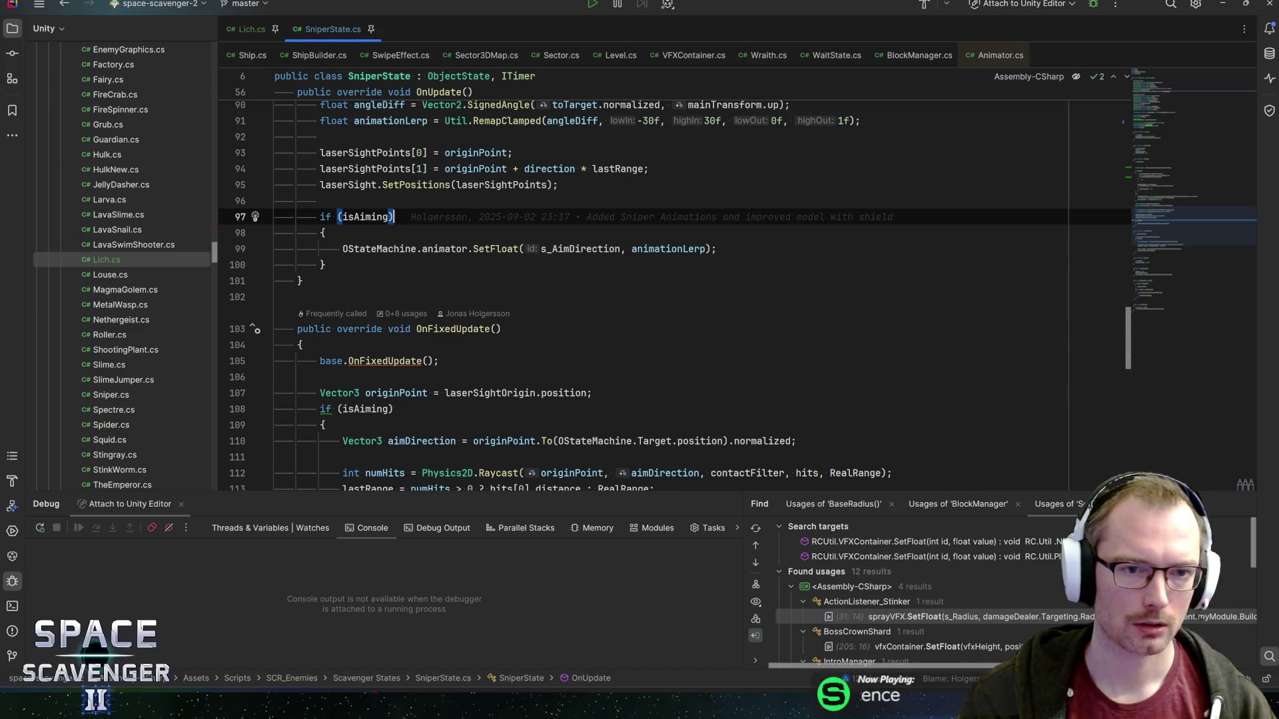
click(391, 216)
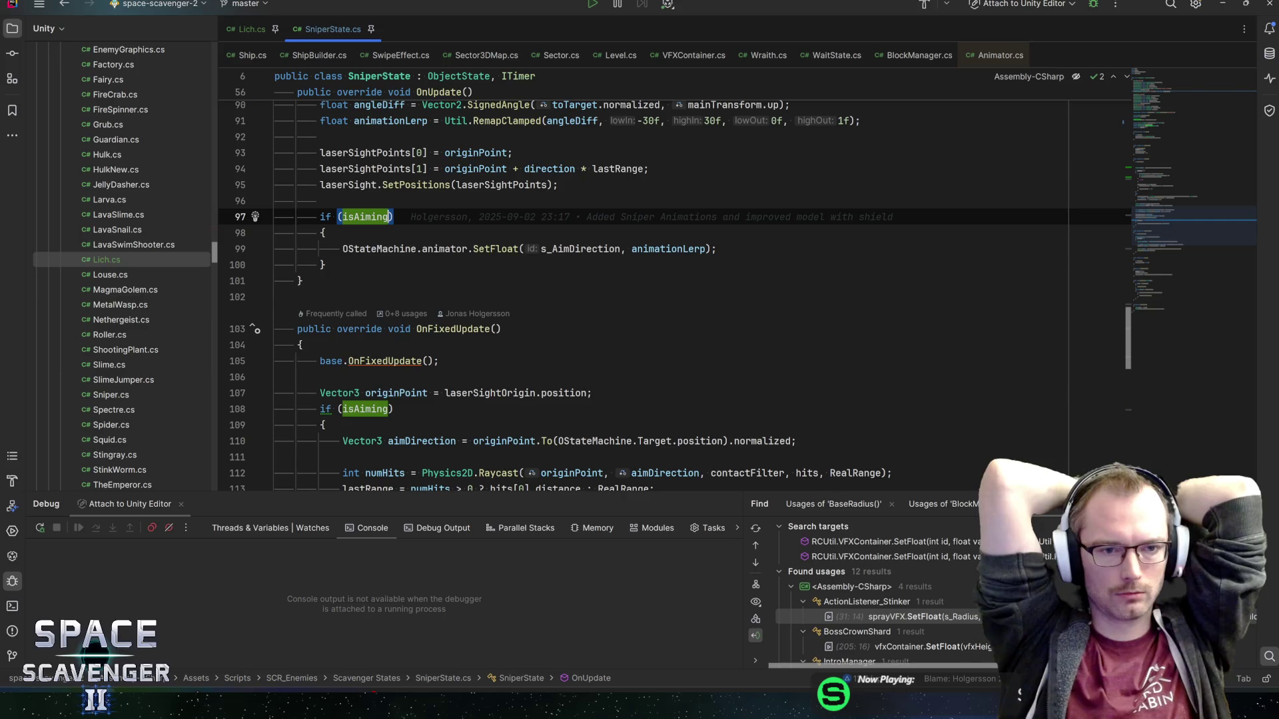
- Review the animator and s_AimDirection references in OnUpdate's aiming code
scroll(640, 294, up, 3)
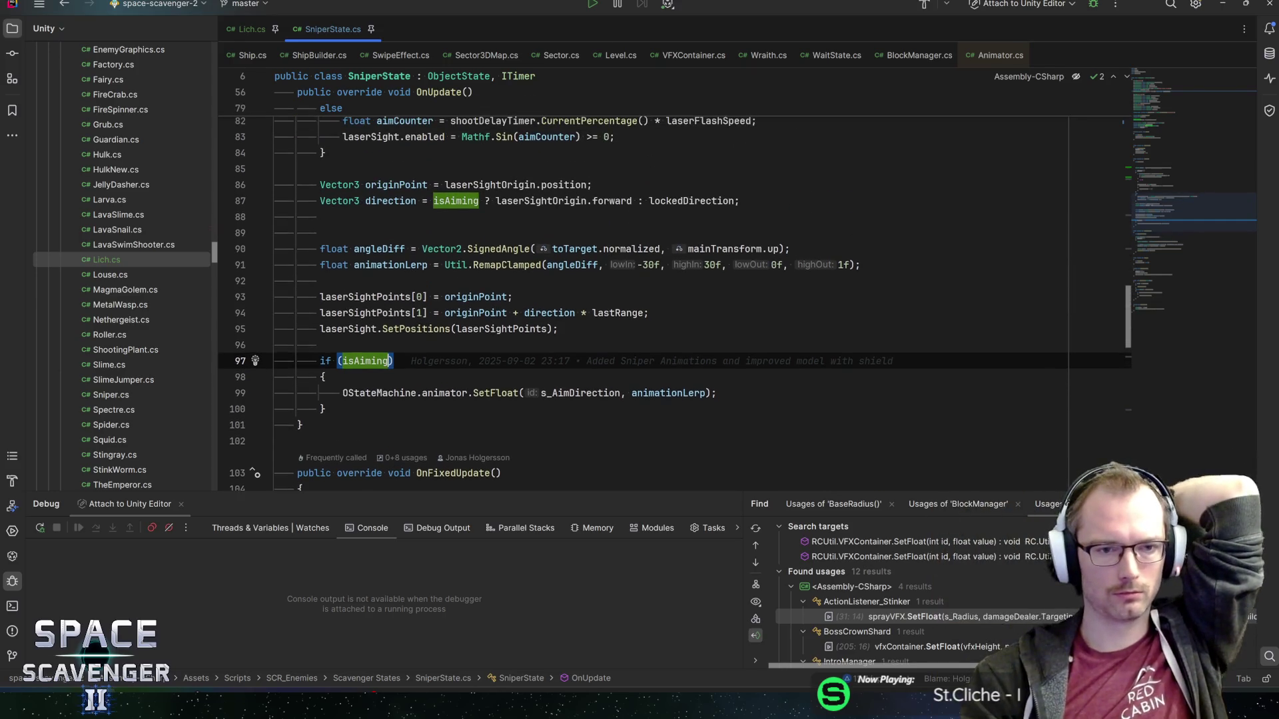
mouse_move(623, 314)
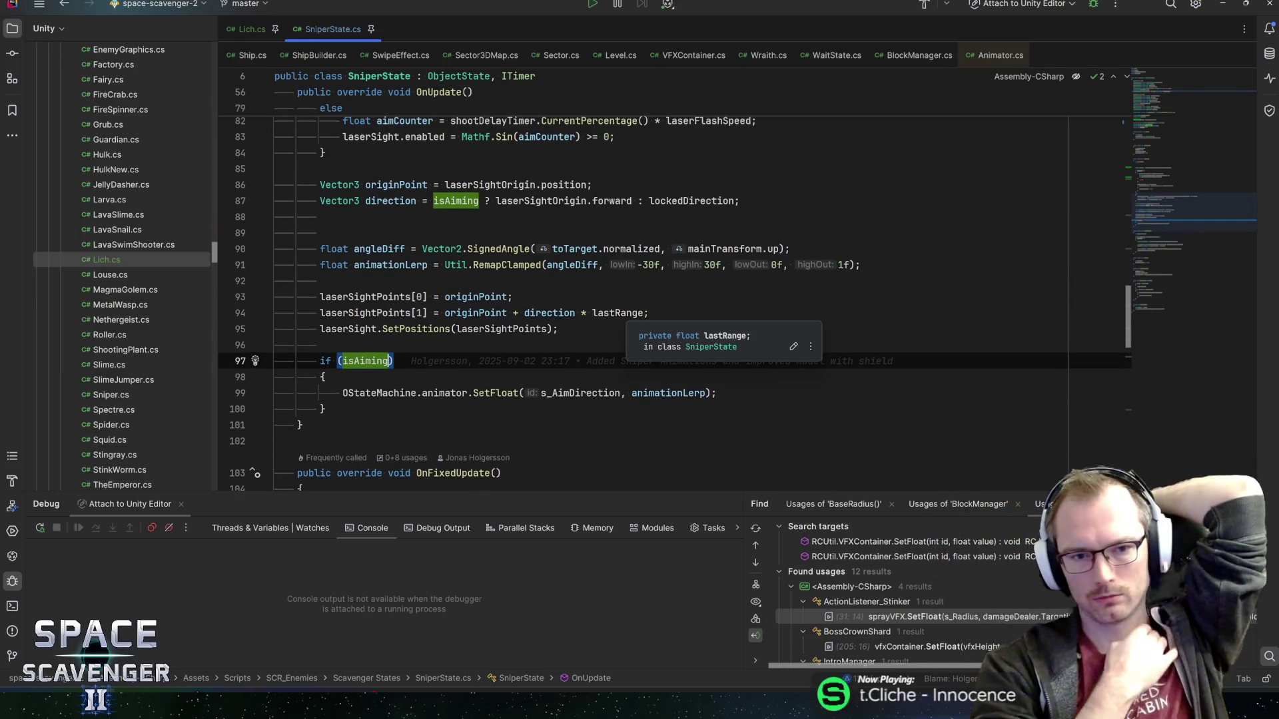
scroll(622, 313, up, 4)
scroll(640, 293, up, 4)
scroll(639, 293, down, 6)
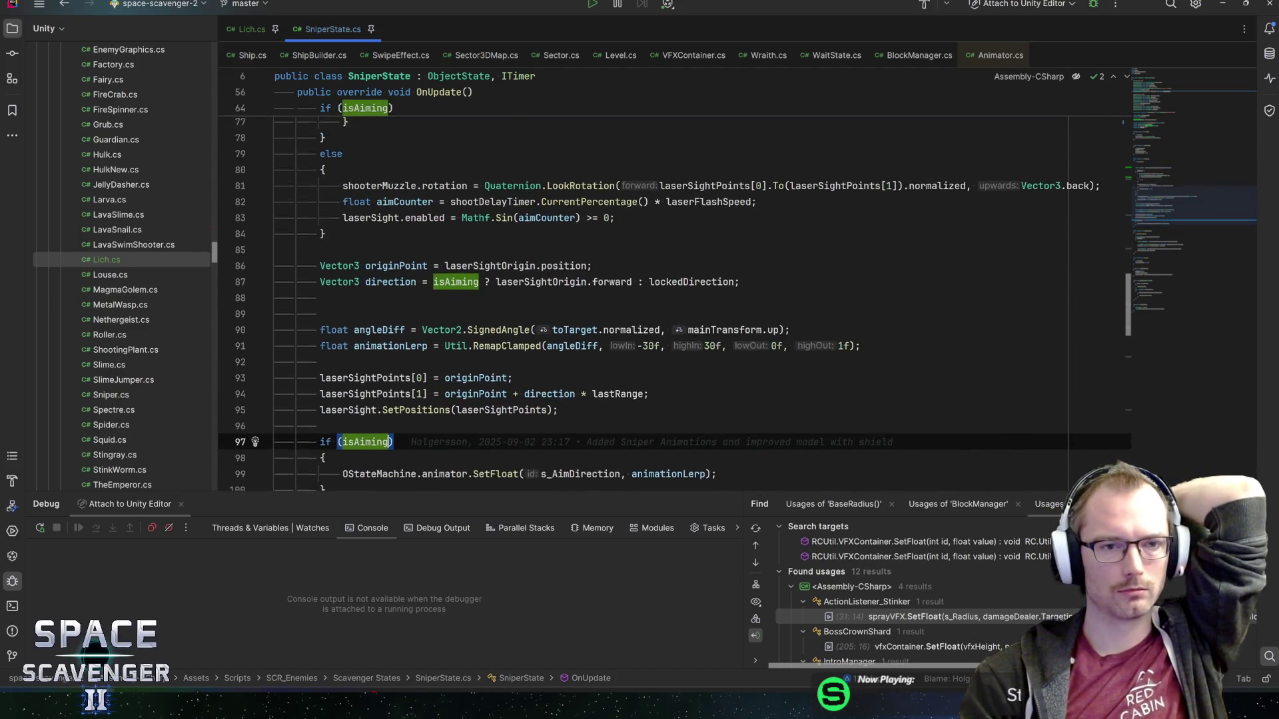
scroll(640, 293, up, 7)
scroll(640, 293, down, 9)
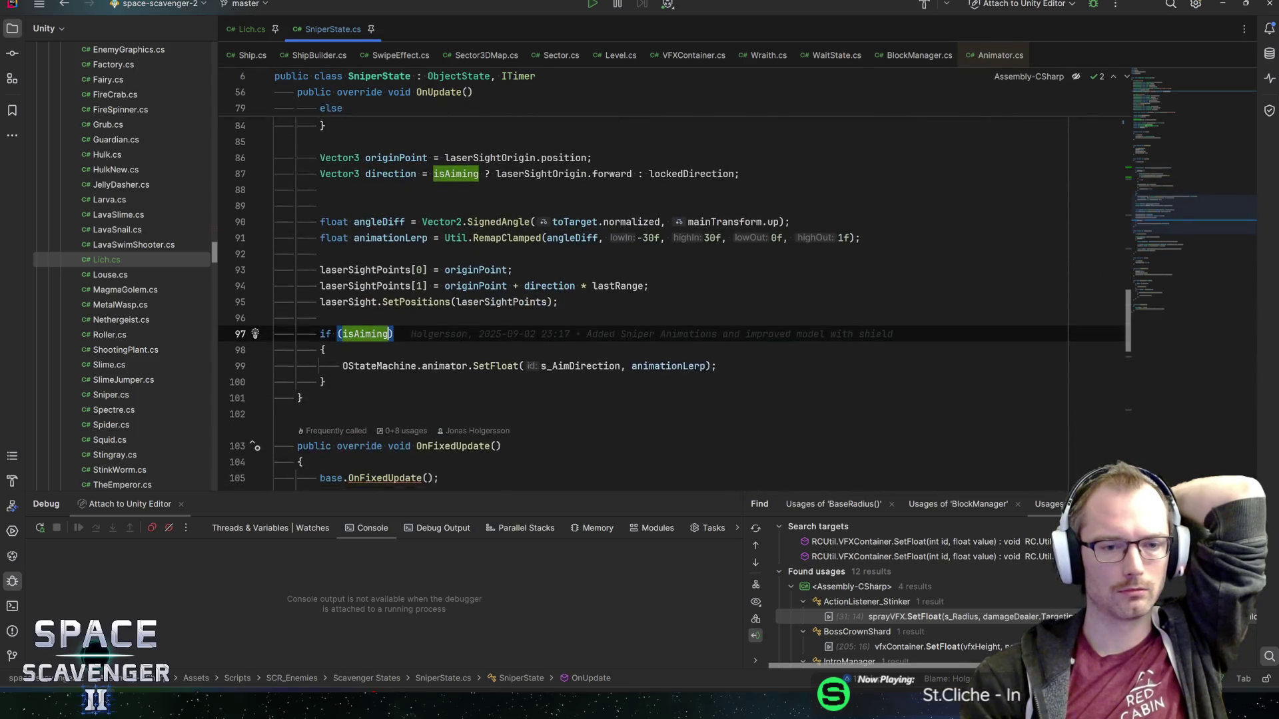
click(443, 344)
click(580, 345)
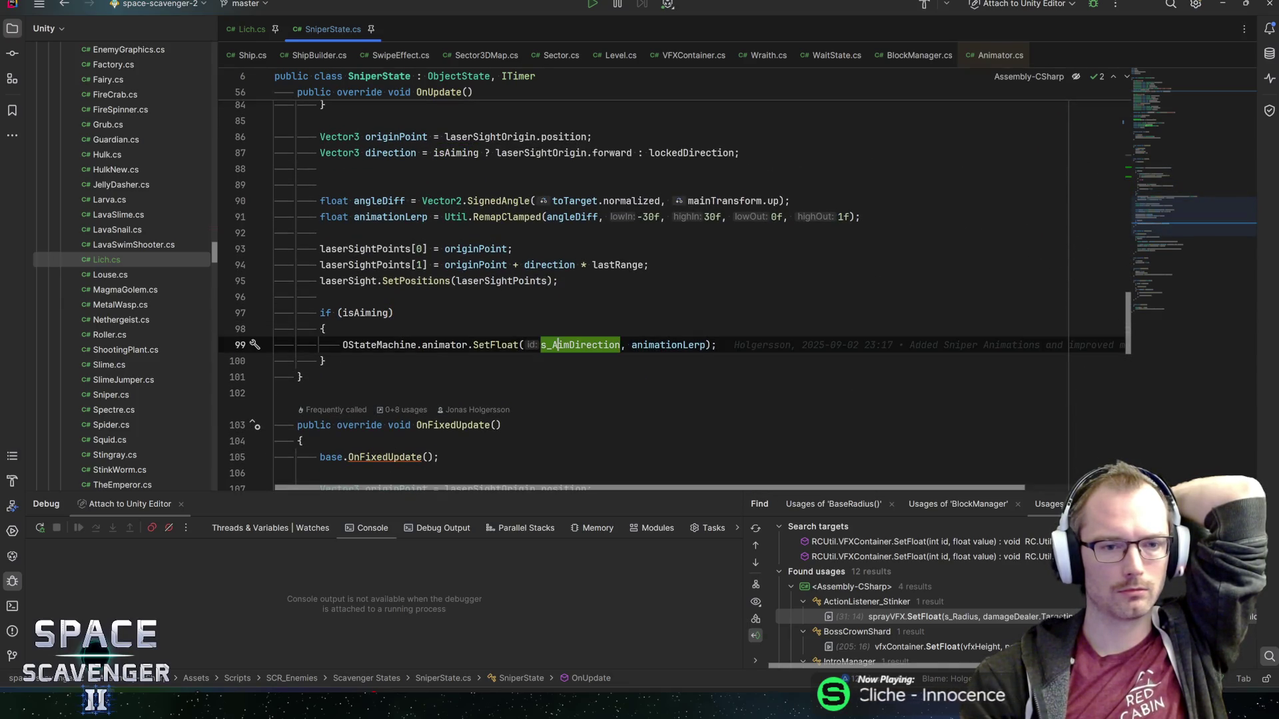
scroll(579, 344, up, 9)
scroll(580, 344, up, 1)
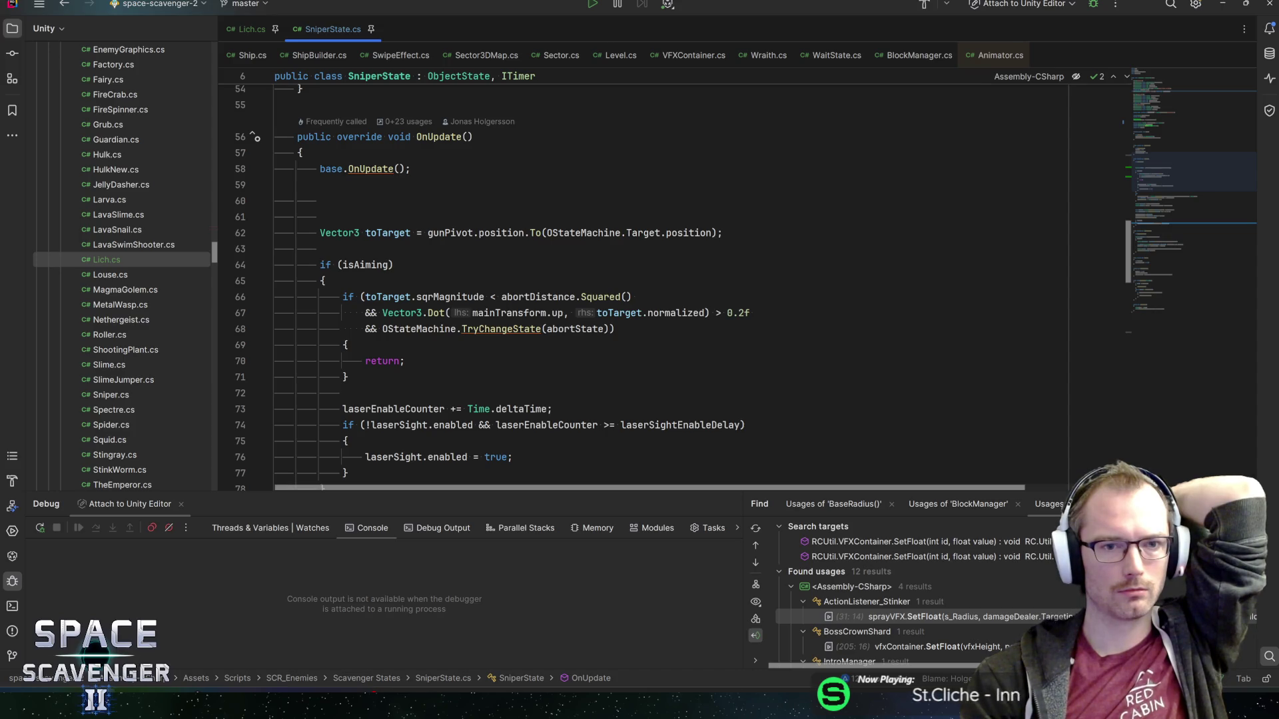
scroll(580, 345, up, 3)
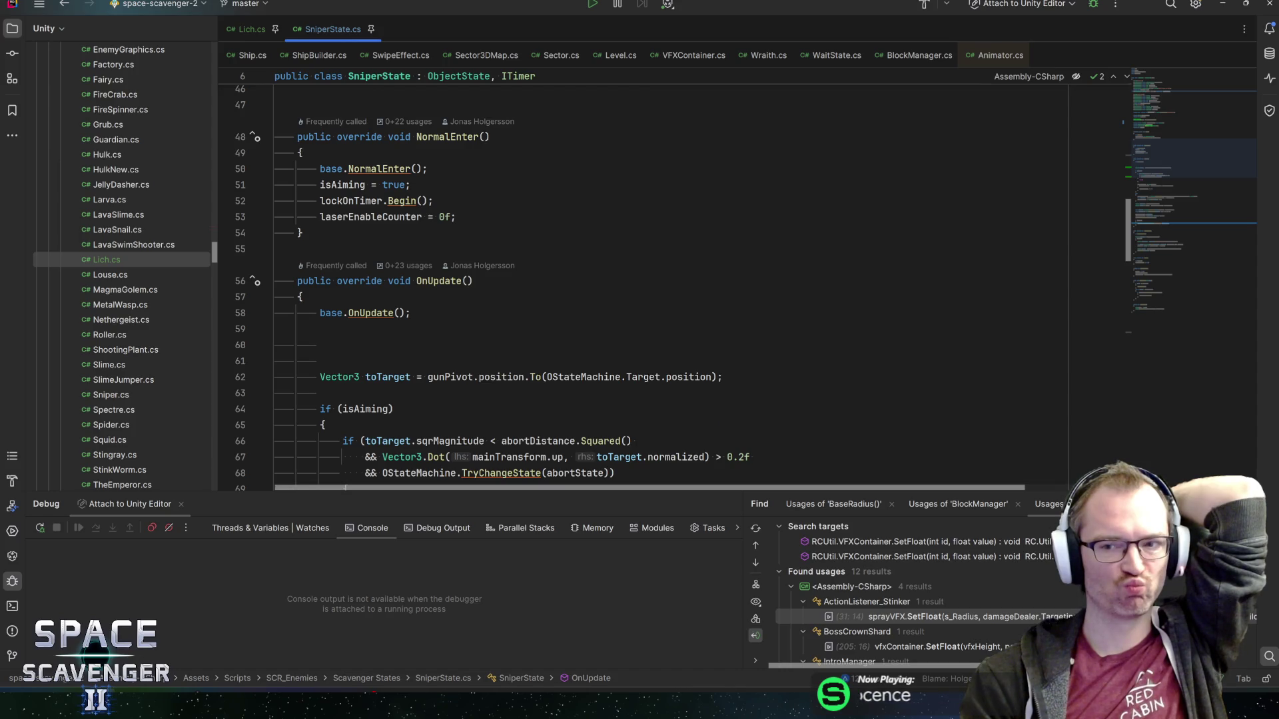
- Scroll up to SniperState's field declarations and inspect the toTarget declaration on line 62
click(1156, 105)
drag(1156, 105, 1161, 77)
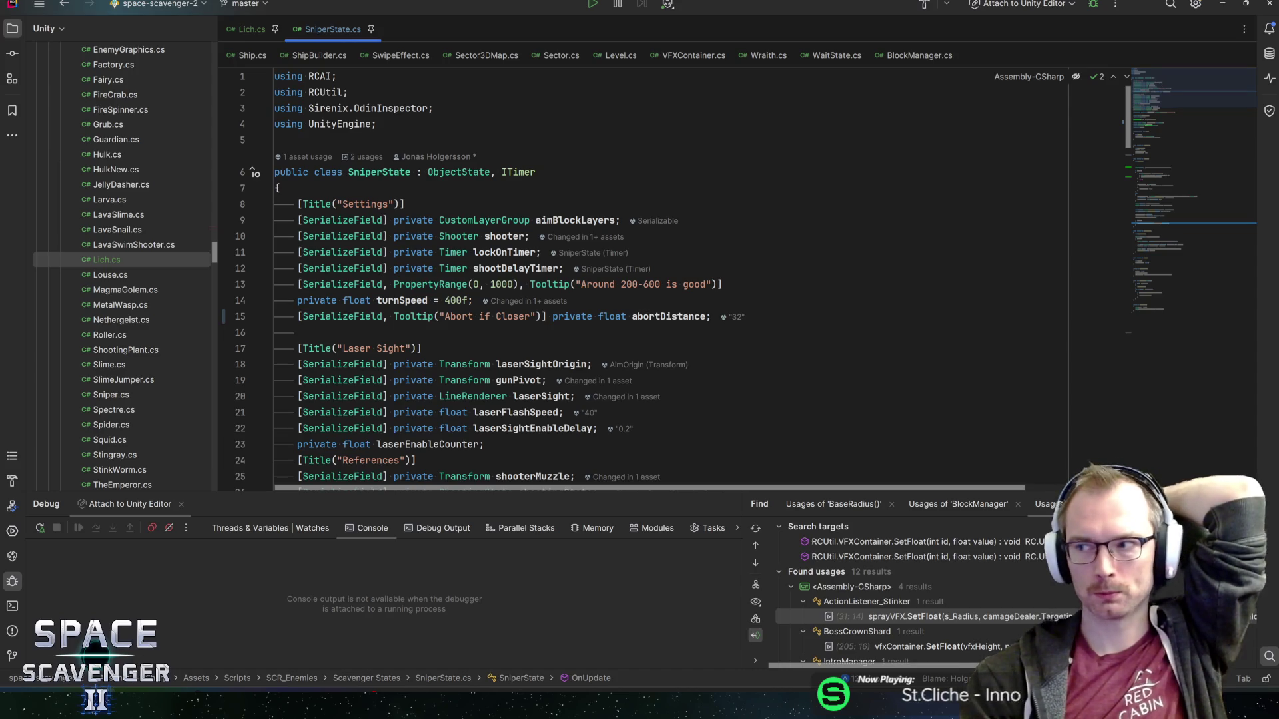
scroll(1165, 98, down, 1)
drag(1165, 95, 1172, 105)
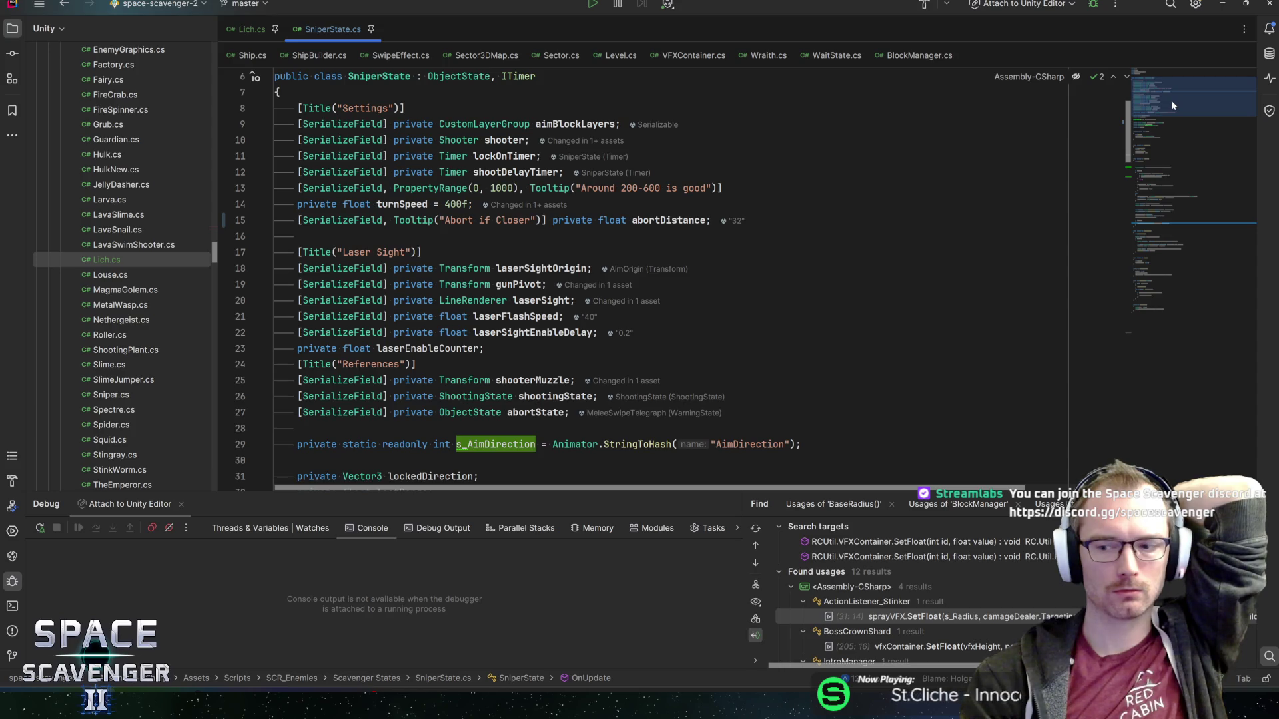
drag(1173, 103, 1176, 190)
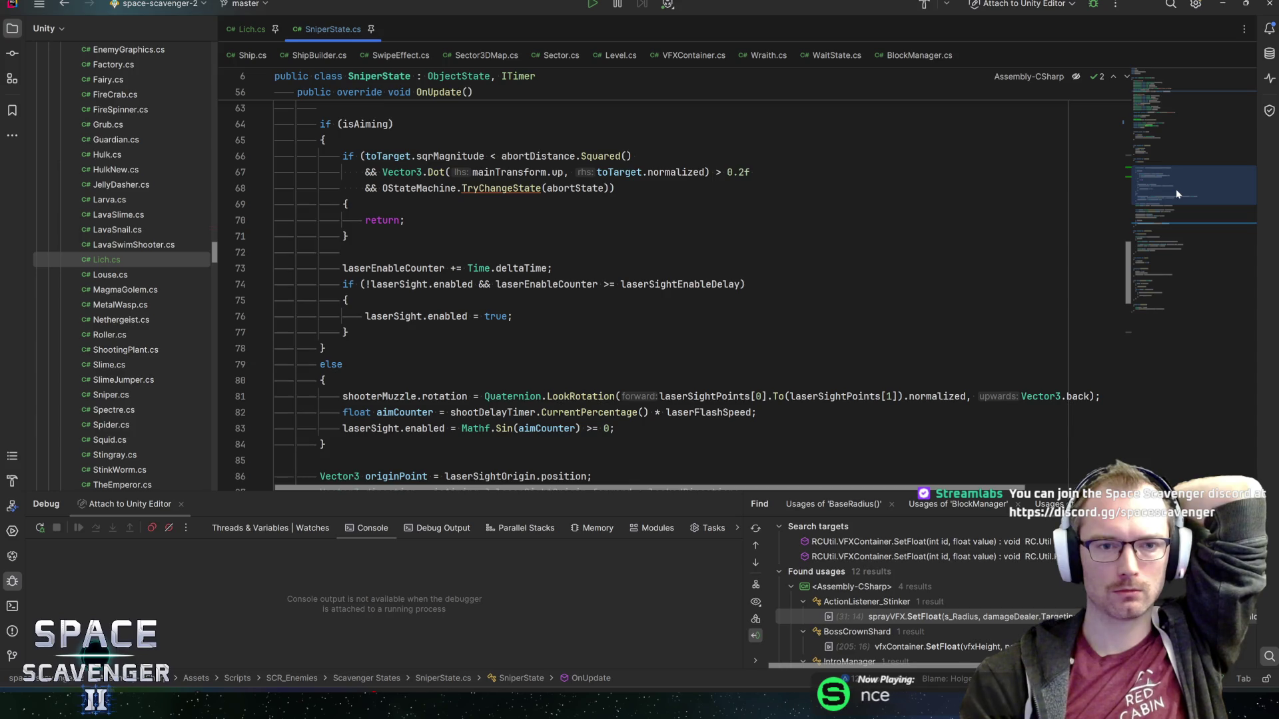
drag(1177, 190, 1189, 186)
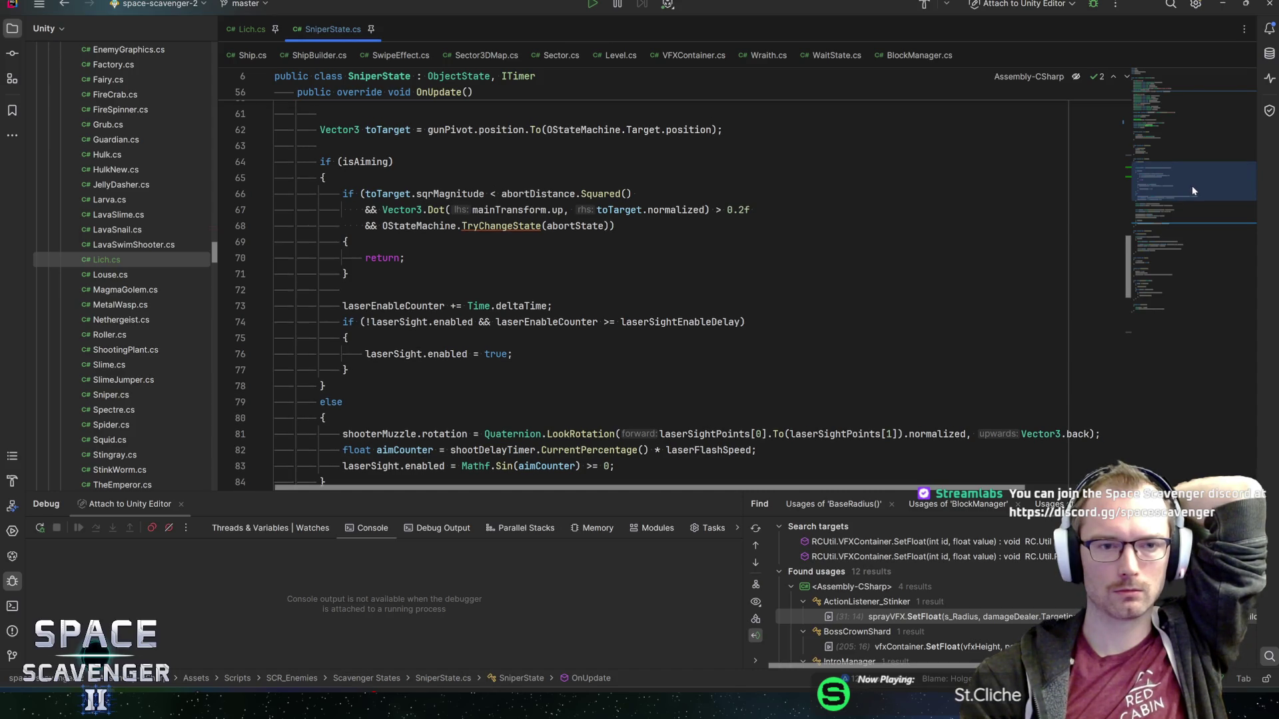
drag(1192, 187, 1191, 183)
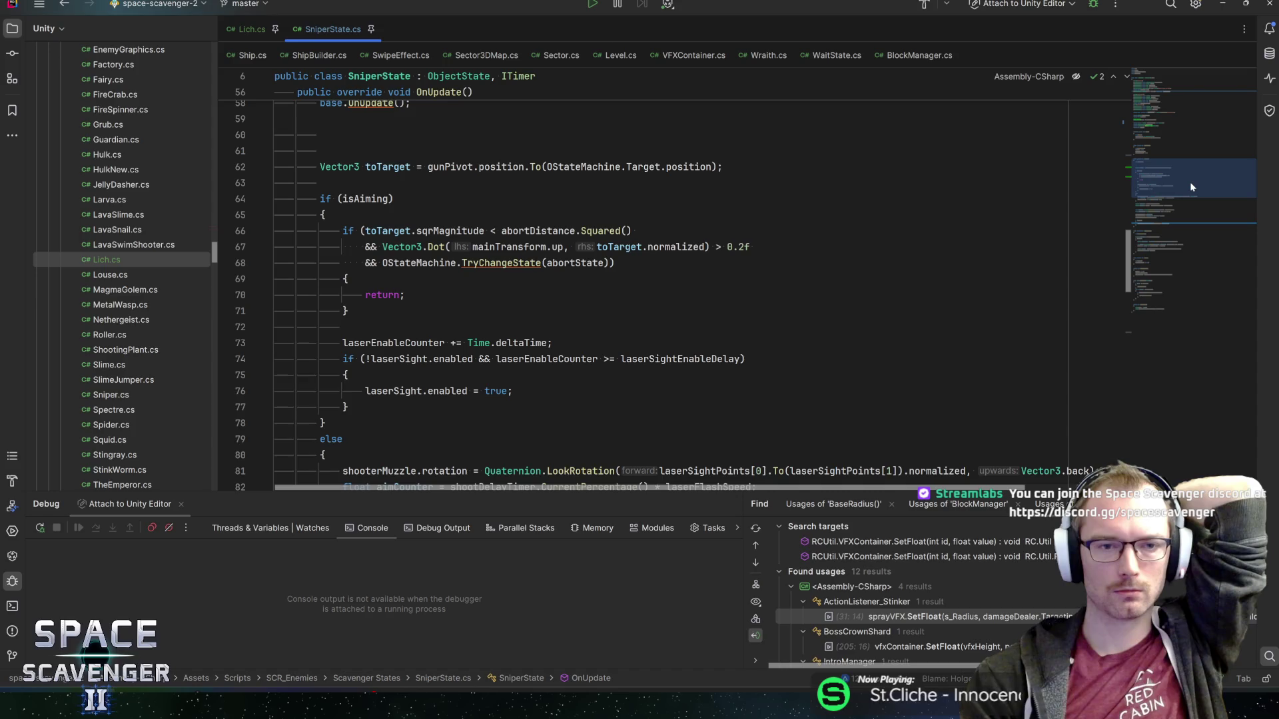
click(383, 167)
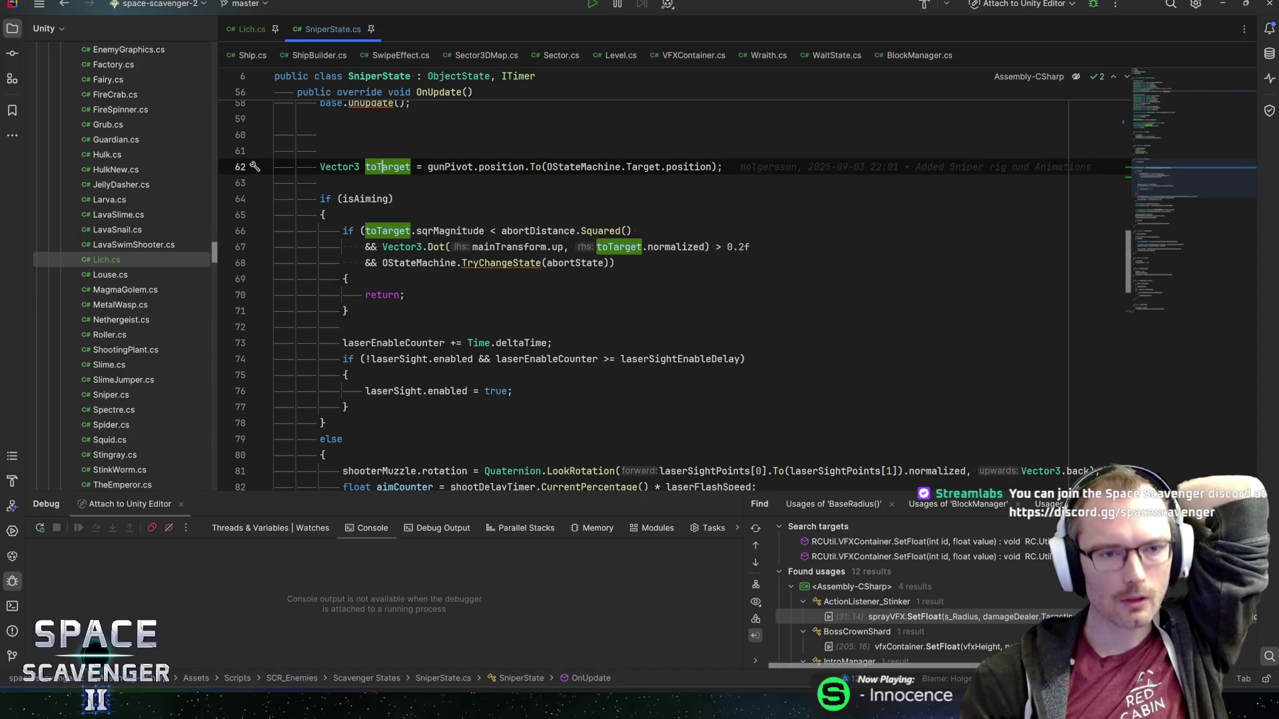
click(360, 199)
click(377, 230)
click(439, 231)
scroll(440, 230, up, 3)
scroll(440, 230, down, 3)
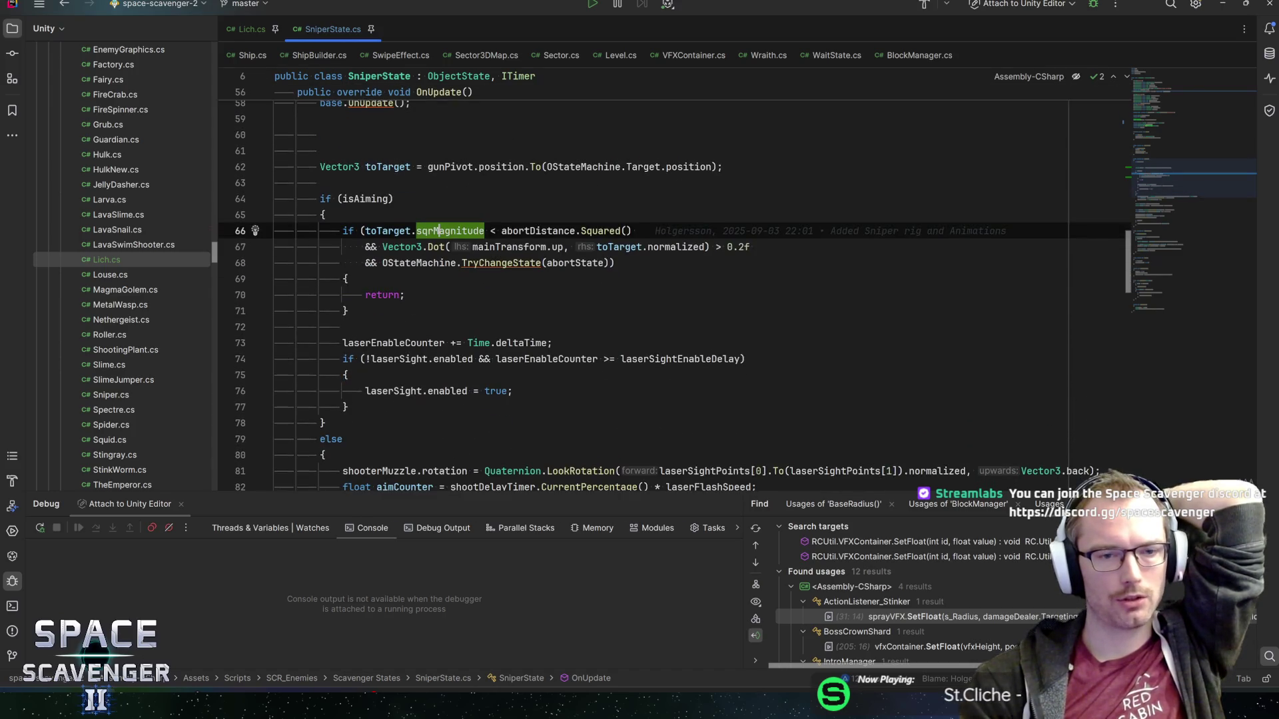
click(392, 231)
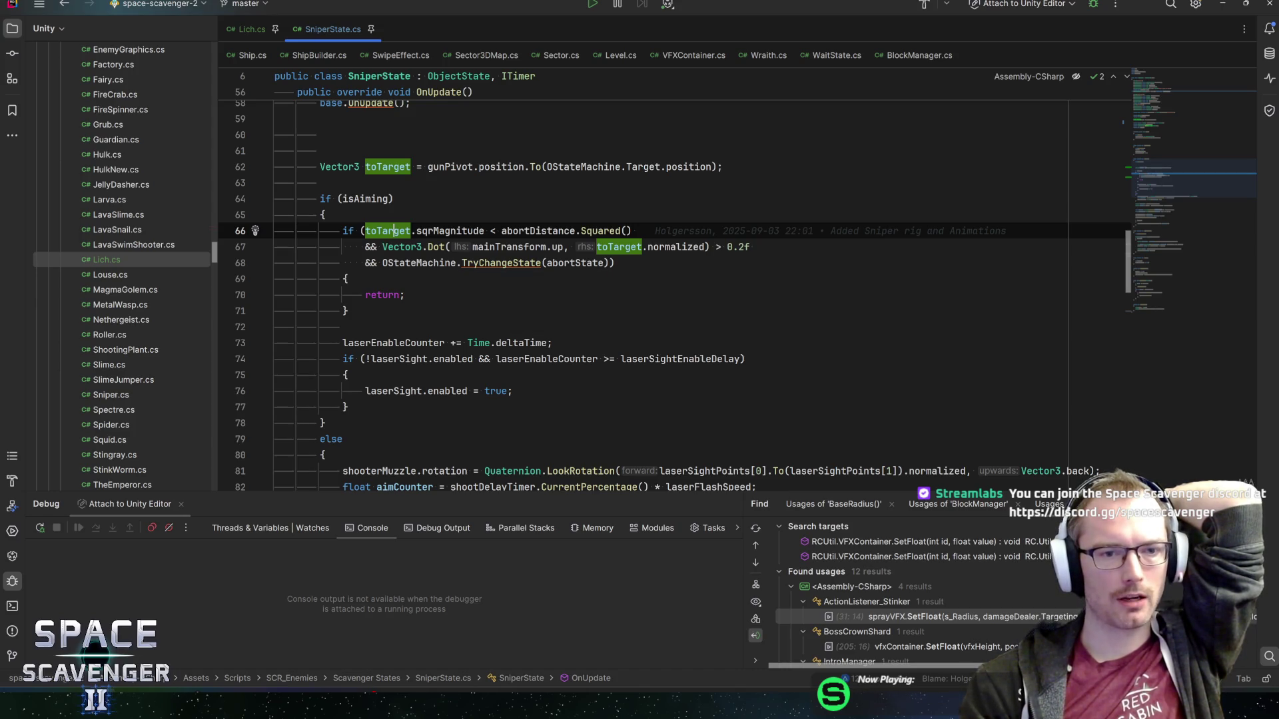
drag(391, 230, 618, 231)
click(616, 262)
drag(411, 262, 594, 262)
click(557, 262)
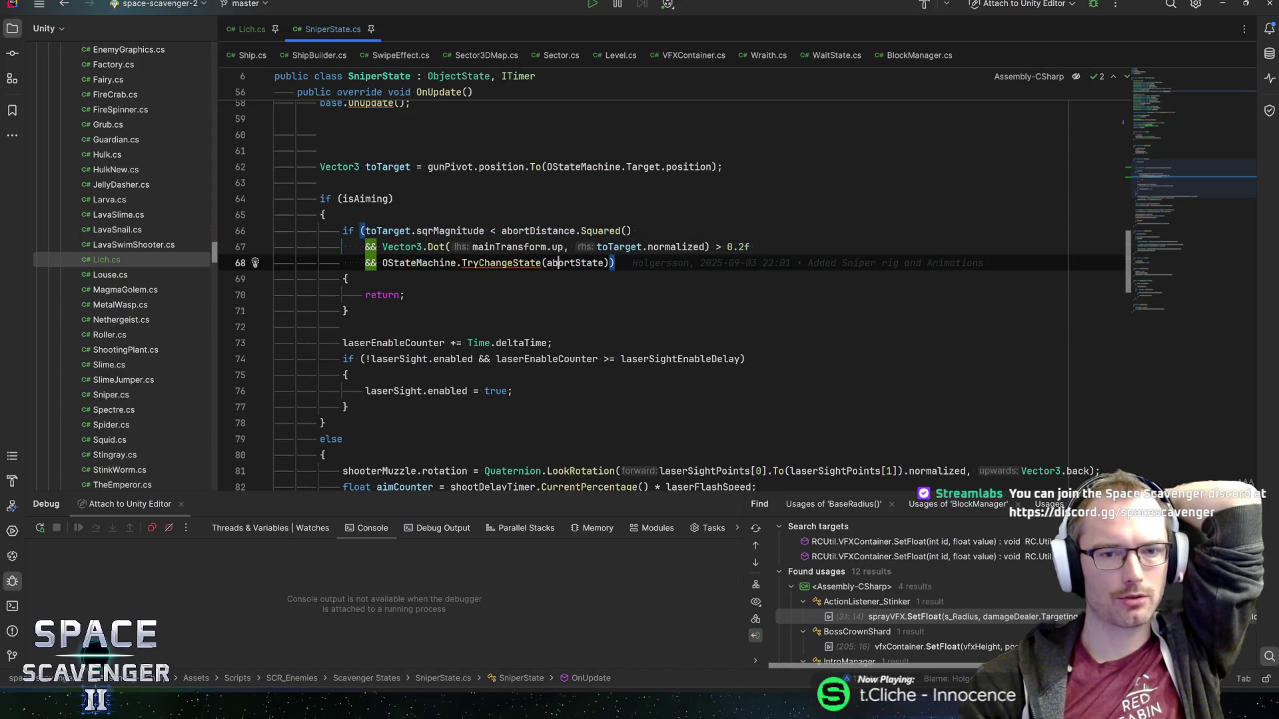
key(Up)
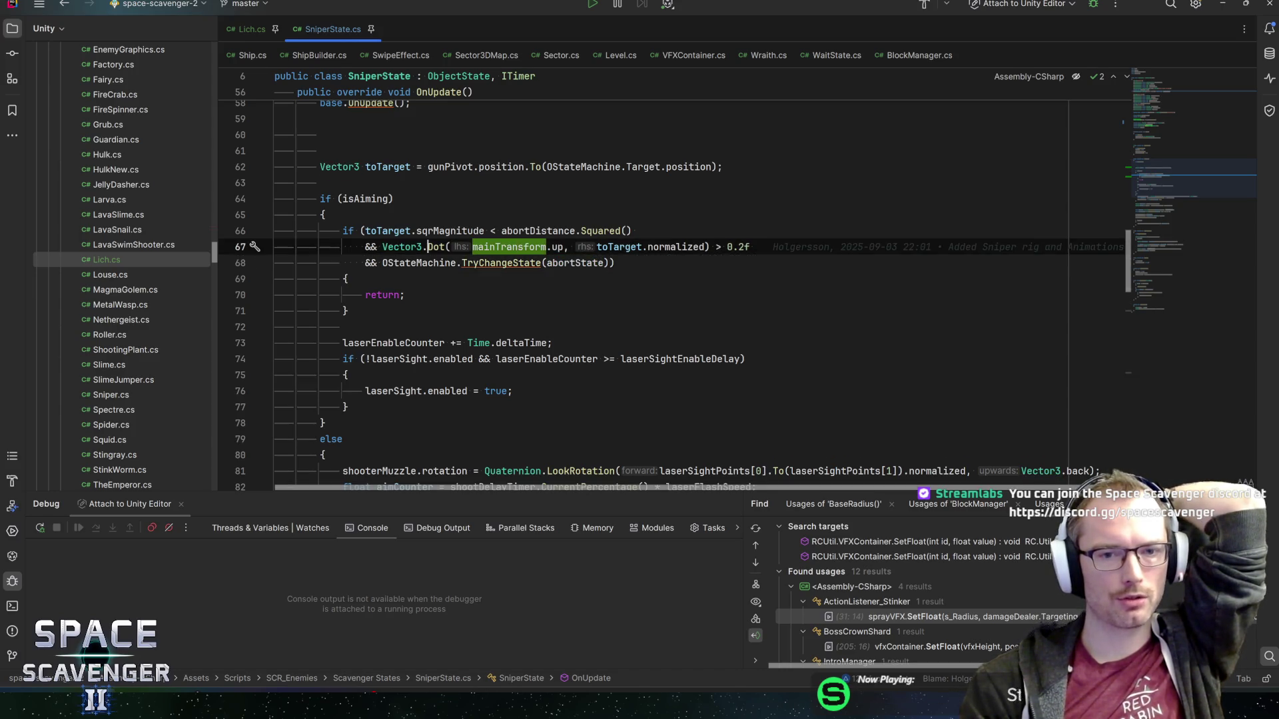
click(608, 246)
click(546, 246)
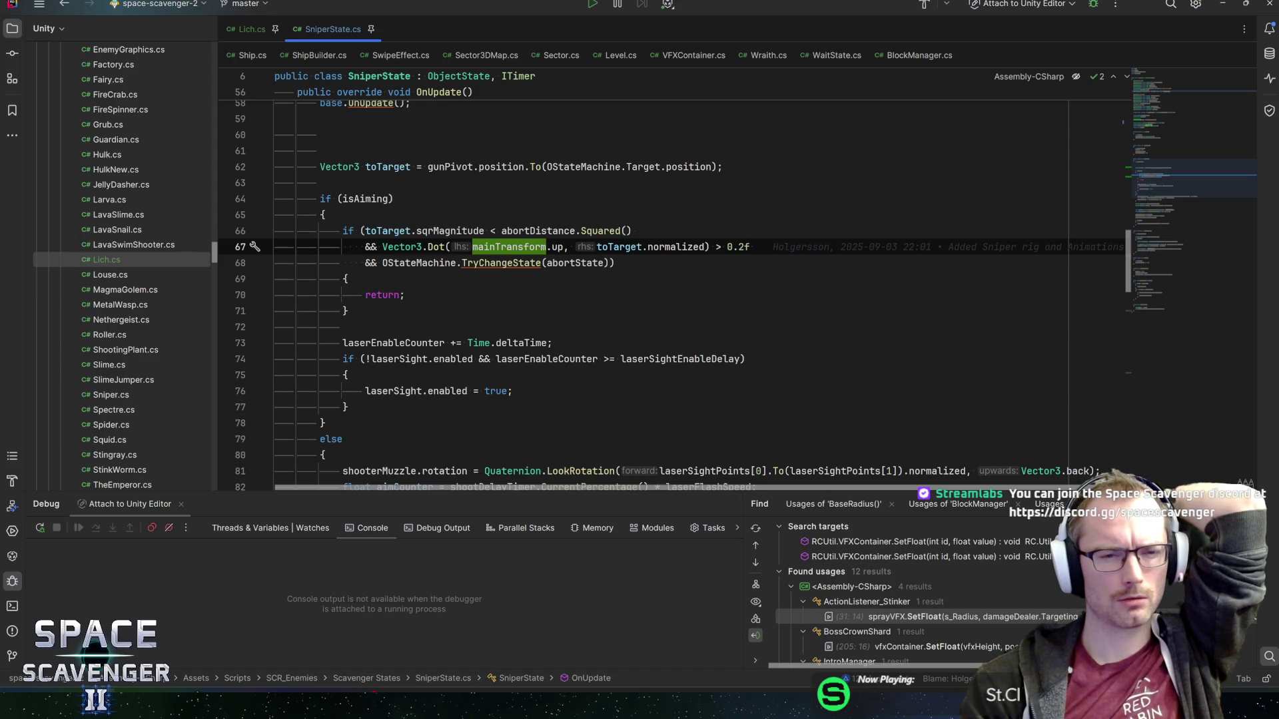
click(383, 342)
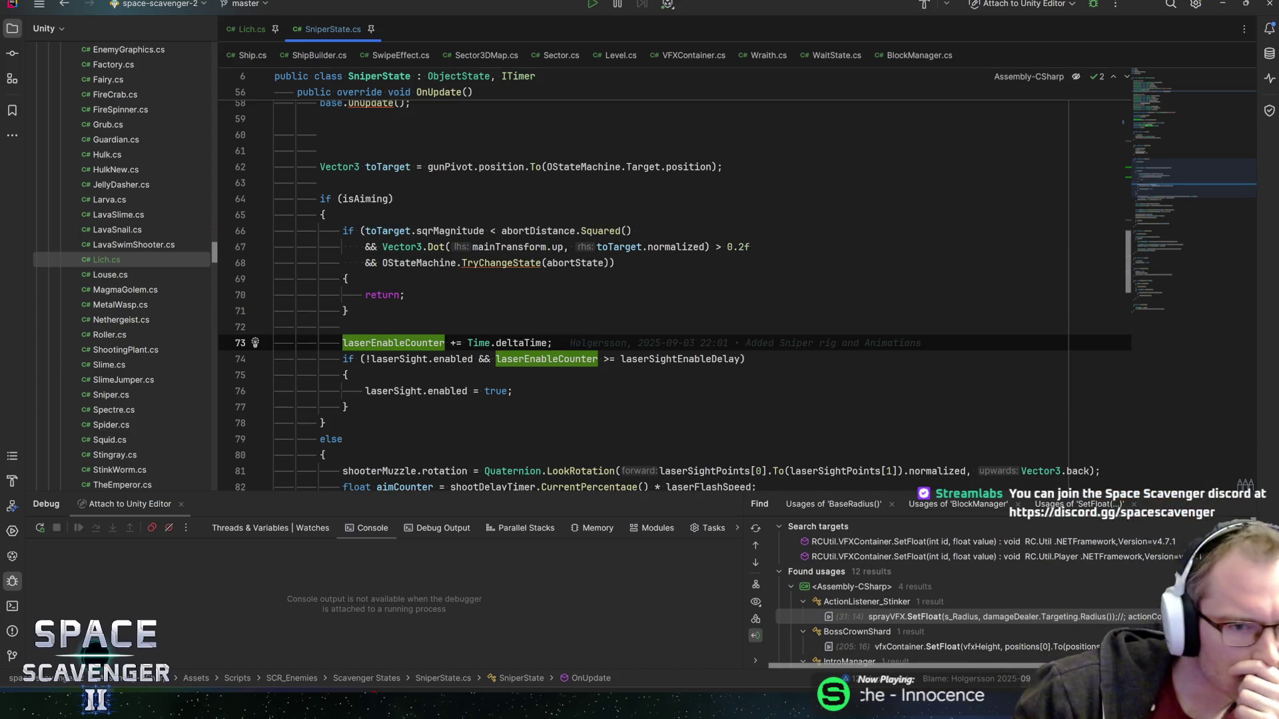
scroll(674, 295, down, 2)
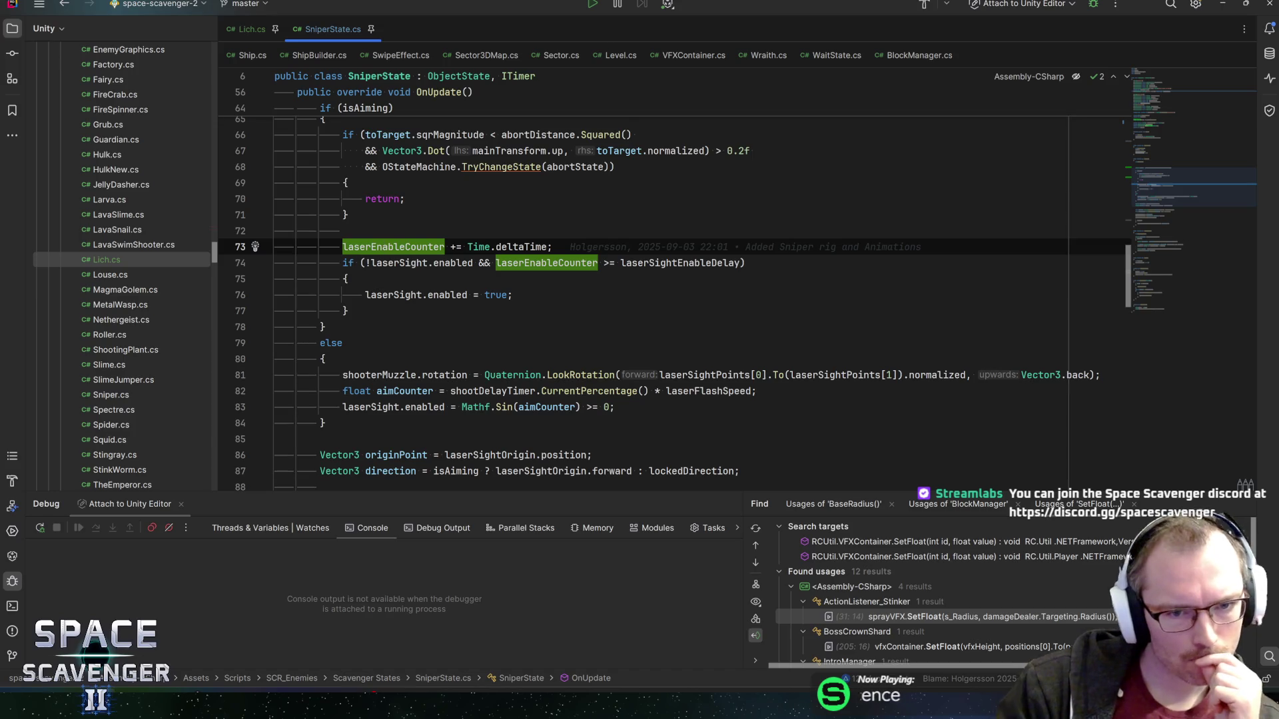
mouse_move(399, 267)
click(381, 246)
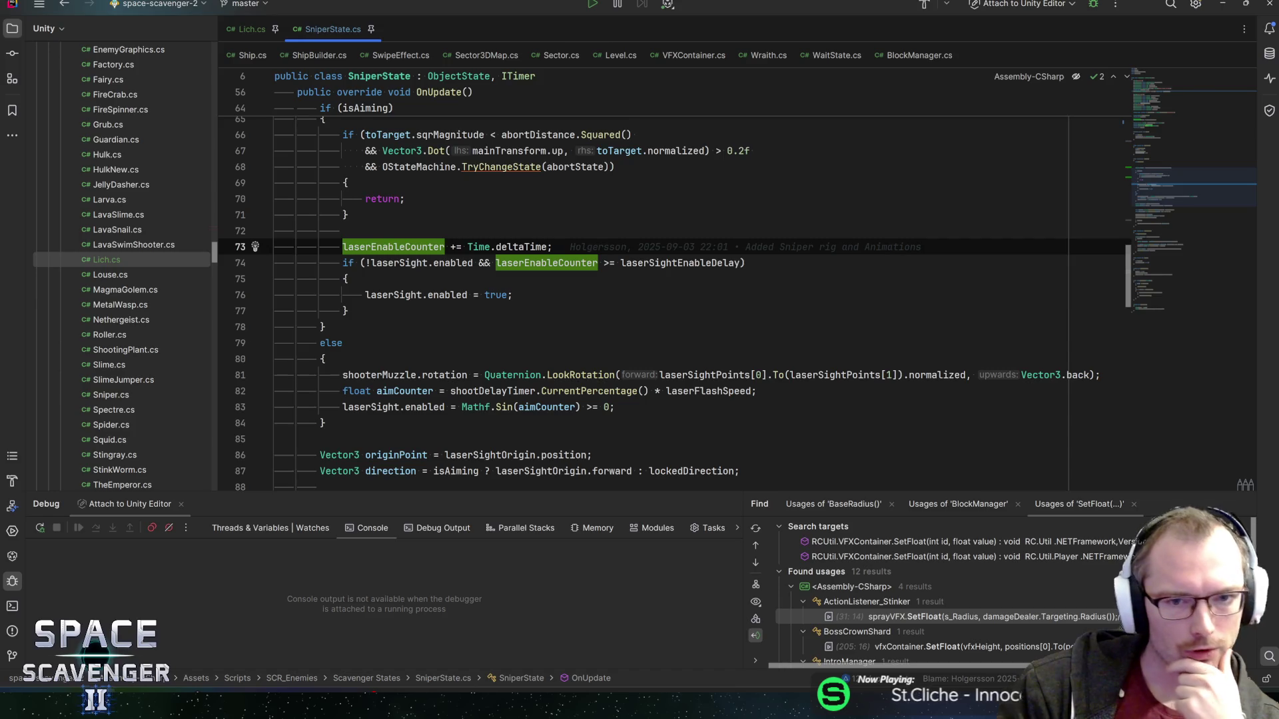
click(512, 294)
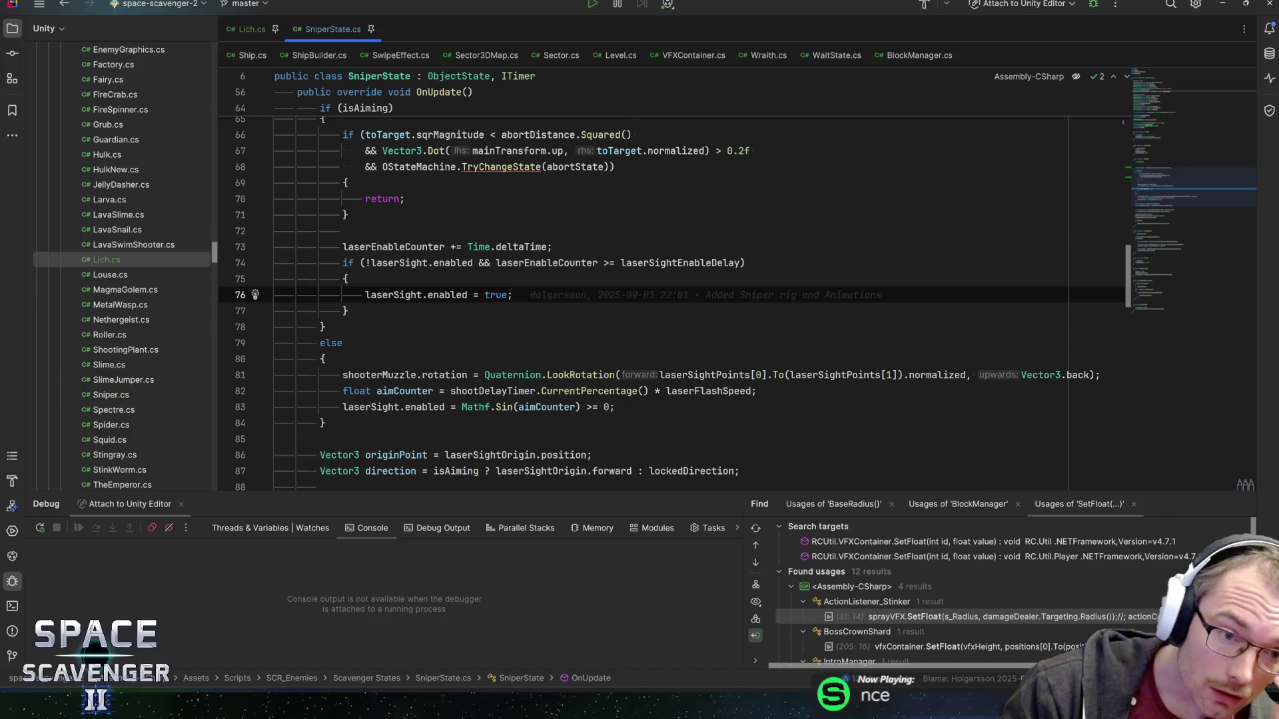
click(347, 311)
scroll(666, 300, up, 1)
click(325, 378)
scroll(666, 300, down, 3)
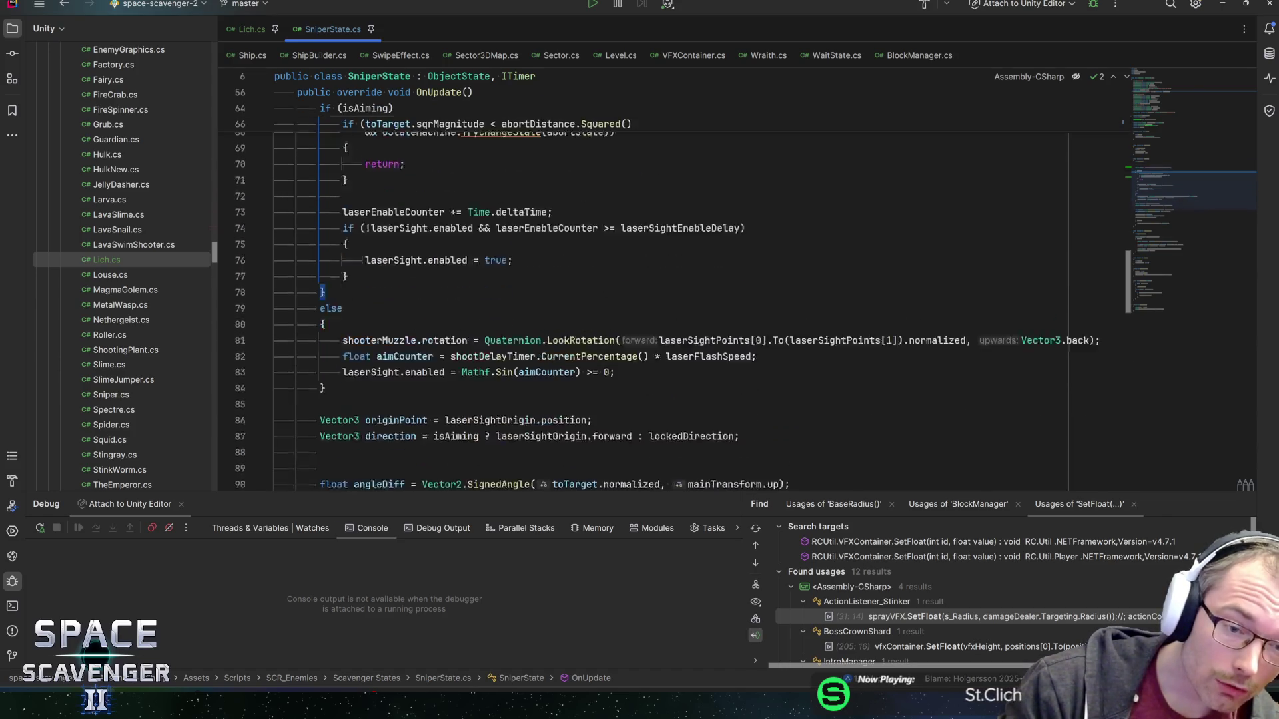
click(373, 279)
click(427, 278)
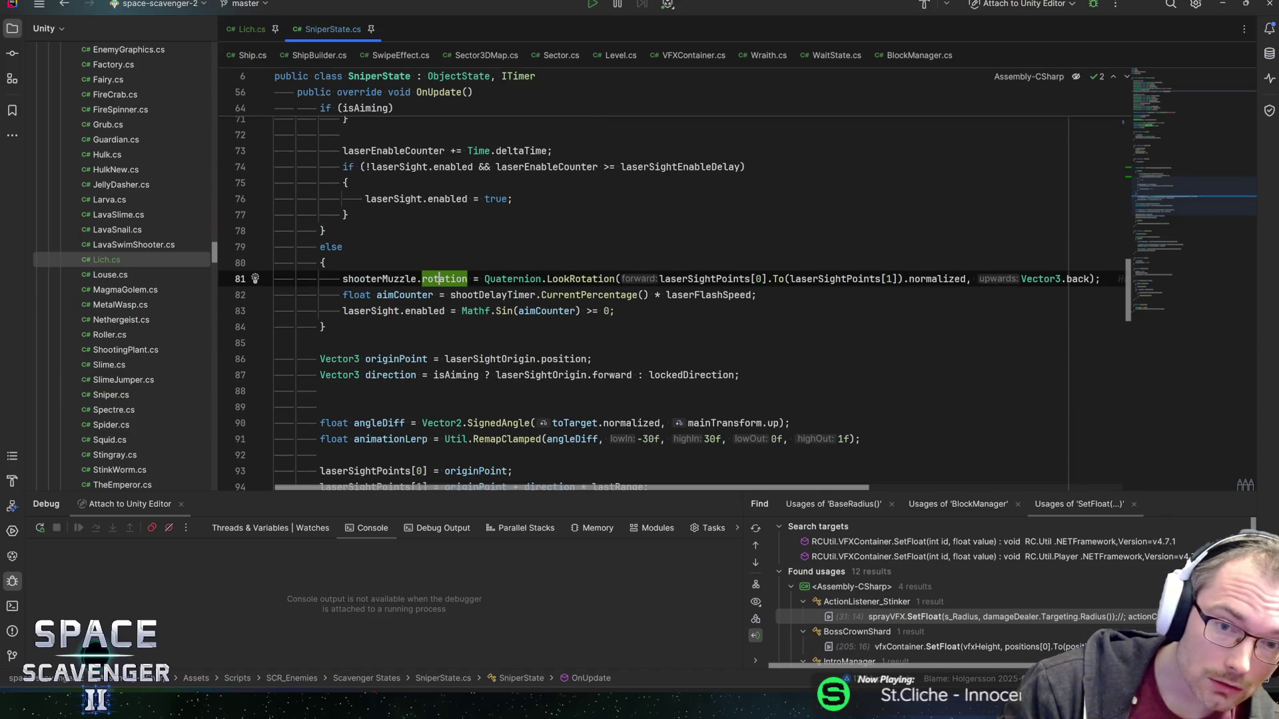
mouse_move(440, 279)
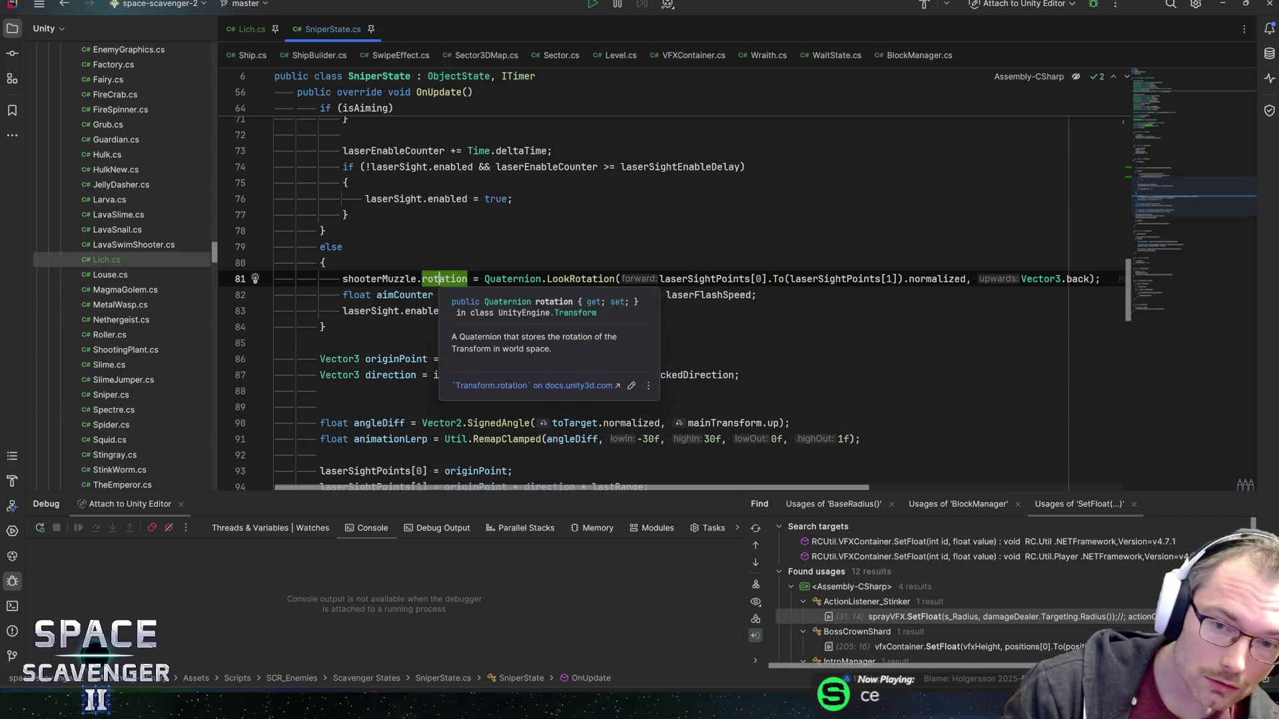
click(357, 279)
click(405, 294)
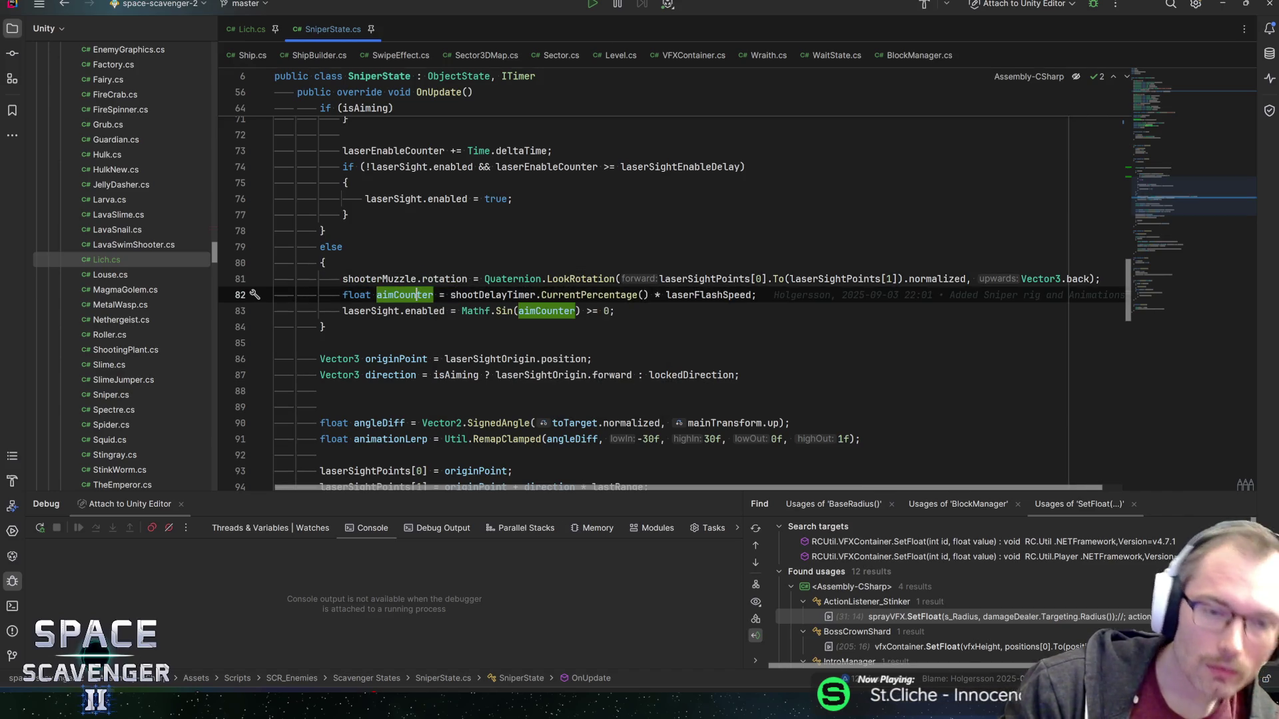
click(682, 278)
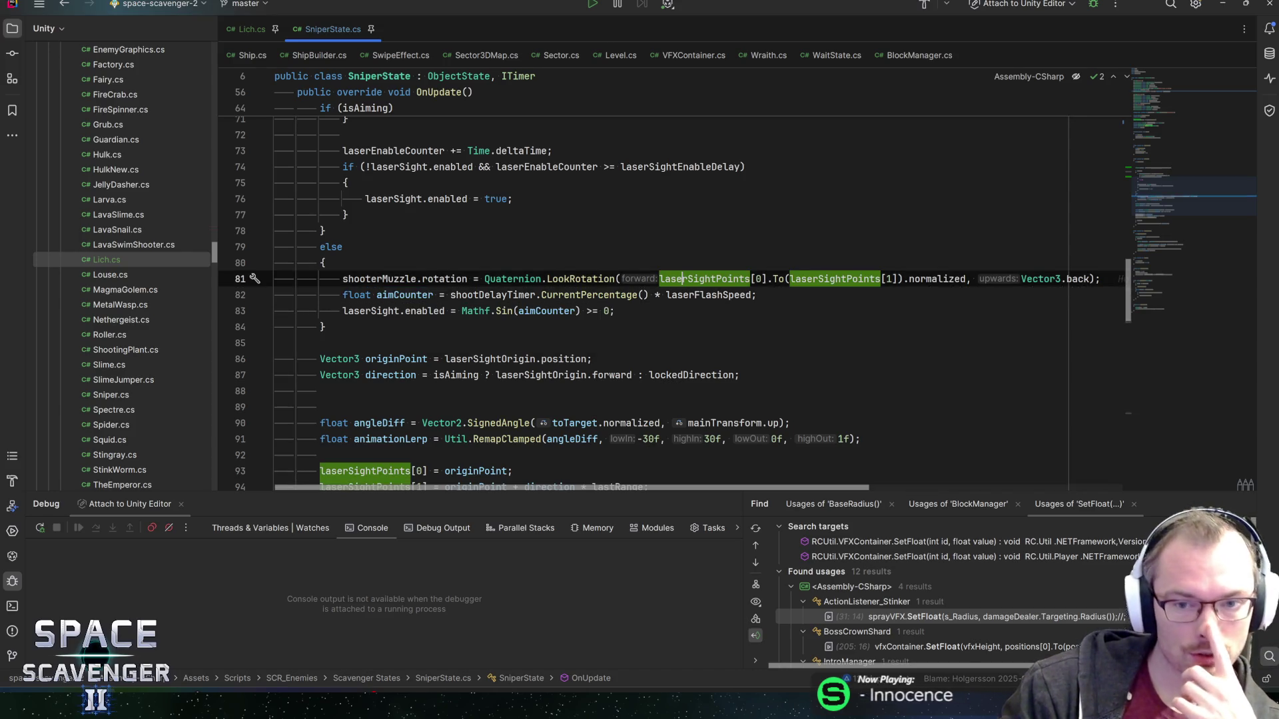
scroll(666, 300, down, 1)
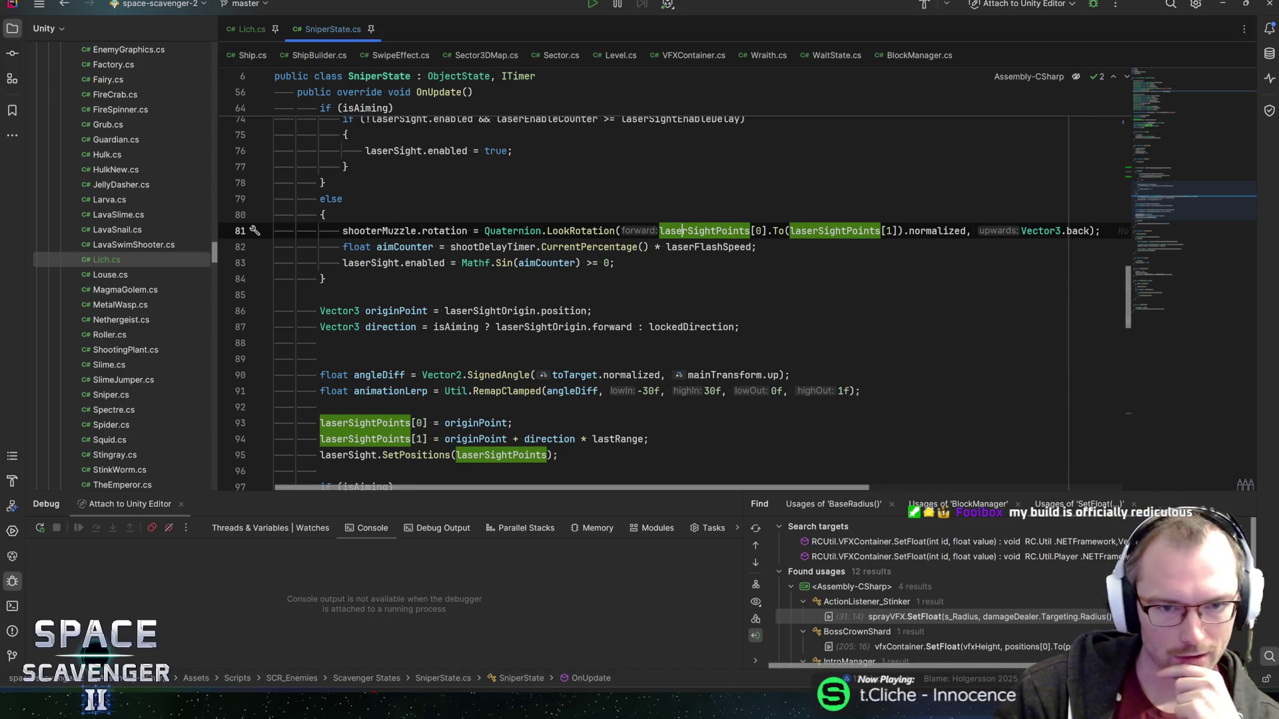
click(615, 263)
key(Down)
key(Up)
key(Up)
key(End)
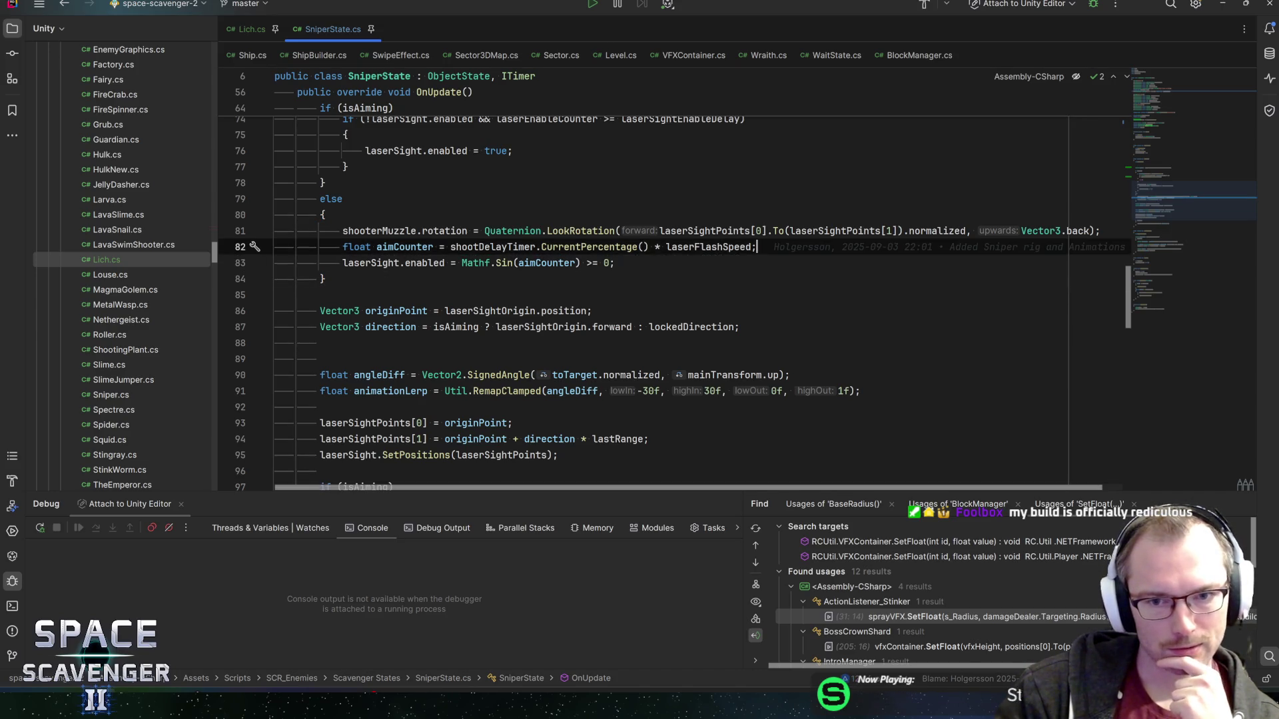
click(615, 263)
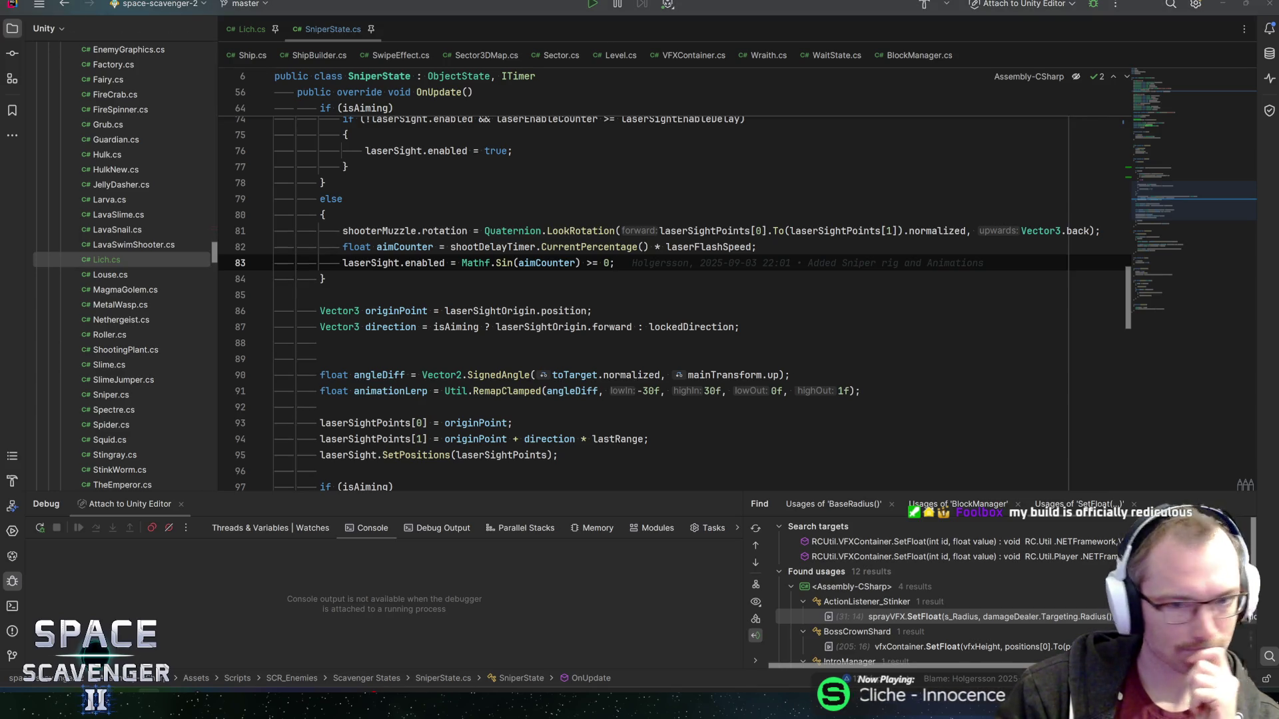
click(326, 279)
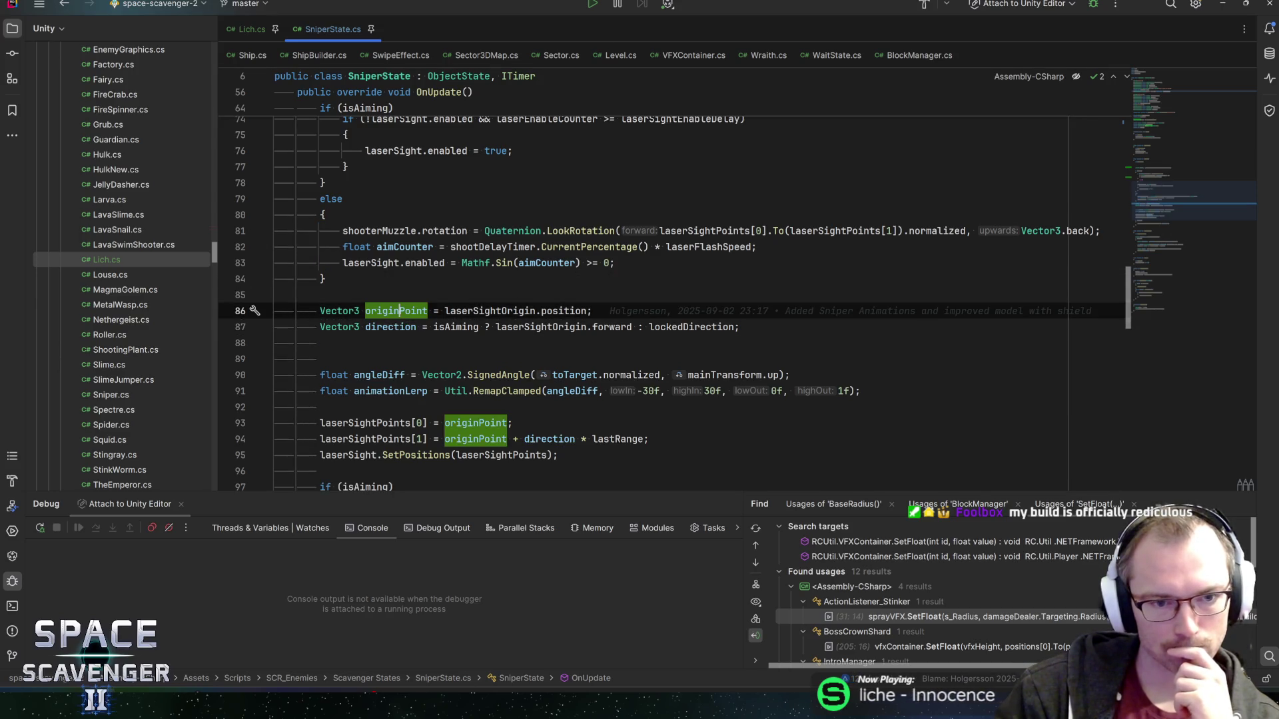
- Highlight usages of laserSightOrigin, position, originPoint and isAiming in the laser code on lines 86-87
click(447, 311)
click(564, 311)
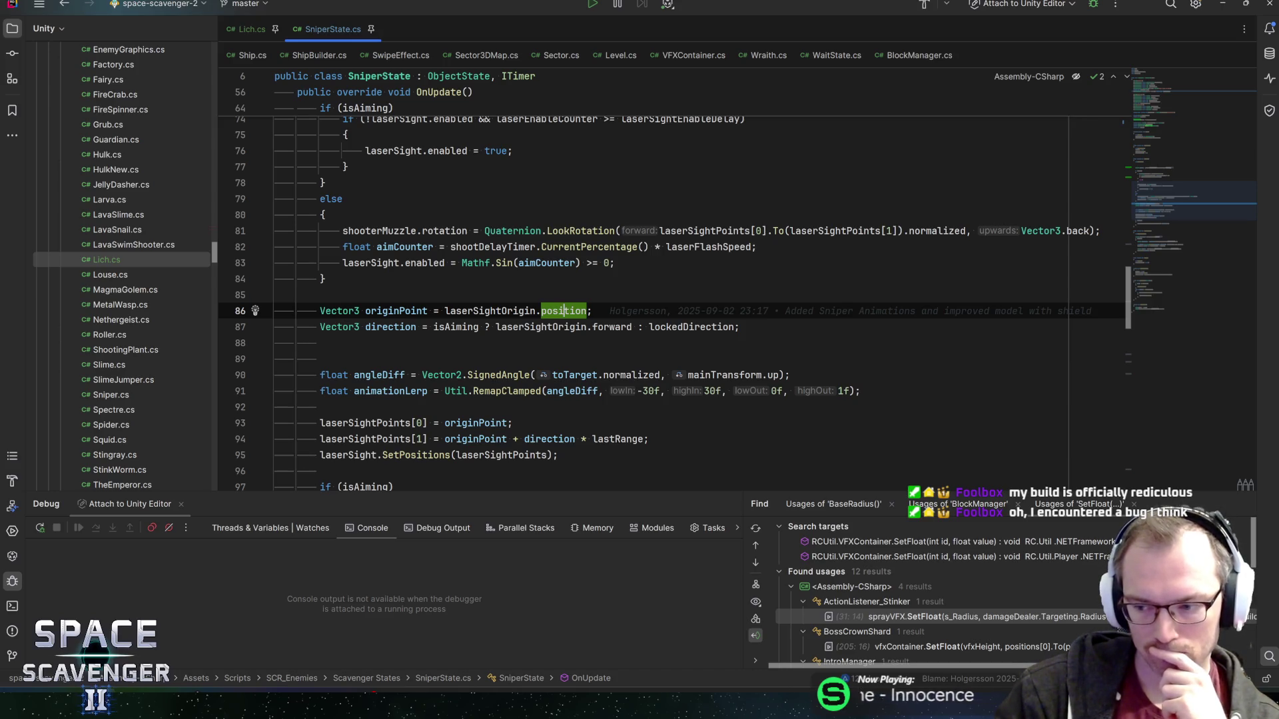
click(489, 311)
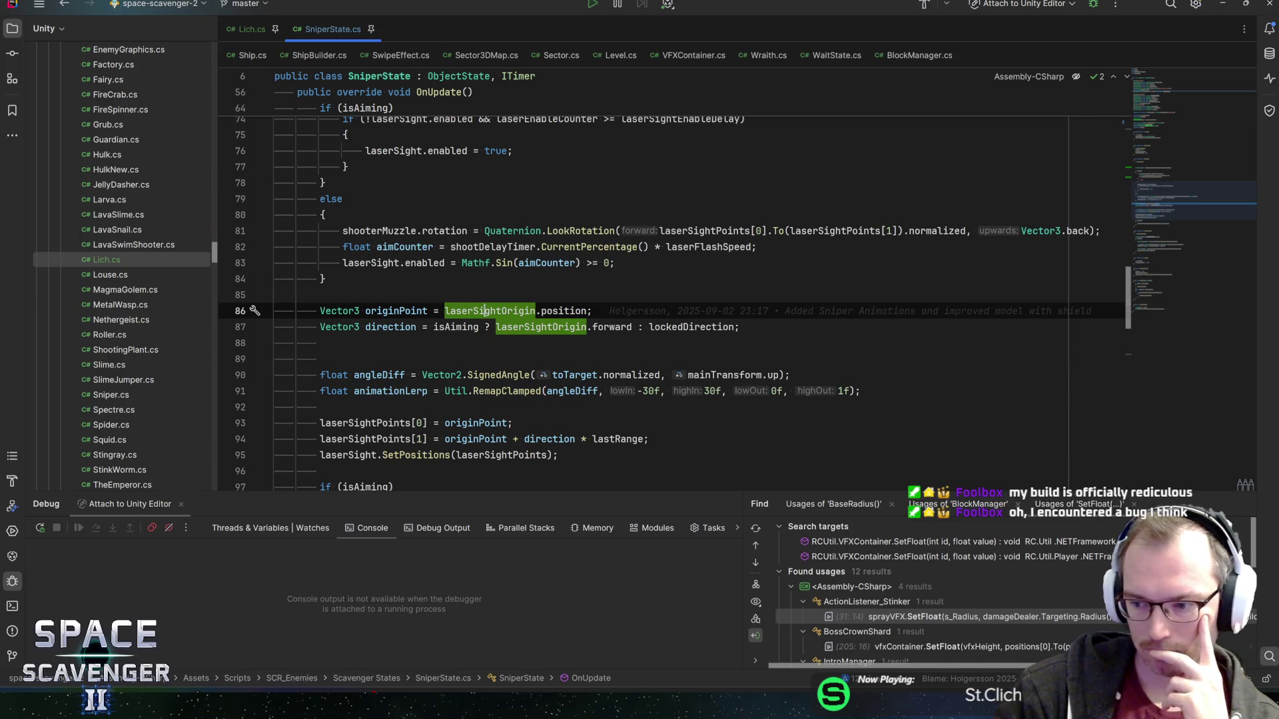
click(389, 312)
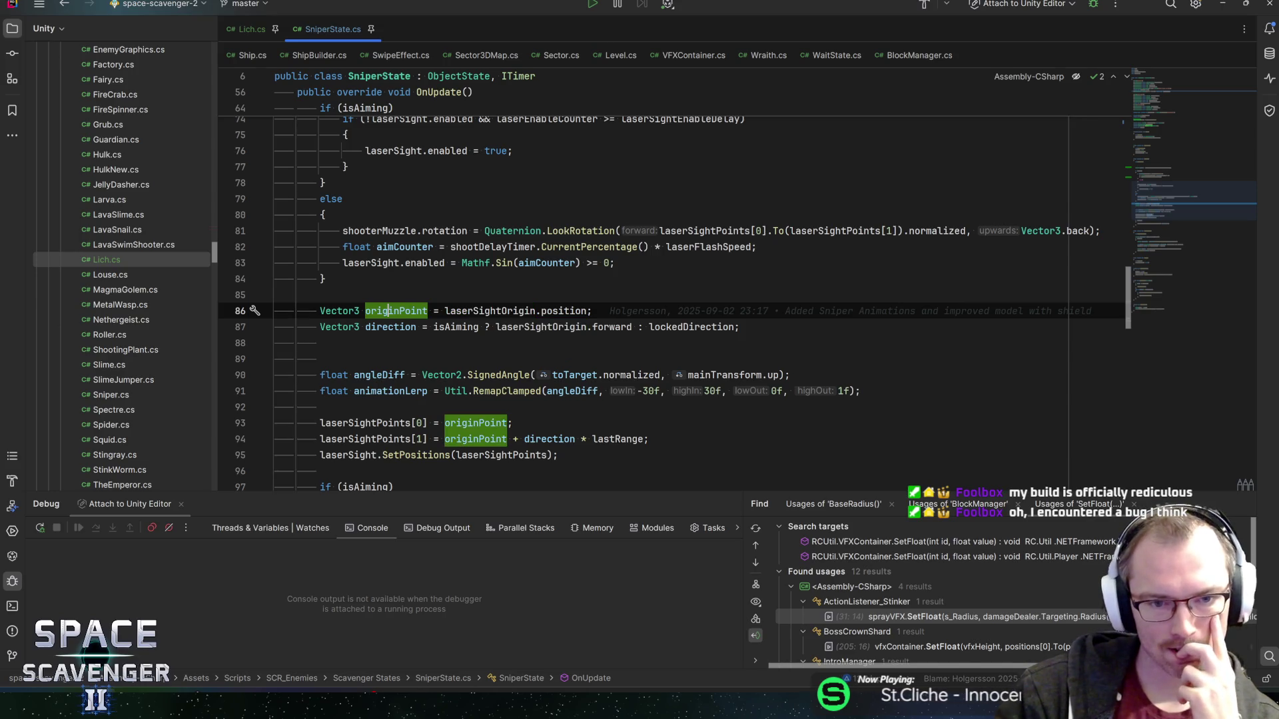
click(445, 327)
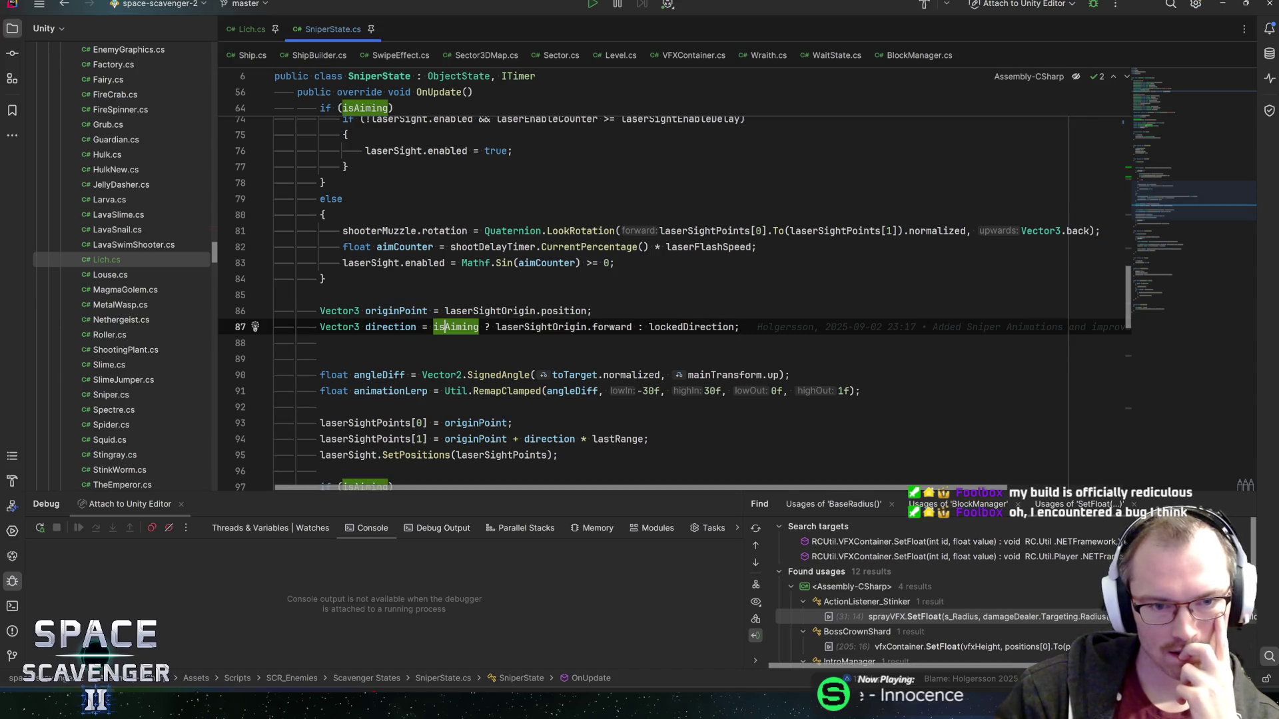
click(524, 327)
- Check lockedDirection usages, then search SniperState.cs for isAiming, finding 7 occurrences
scroll(524, 327, up, 3)
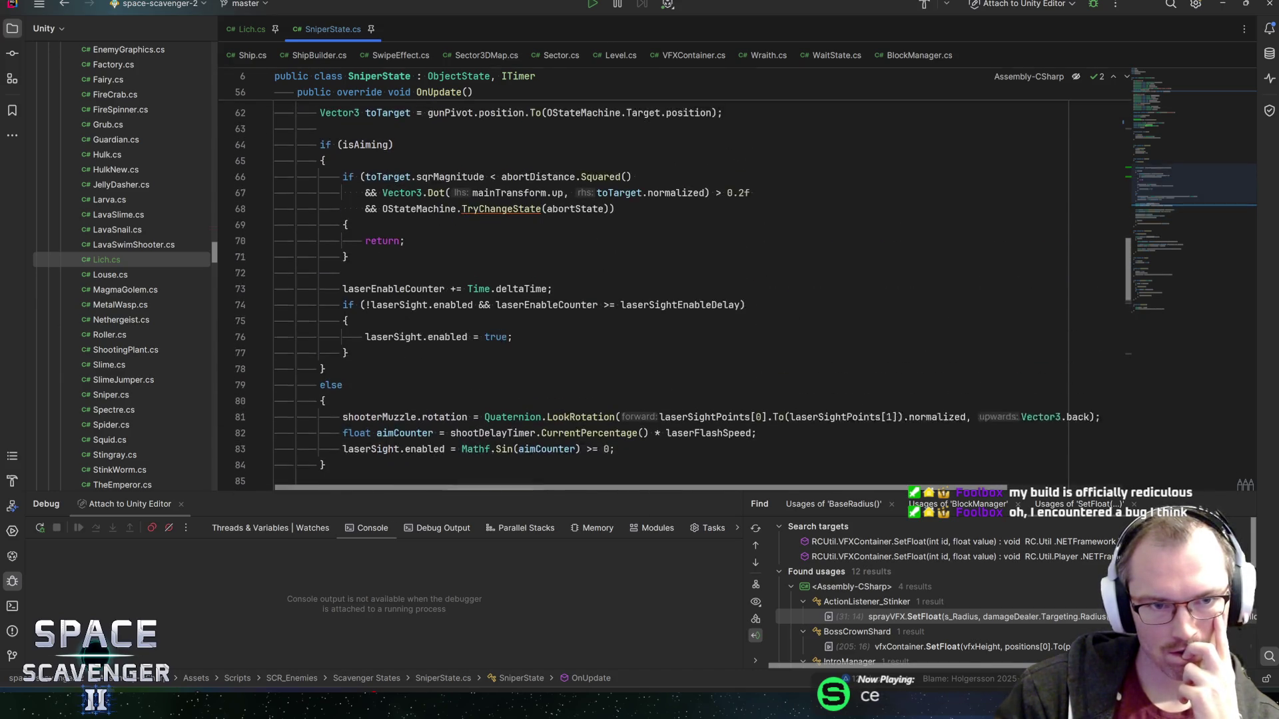
scroll(524, 327, down, 3)
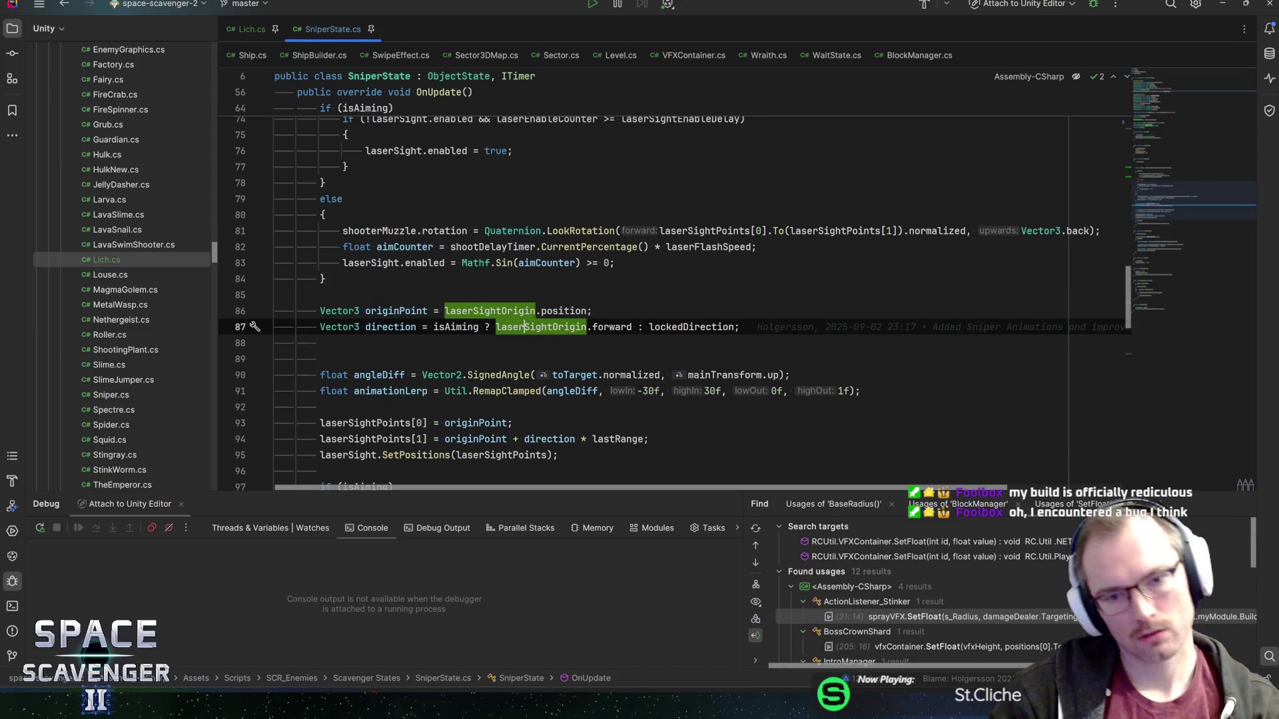
click(693, 327)
scroll(693, 327, up, 5)
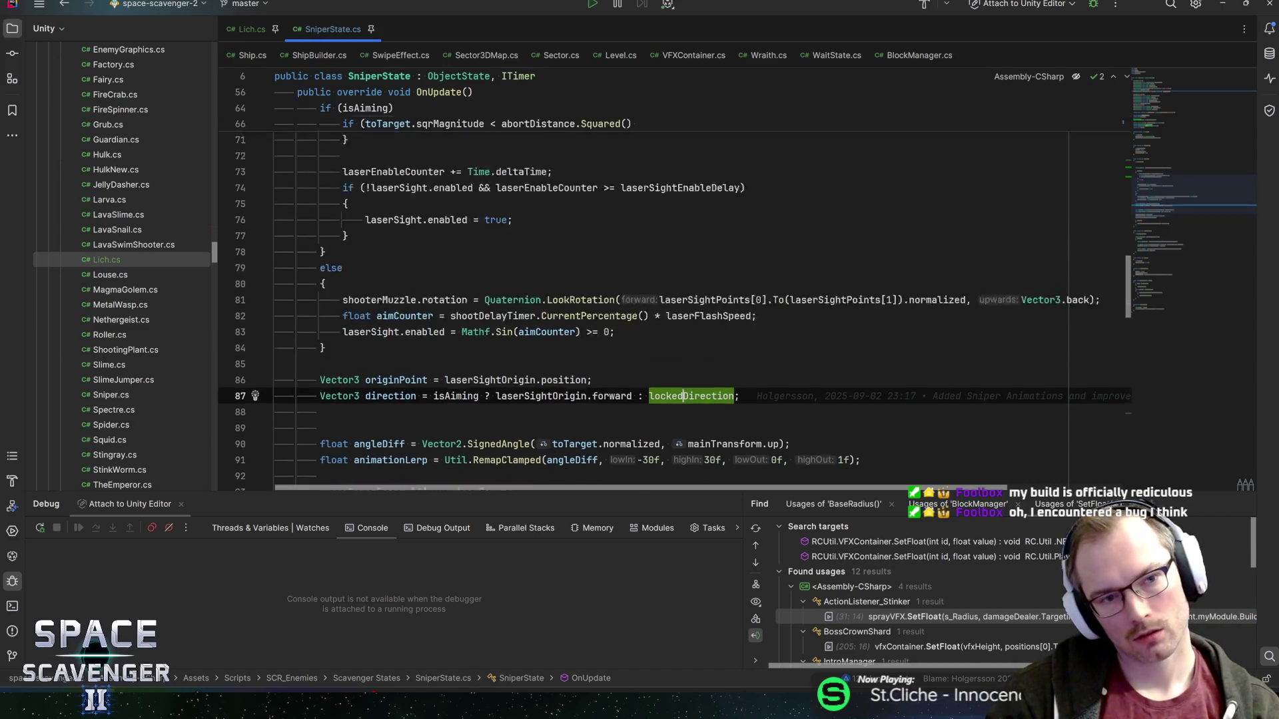
double_click(366, 198)
key(ctrl+f)
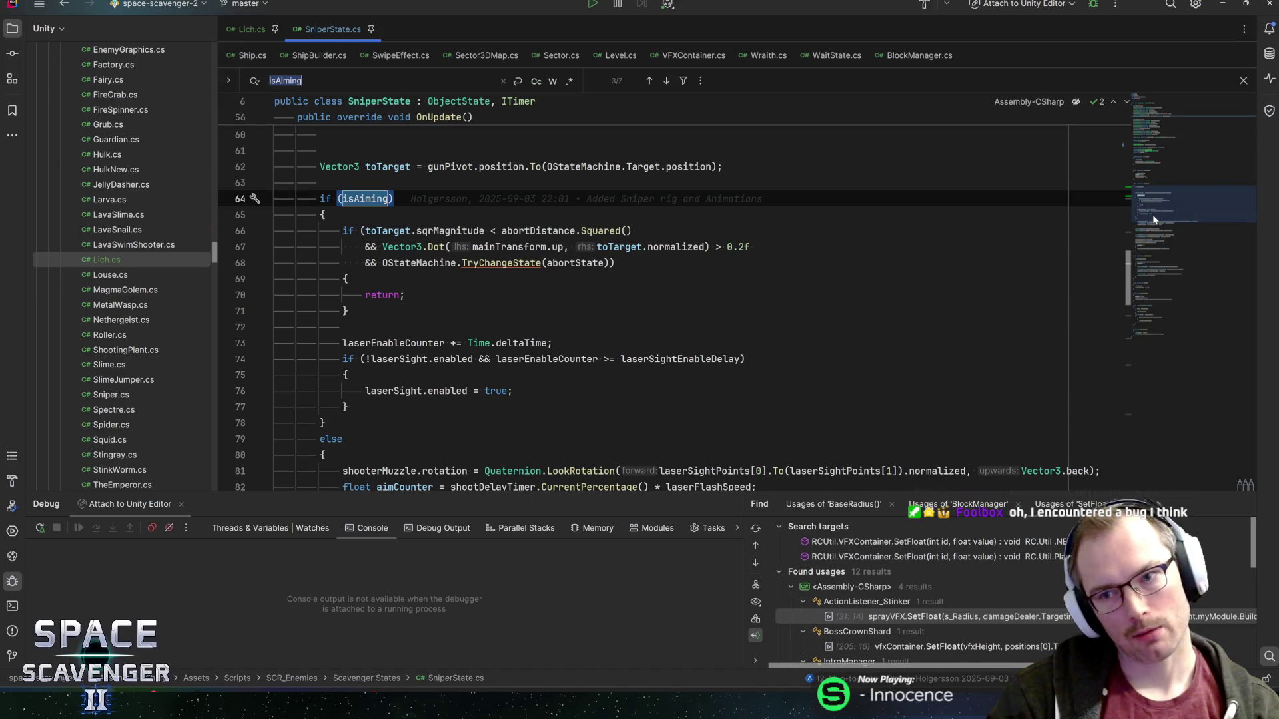
click(1165, 198)
scroll(1168, 197, up, 1)
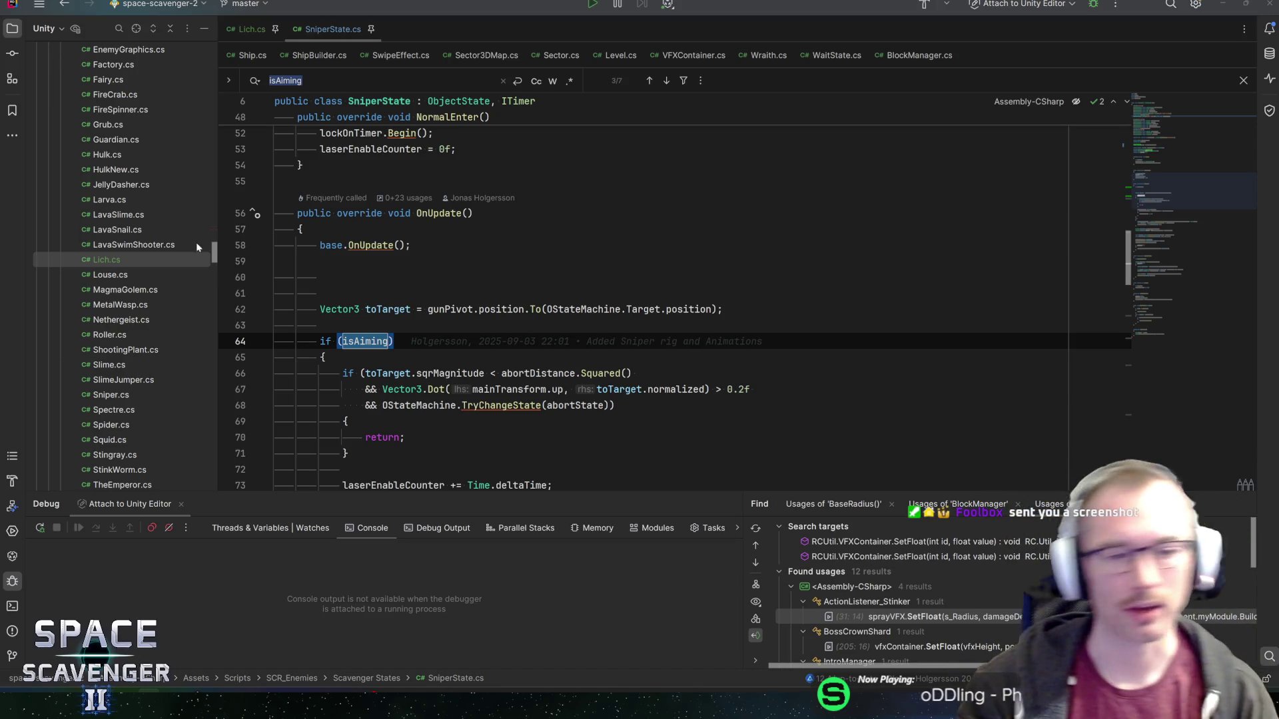
click(323, 357)
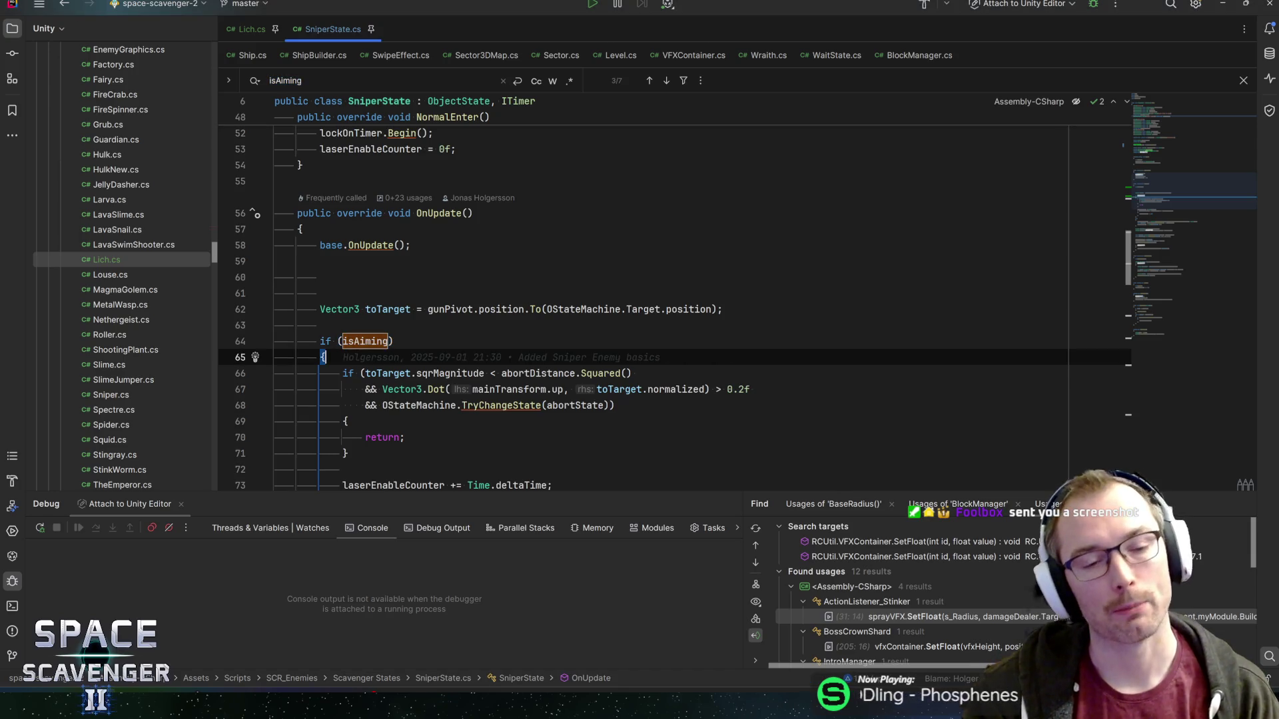
click(340, 341)
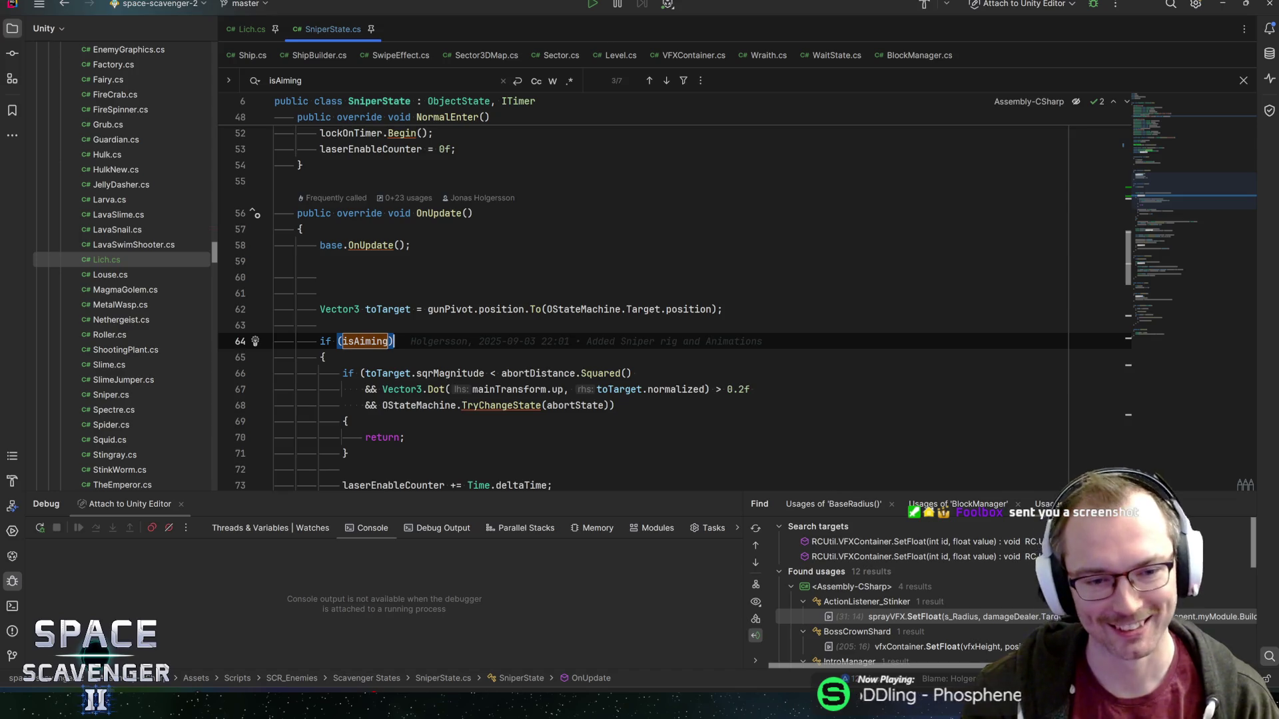
click(325, 357)
scroll(667, 300, down, 4)
click(668, 514)
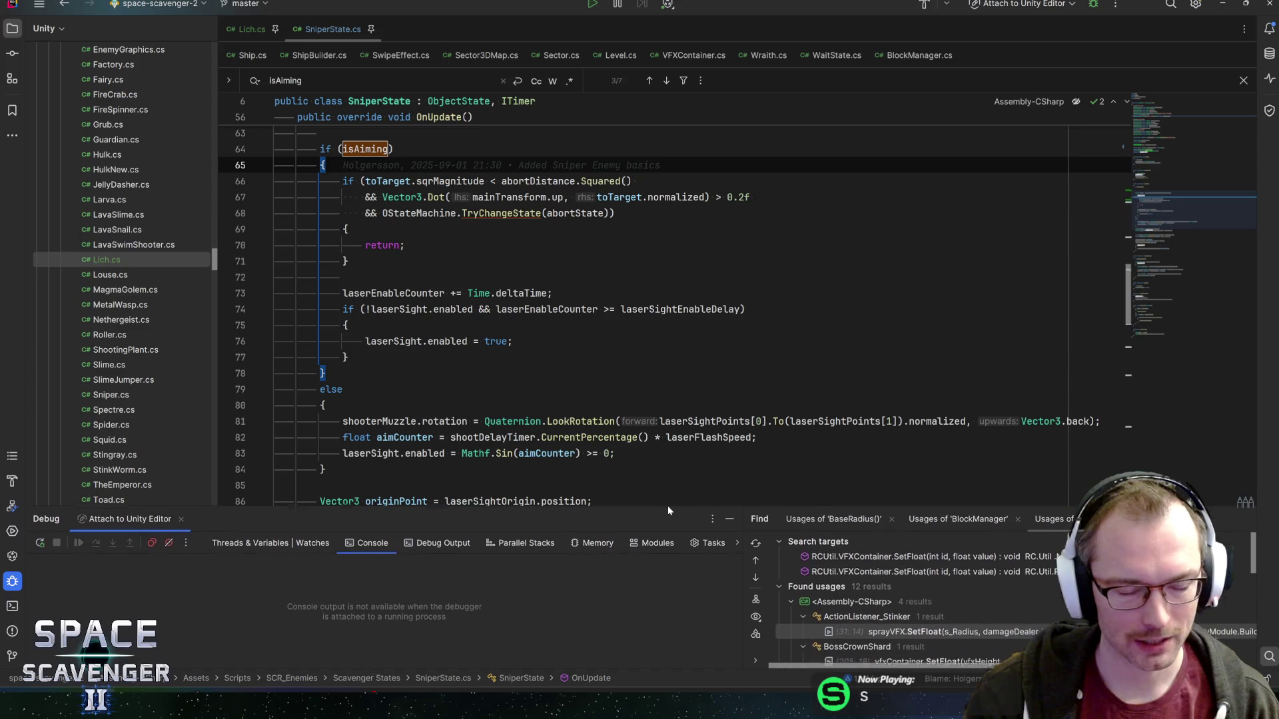
click(324, 469)
click(615, 453)
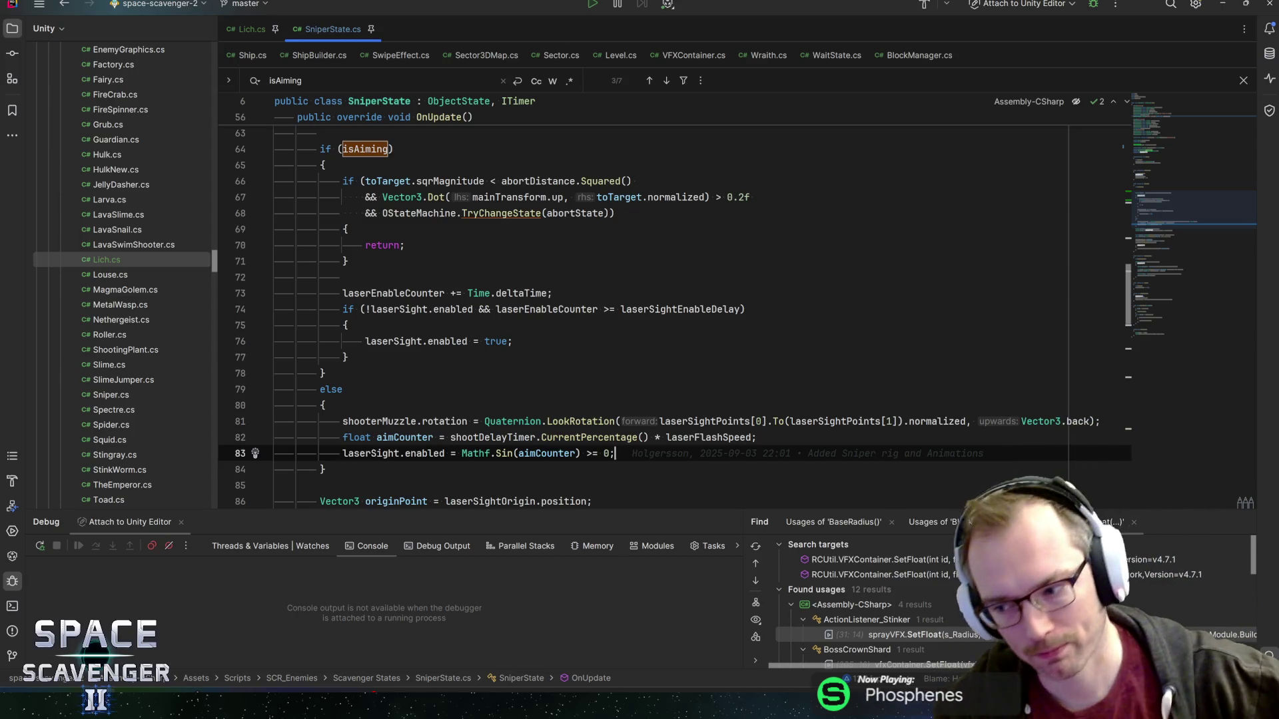
scroll(666, 307, down, 4)
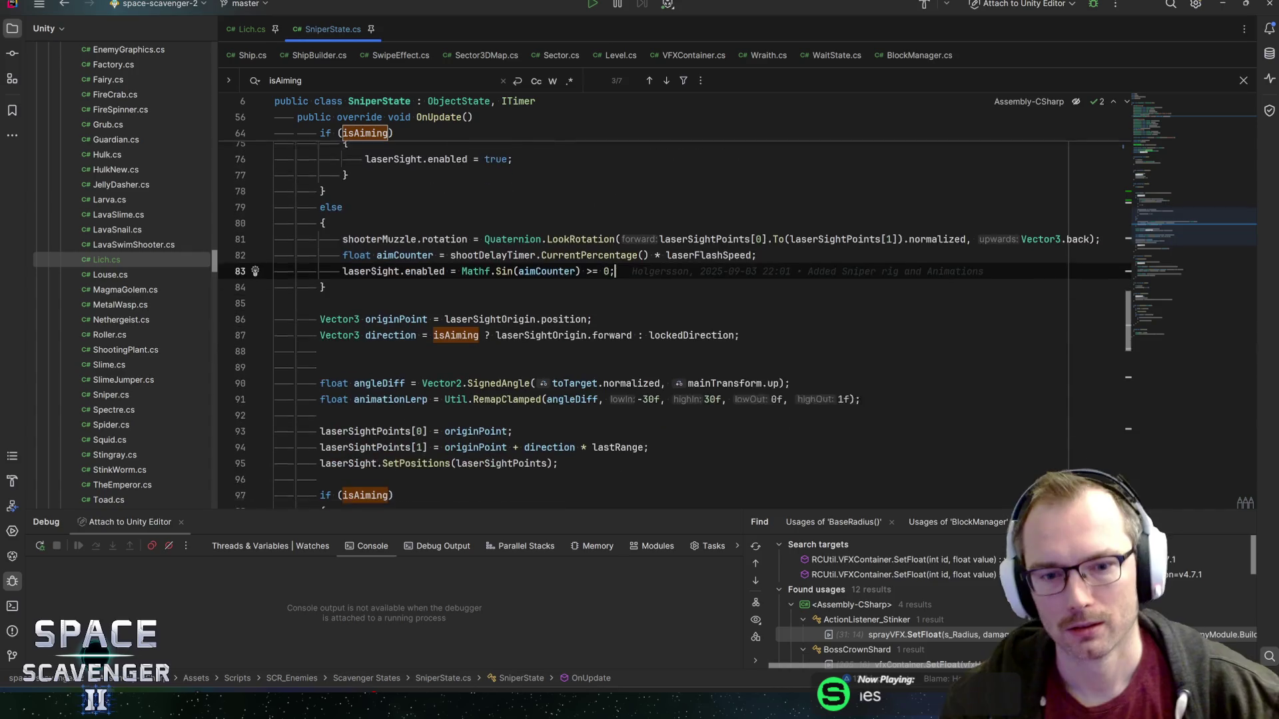
click(757, 245)
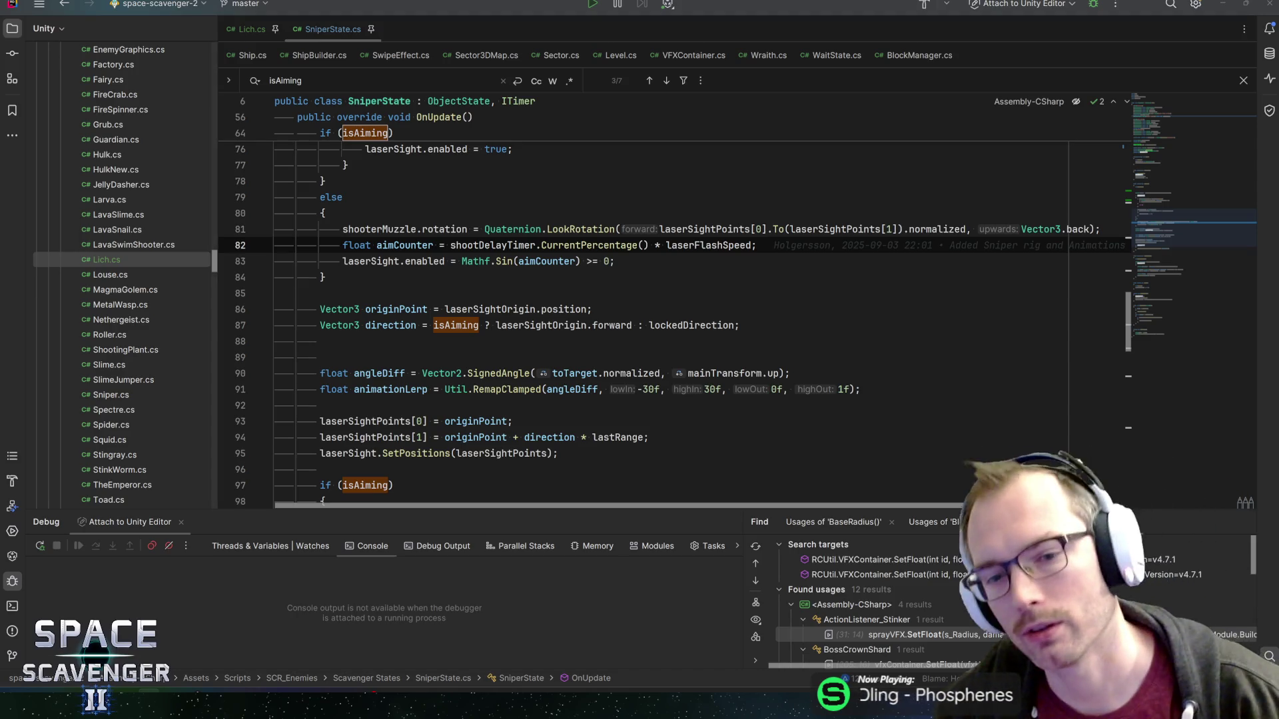
click(739, 326)
mouse_move(778, 229)
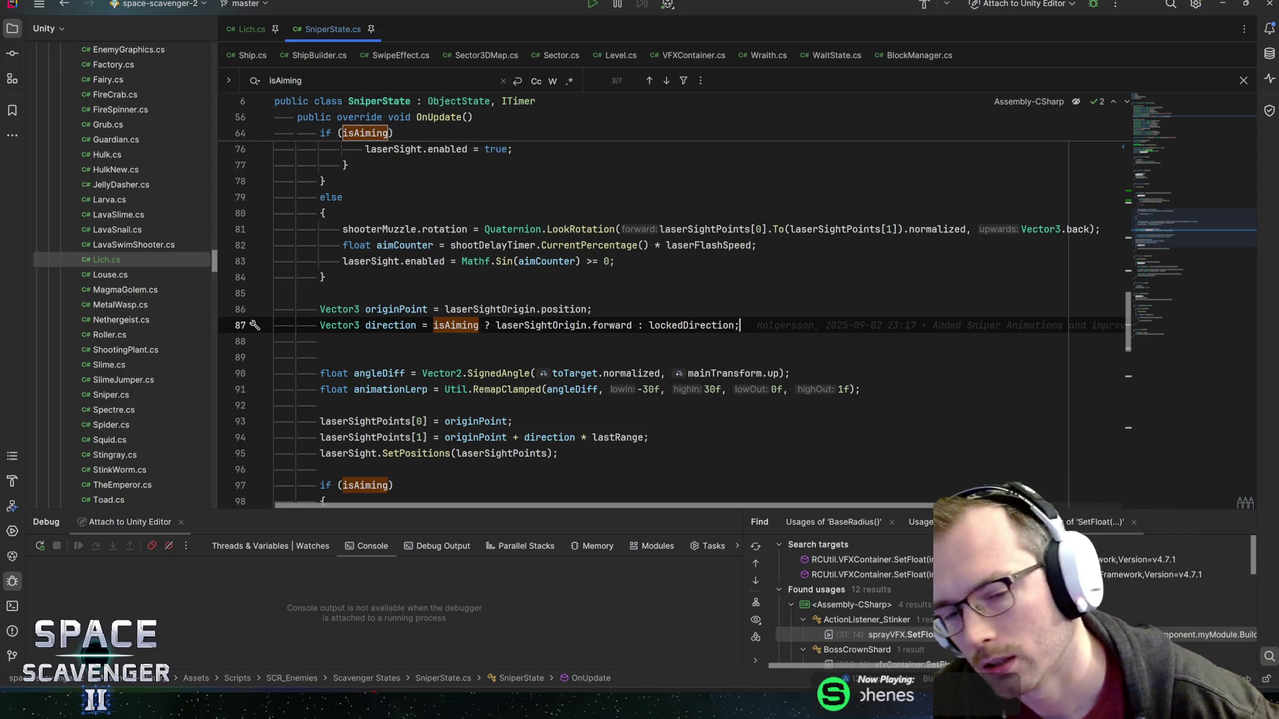
click(592, 309)
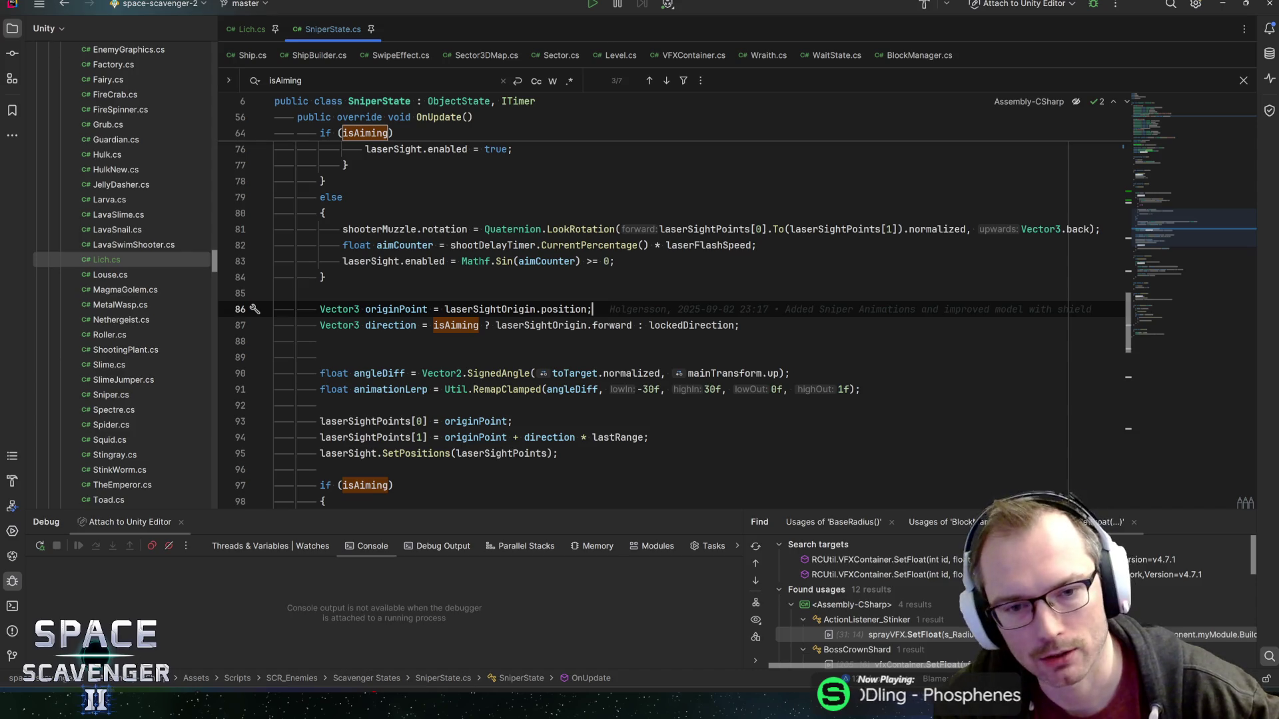
click(740, 325)
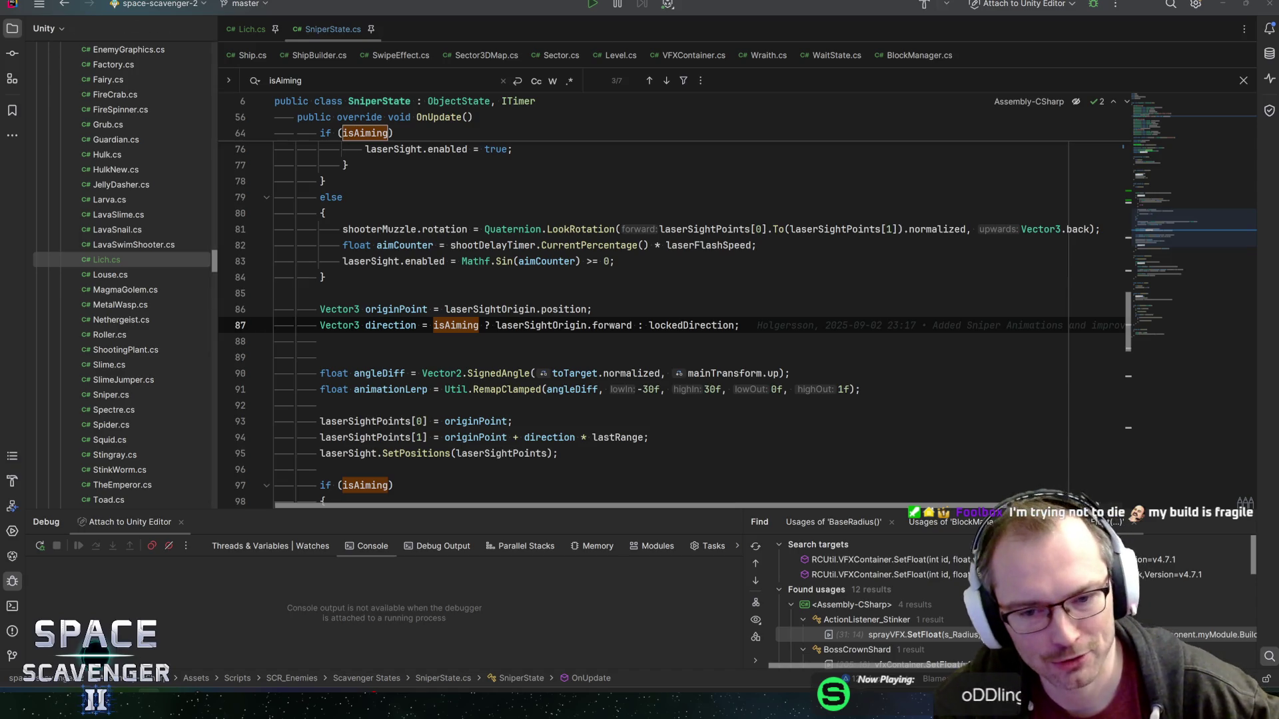
click(461, 325)
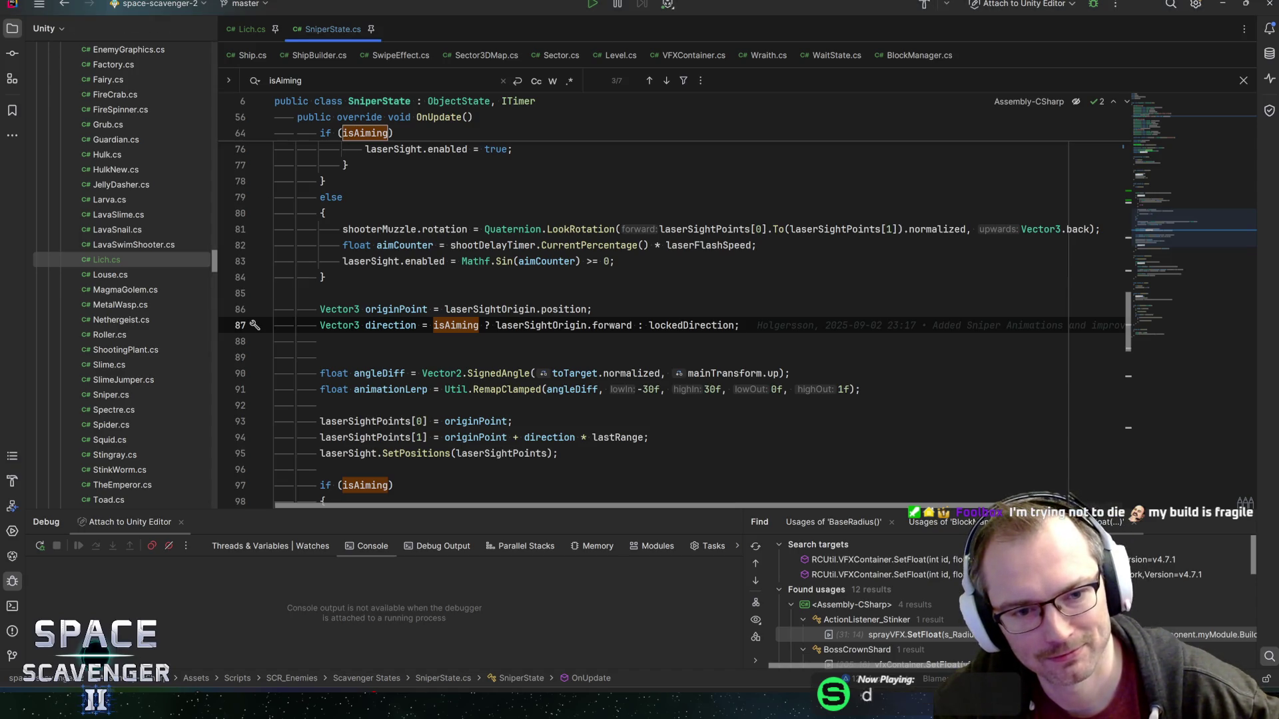
mouse_move(529, 325)
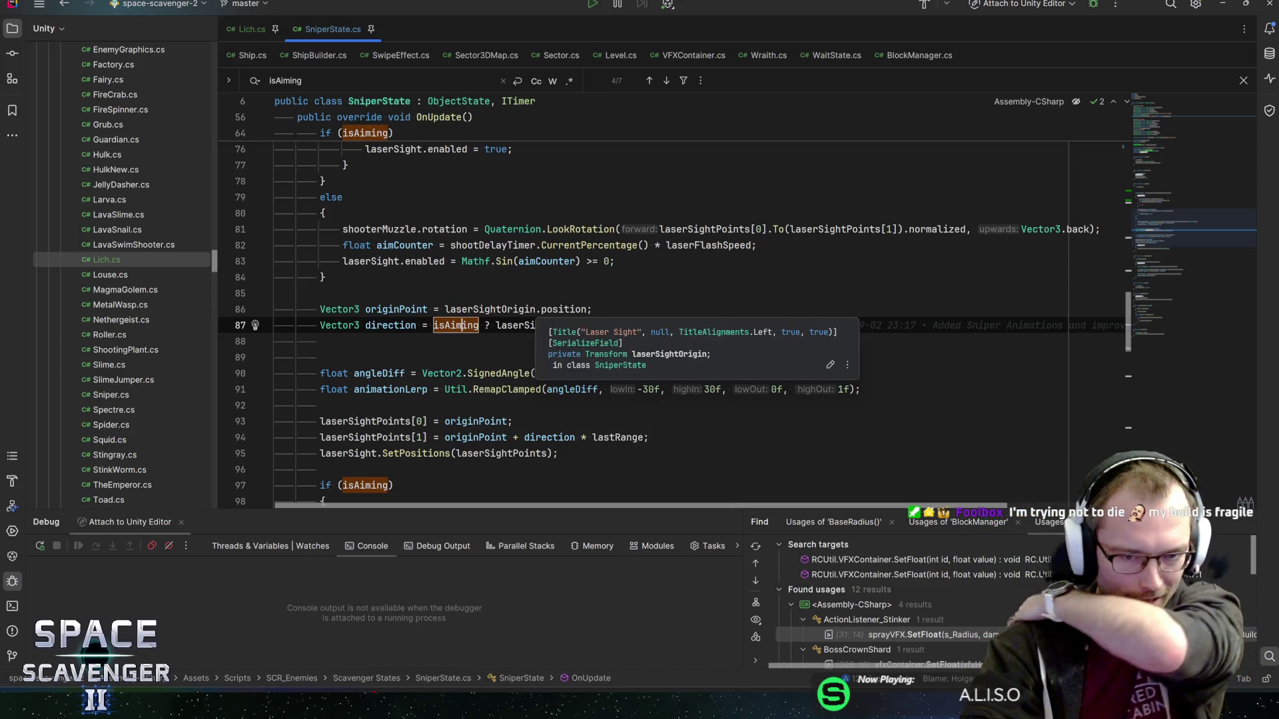
click(321, 357)
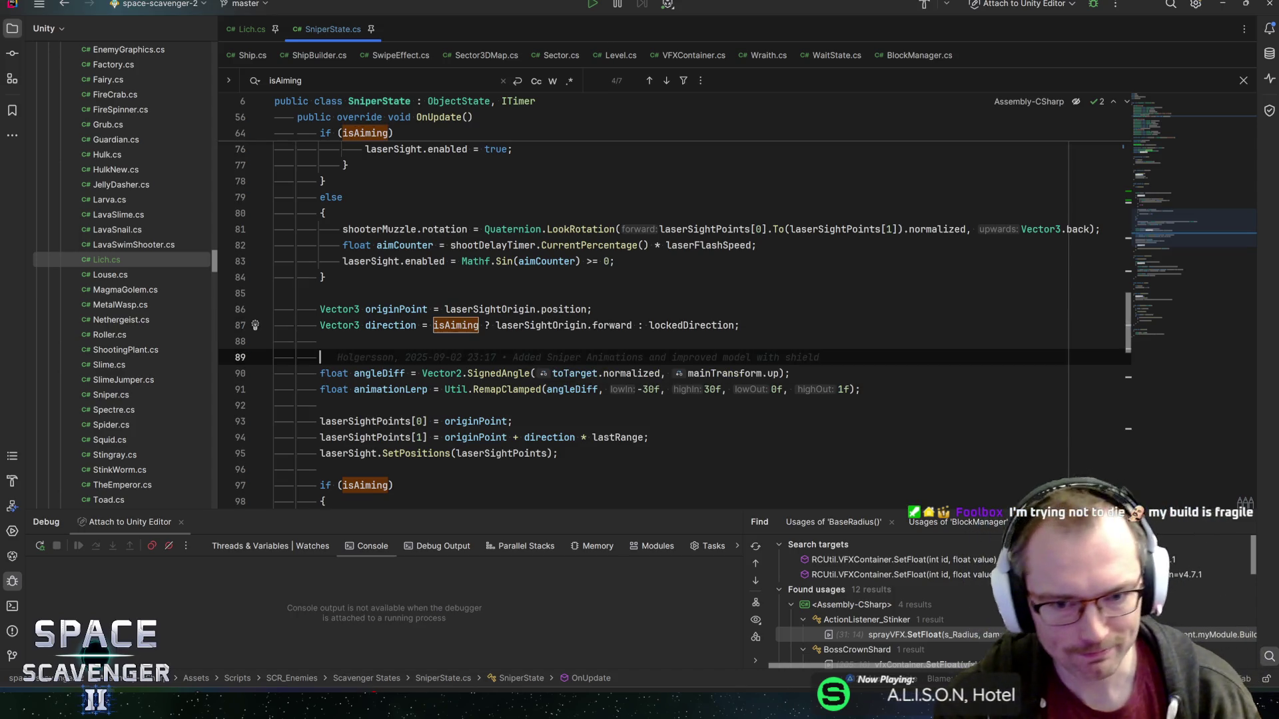
scroll(666, 320, down, 3)
scroll(666, 320, up, 2)
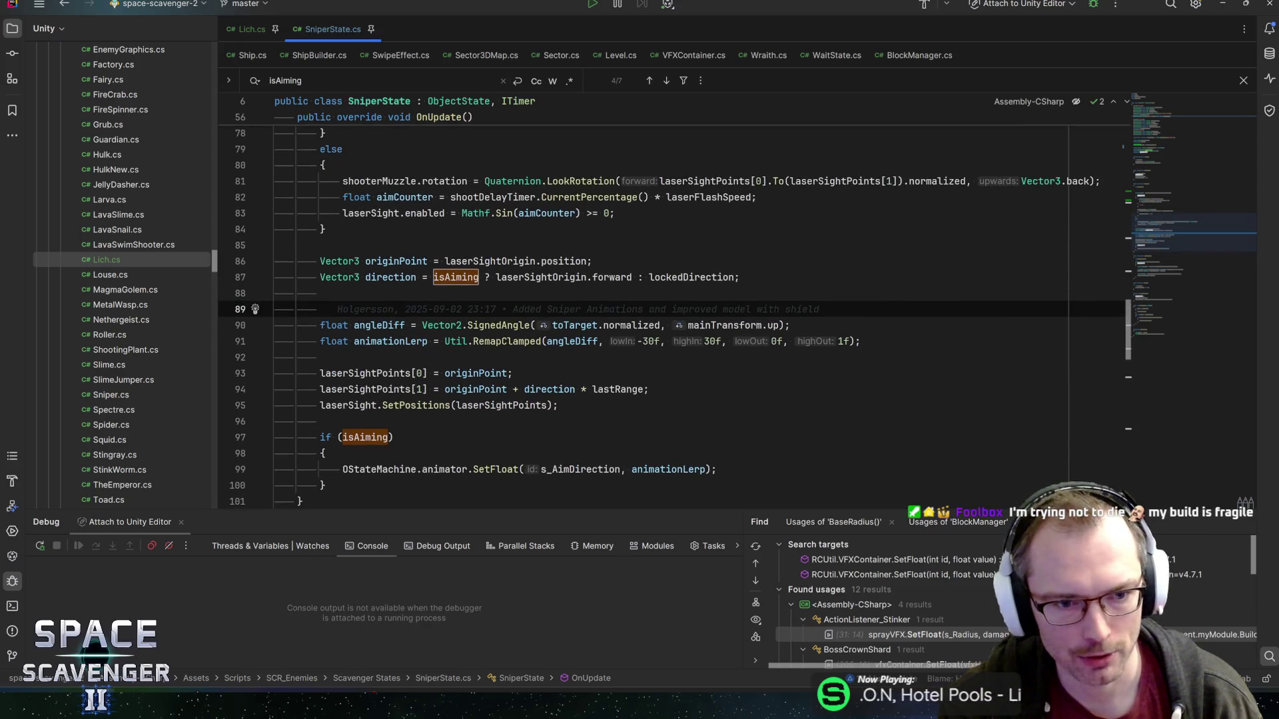
- List isAiming's usages and jump to where it is set true in NormalEnter and false in PrepareToShoot
click(390, 341)
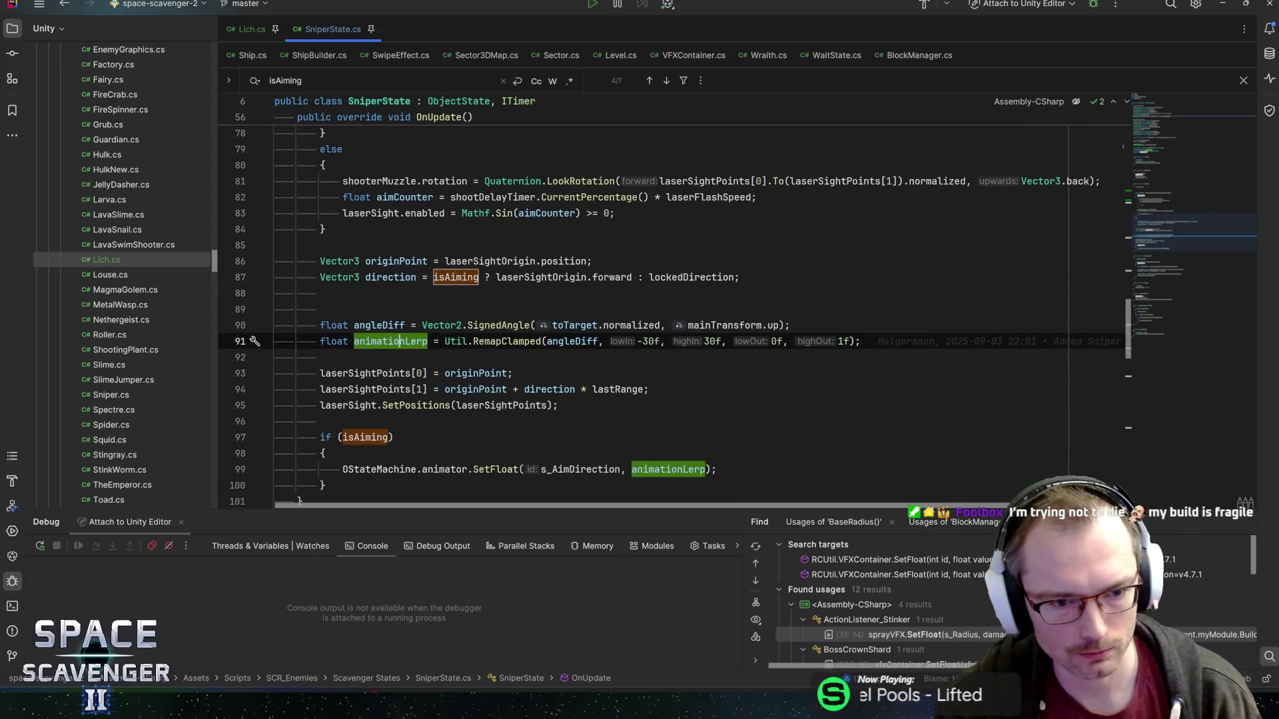
click(325, 453)
click(365, 437)
key(alt+F7)
double_click(897, 634)
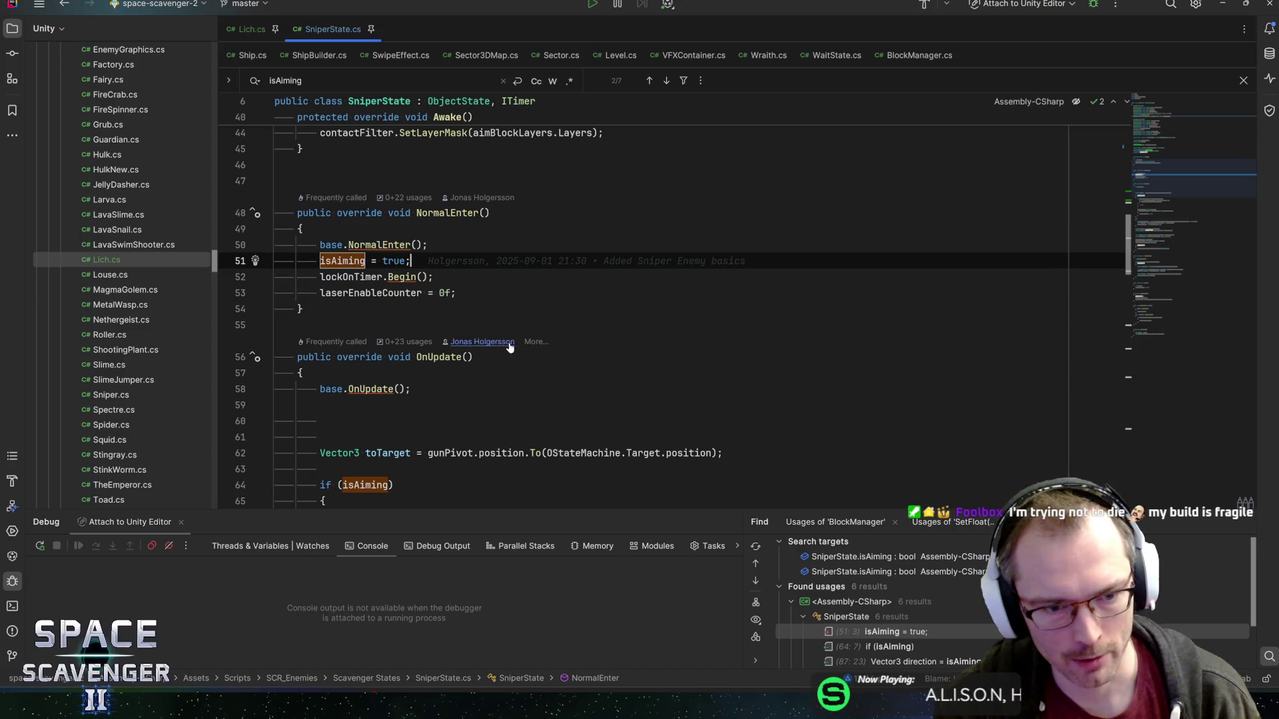
scroll(880, 599, down, 2)
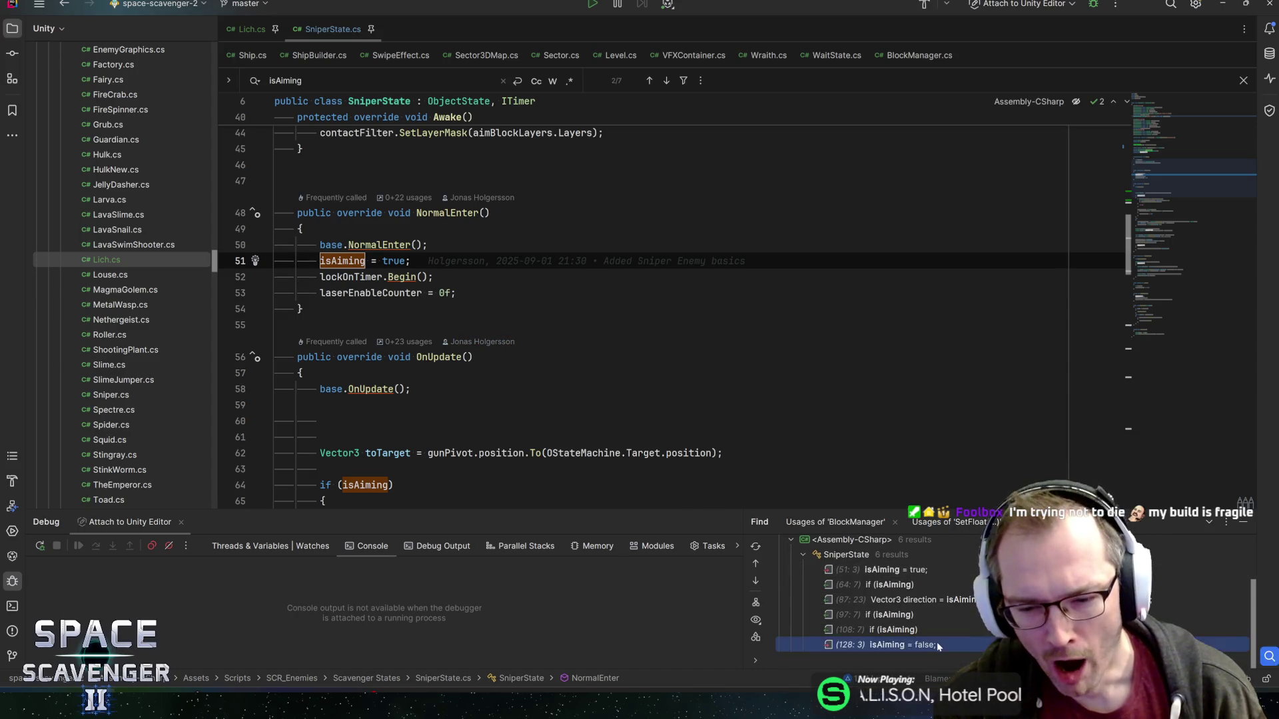
double_click(937, 645)
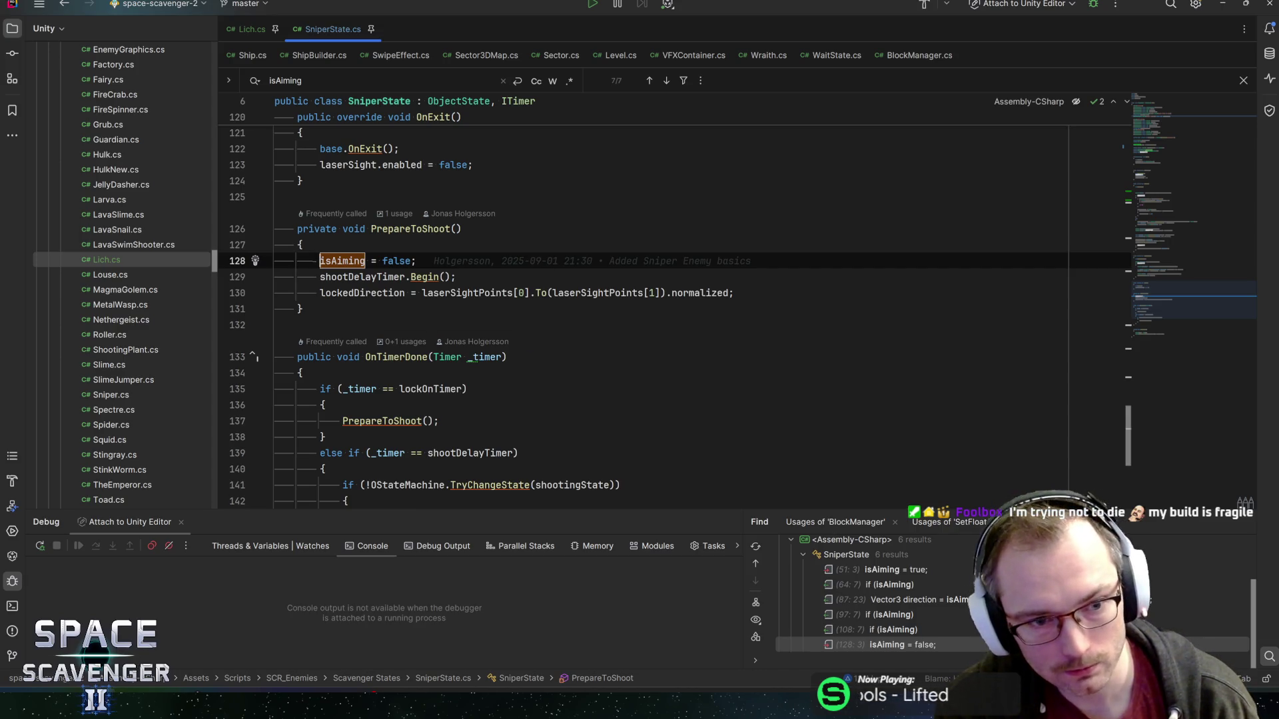
- Jump to the isAiming field declaration, then back to its check in OnUpdate
mouse_move(363, 277)
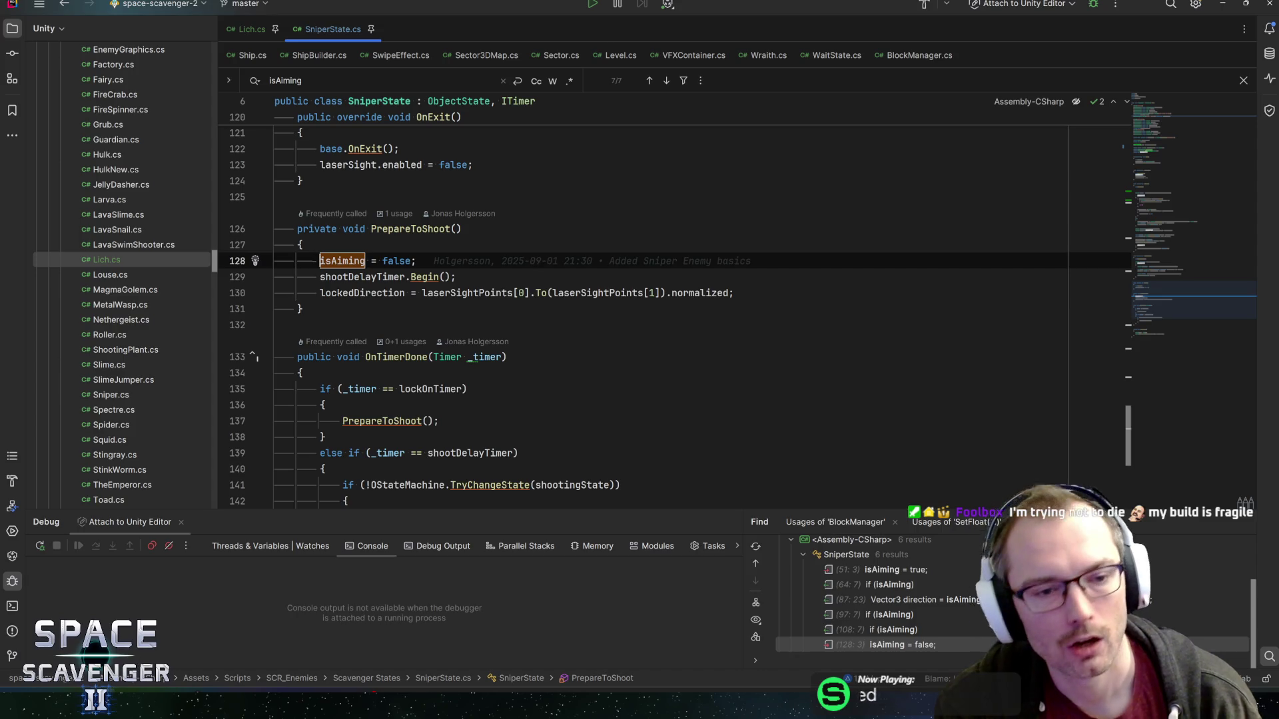
ctrl+click(342, 261)
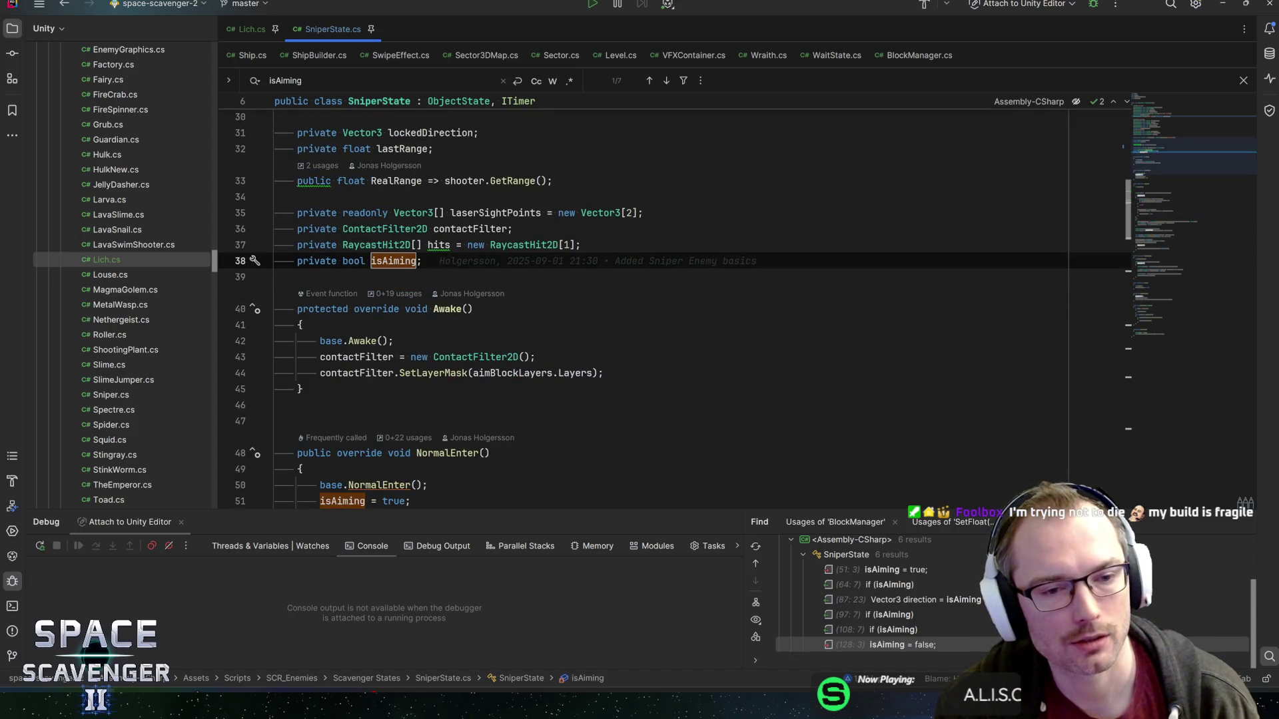
scroll(343, 261, down, 4)
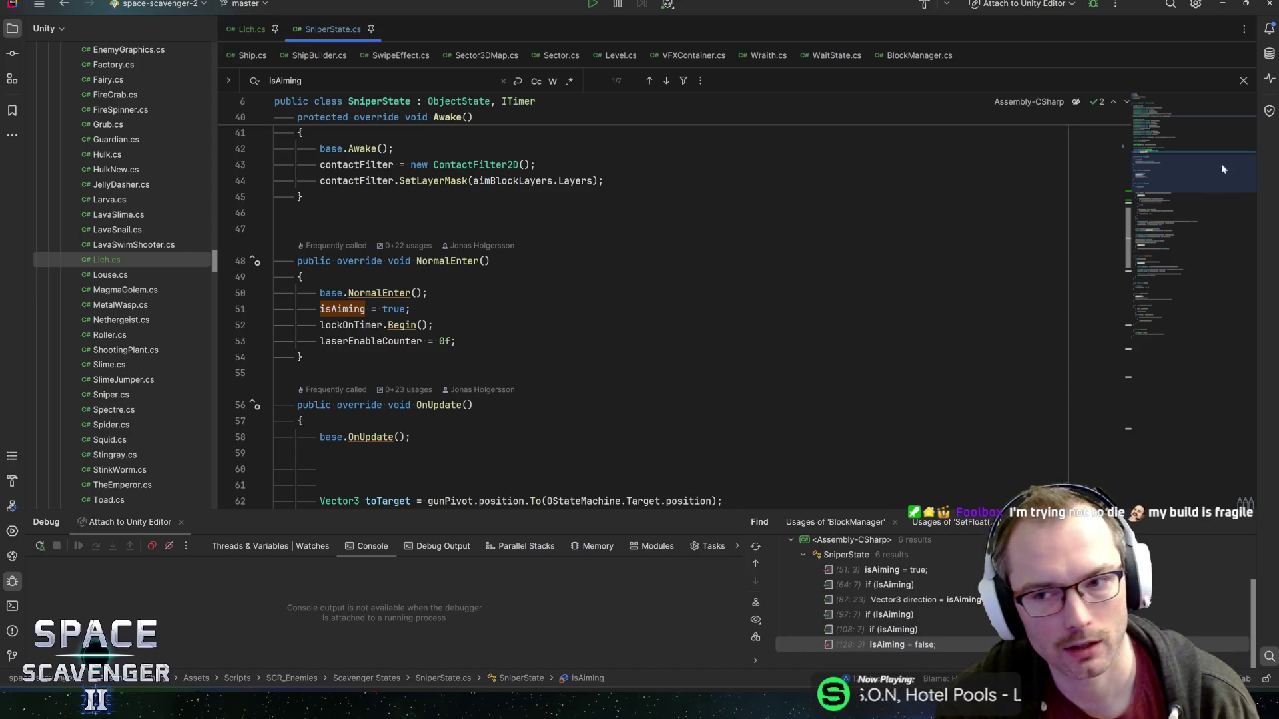
scroll(1189, 185, down, 4)
scroll(1182, 194, down, 2)
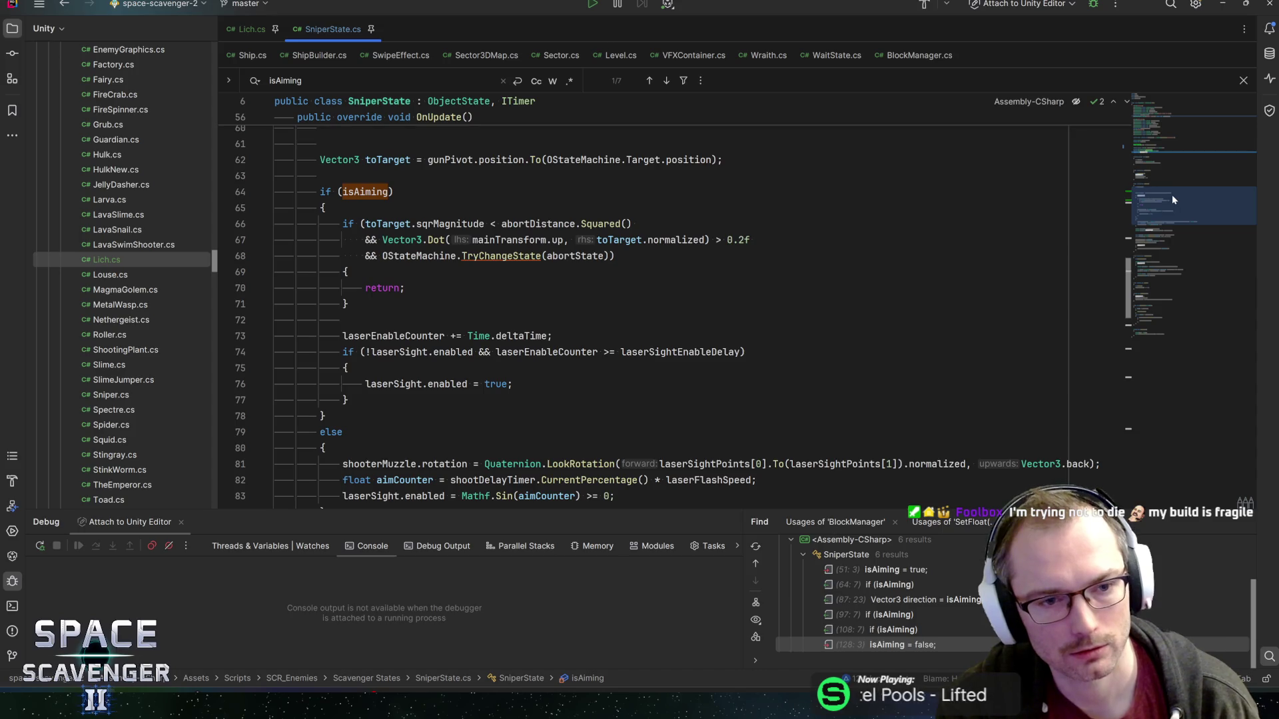
click(365, 191)
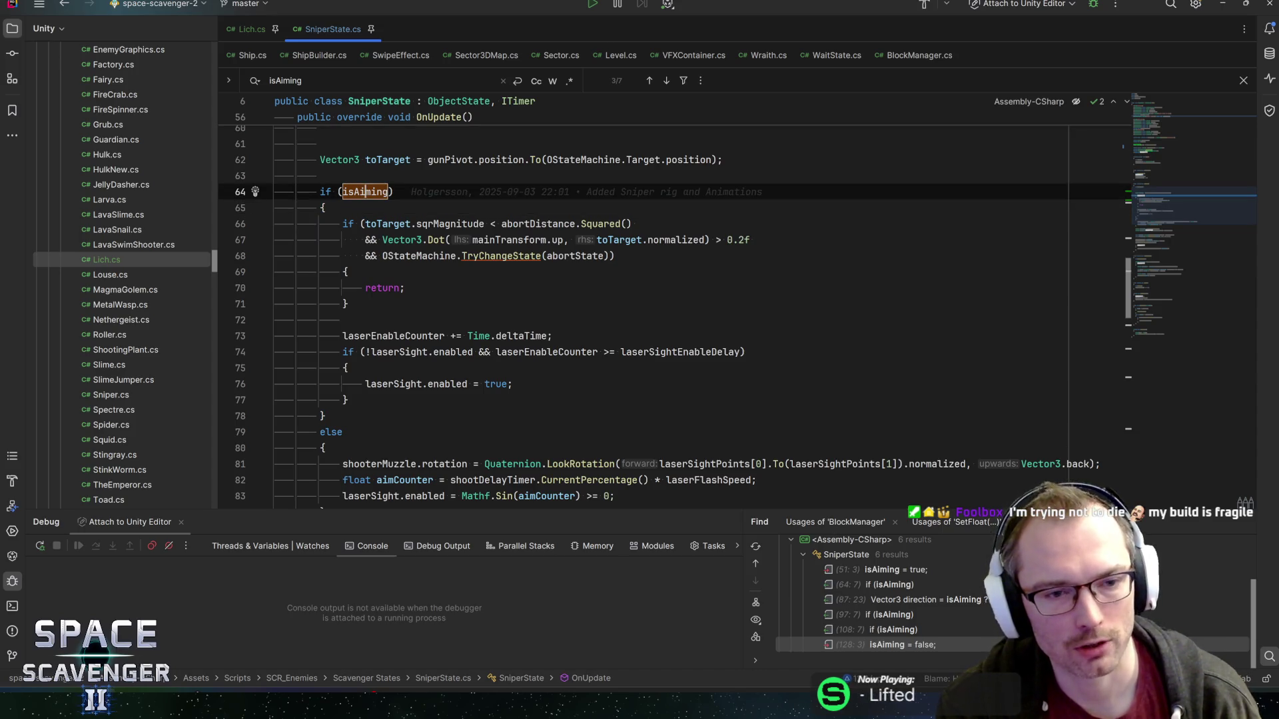
- Rename the isAiming field to isTrackingTarget throughout SniperState
key(ctrl+r)
text(r)
text(isTrac)
text(kingTarget)
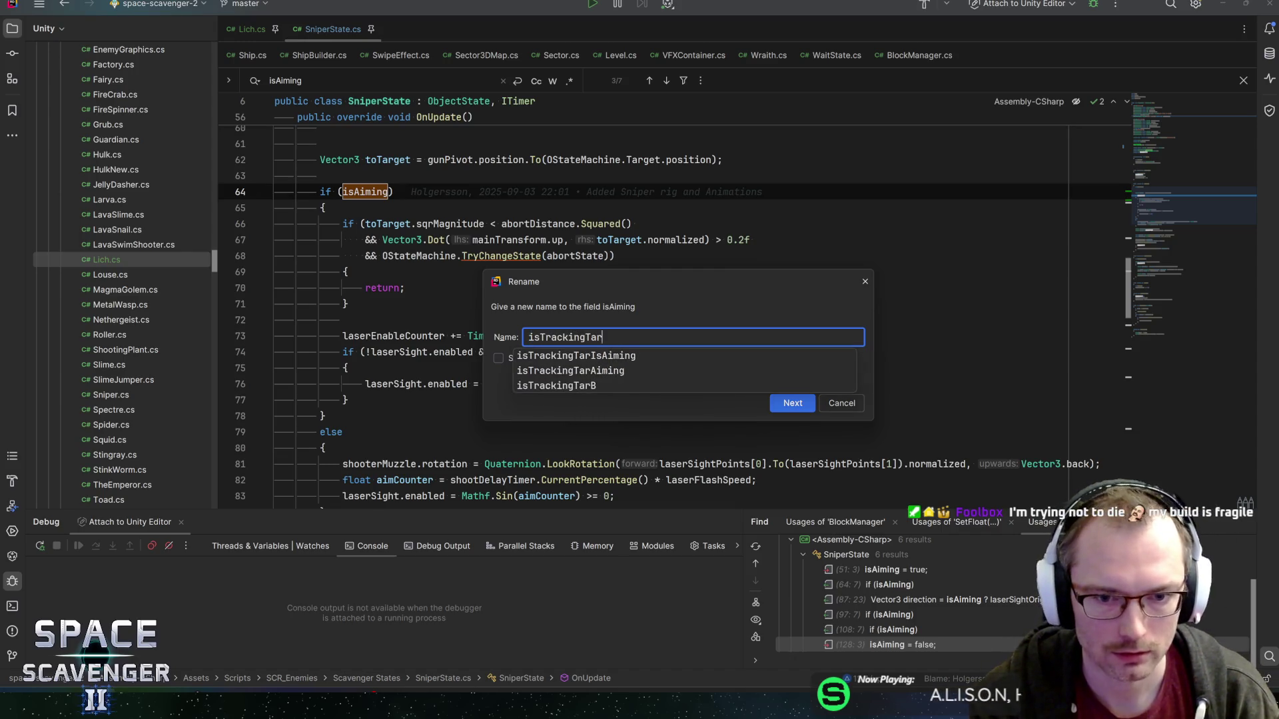
key(Return)
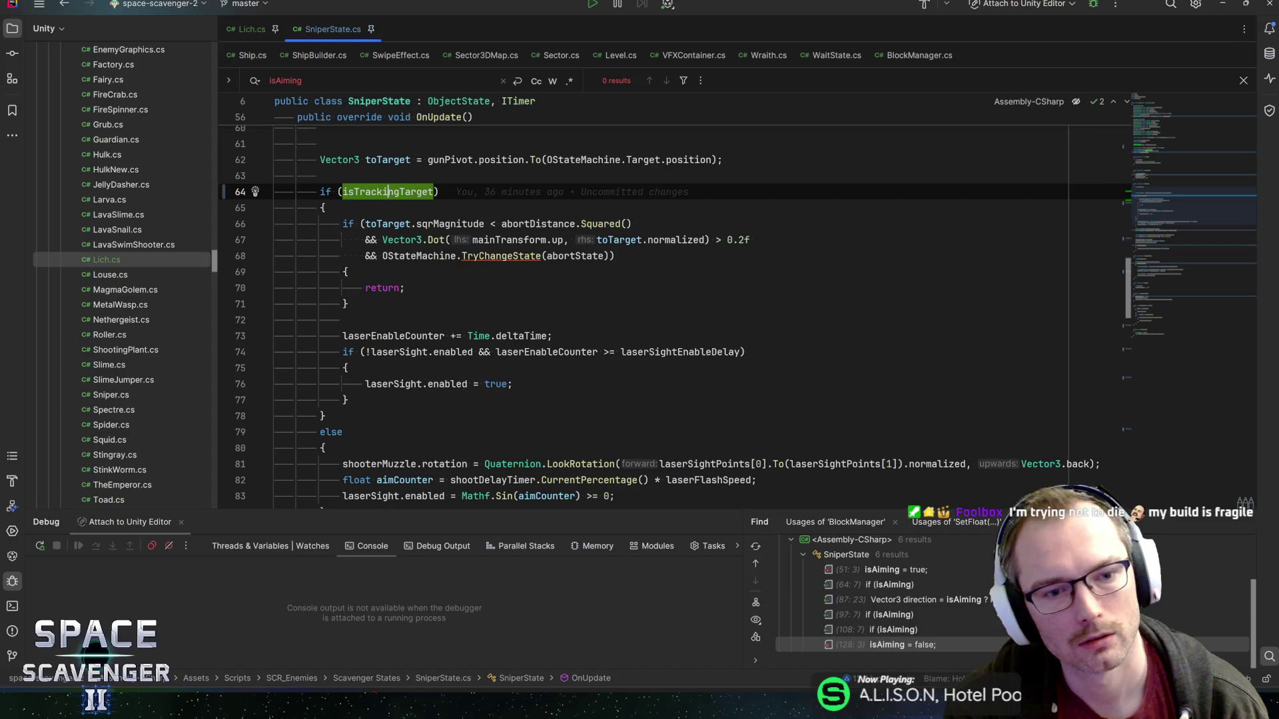
- Review the abort check and aimCounter usages while Unity refreshes, then return to Unity
click(346, 304)
scroll(666, 334, down, 2)
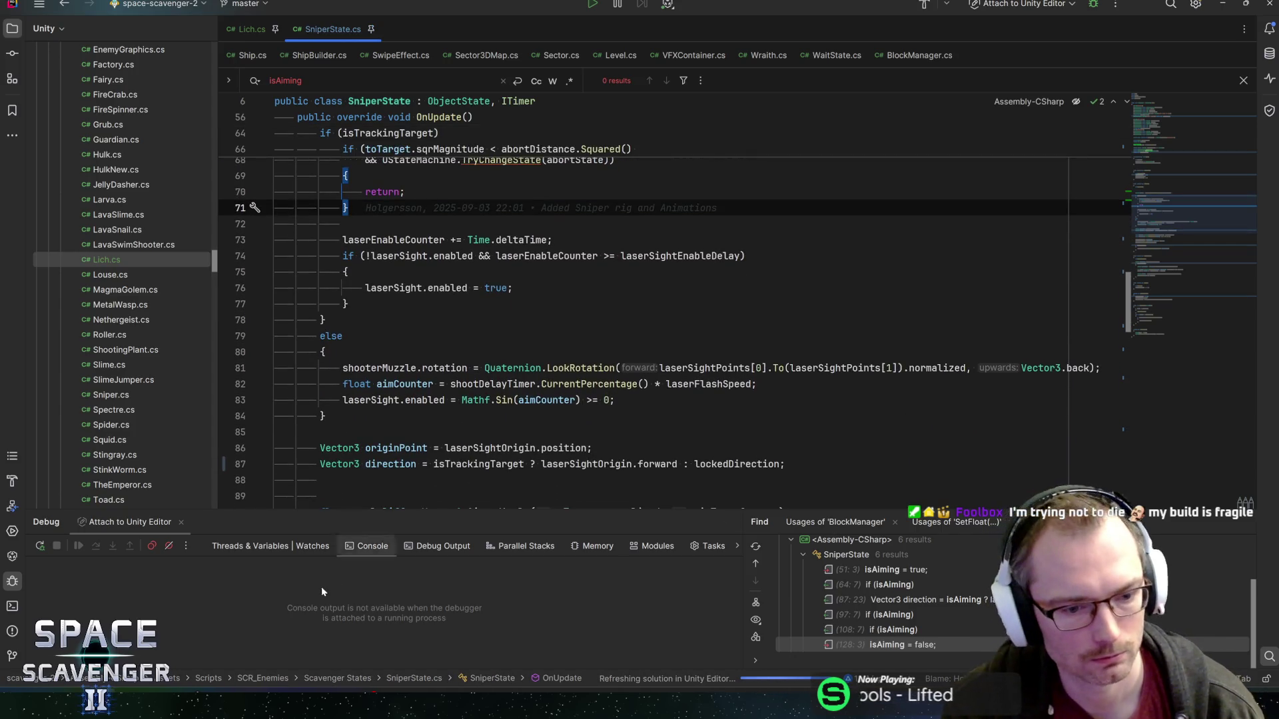
mouse_move(145, 682)
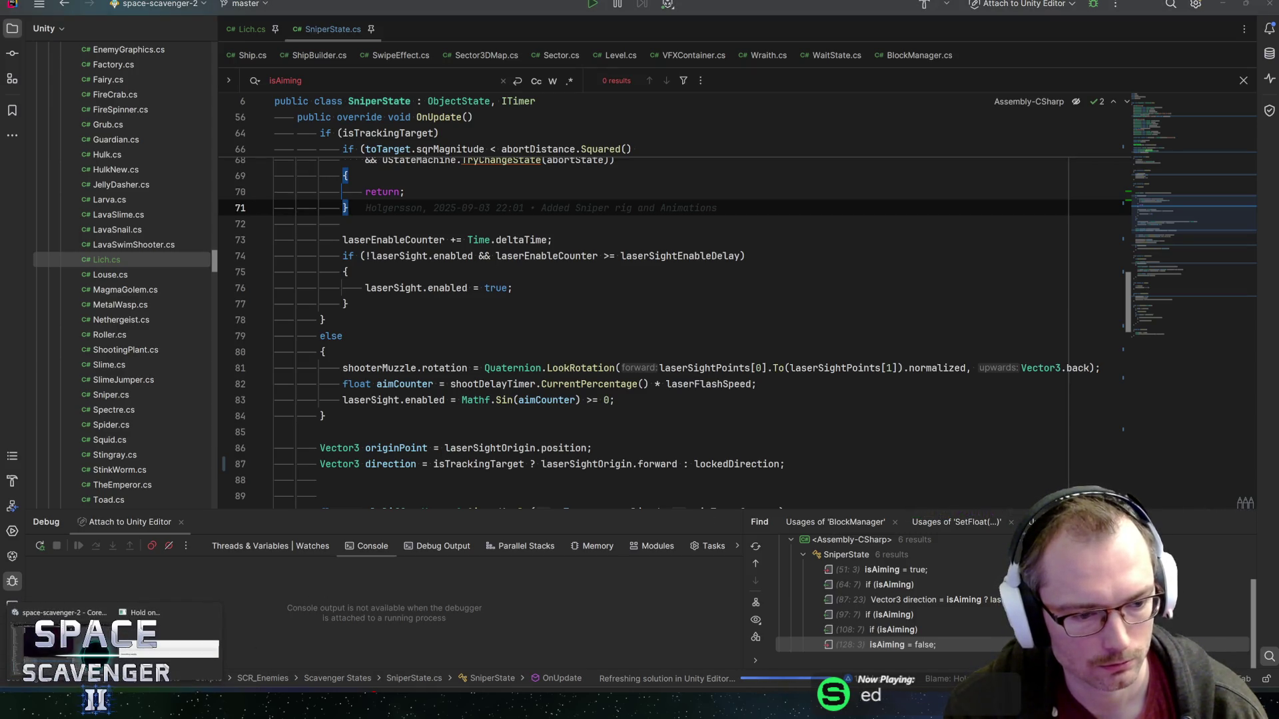
click(166, 636)
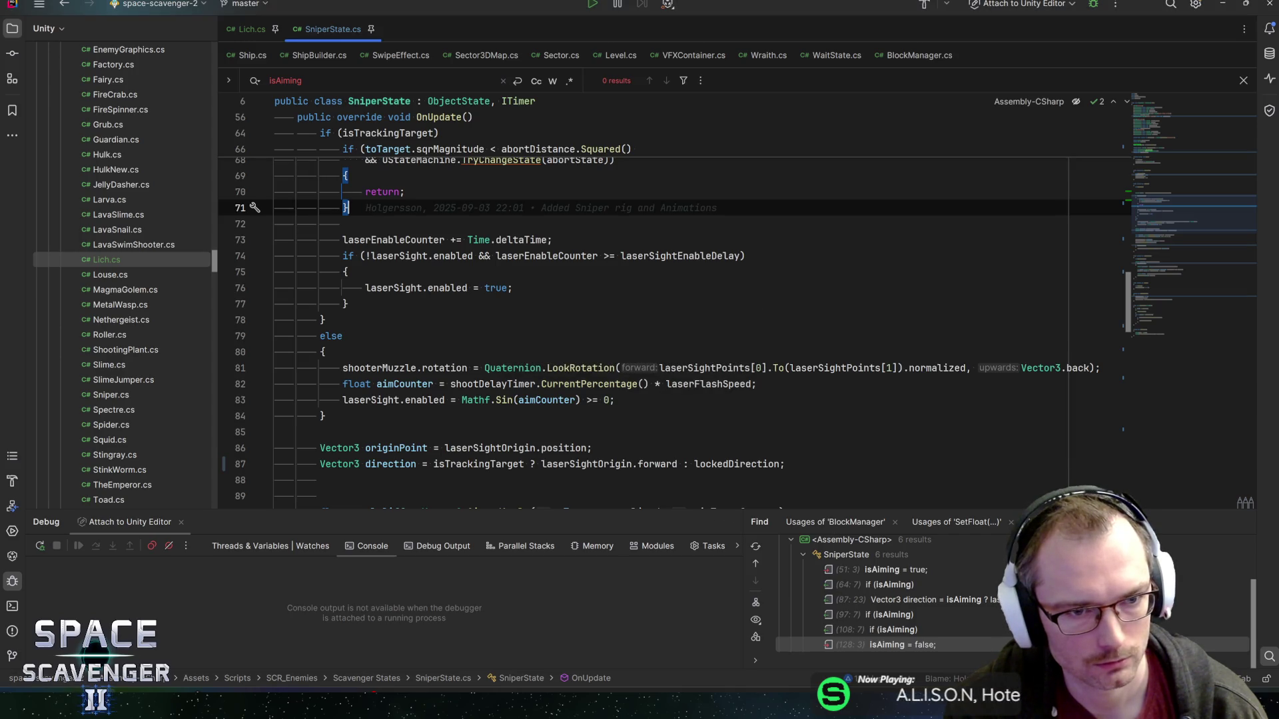
key(Down)
key(Down)
key(Down)
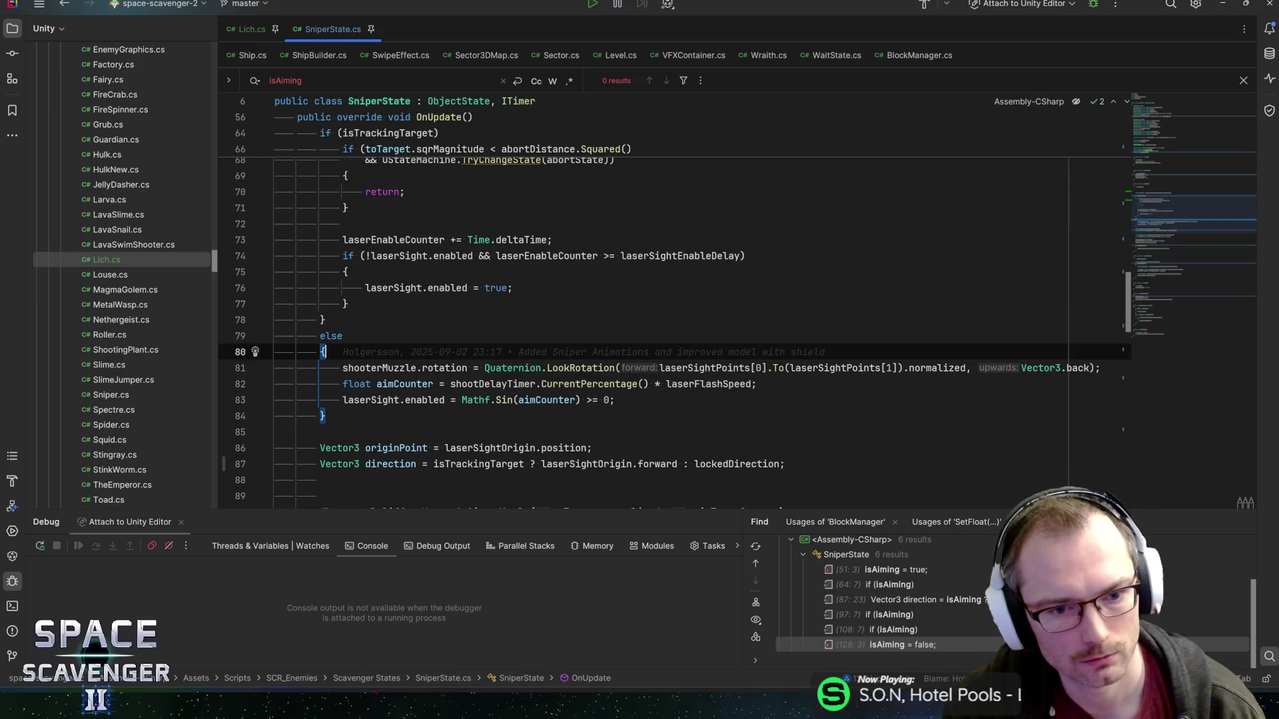
mouse_move(443, 368)
click(393, 385)
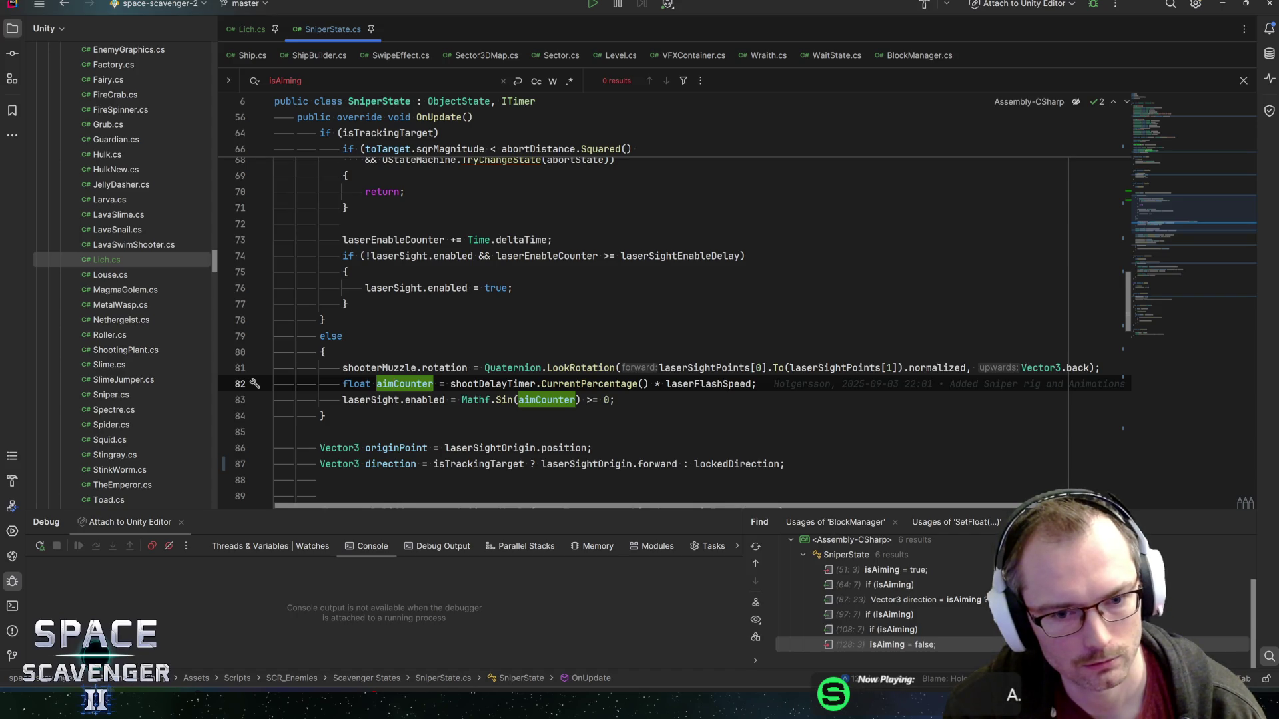
key(alt+Tab)
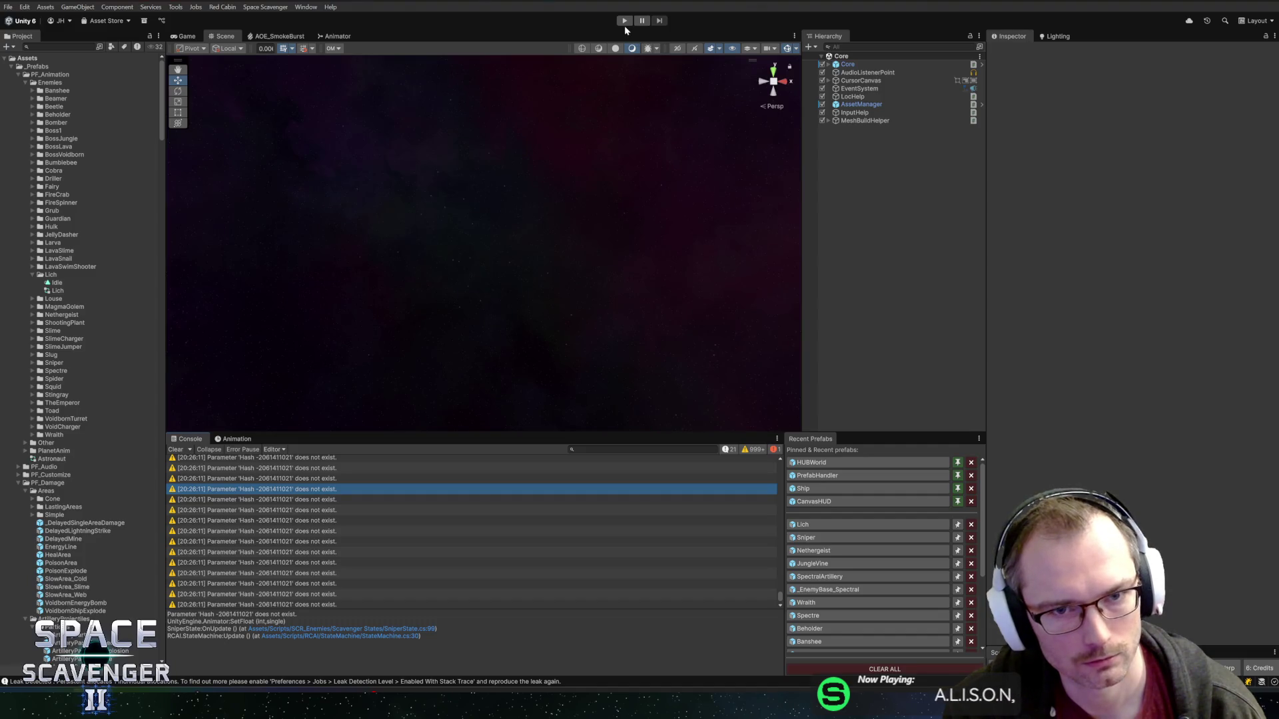
click(625, 20)
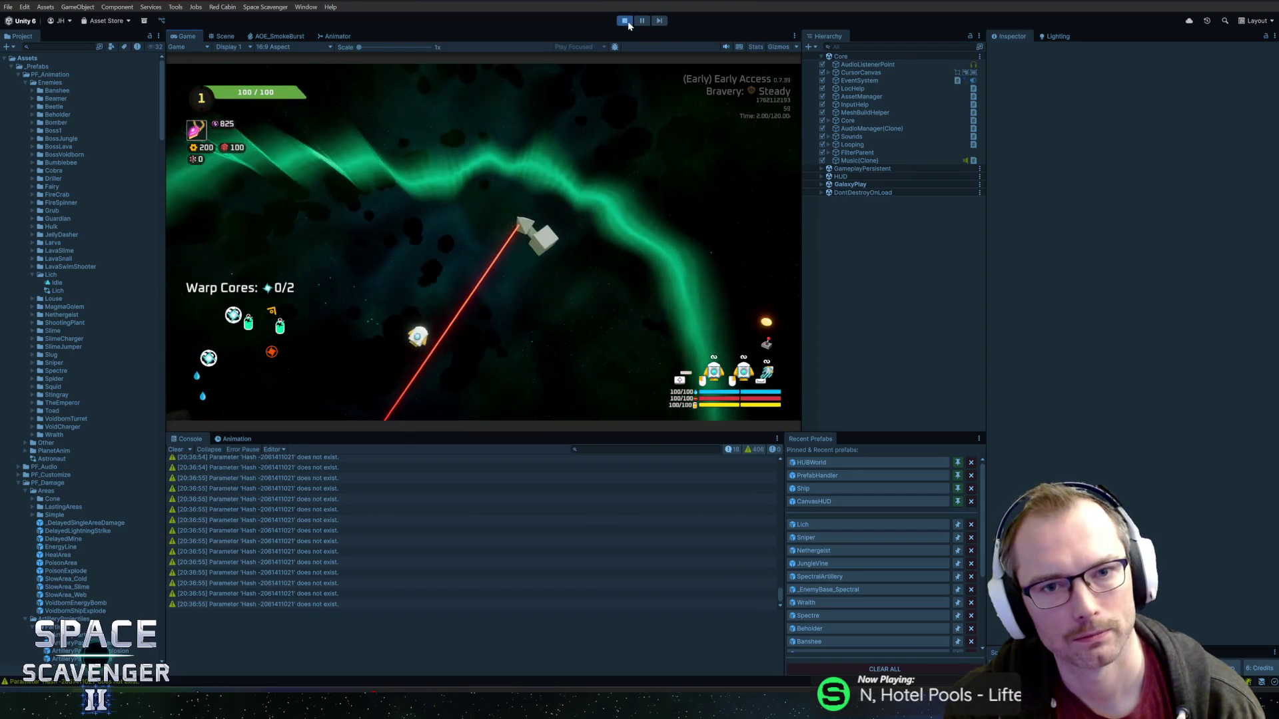
key(ctrl+p)
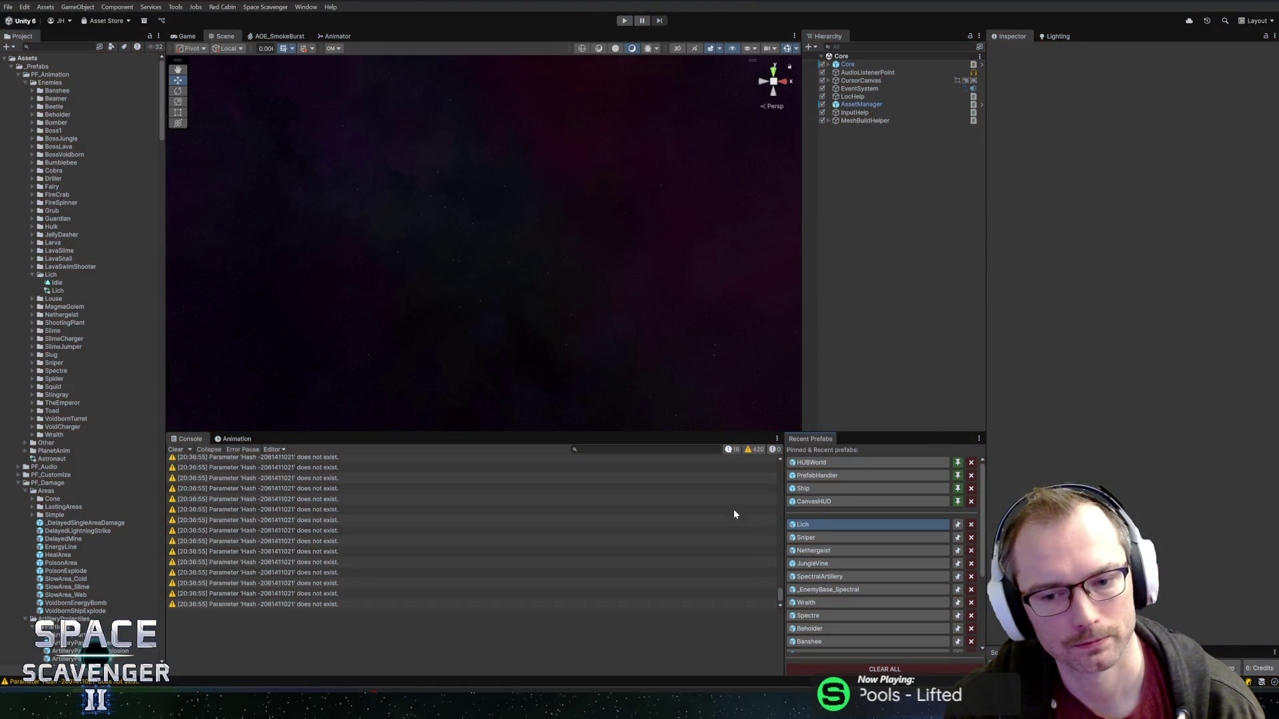
click(246, 441)
- Open the Sniper prefab and select the AimOrigin on the side-mounted gun
mouse_move(619, 268)
mouse_down()
mouse_move(530, 199)
mouse_move(550, 191)
mouse_move(542, 220)
mouse_up()
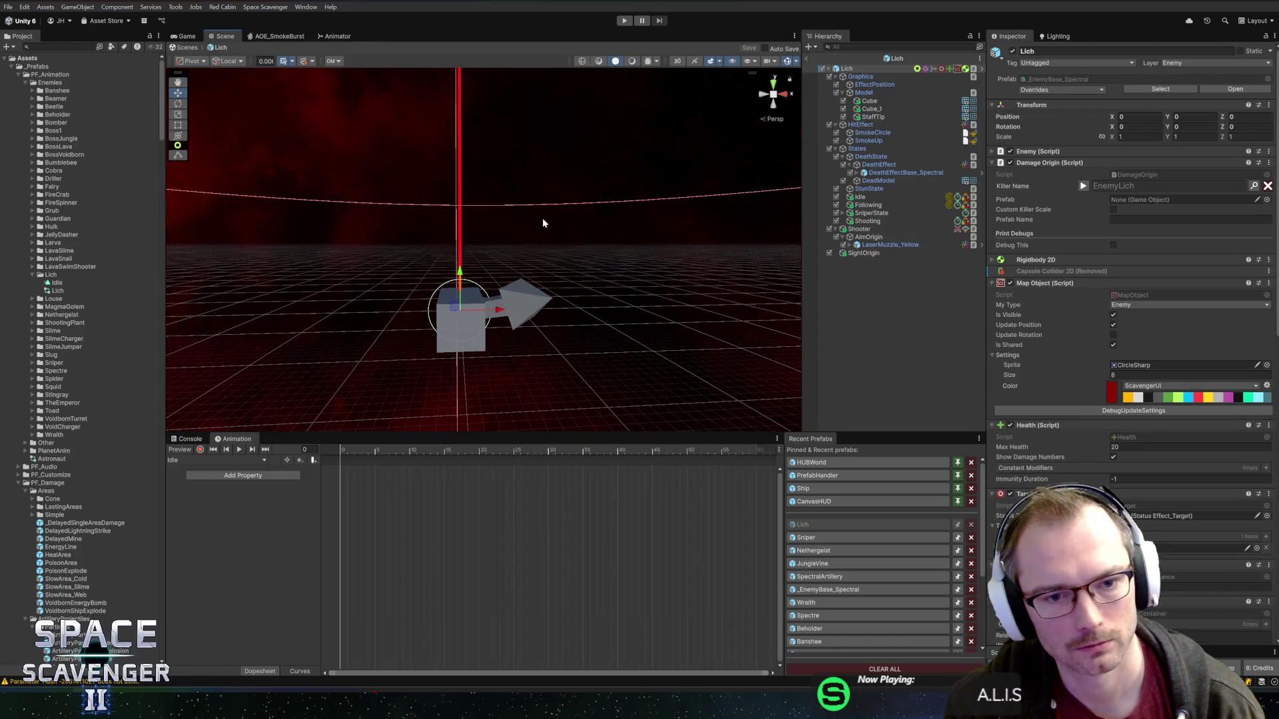
click(840, 537)
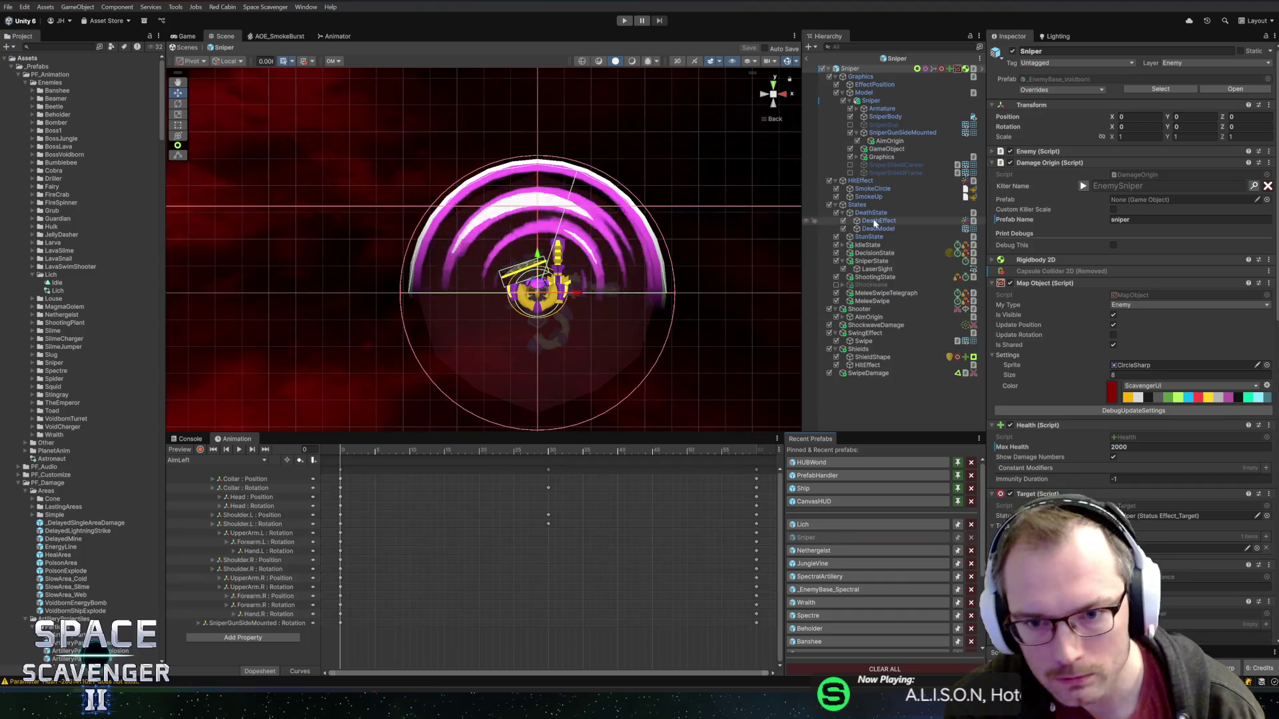
click(866, 309)
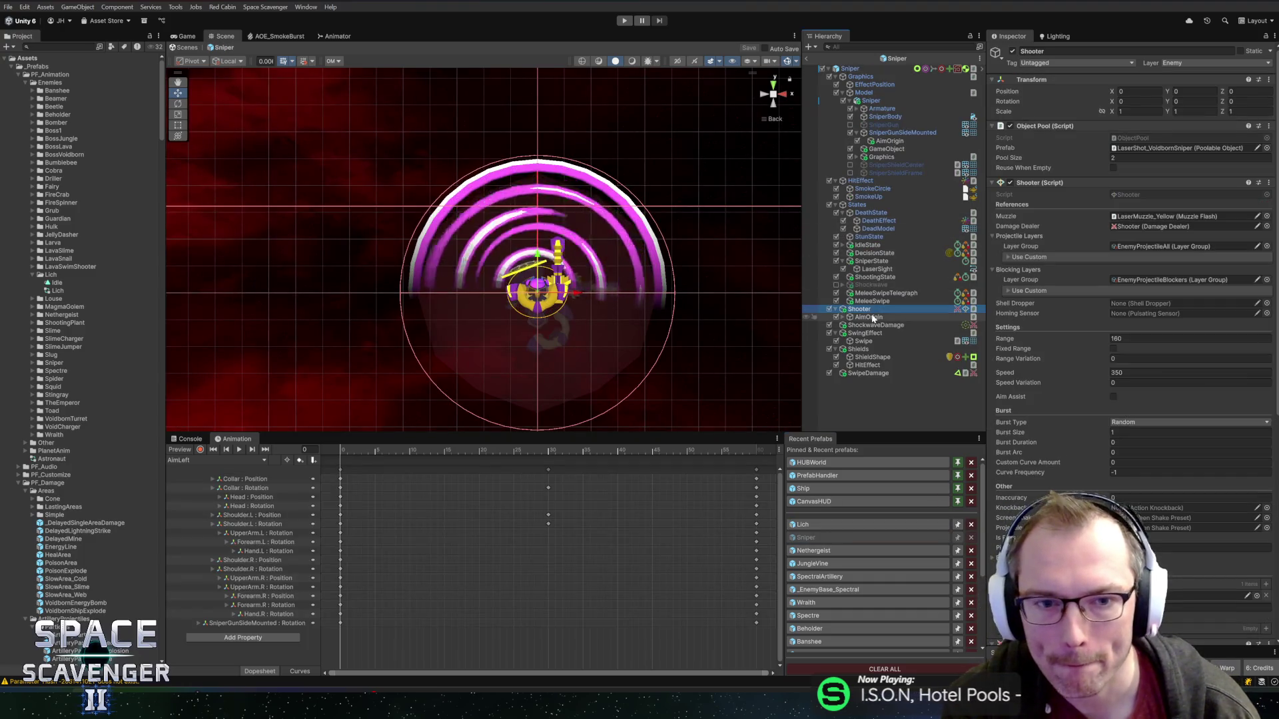
click(873, 318)
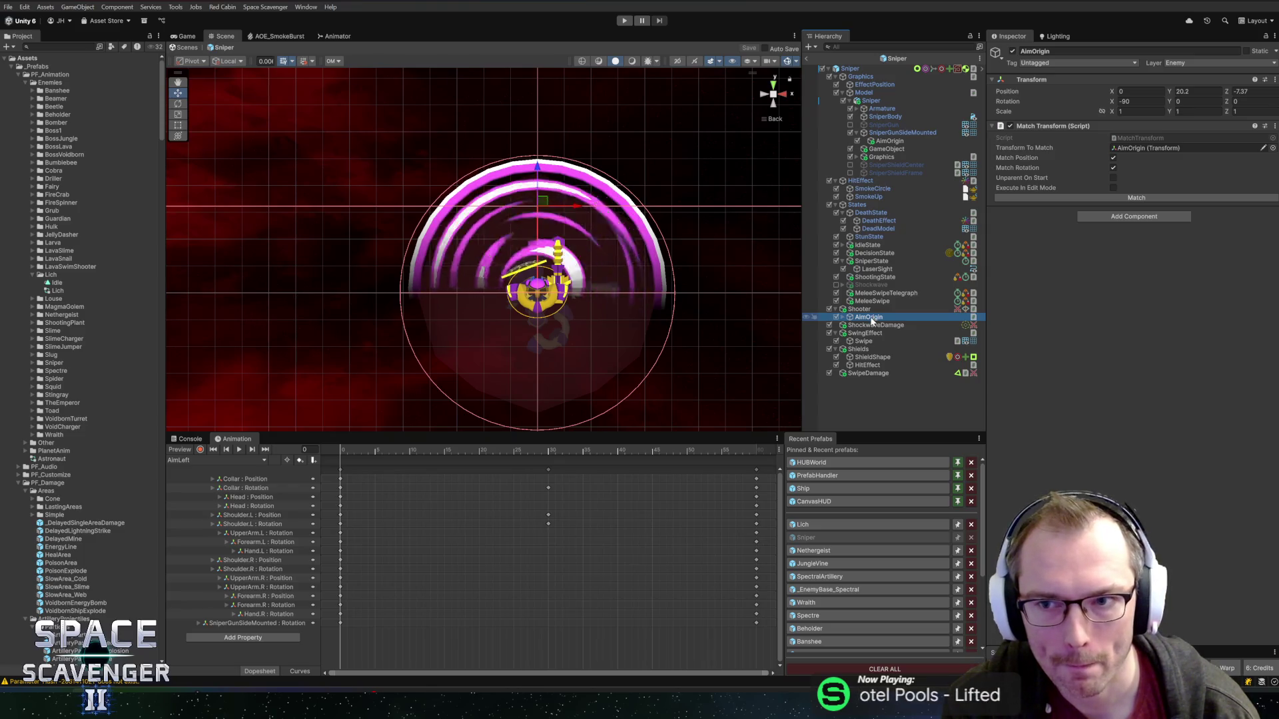
click(1146, 148)
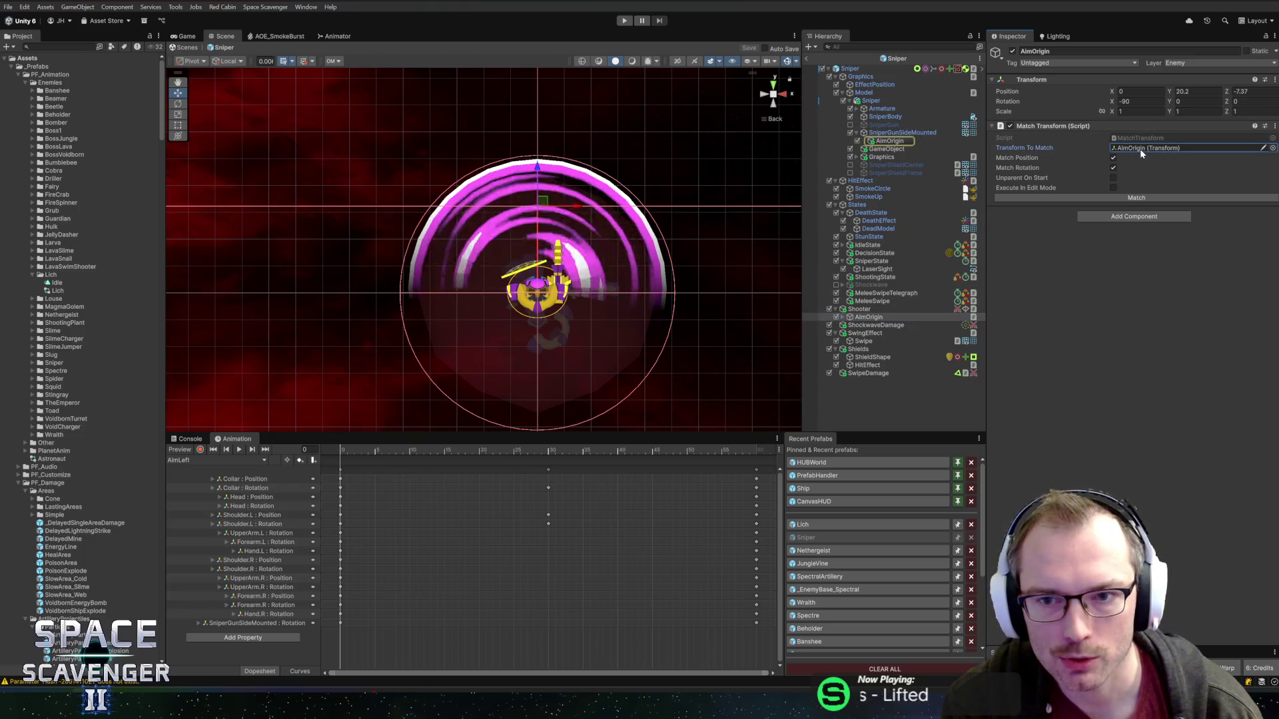
click(887, 141)
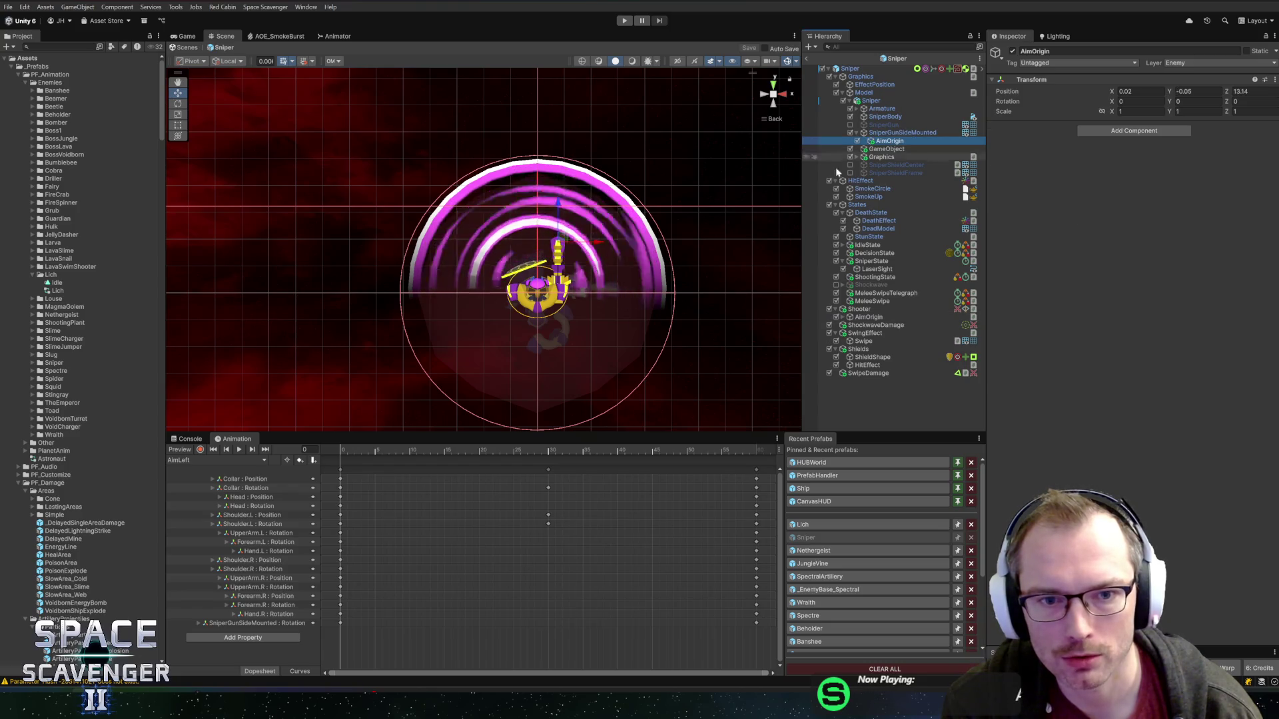
- Orbit around the side-mounted gun, test-tilt it and undo, then open the Sniper animation clip list
scroll(616, 246, up, 2)
drag(616, 246, 604, 248)
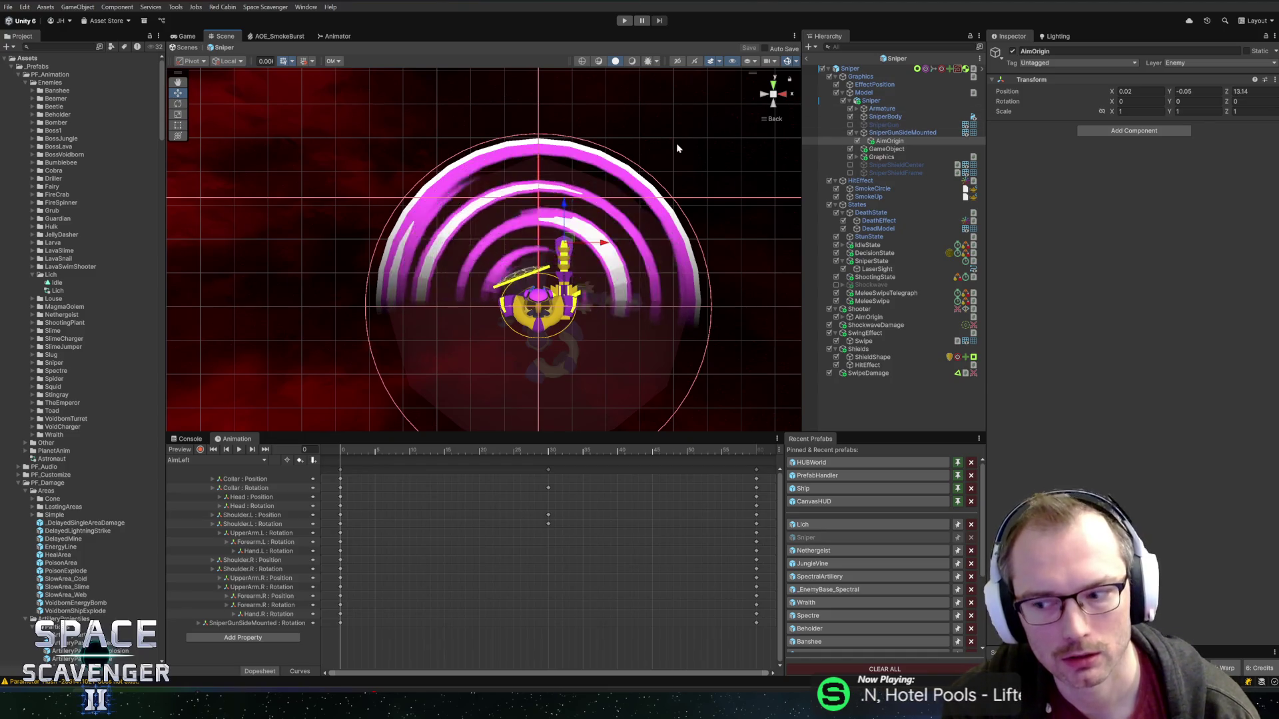
drag(674, 137, 573, 123)
click(902, 132)
drag(526, 275, 561, 297)
click(896, 141)
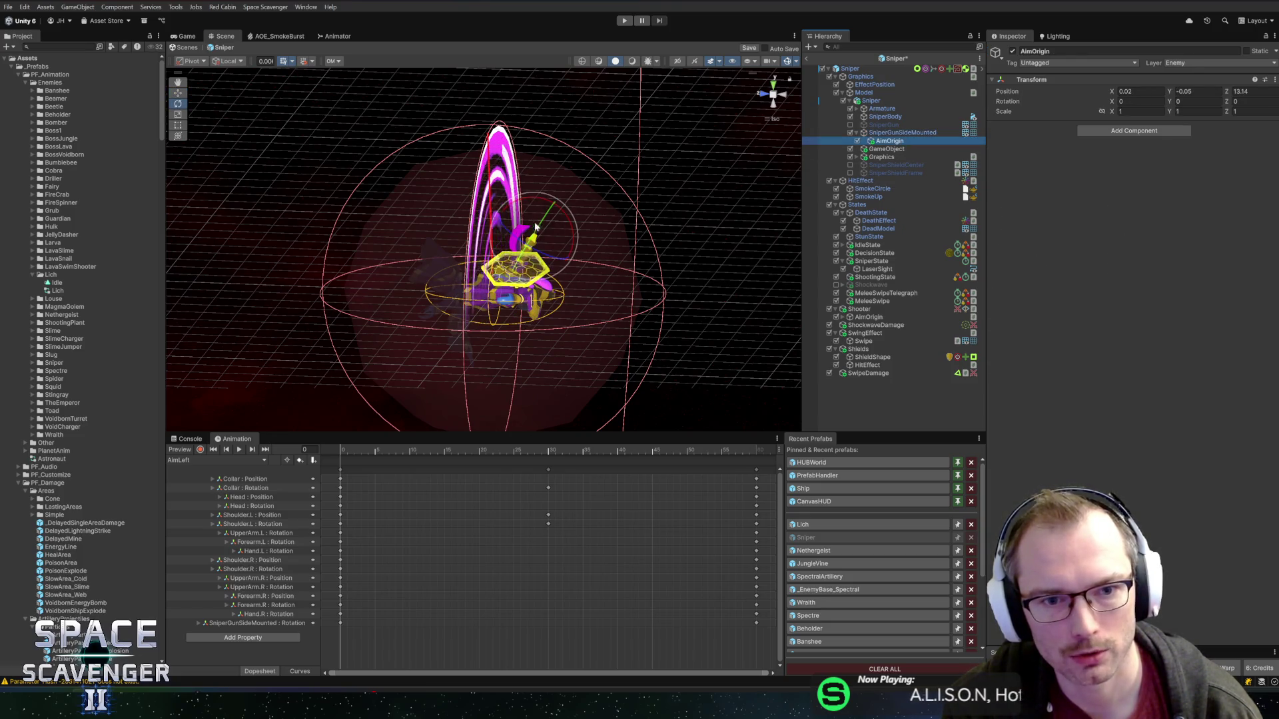
key(ctrl+z)
mouse_move(638, 200)
alt+mouse_down()
mouse_move(686, 220)
mouse_move(493, 190)
mouse_move(337, 377)
alt+mouse_up()
click(232, 463)
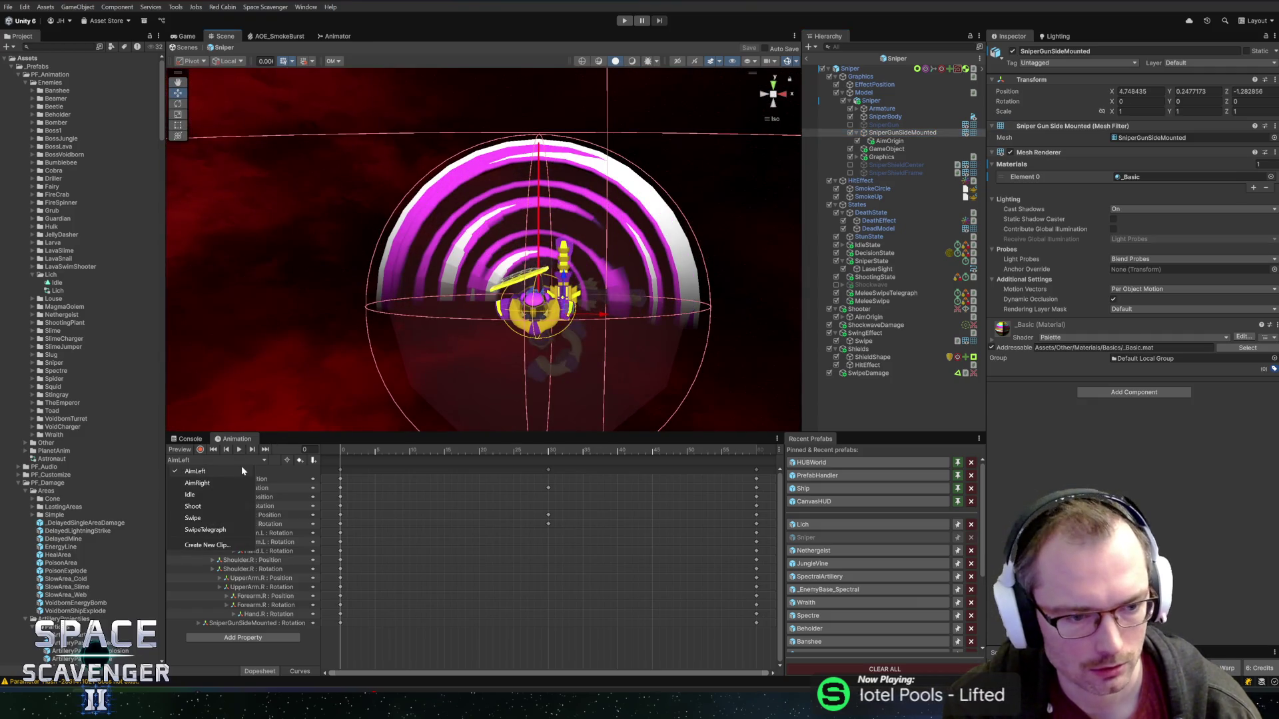
- Preview the AimRight clip, then switch the preview back to AimLeft
click(200, 483)
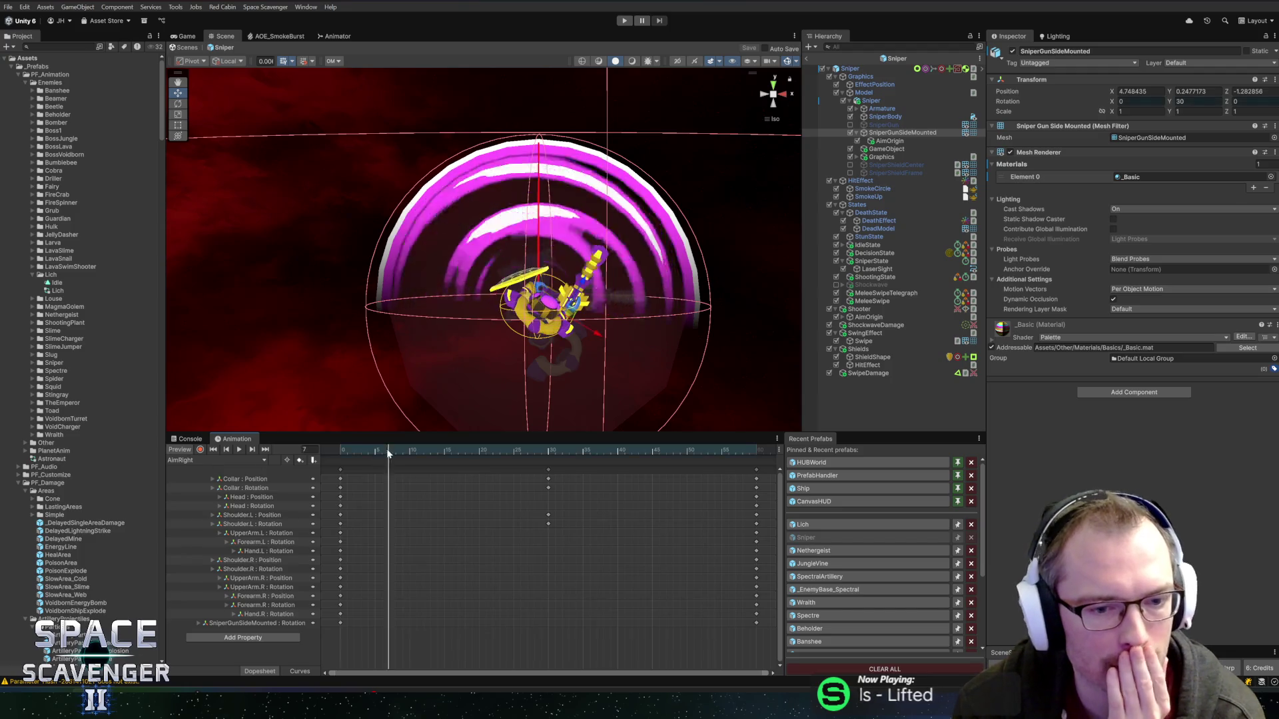
mouse_move(329, 450)
mouse_down()
mouse_move(739, 450)
mouse_move(339, 450)
mouse_up()
click(235, 461)
click(180, 473)
click(222, 461)
- Load the Shoot clip and scrub its frames from the start through to the end
click(195, 506)
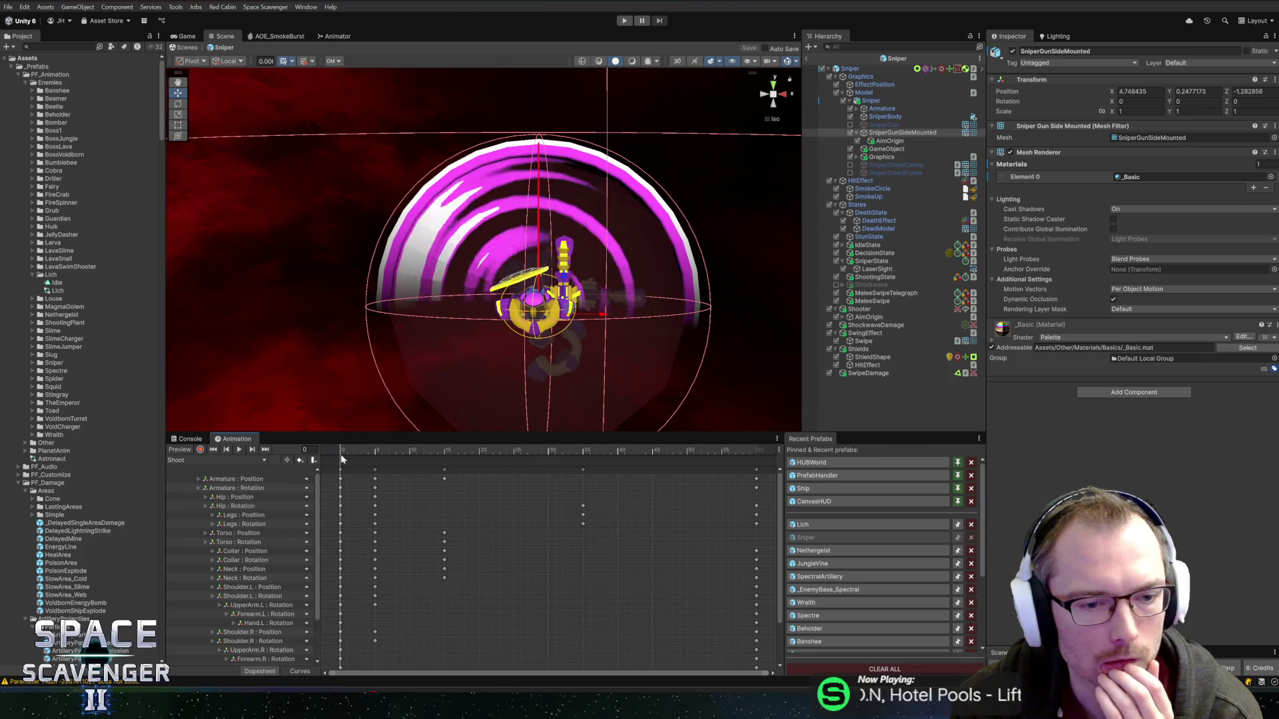
drag(364, 450, 759, 457)
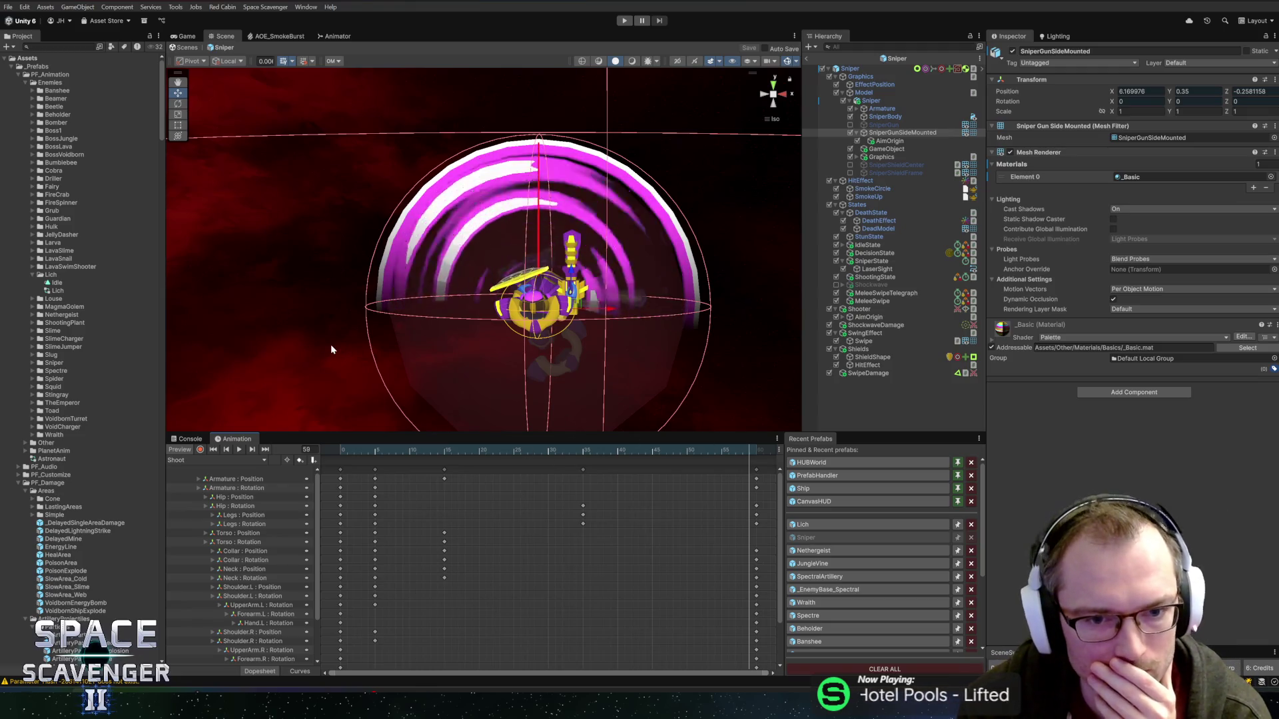
drag(352, 448, 376, 450)
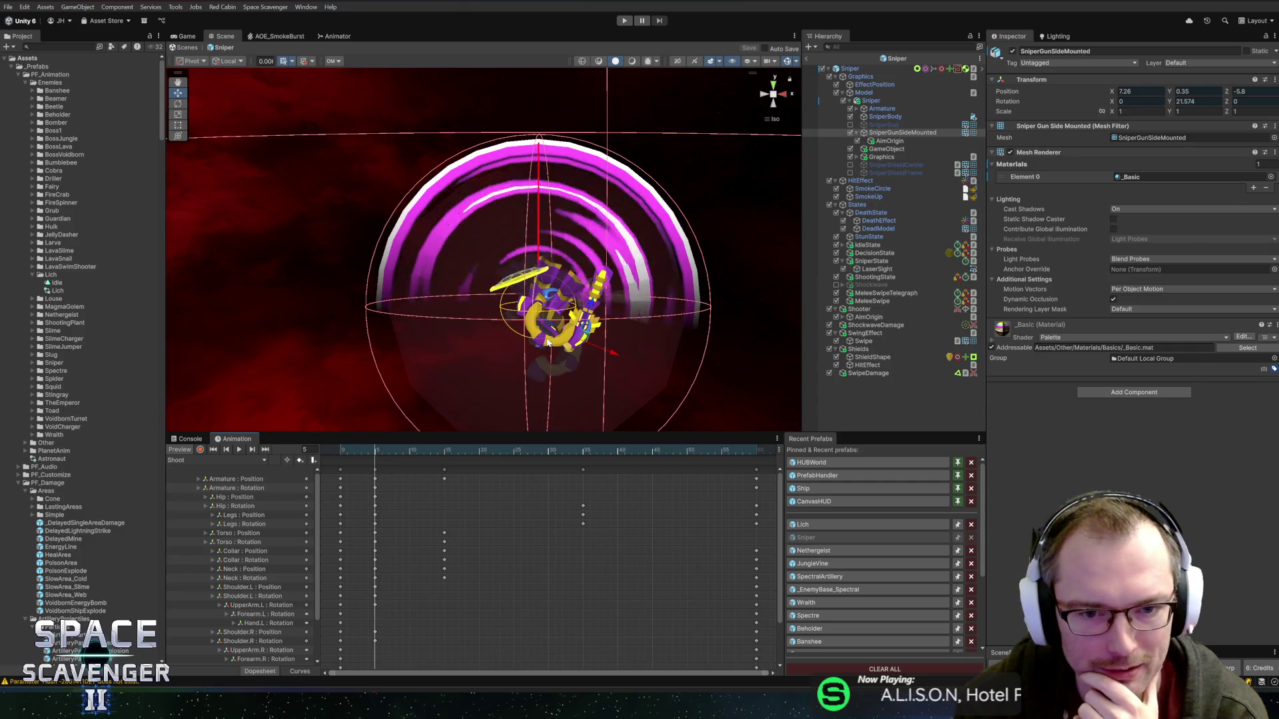
click(366, 451)
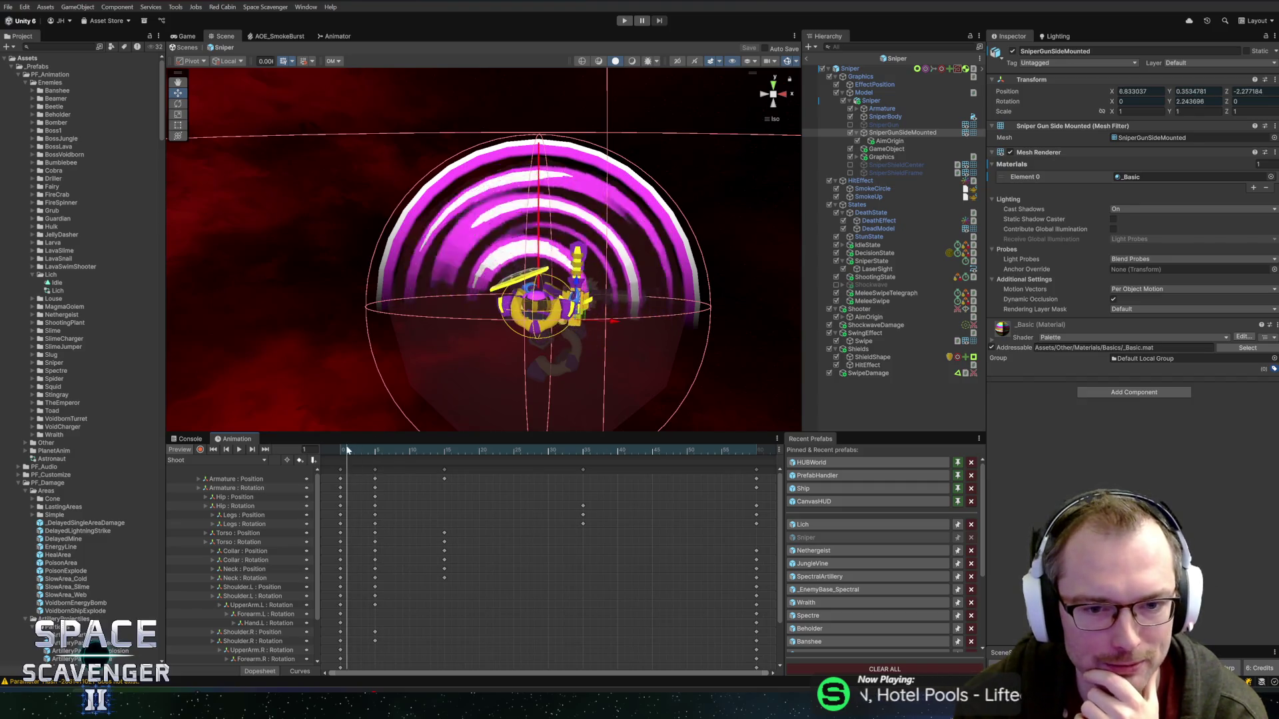
click(392, 451)
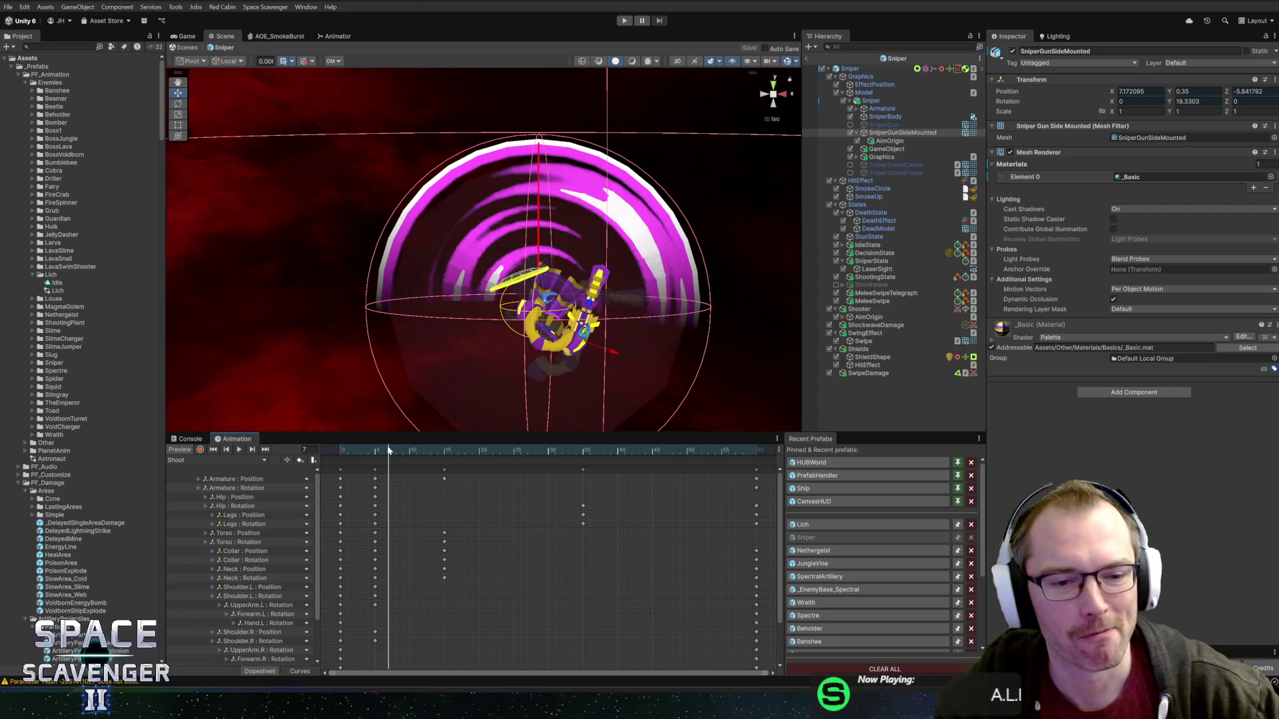
click(344, 448)
mouse_move(344, 448)
mouse_down()
mouse_move(486, 448)
mouse_move(442, 451)
mouse_up()
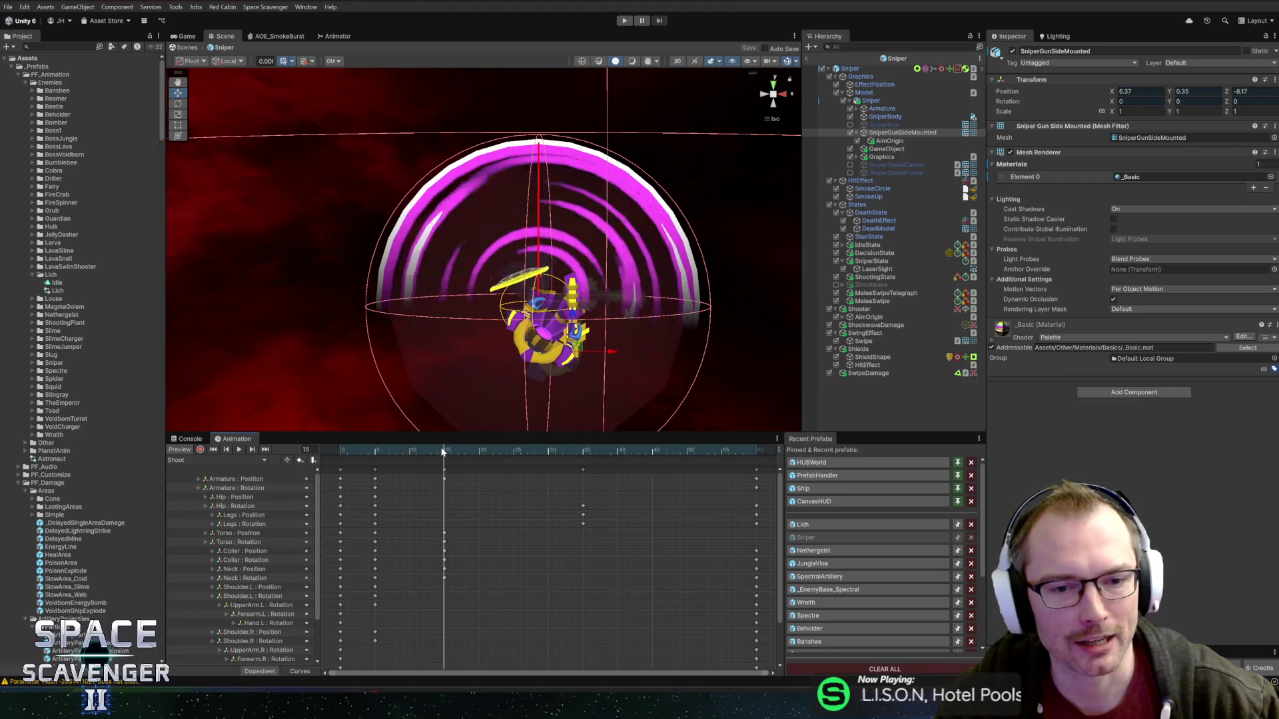
click(589, 448)
mouse_move(593, 445)
mouse_down()
mouse_move(756, 446)
mouse_move(318, 442)
mouse_up()
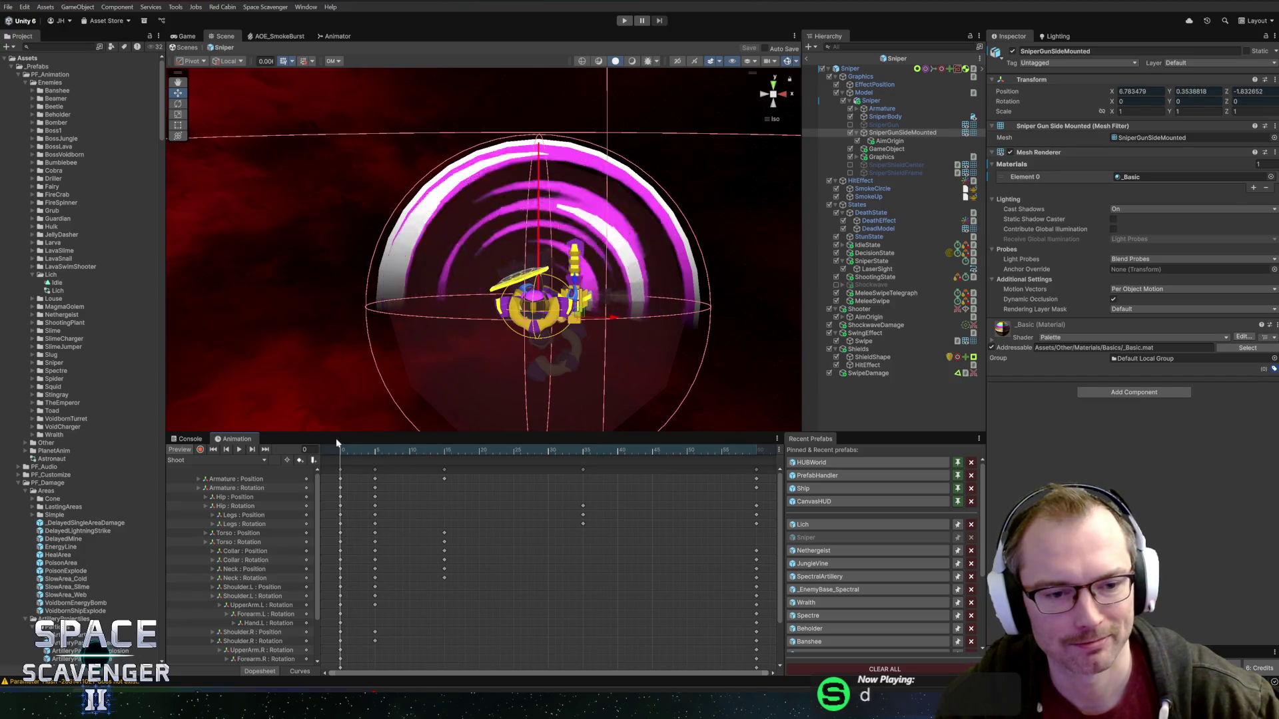
click(203, 461)
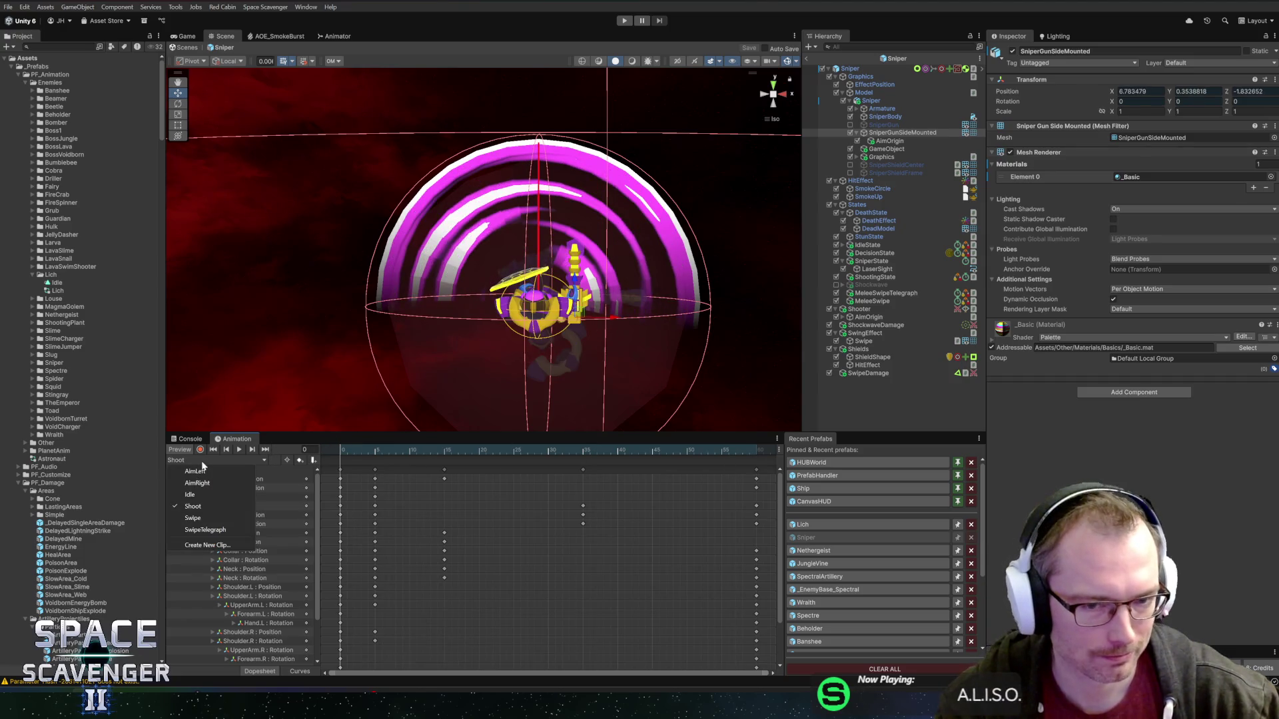
- Preview the Swipe clip's poses, then switch the preview back to AimLeft
click(203, 514)
mouse_move(365, 445)
mouse_down()
mouse_move(713, 457)
mouse_move(339, 461)
mouse_up()
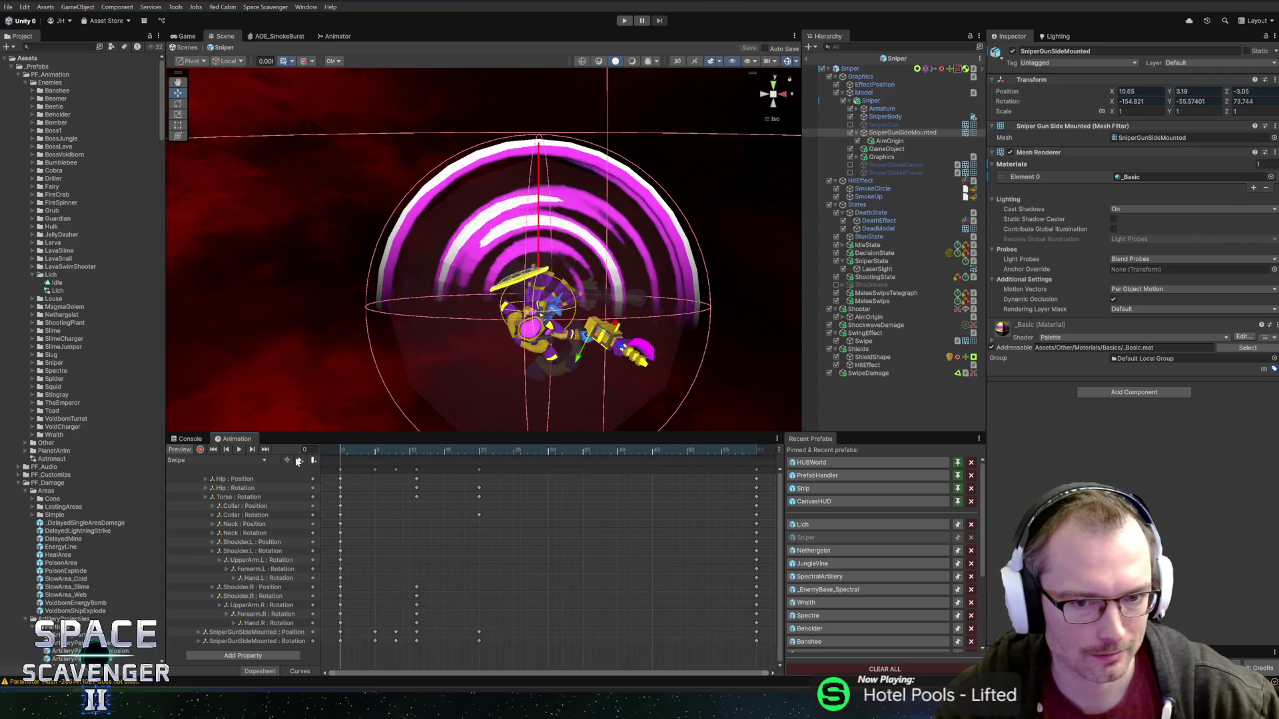
click(213, 462)
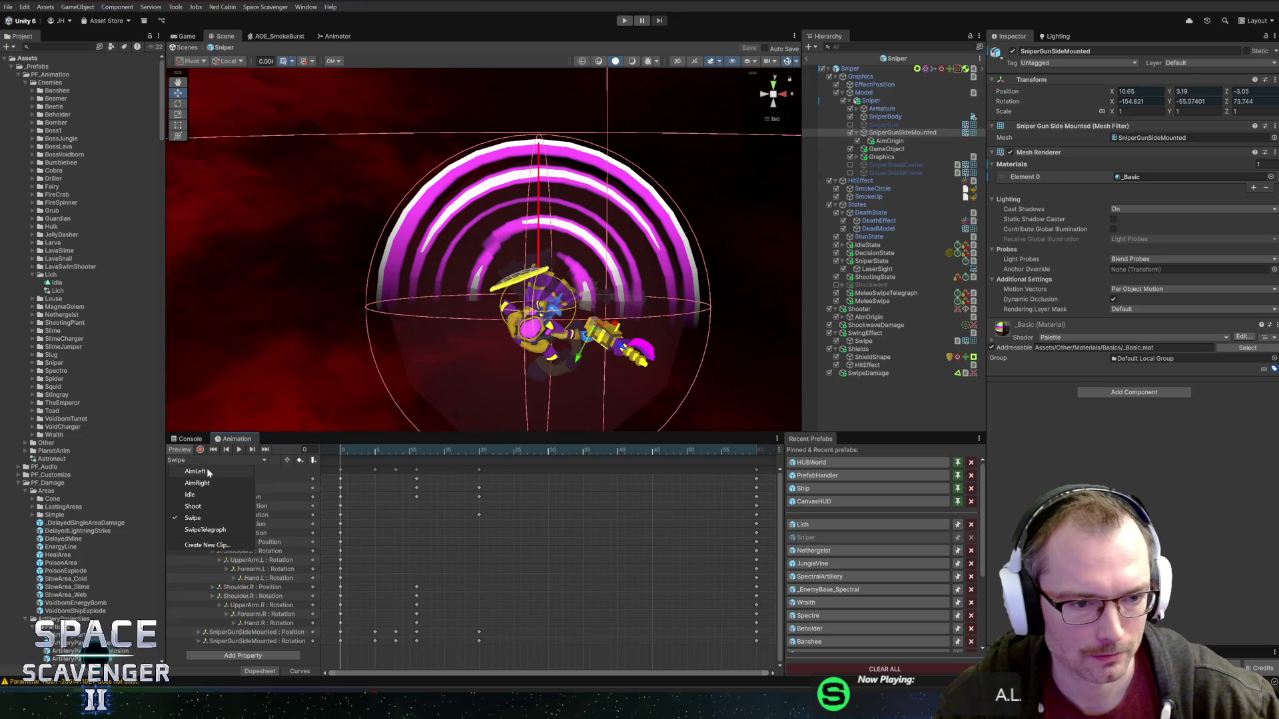
click(196, 471)
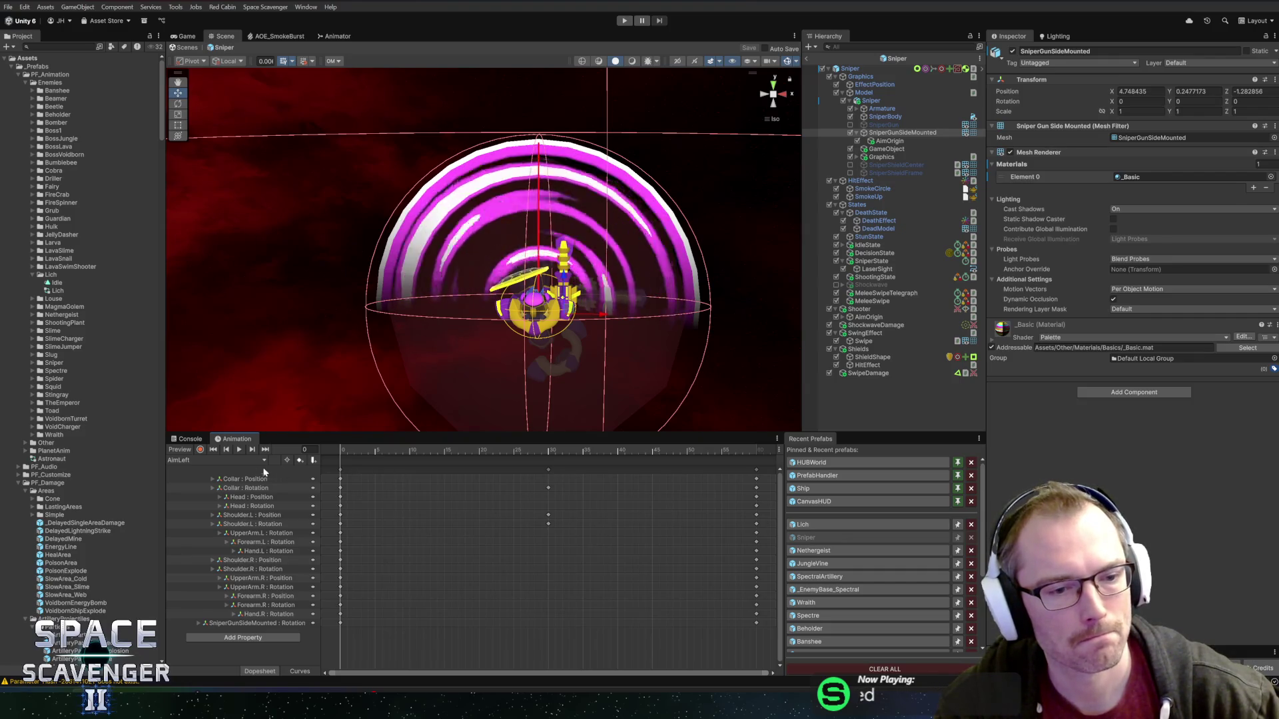
- Open the Sniper animator controller's state graph and select its AimBlending state
click(32, 363)
double_click(57, 402)
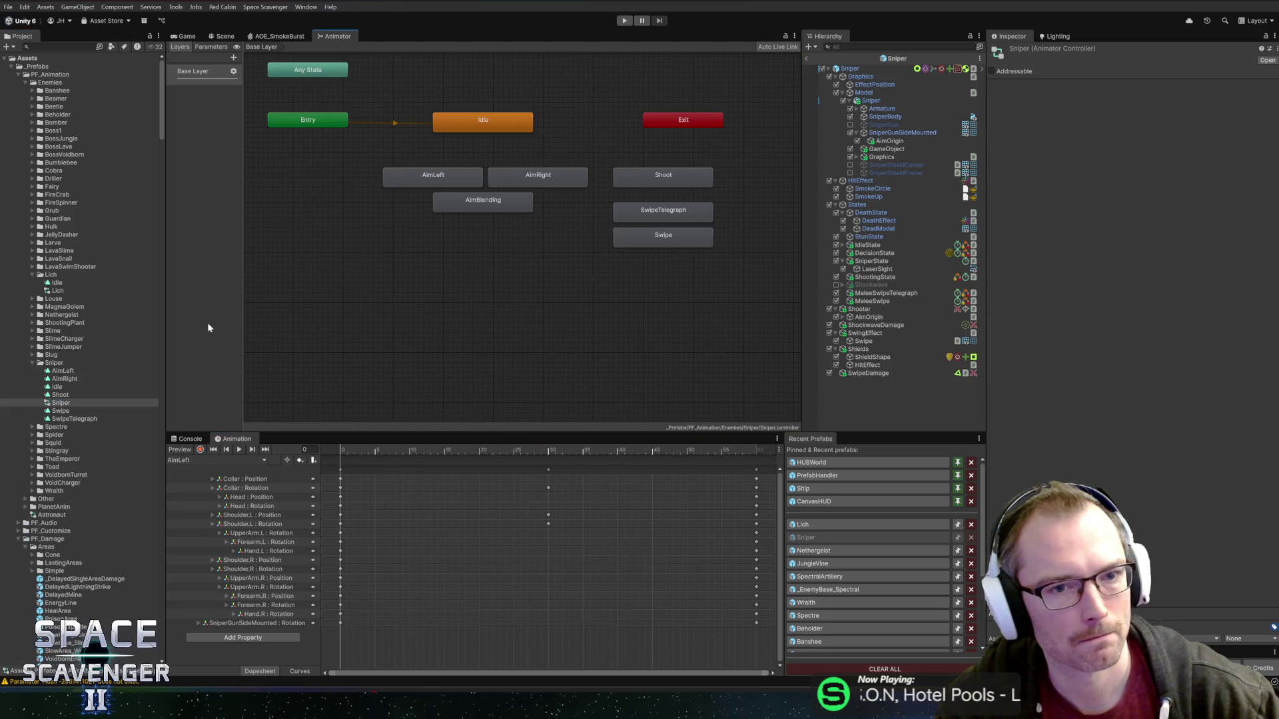
click(510, 205)
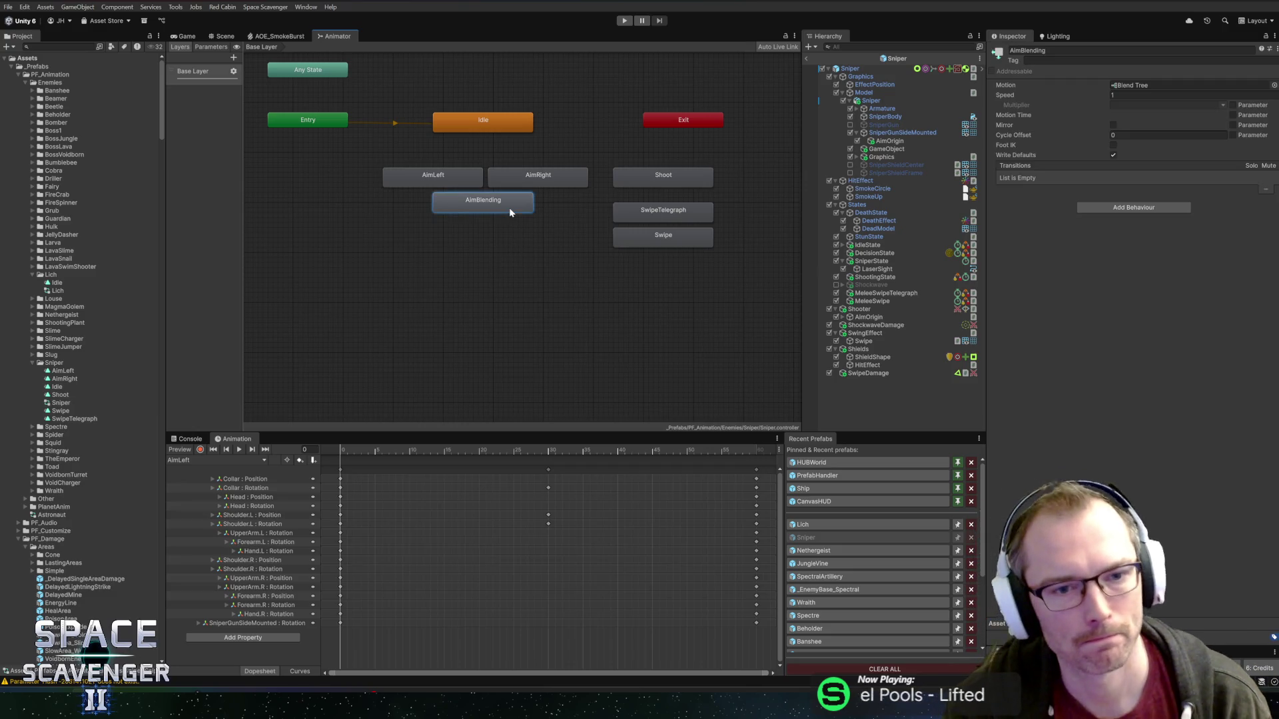
- Glance at the SniperState code in Rider, then return to Unity
key(alt+Tab)
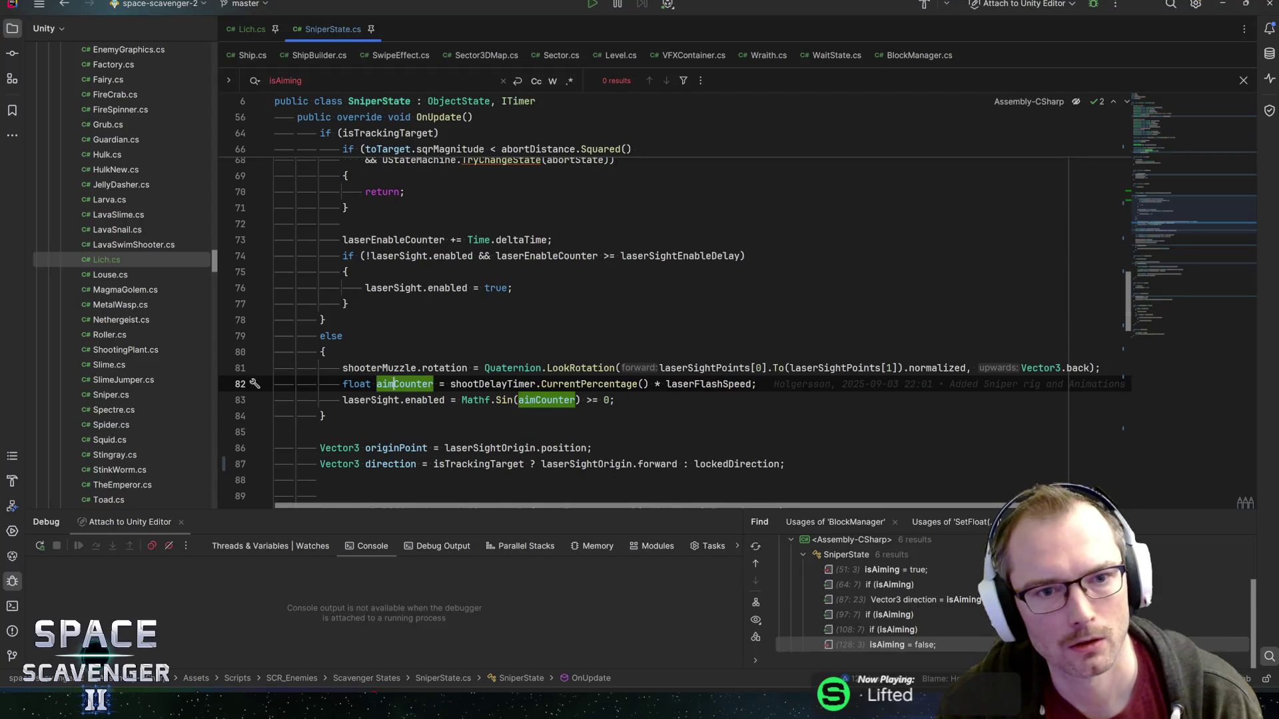
scroll(680, 239, up, 15)
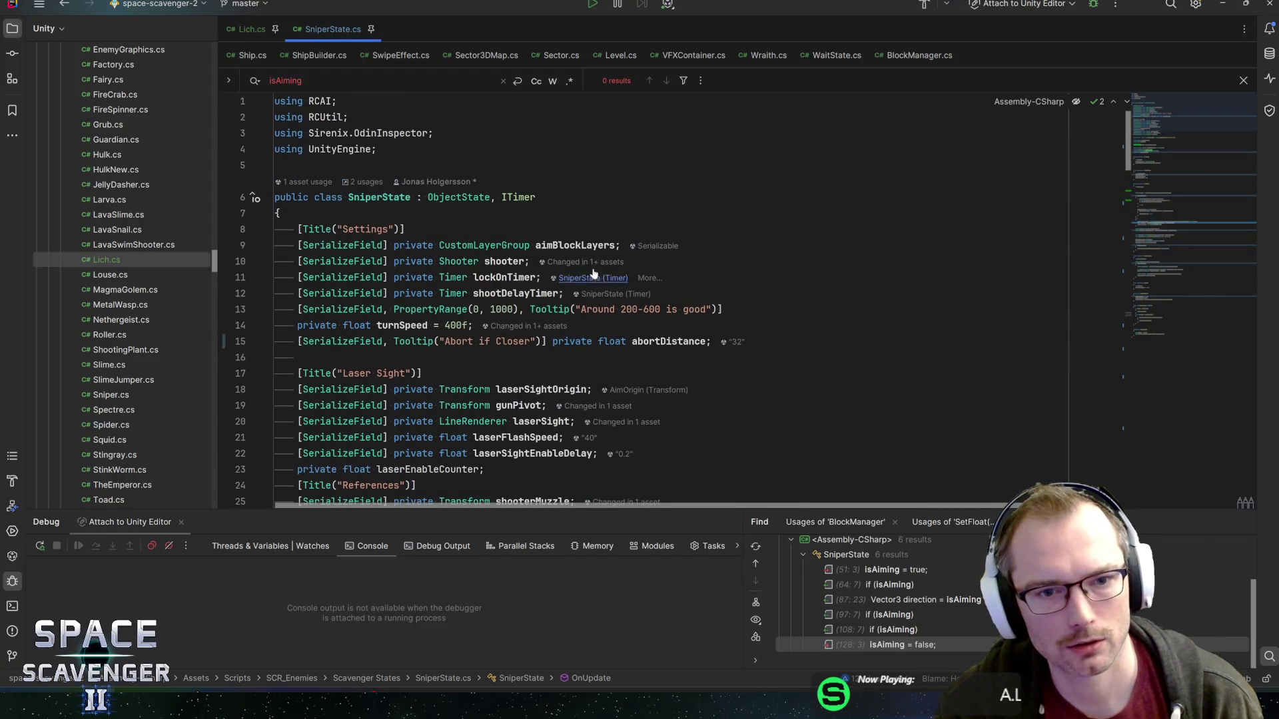
scroll(598, 274, down, 5)
key(alt+Tab)
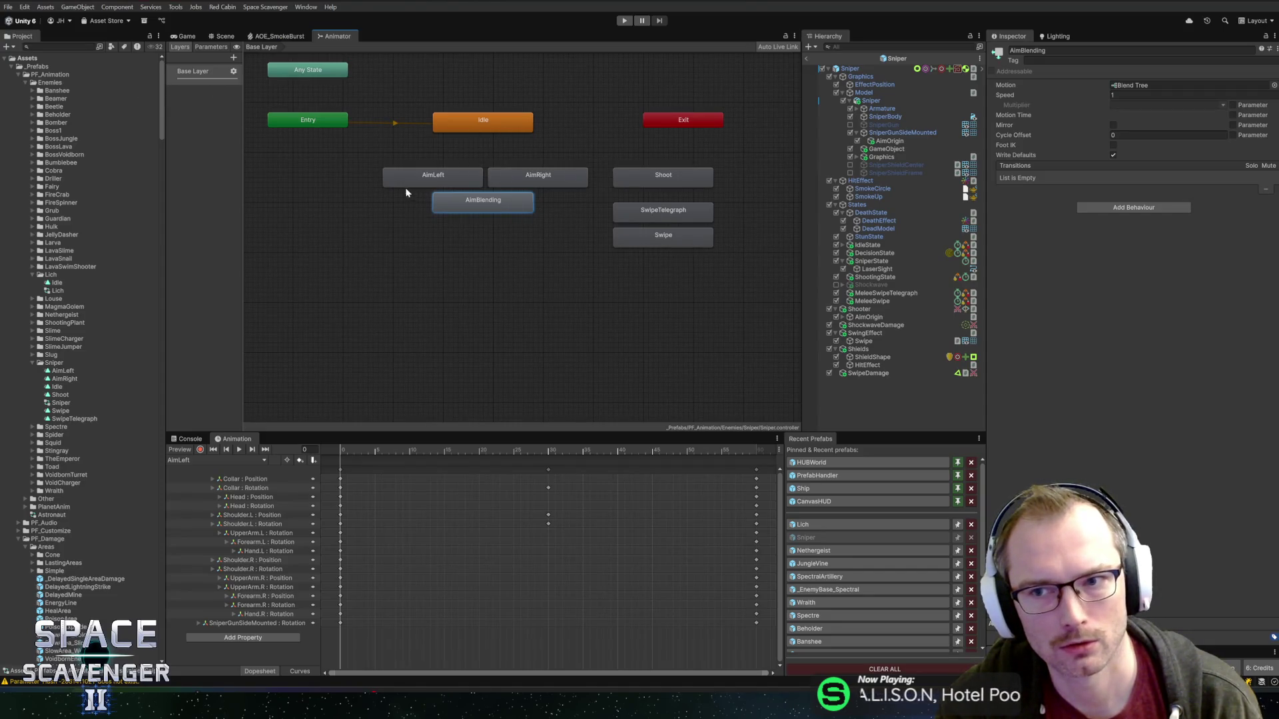
- Show the animator parameters and inspect the AimBlending blend tree's AimDirection thresholds
drag(243, 130, 320, 130)
click(202, 48)
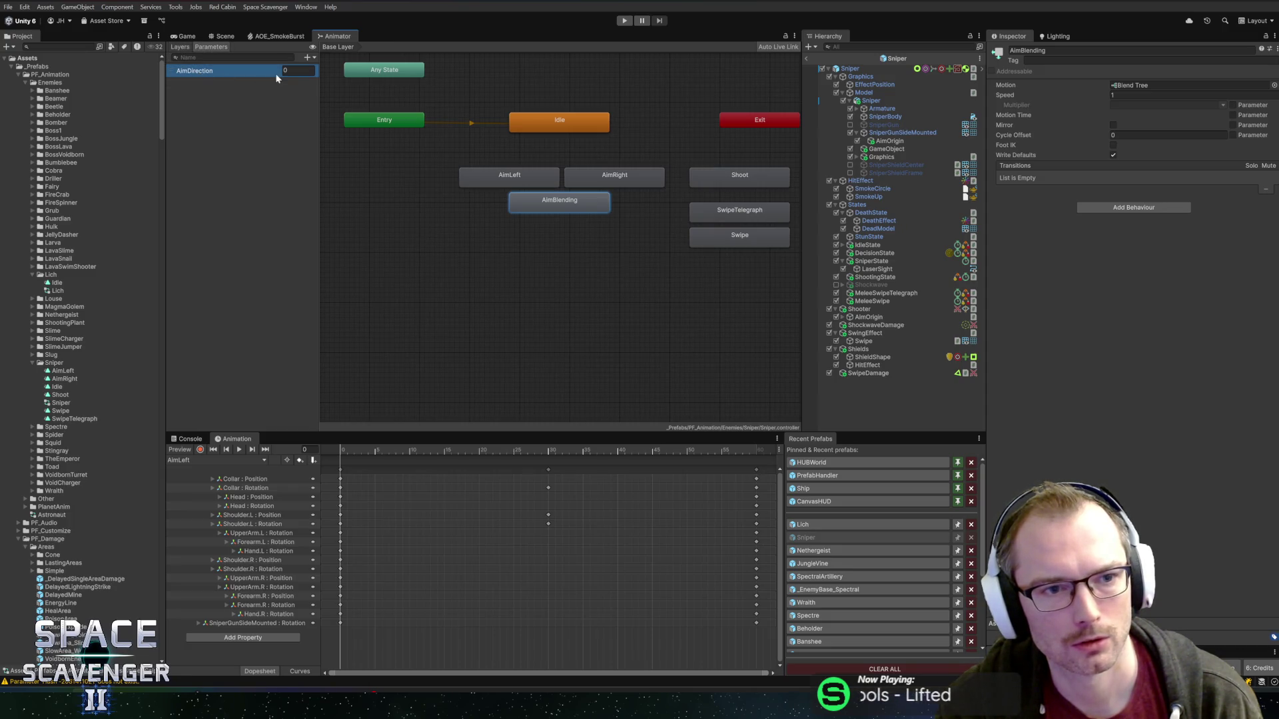
double_click(567, 198)
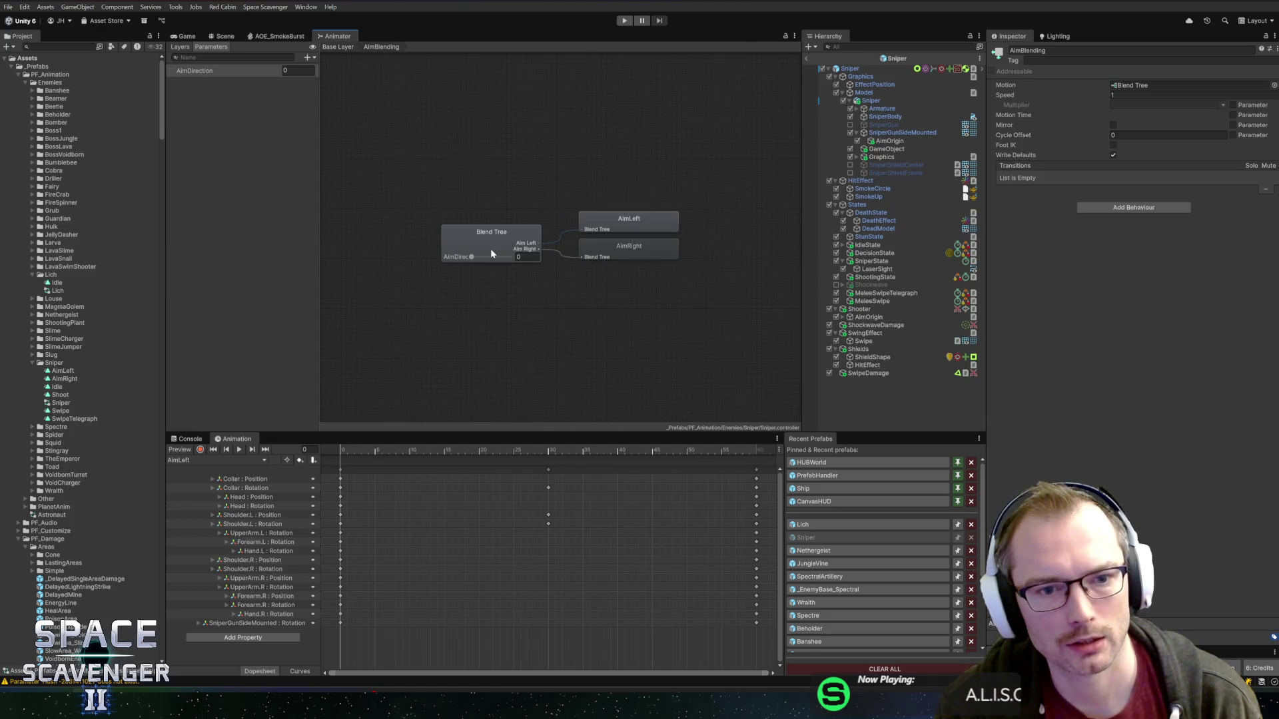
click(510, 239)
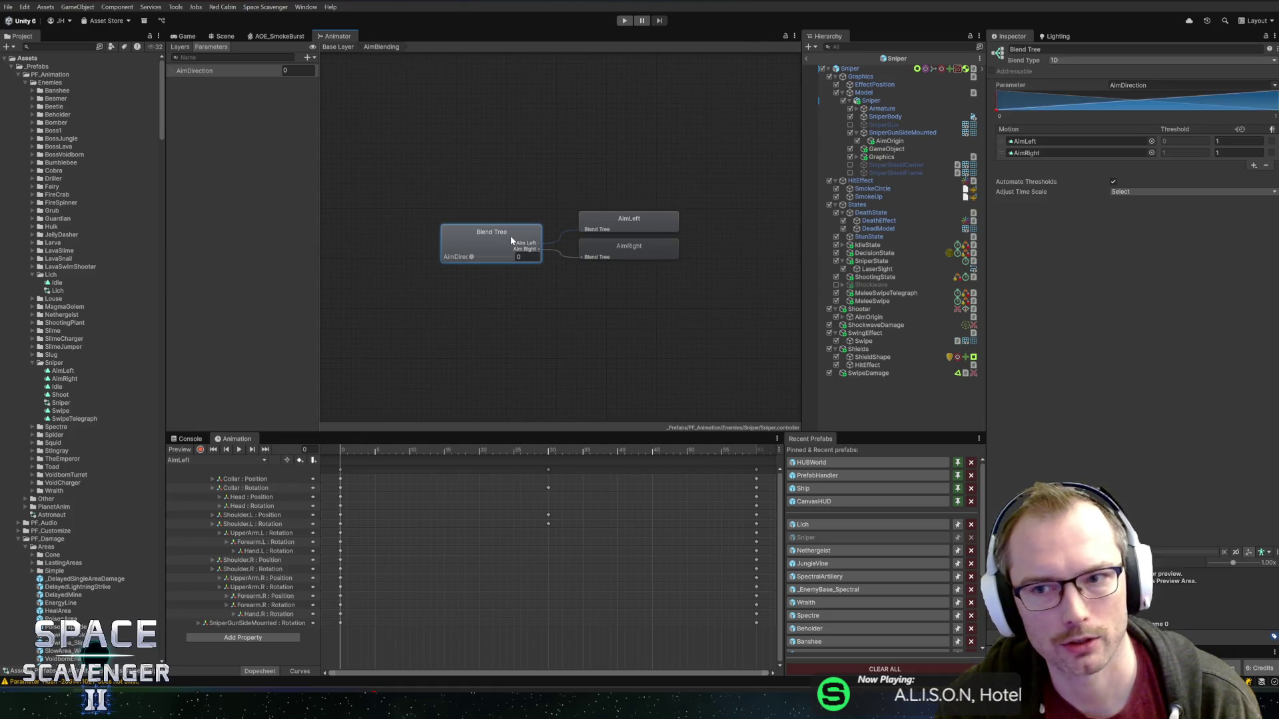
click(284, 37)
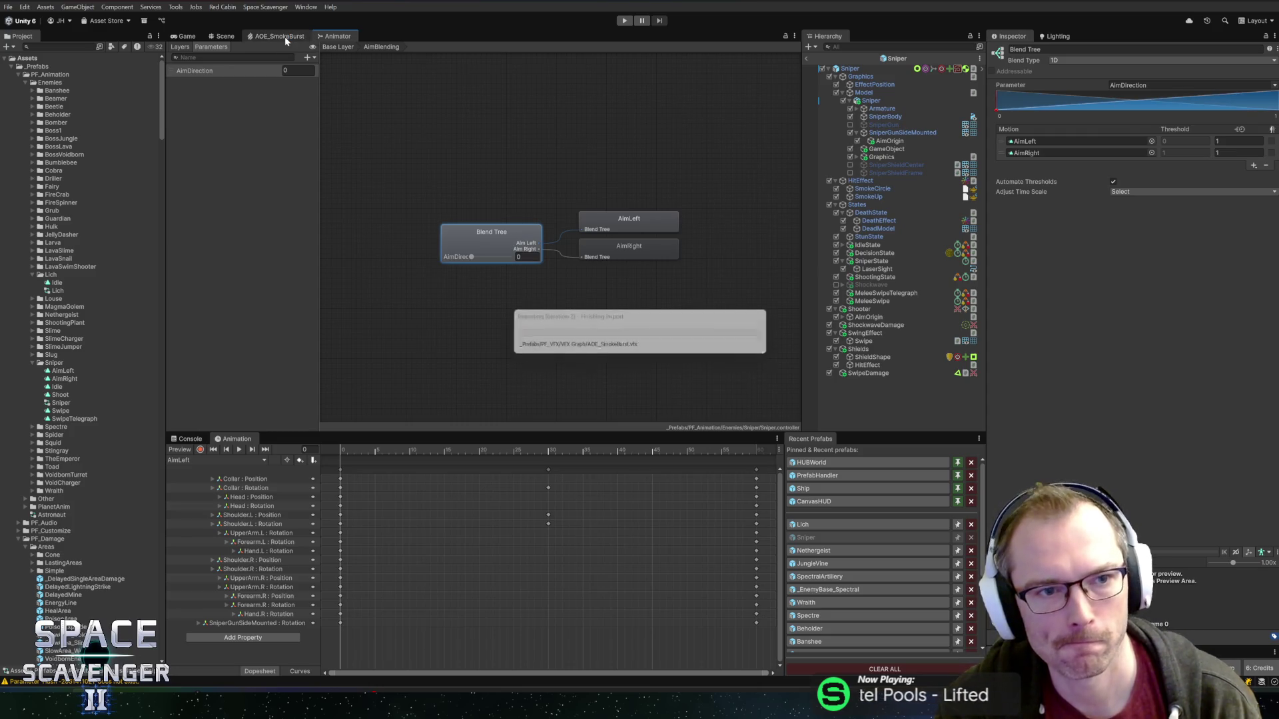
click(332, 37)
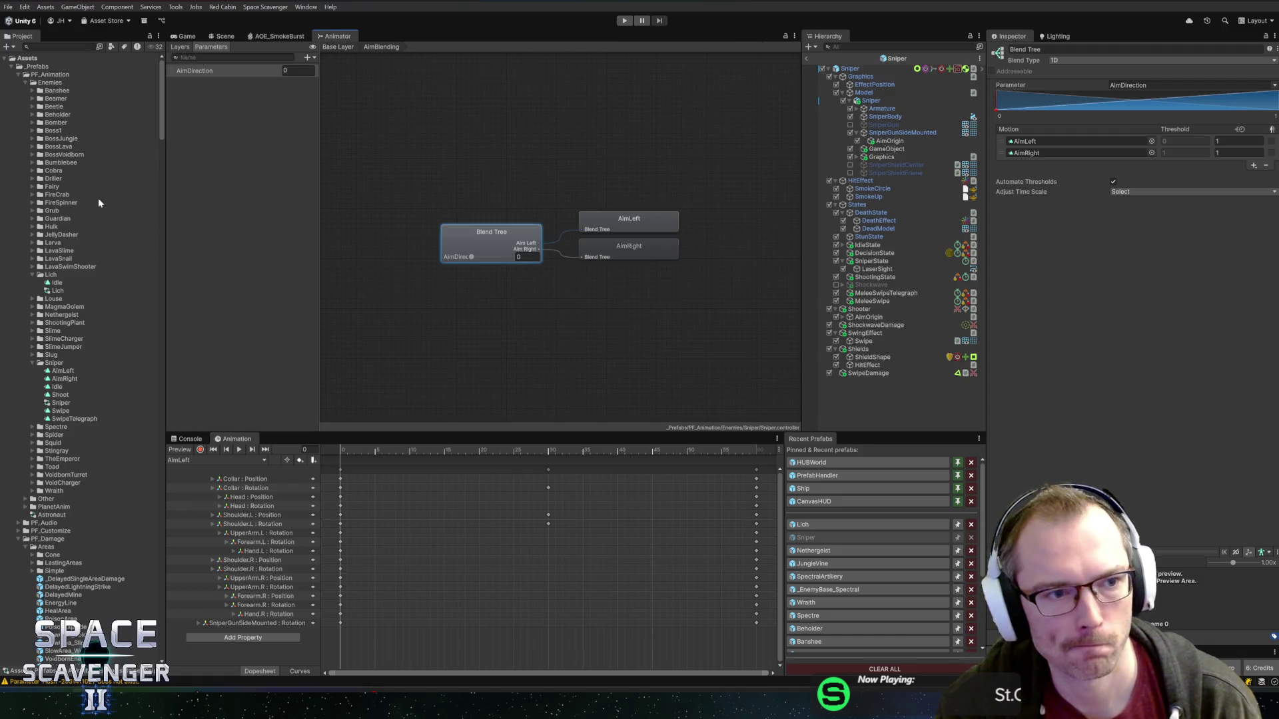
- Select the Lich animator controller, open the Lich prefab, and return to SniperState.cs
click(51, 292)
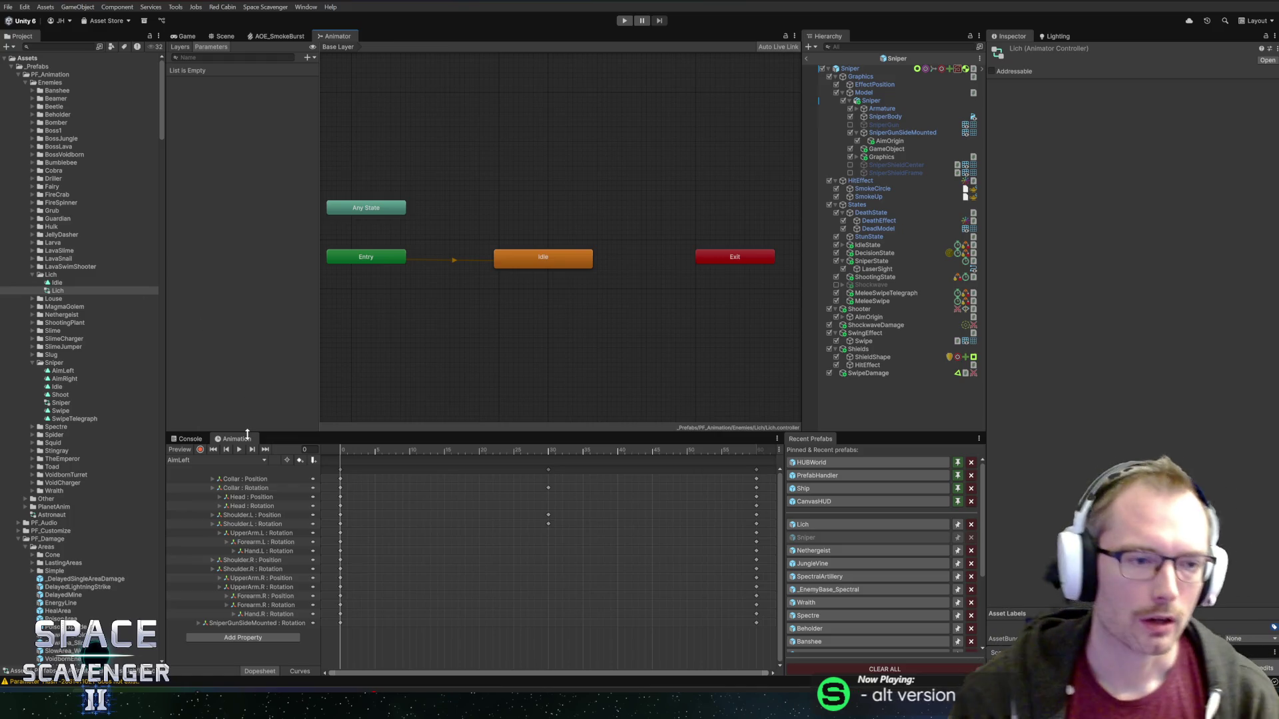
click(58, 291)
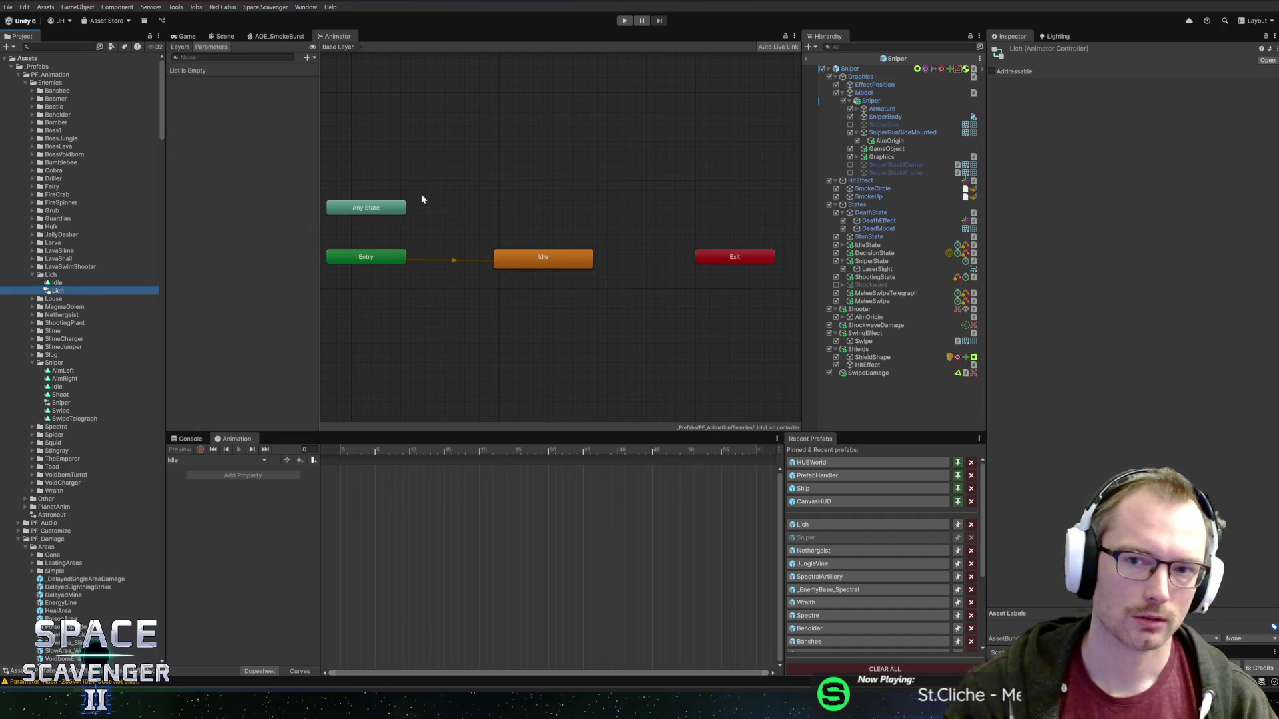
click(826, 525)
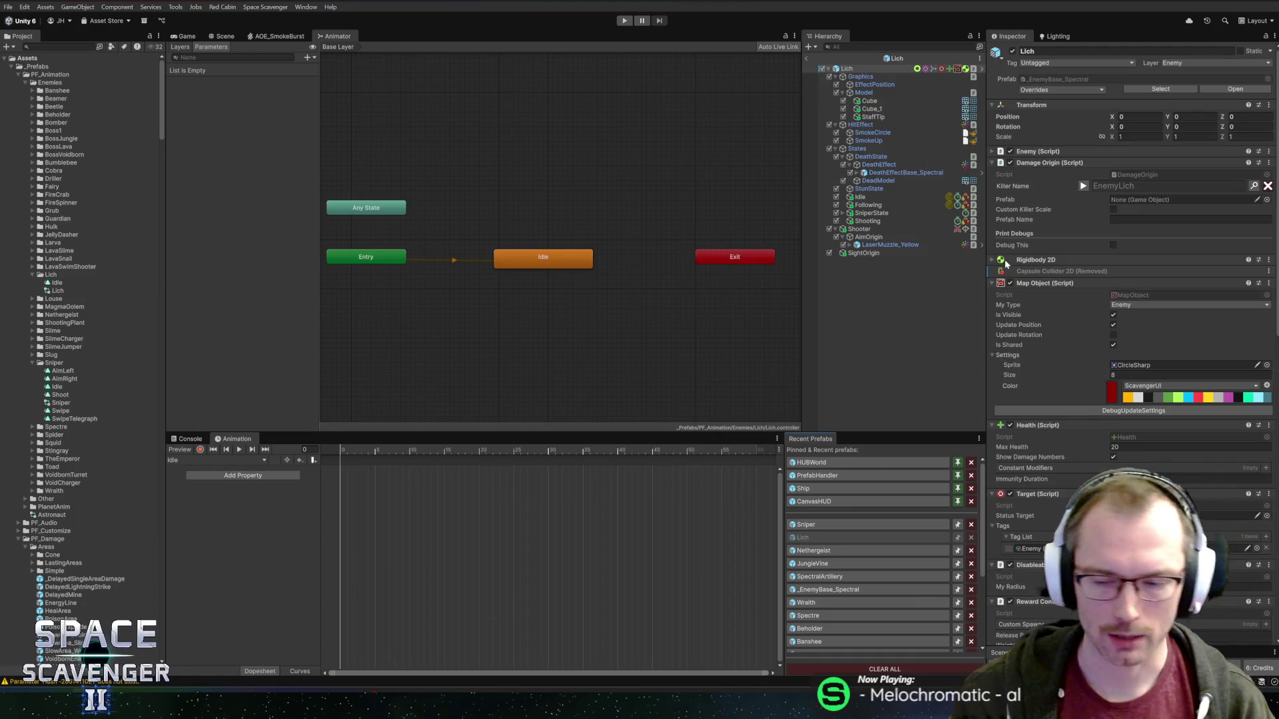
key(alt+Tab)
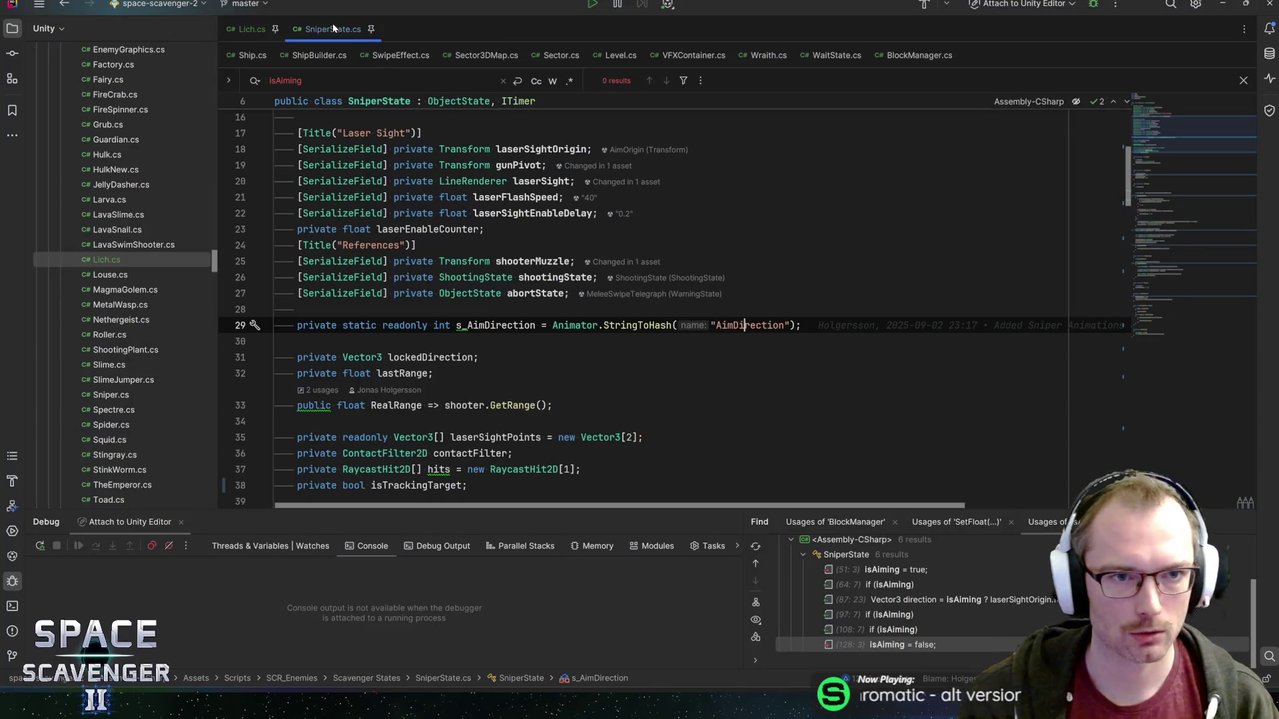
- Add a '[SerializeField] private bool aimWithAnimation;' field after abortDistance and save
scroll(672, 306, up, 3)
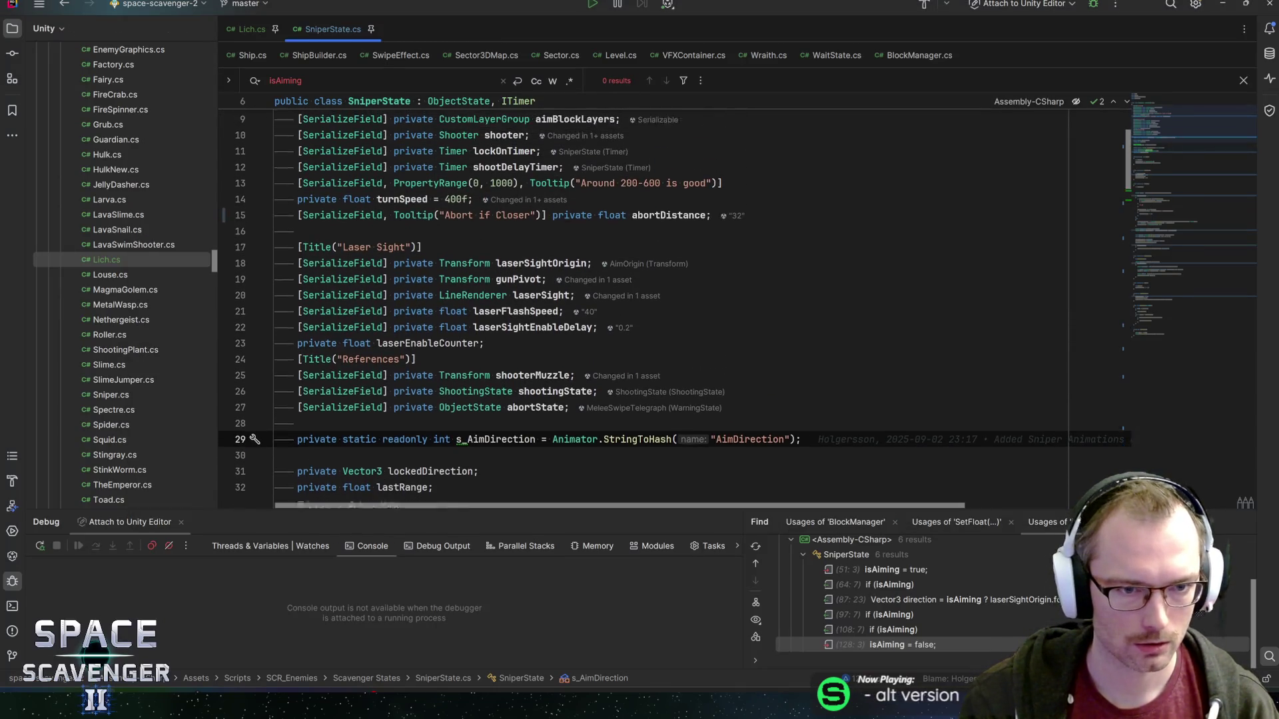
scroll(666, 299, up, 2)
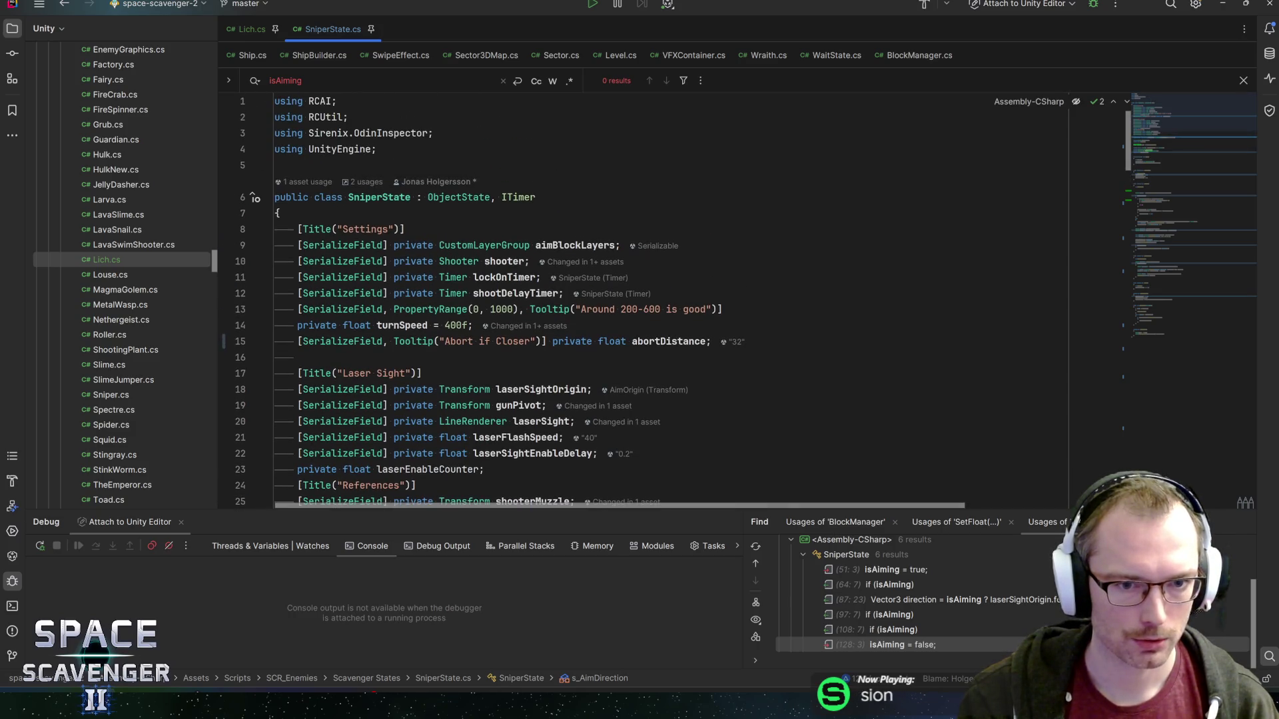
click(483, 245)
click(576, 245)
key(Up)
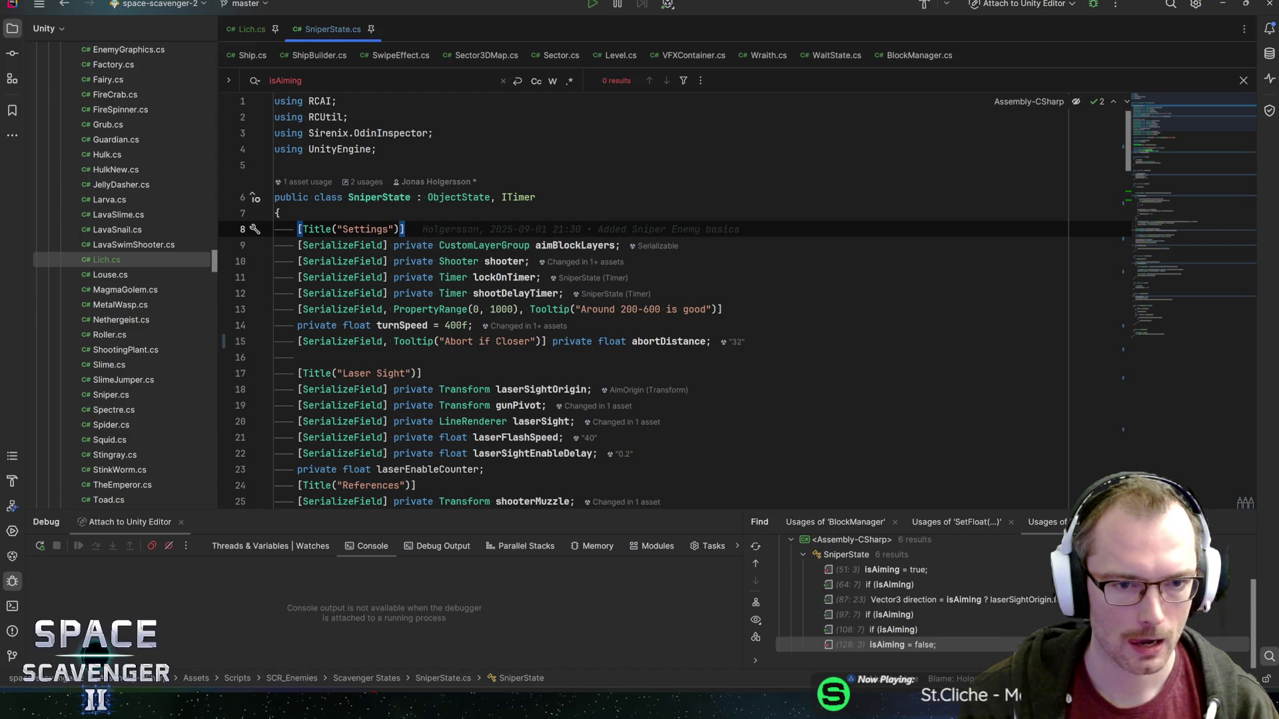
click(711, 341)
key(Return)
text([SerializeField] private b)
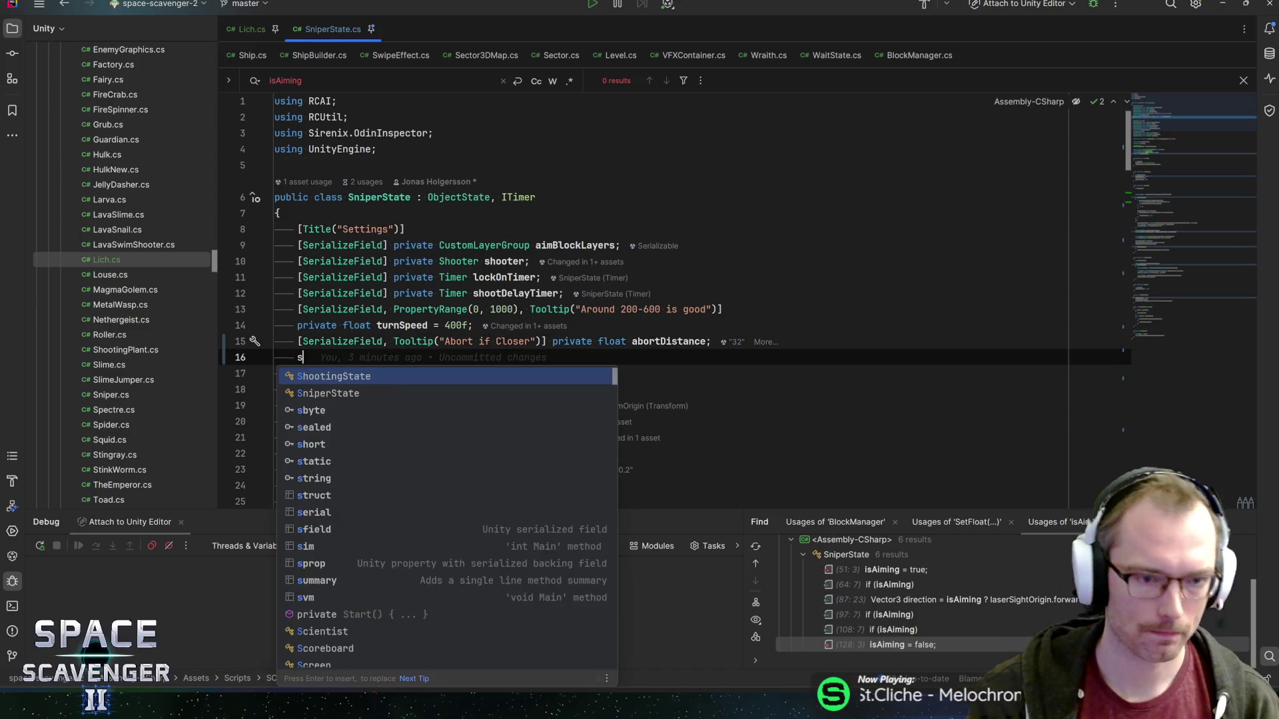
text(ool aimWithAnimation)
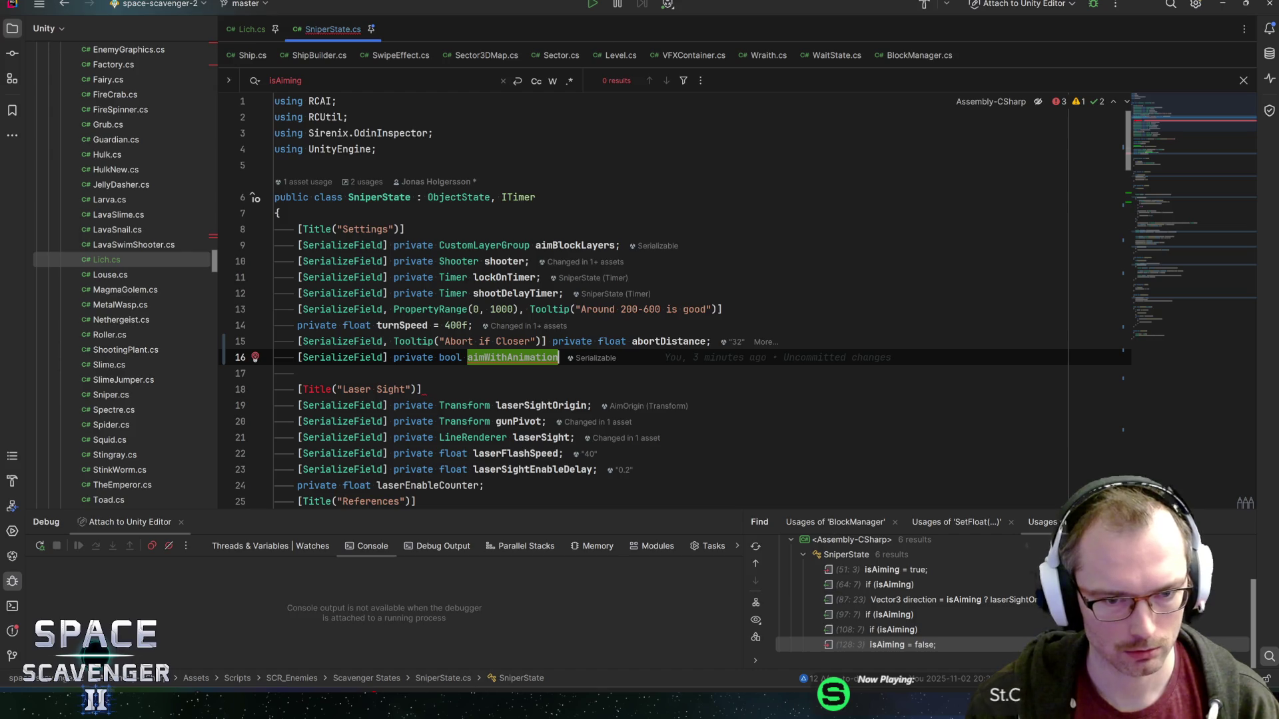
text(;)
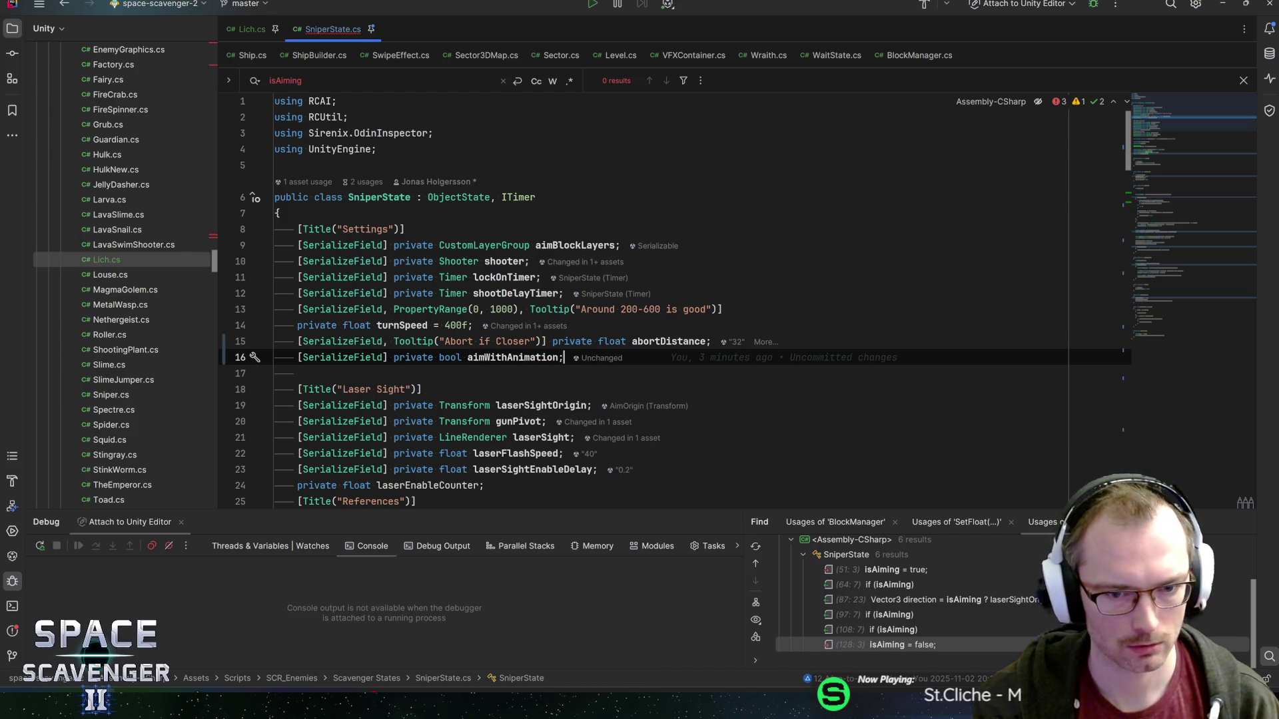
key(ctrl+s)
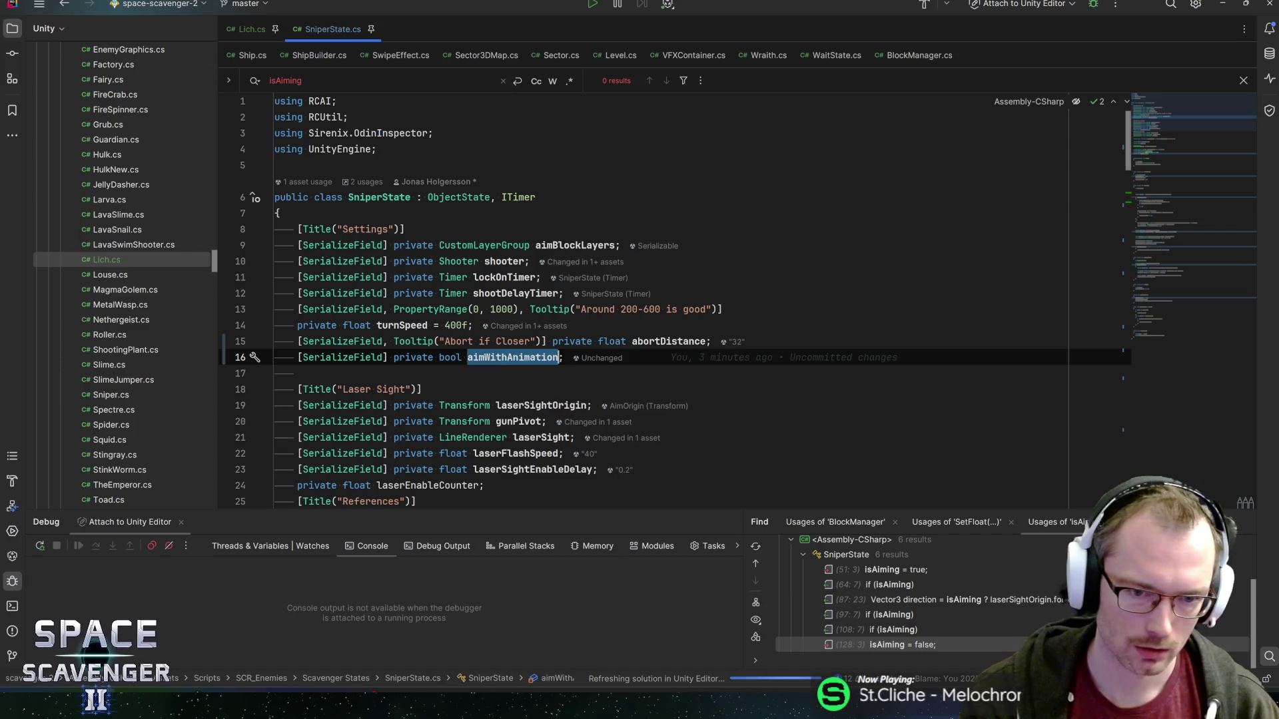
- Delete the blank lines at the start of OnUpdate above the gunPivot line
scroll(666, 299, down, 6)
scroll(667, 299, down, 6)
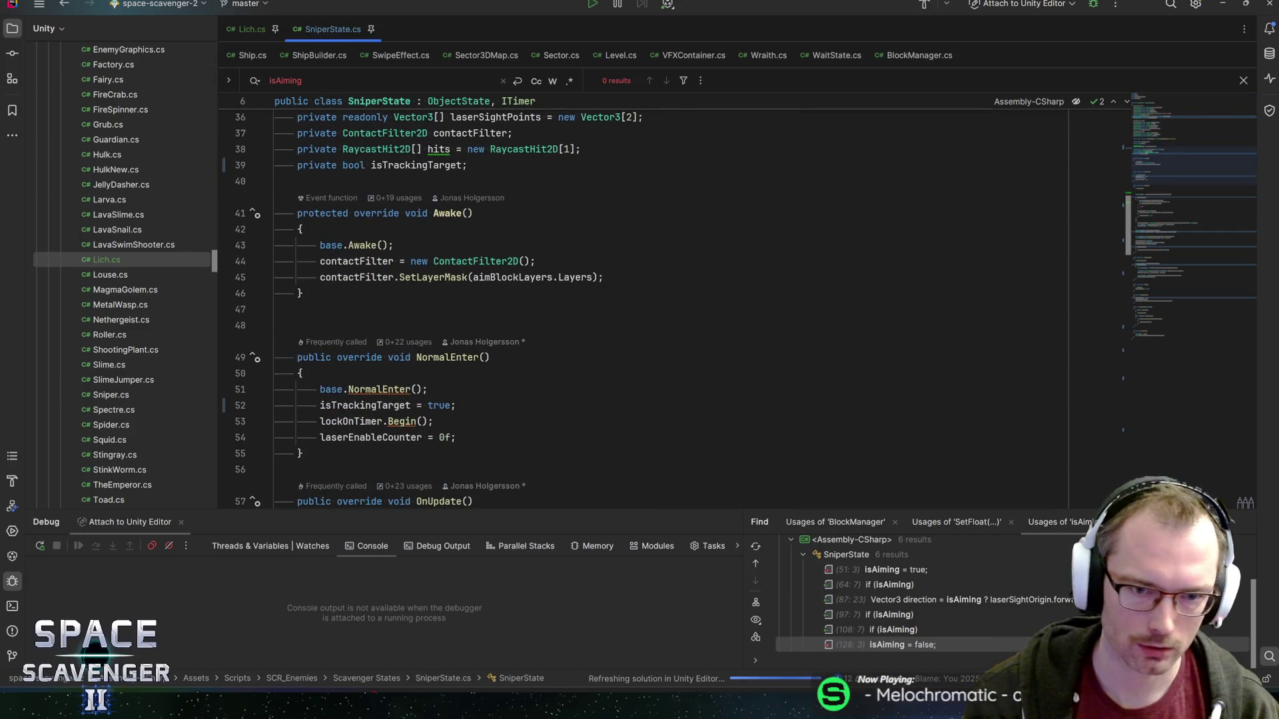
scroll(666, 300, down, 6)
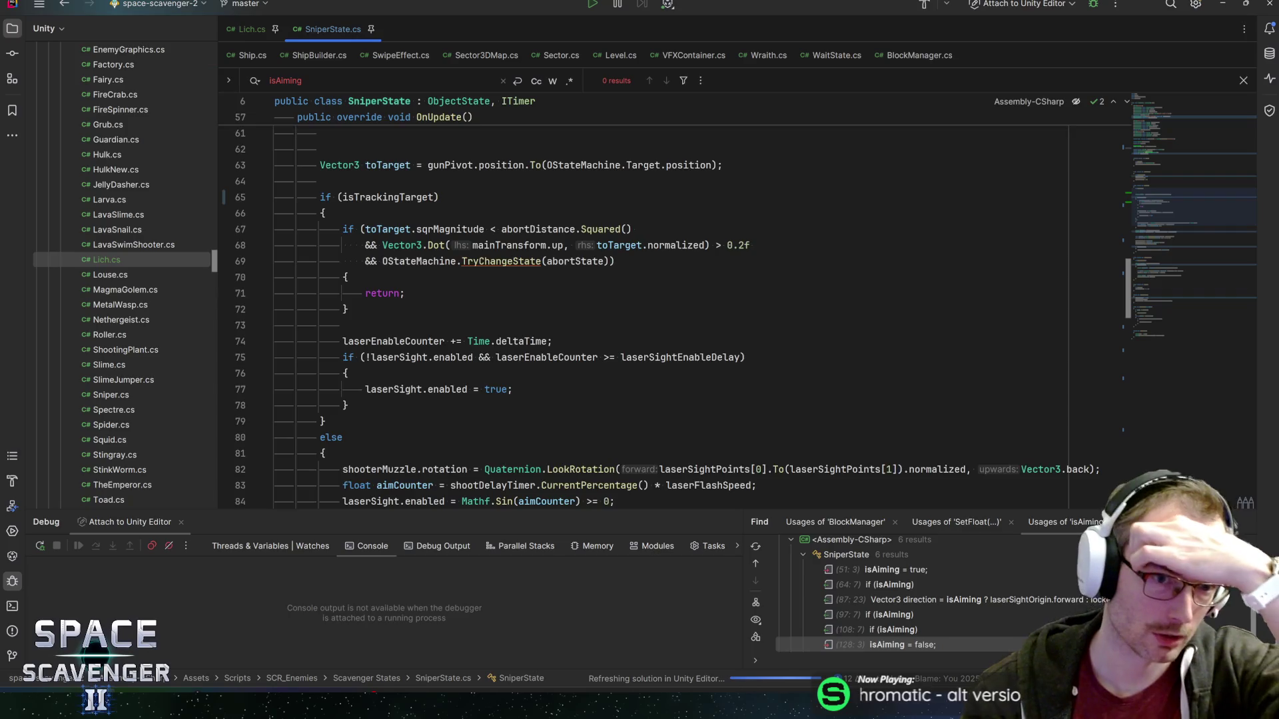
click(321, 277)
key(BackSpace)
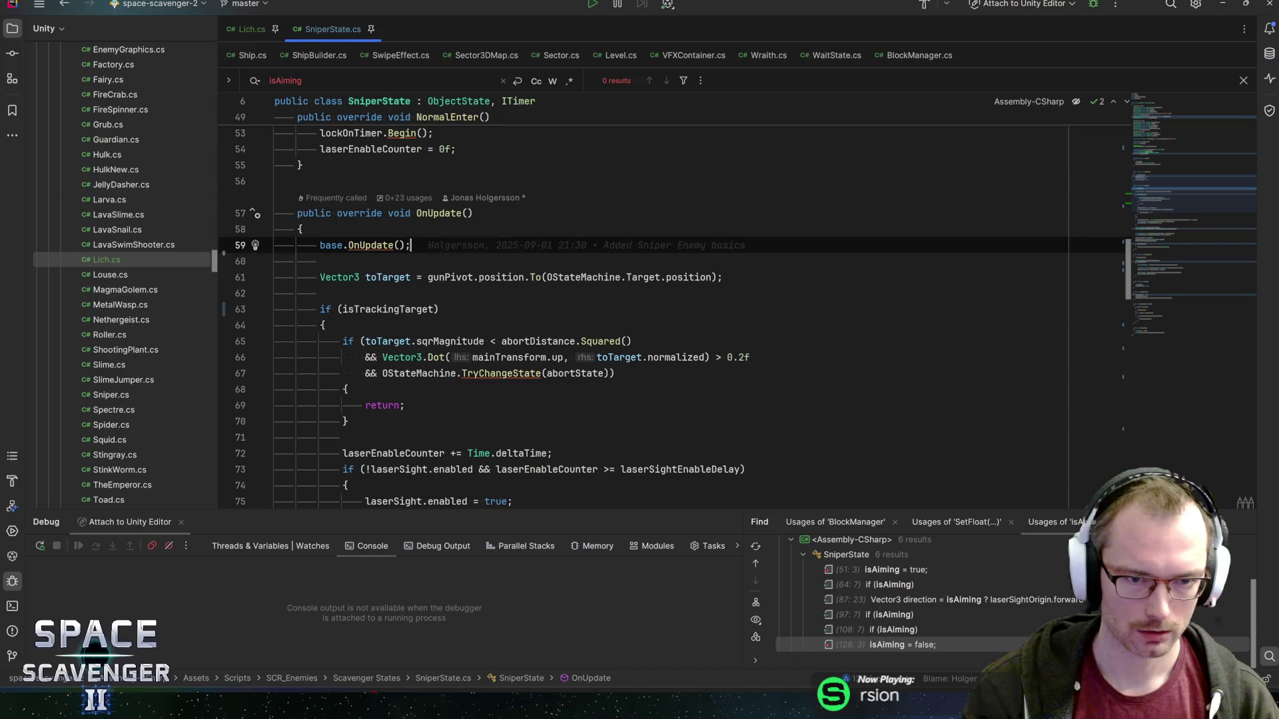
key(Down)
key(Down)
scroll(600, 300, down, 10)
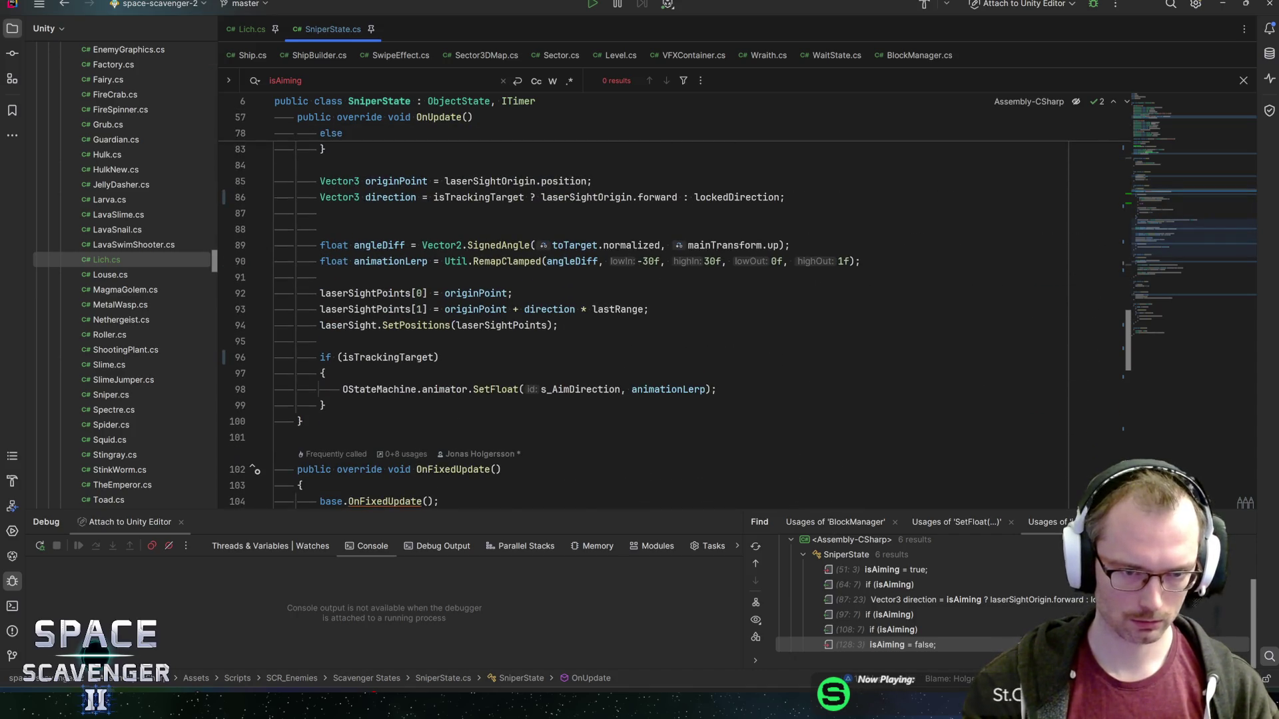
- Append '&& aimWithAnimation' to the isTrackingTarget condition guarding the animator SetFloat call
click(436, 357)
text(&& aimWithAnimation)
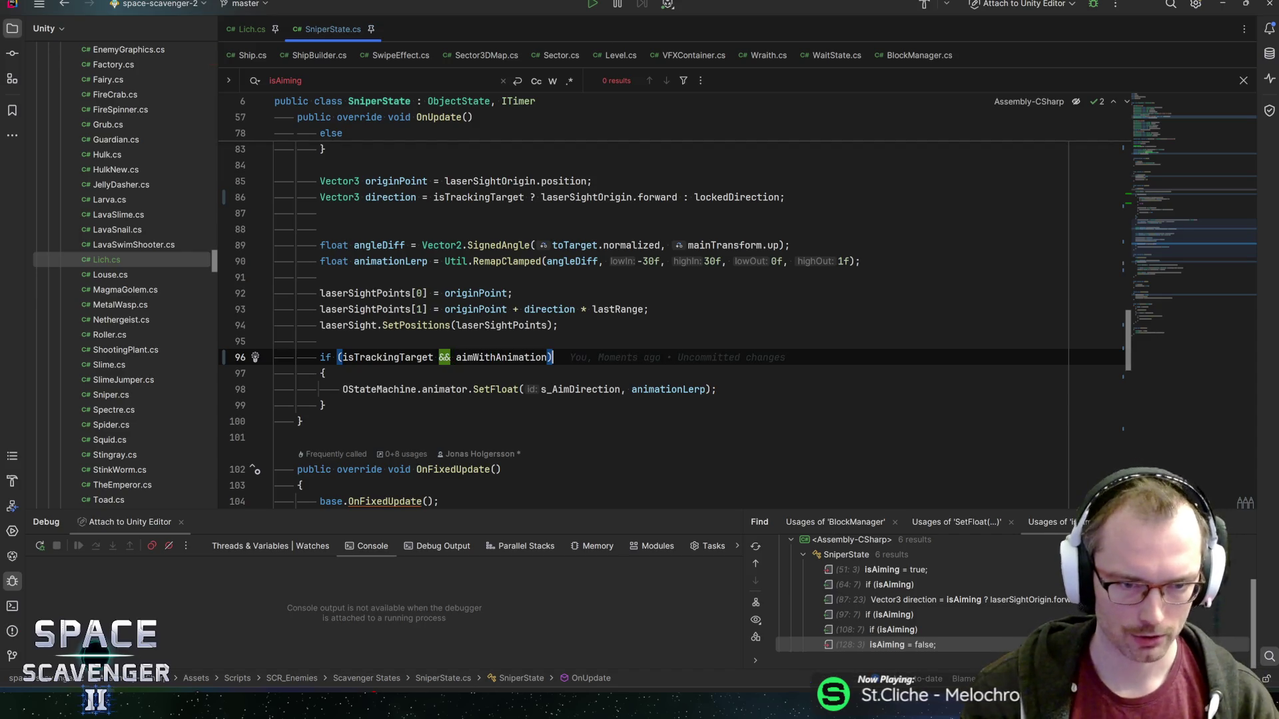
click(388, 389)
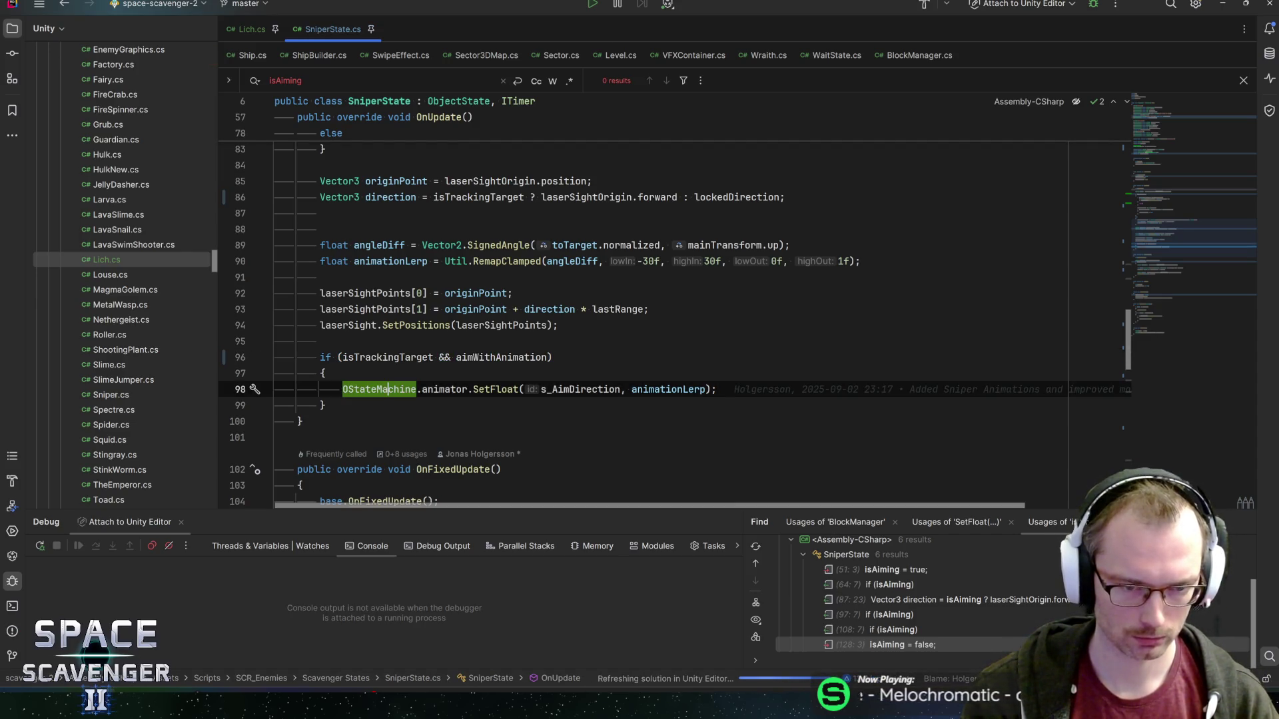
click(463, 389)
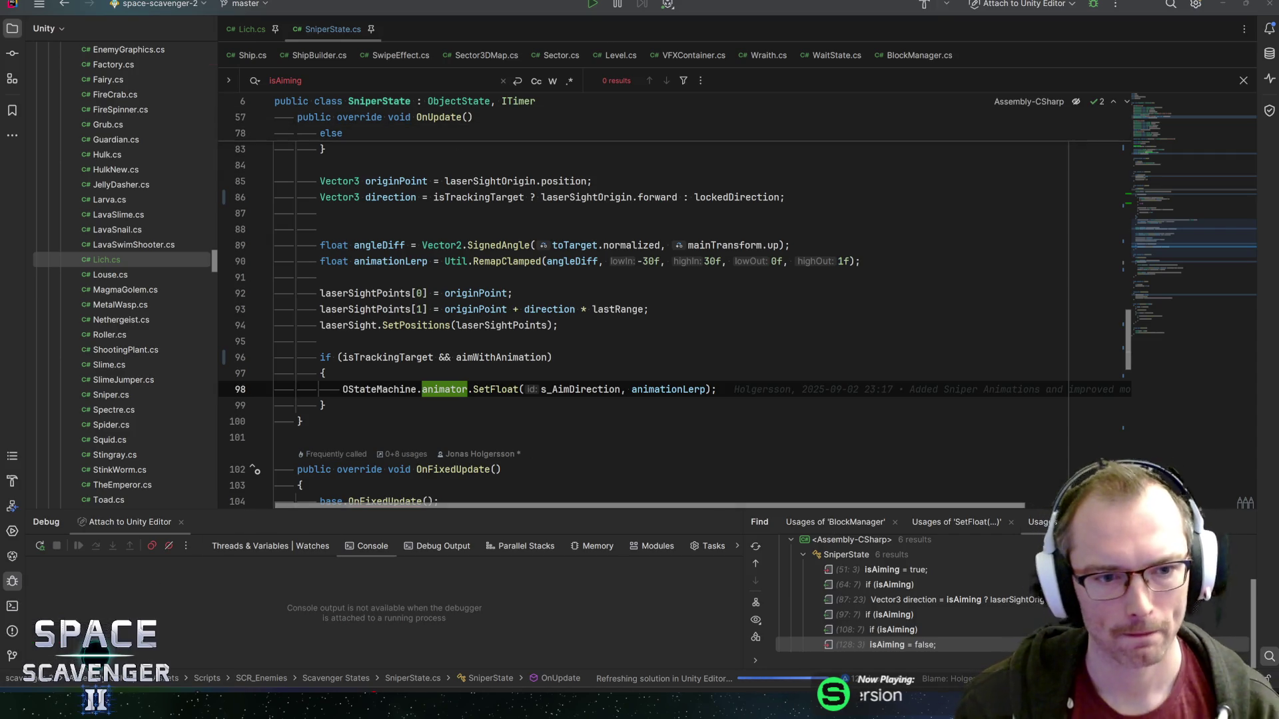
- Review OnFixedUpdate's aimDirection and RotateTowards turnSpeed code, then return to Unity
scroll(639, 306, up, 10)
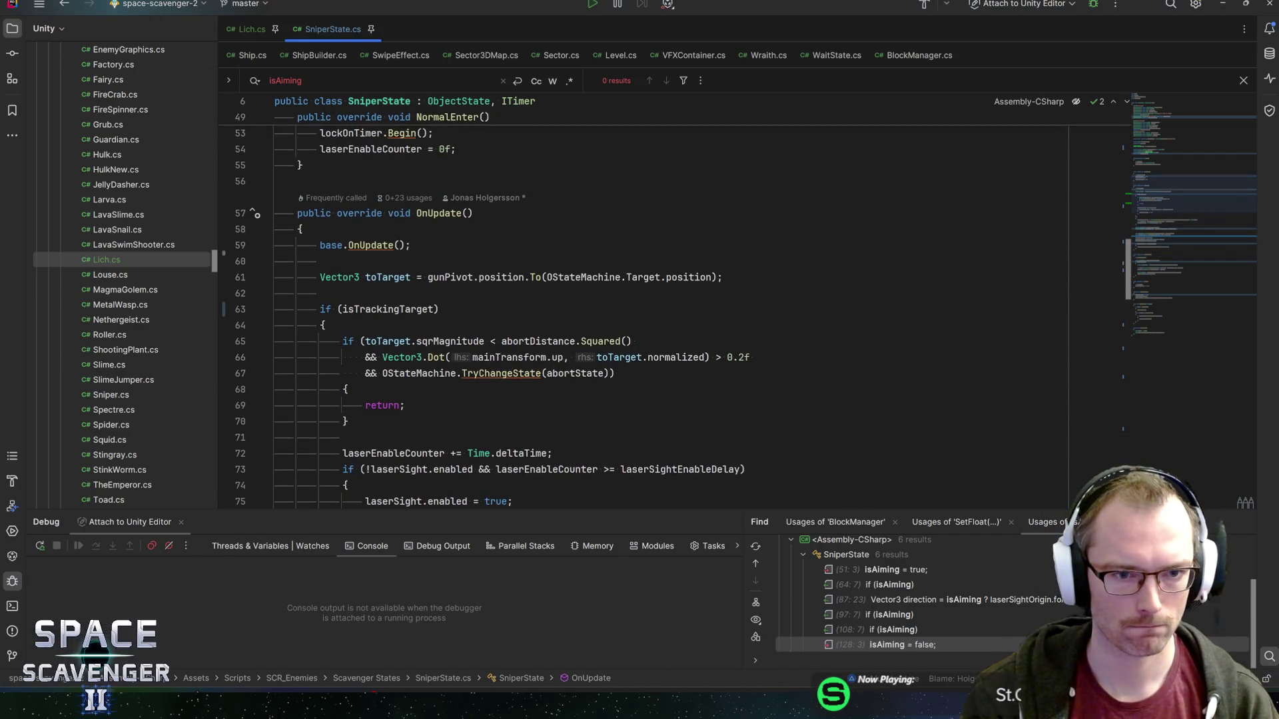
mouse_move(692, 277)
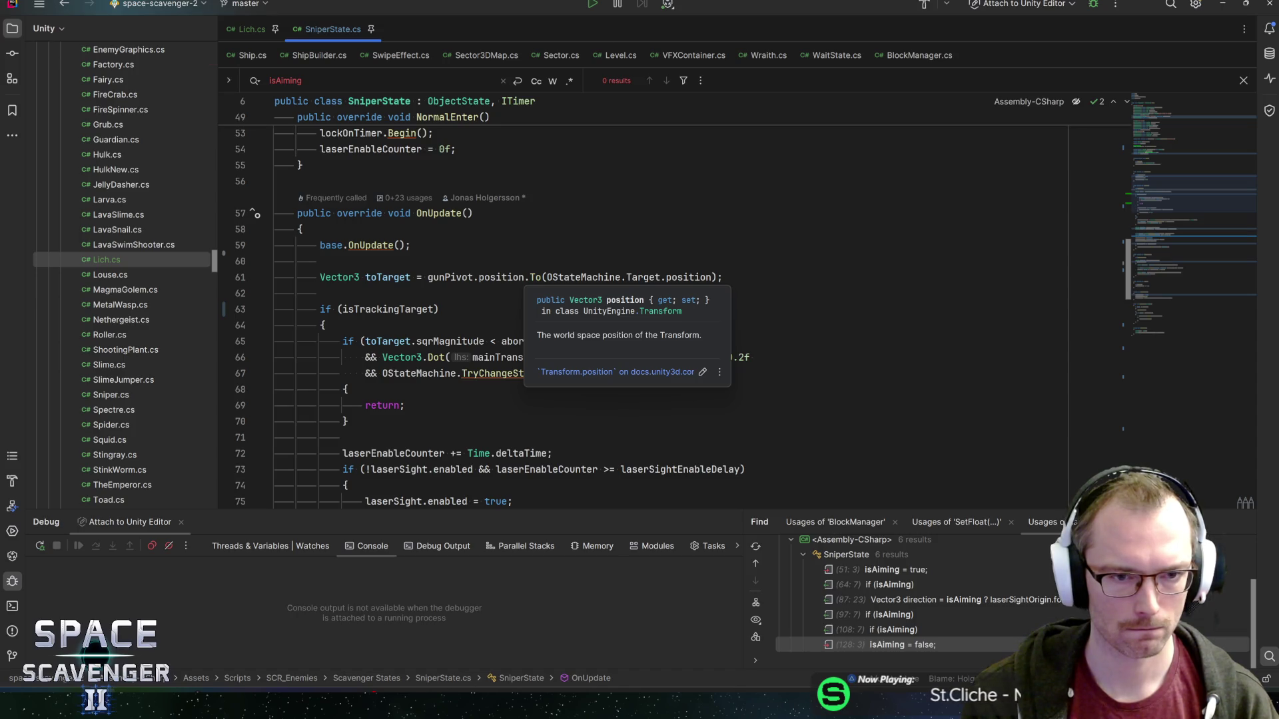
scroll(675, 315, down, 15)
key(Down)
key(Down)
key(Down)
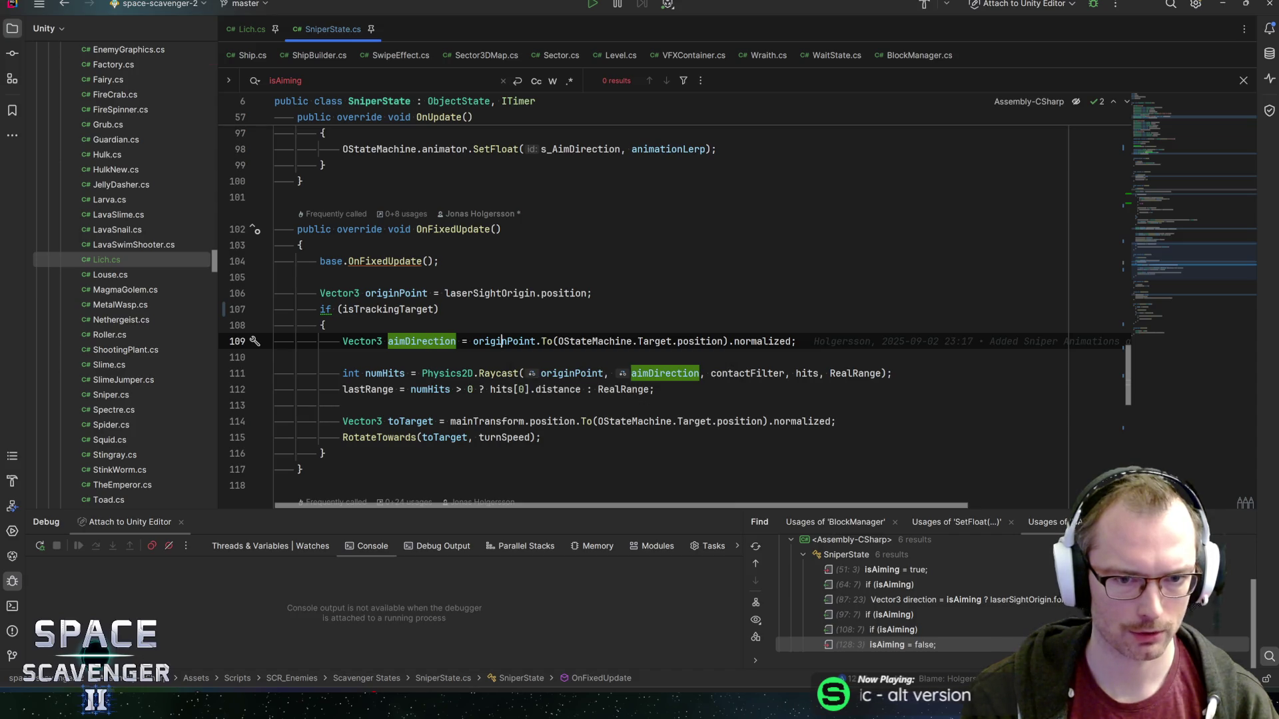
click(581, 341)
click(759, 341)
click(421, 341)
scroll(666, 306, down, 2)
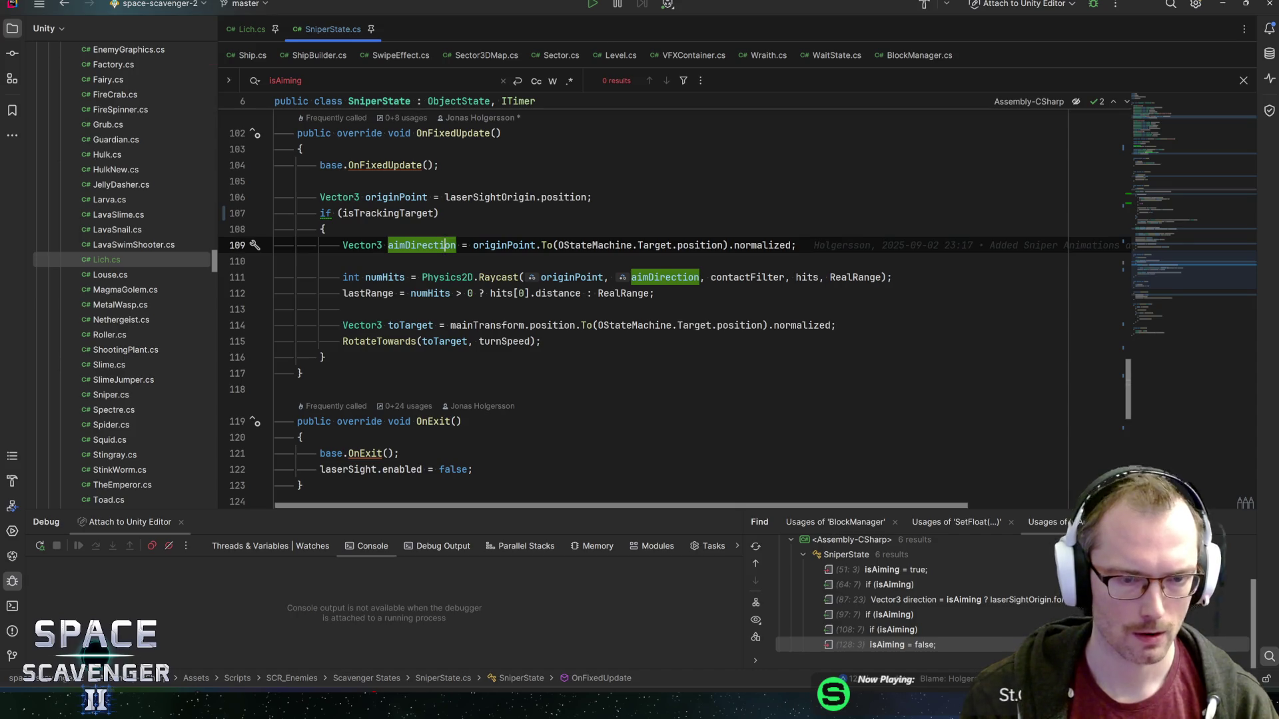
key(Down)
key(Down)
key(Down)
key(ctrl+Right)
key(ctrl+Right)
key(ctrl+Right)
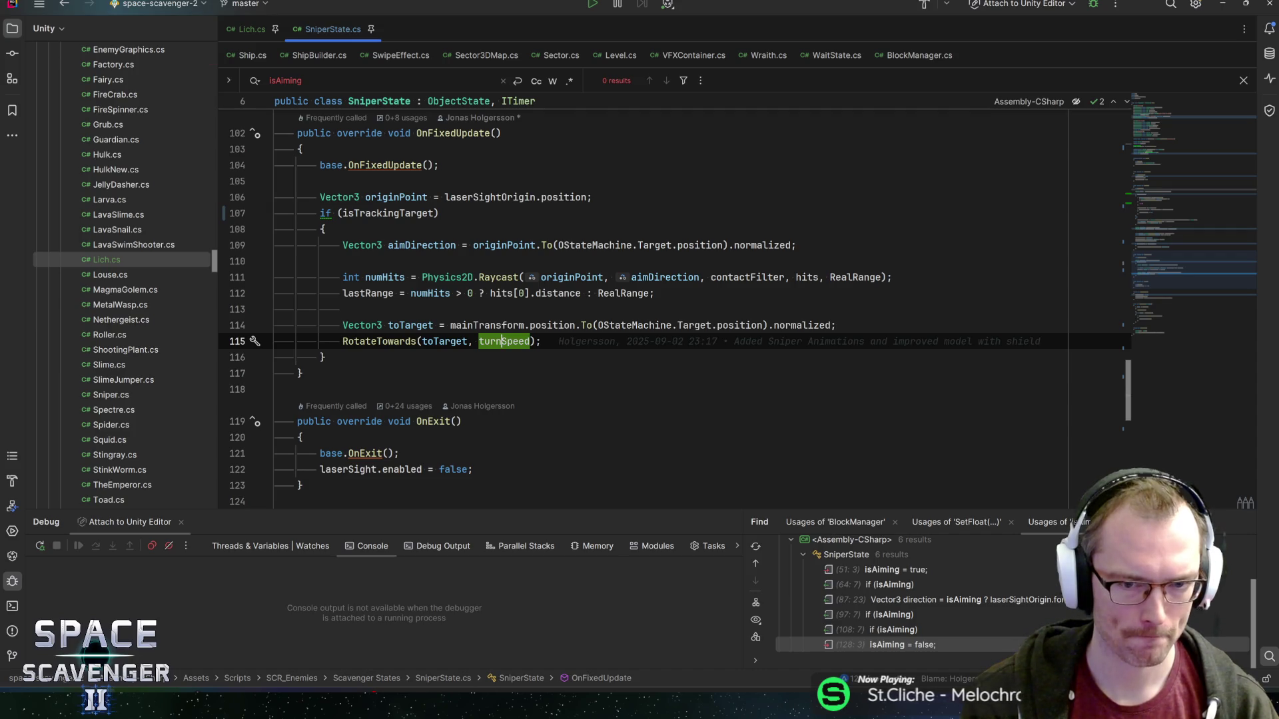
key(alt+Tab)
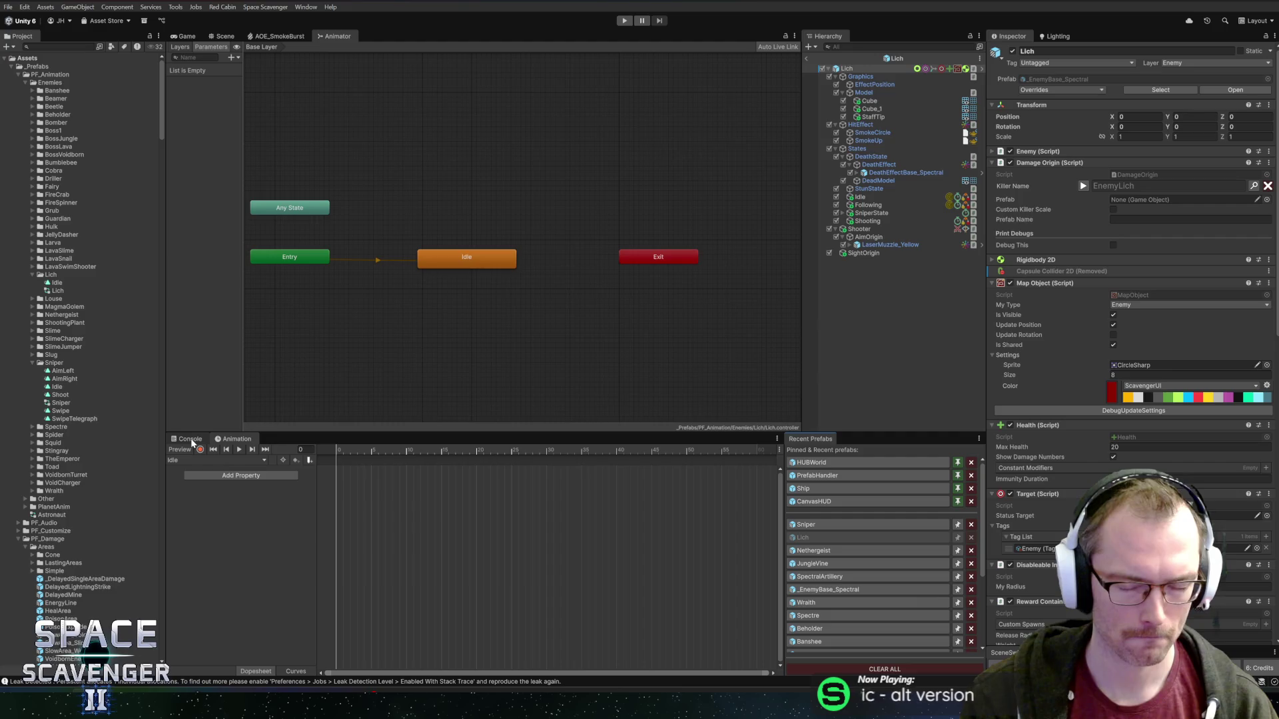
- Open the Sniper prefab, tick Aim With Animation on its SniperState, then open the Lich prefab
click(806, 525)
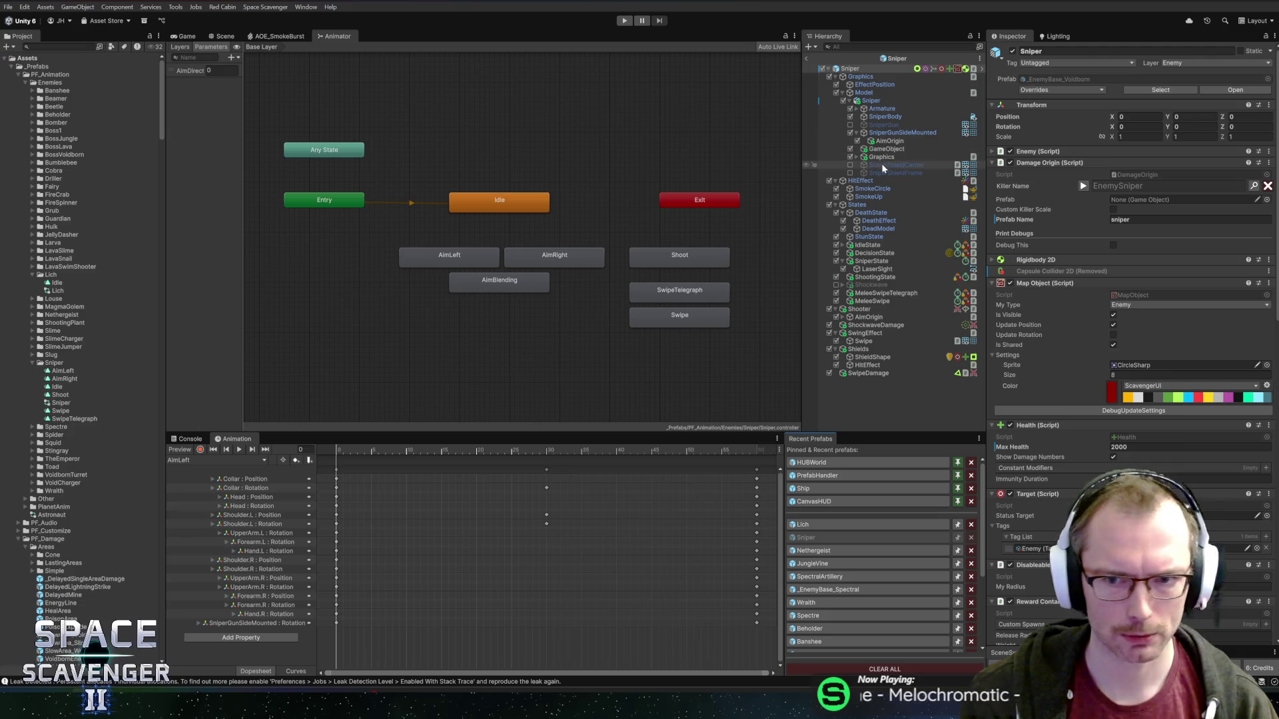
click(874, 262)
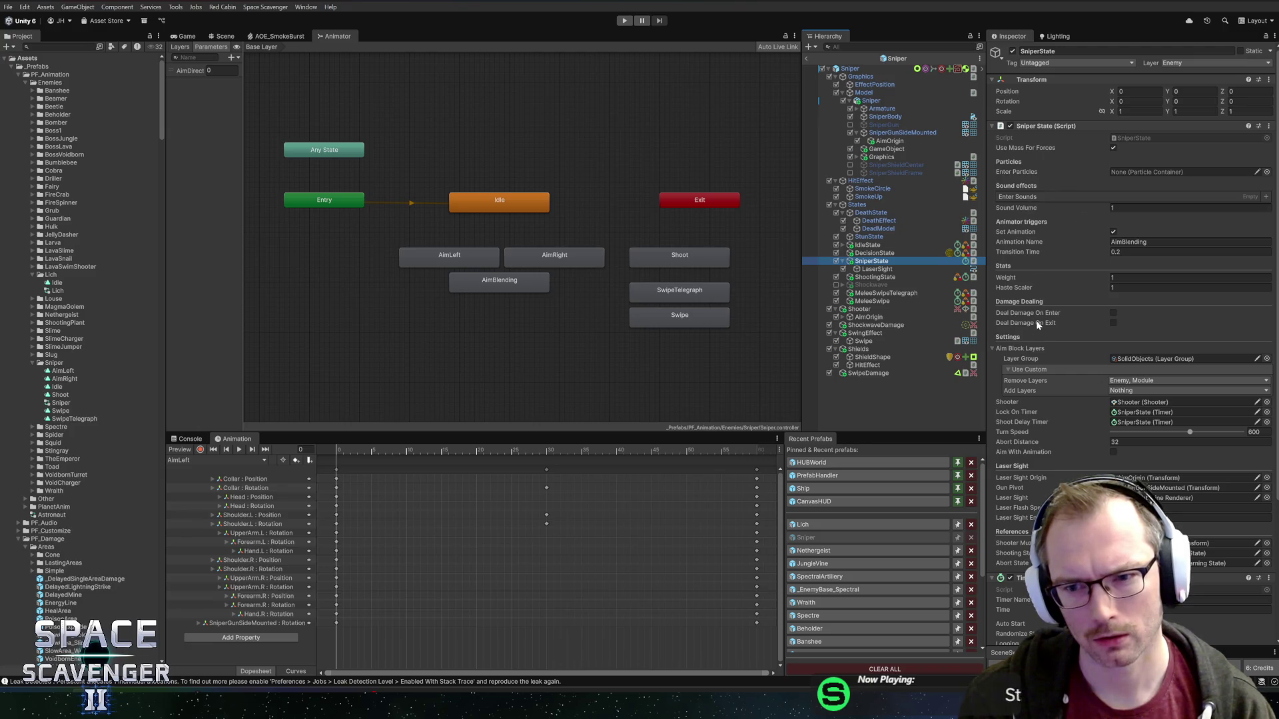
scroll(1036, 346, down, 3)
click(1114, 370)
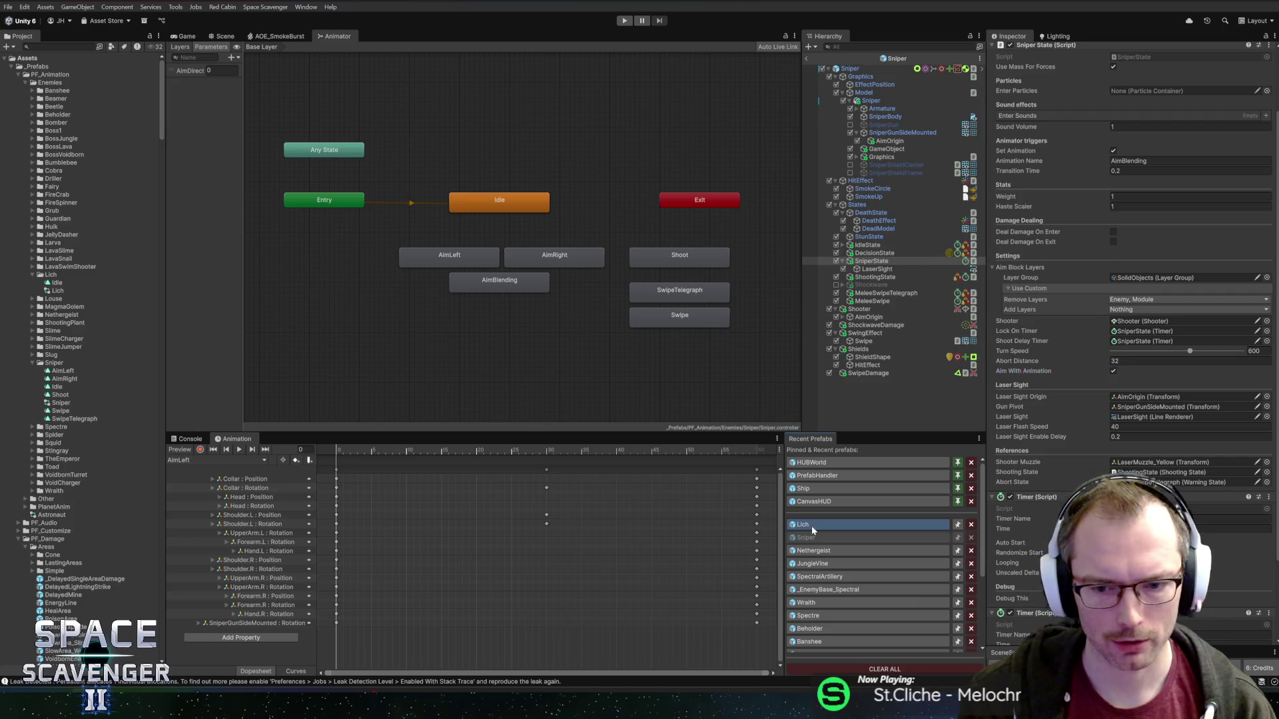
click(811, 526)
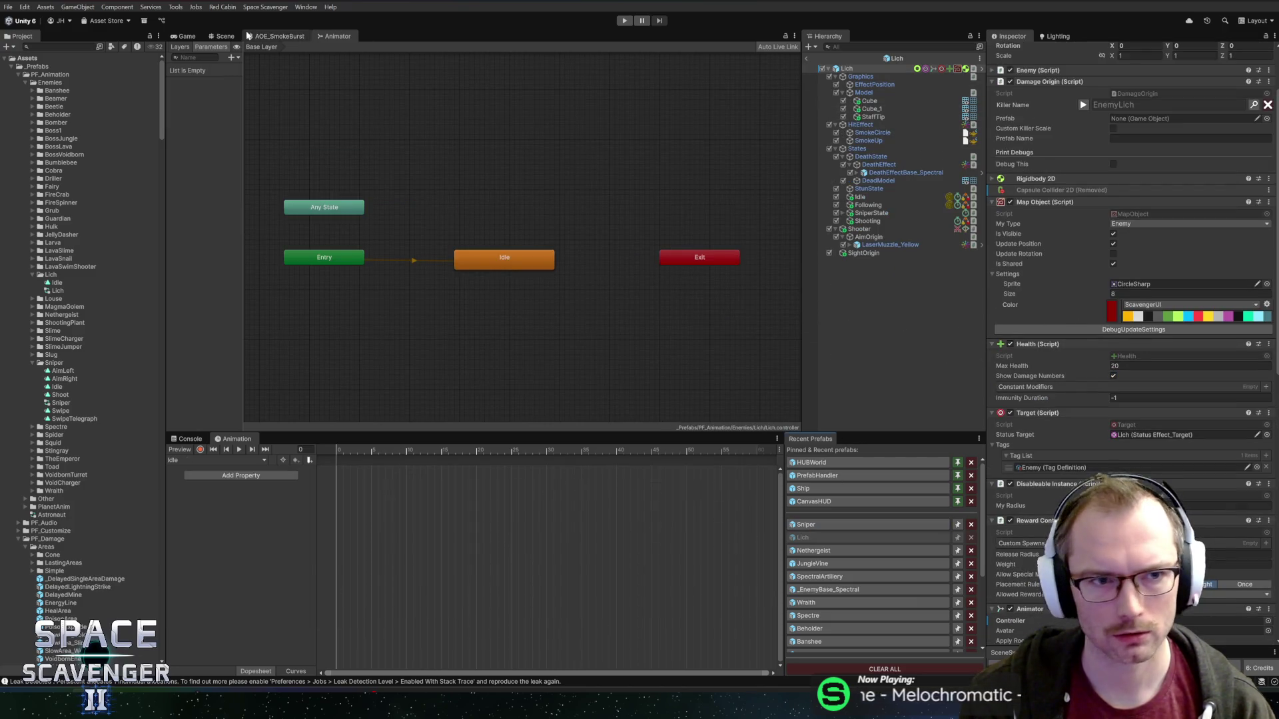
- Remove the Match Transform component from the Lich's AimOrigin object
click(225, 36)
scroll(1060, 358, down, 5)
scroll(1059, 358, down, 10)
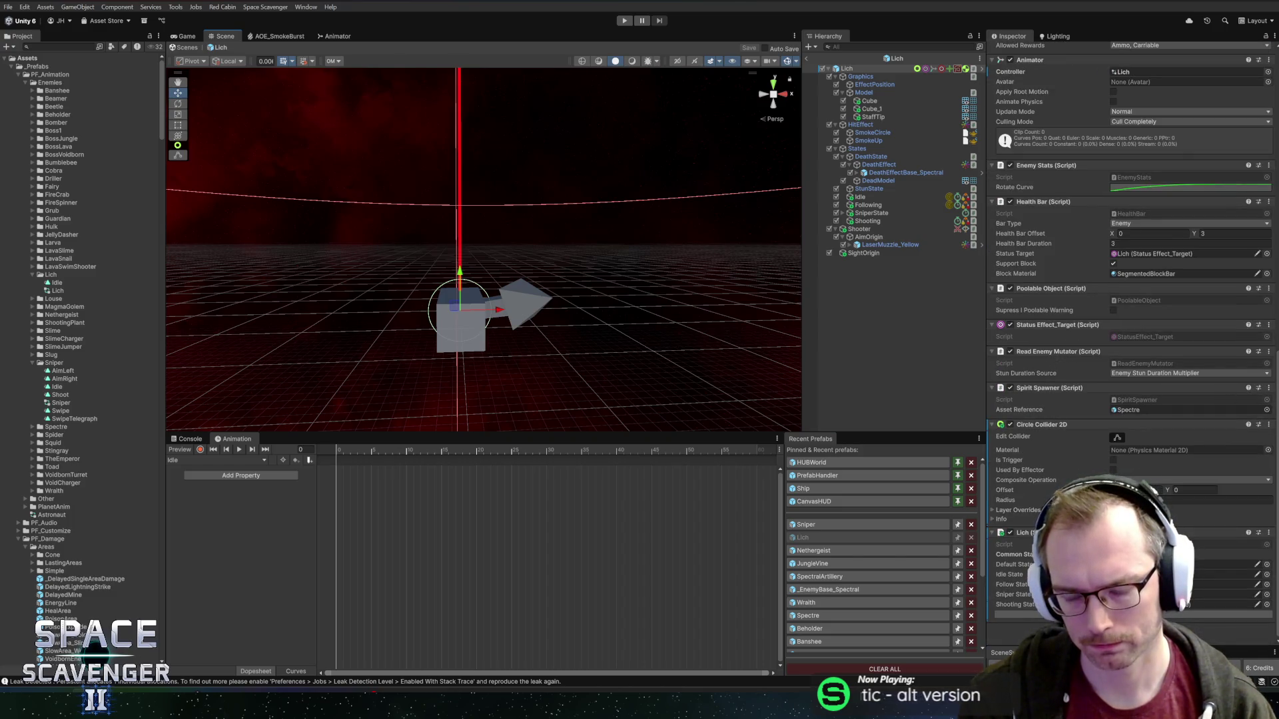
click(871, 212)
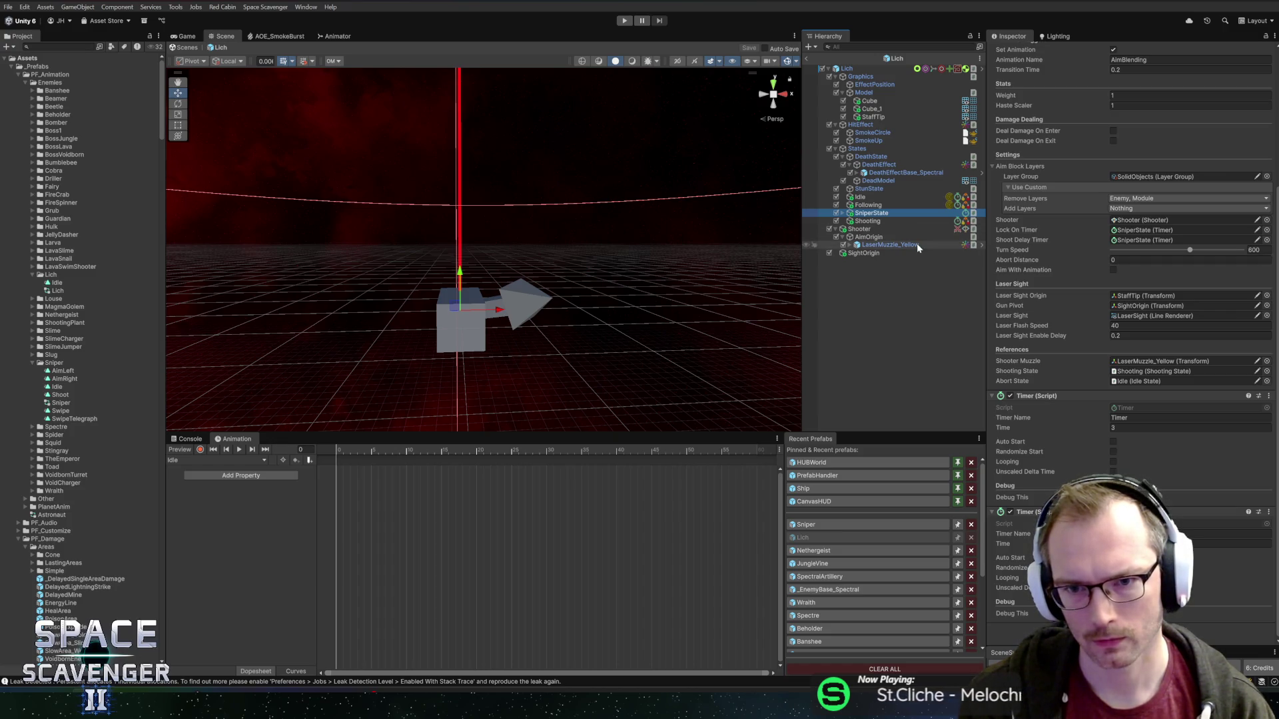
click(864, 254)
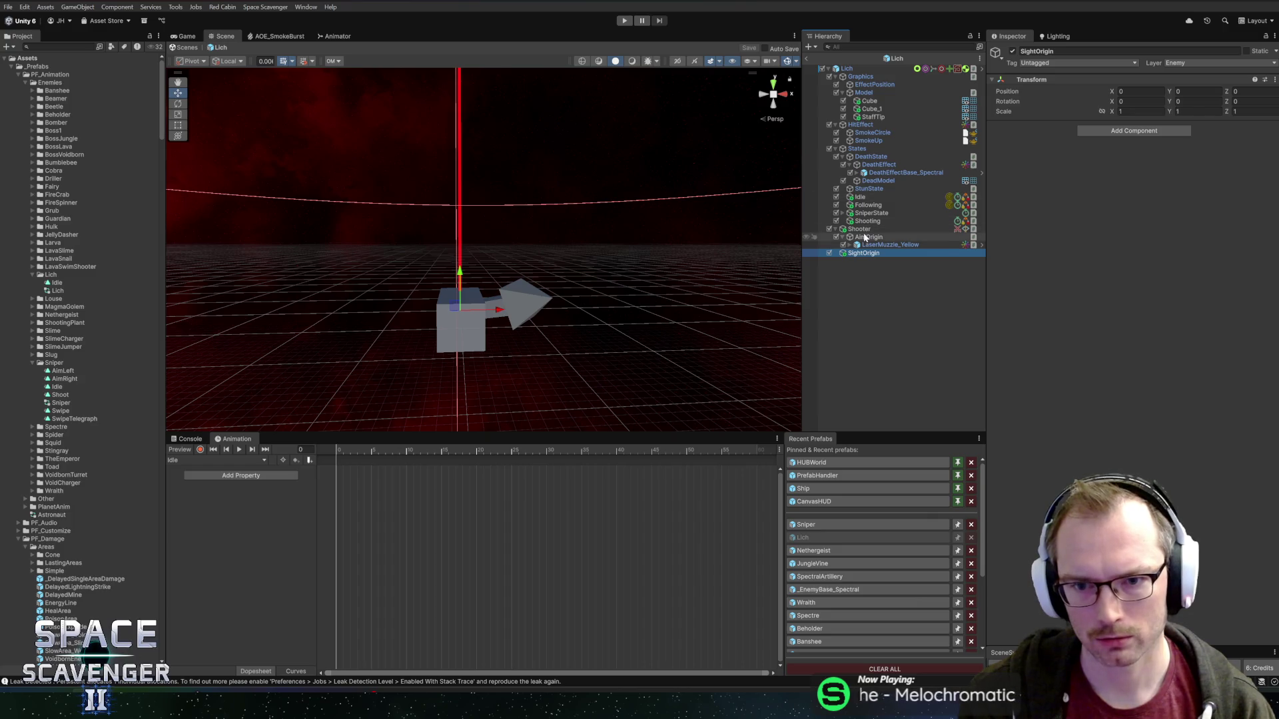
click(869, 237)
right_click(1047, 132)
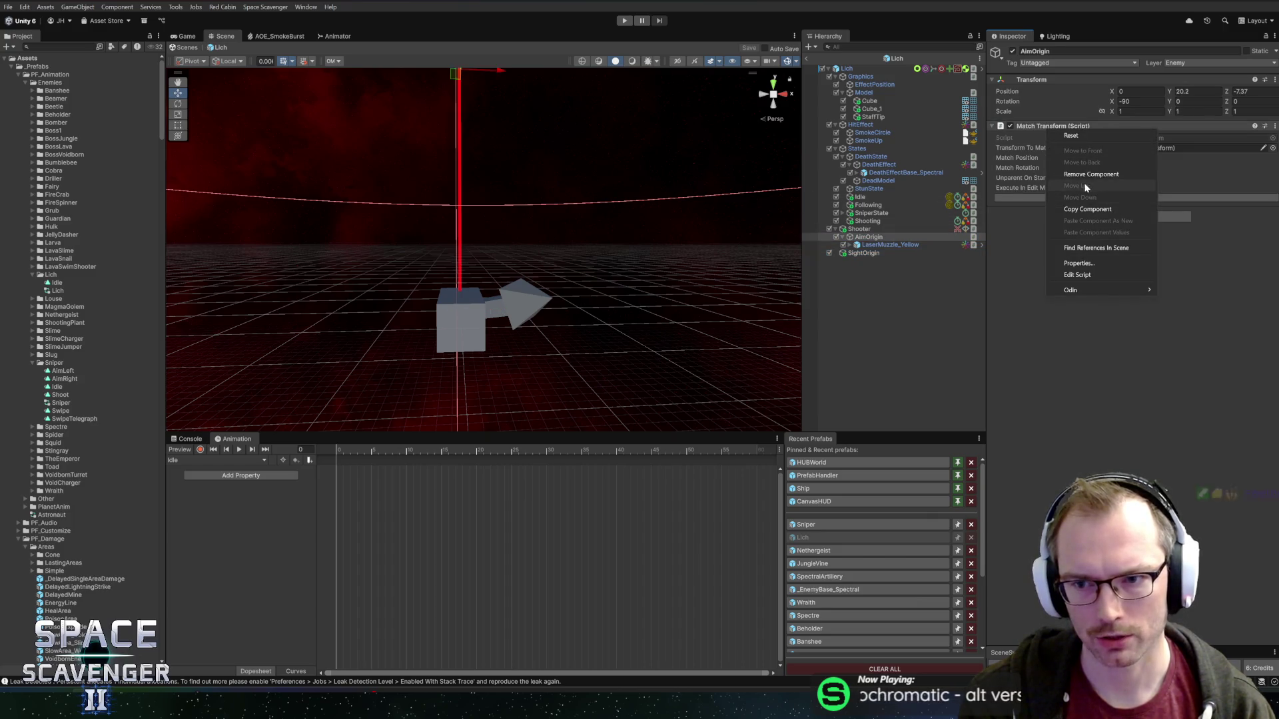
click(1109, 174)
- Lower AimOrigin down to the cube at about Y 4.61 and view the Lich from the back
key(f)
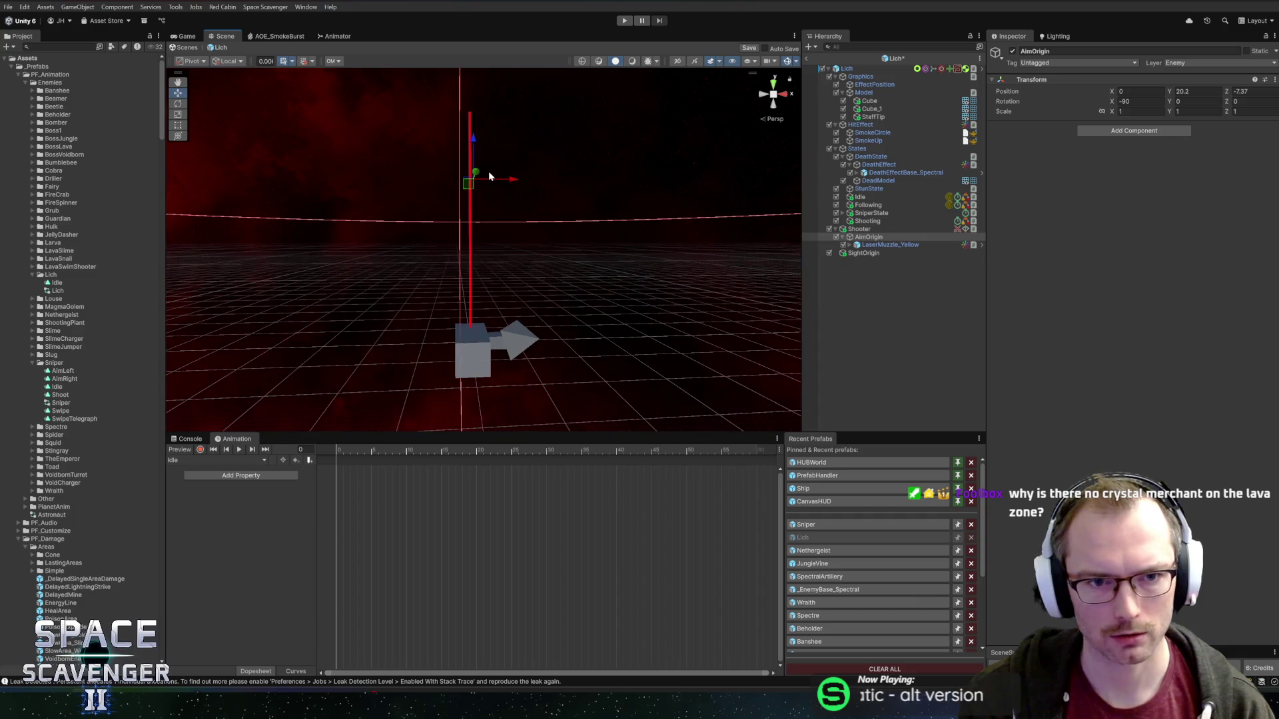
click(480, 141)
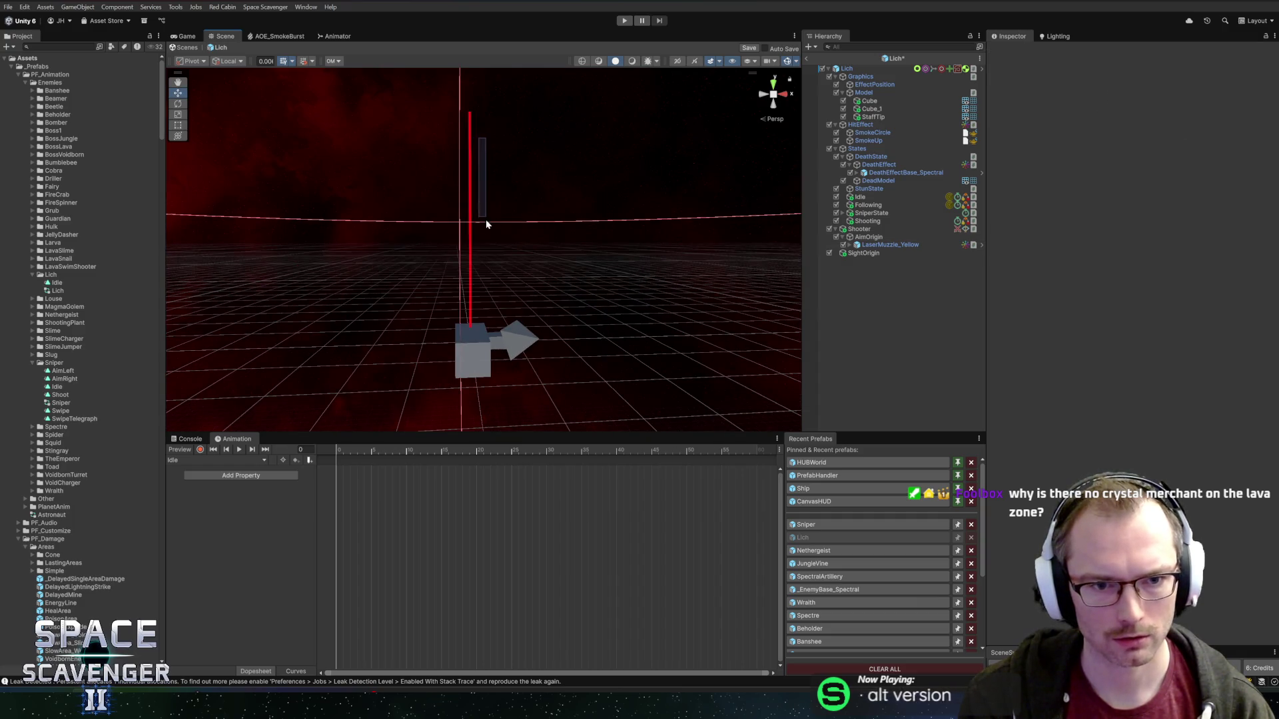
click(872, 238)
drag(475, 140, 473, 291)
click(775, 106)
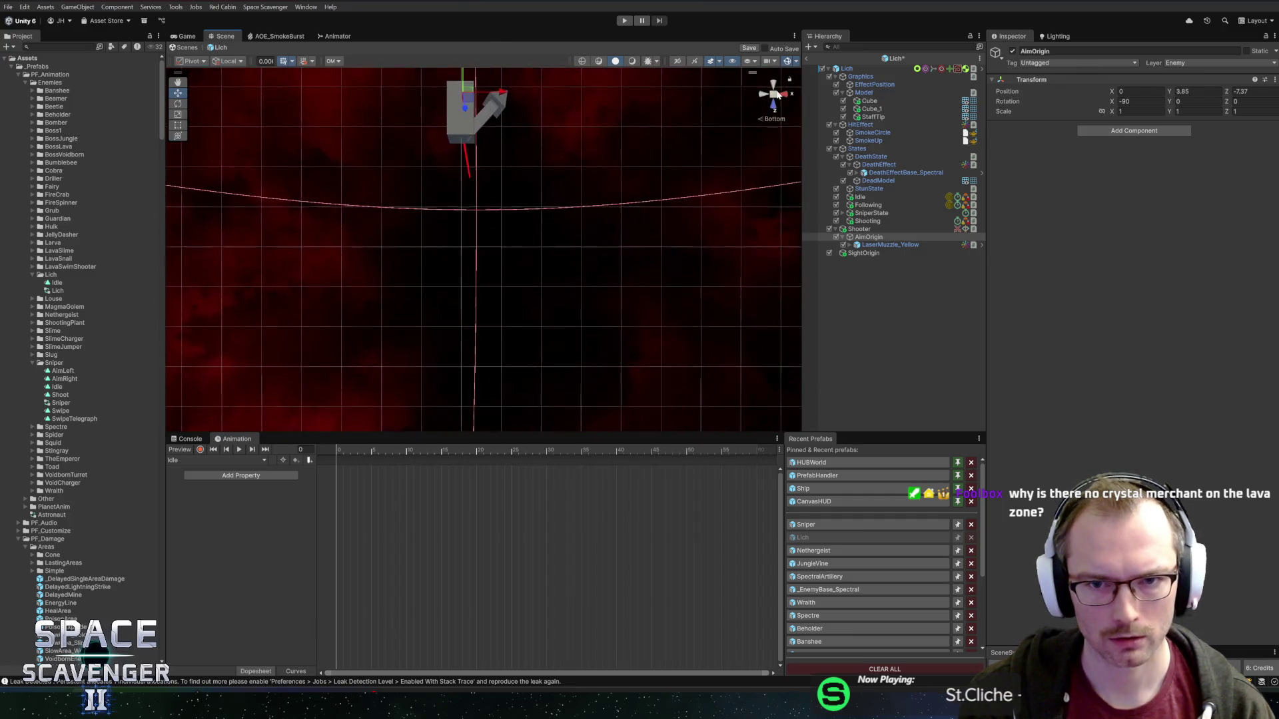
mouse_move(520, 206)
mouse_down()
mouse_move(565, 147)
mouse_move(497, 193)
mouse_up()
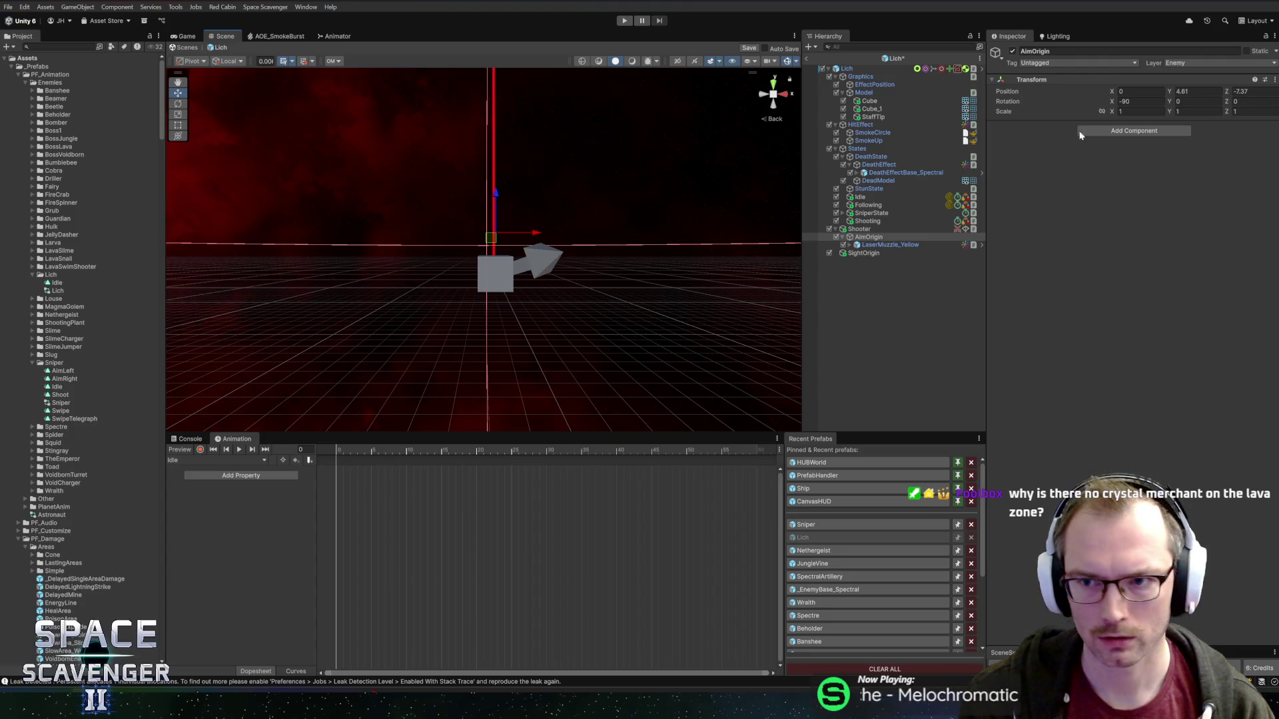